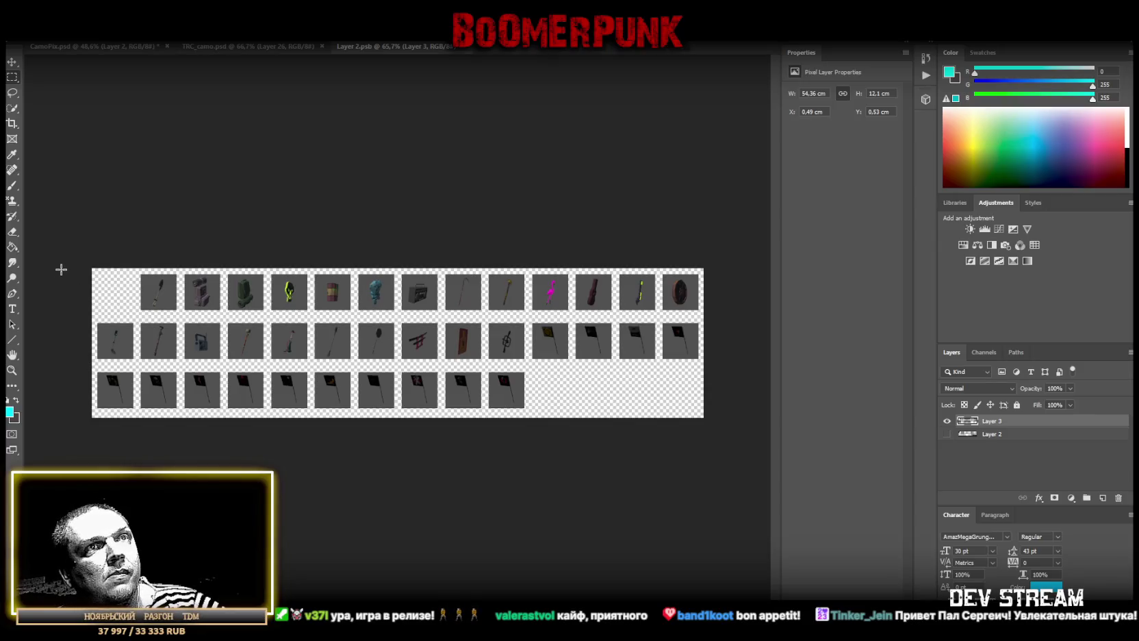
# Delete Layer 2 from the icon sheet, then bring up the CamoPix.psd document
pyautogui.click(989, 434)
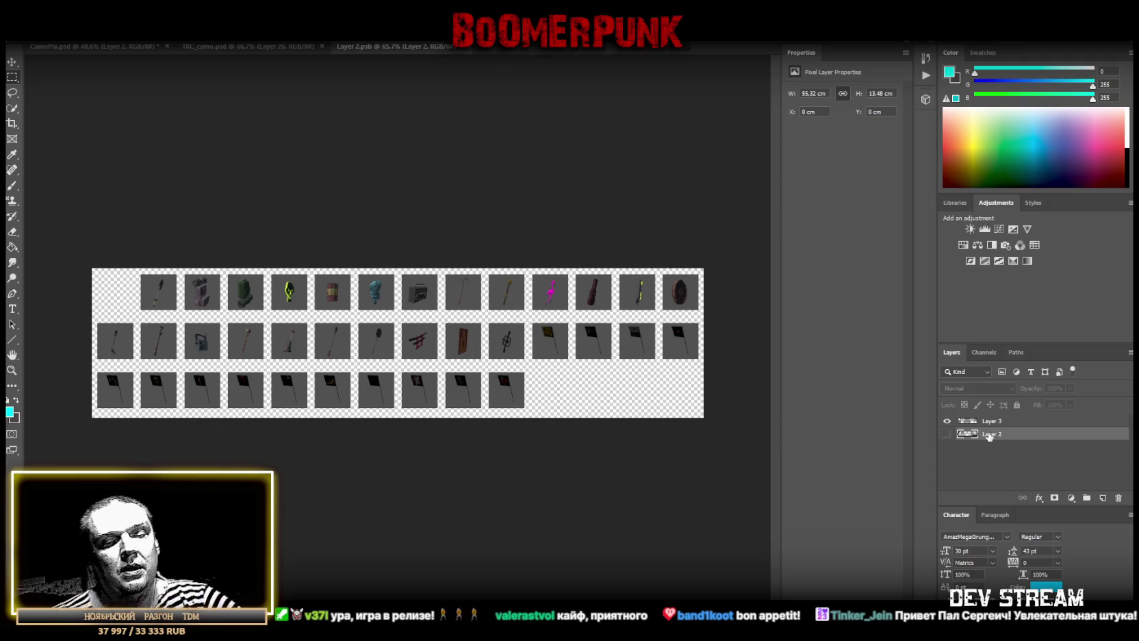
pyautogui.press('Delete')
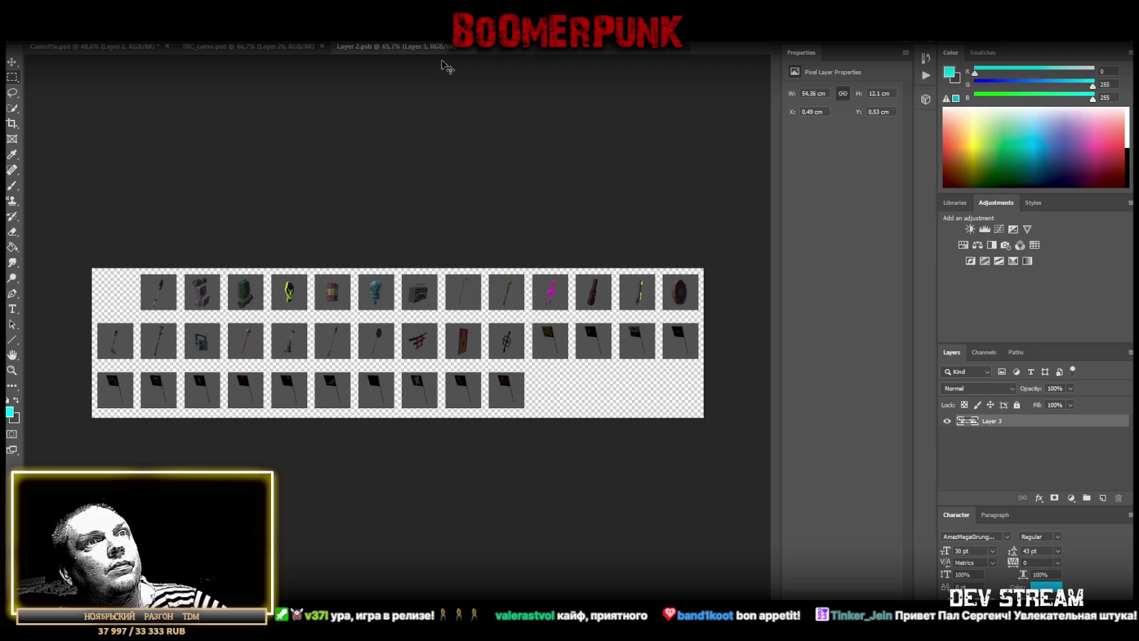
pyautogui.click(252, 47)
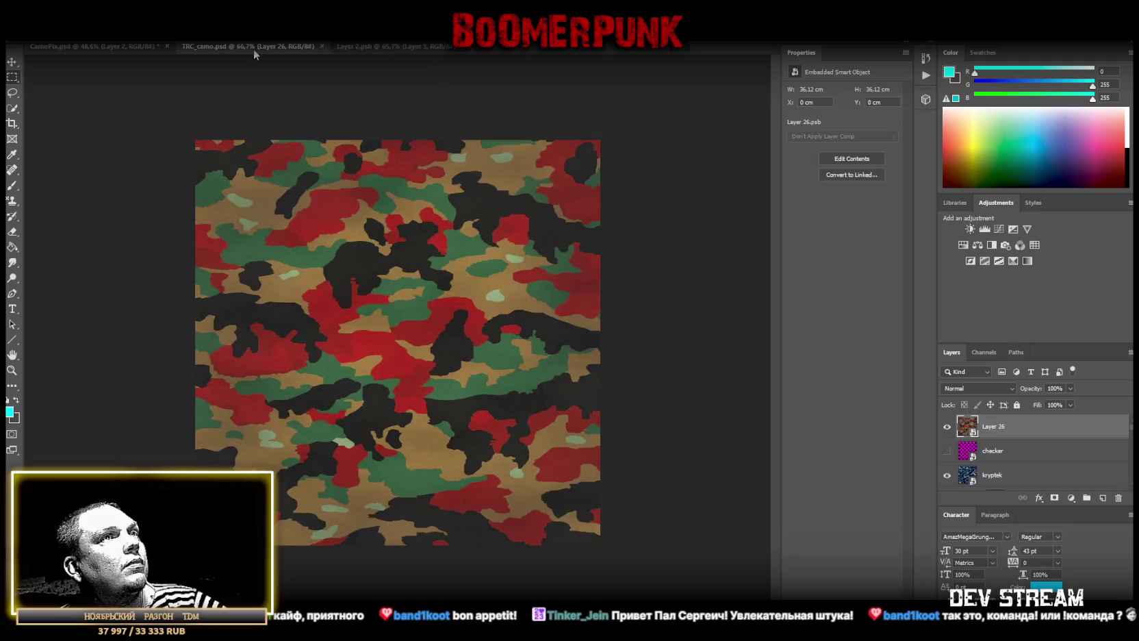
pyautogui.click(383, 45)
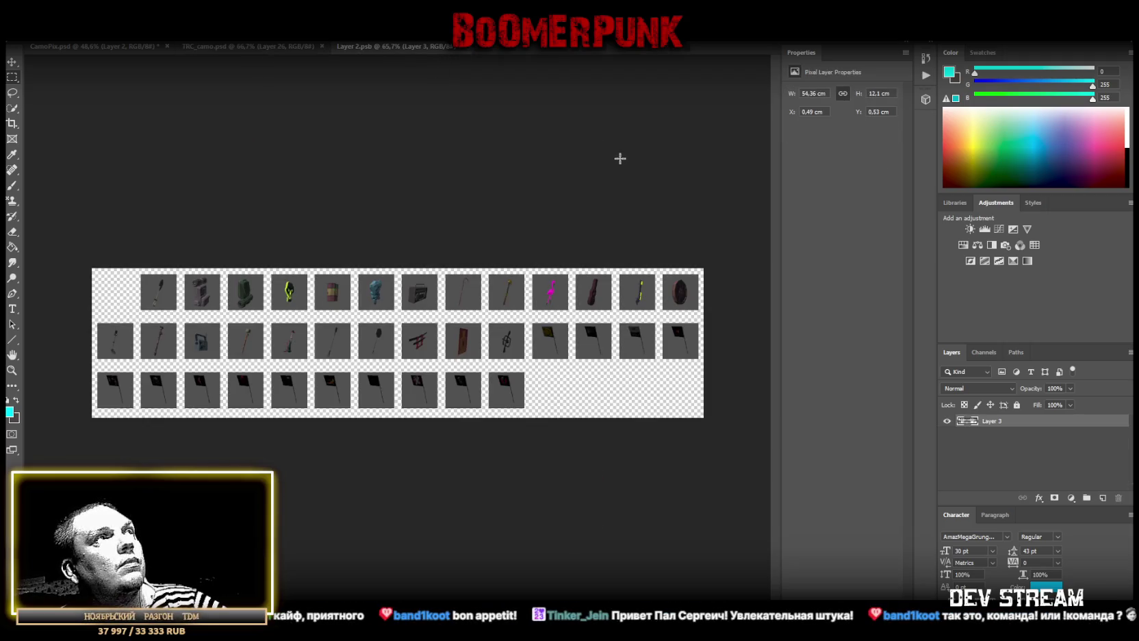
pyautogui.click(126, 48)
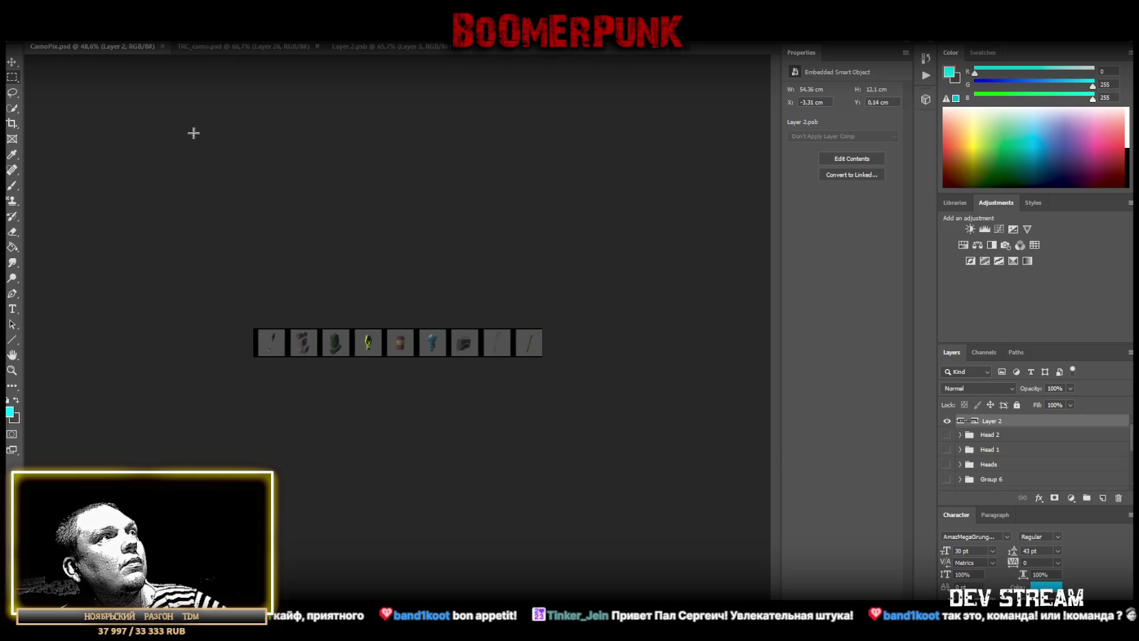
# Zoom in on the CamoPix icon strip and marquee-select its first icon tile
pyautogui.moveTo(329, 370); pyautogui.dragTo(374, 364)
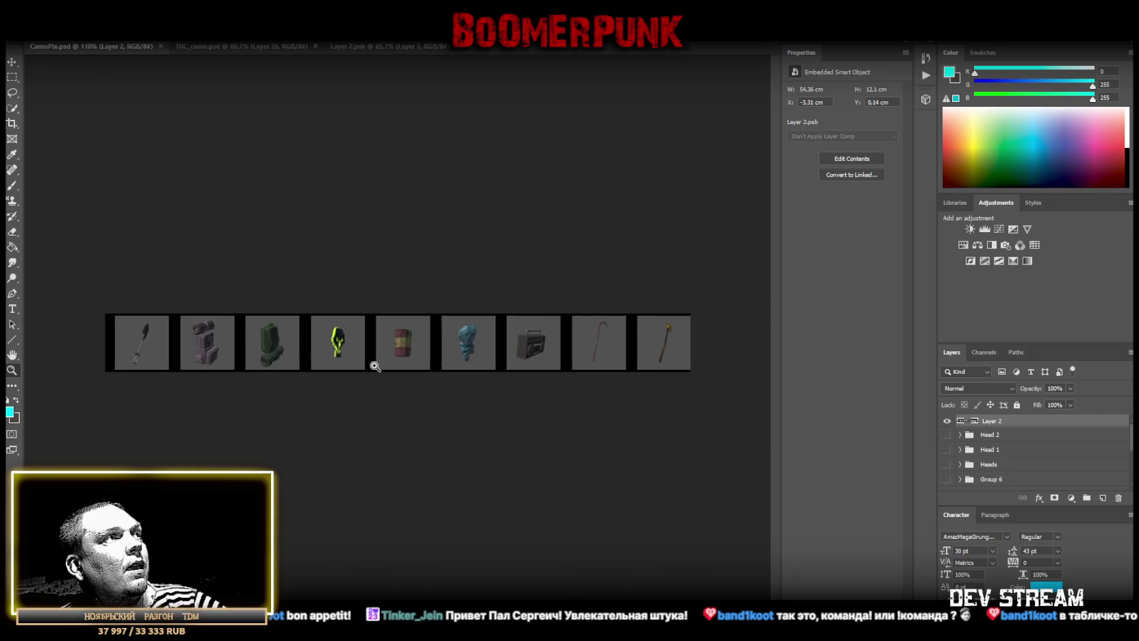
pyautogui.click(9, 78)
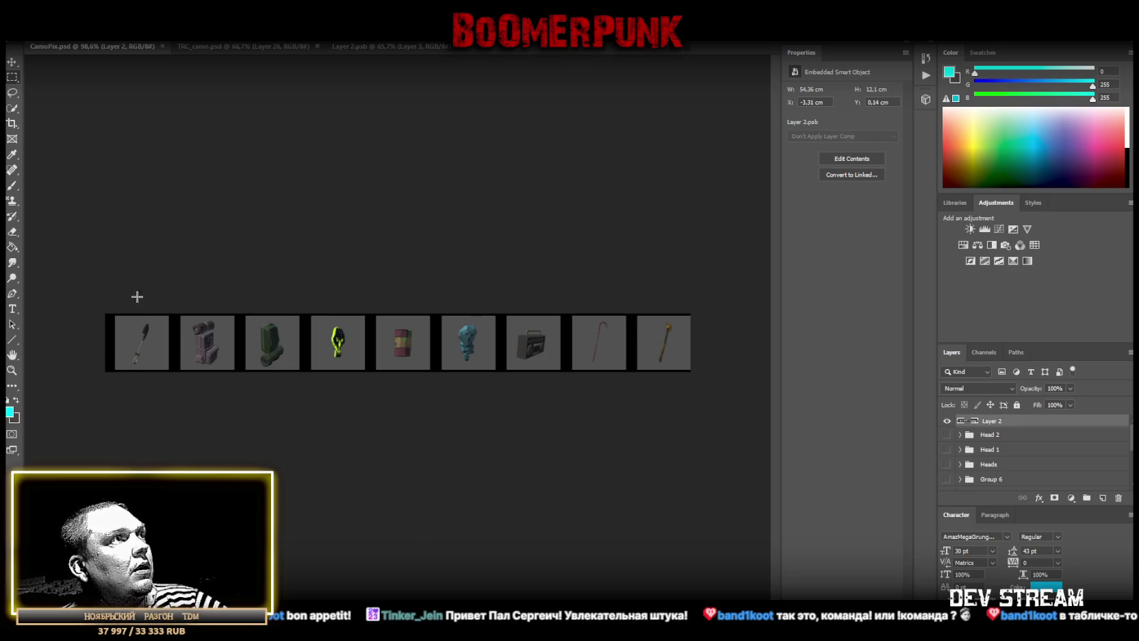
pyautogui.moveTo(105, 314); pyautogui.dragTo(173, 371)
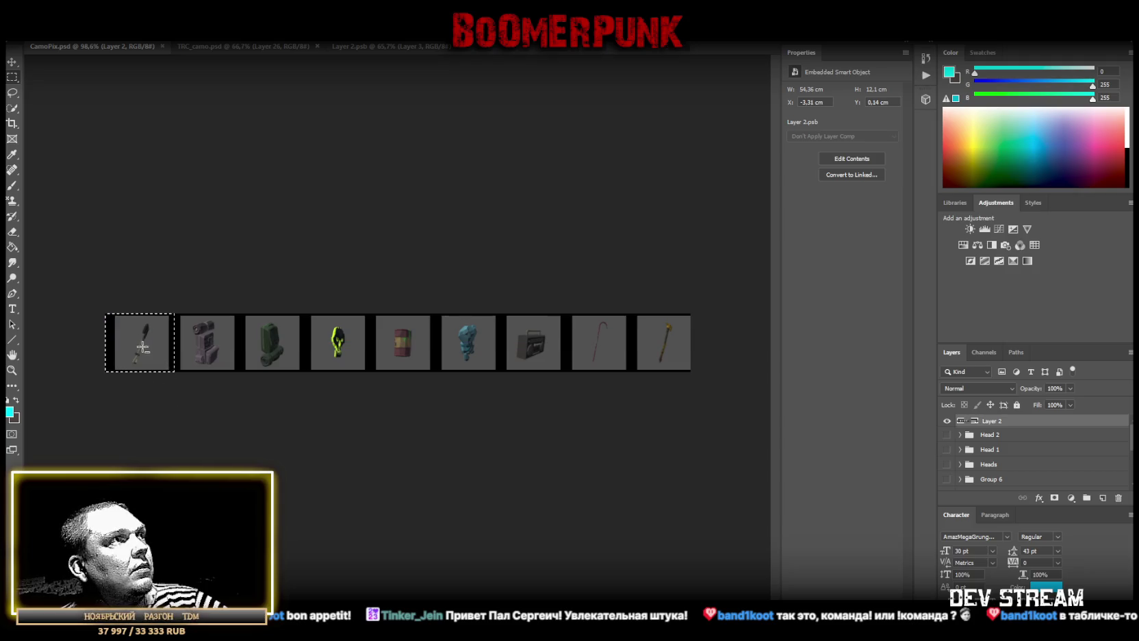
# Copy the first three icon tiles from Layer 2 onto their own new layers with Layer via Copy
pyautogui.rightClick(143, 347)
pyautogui.click(199, 427)
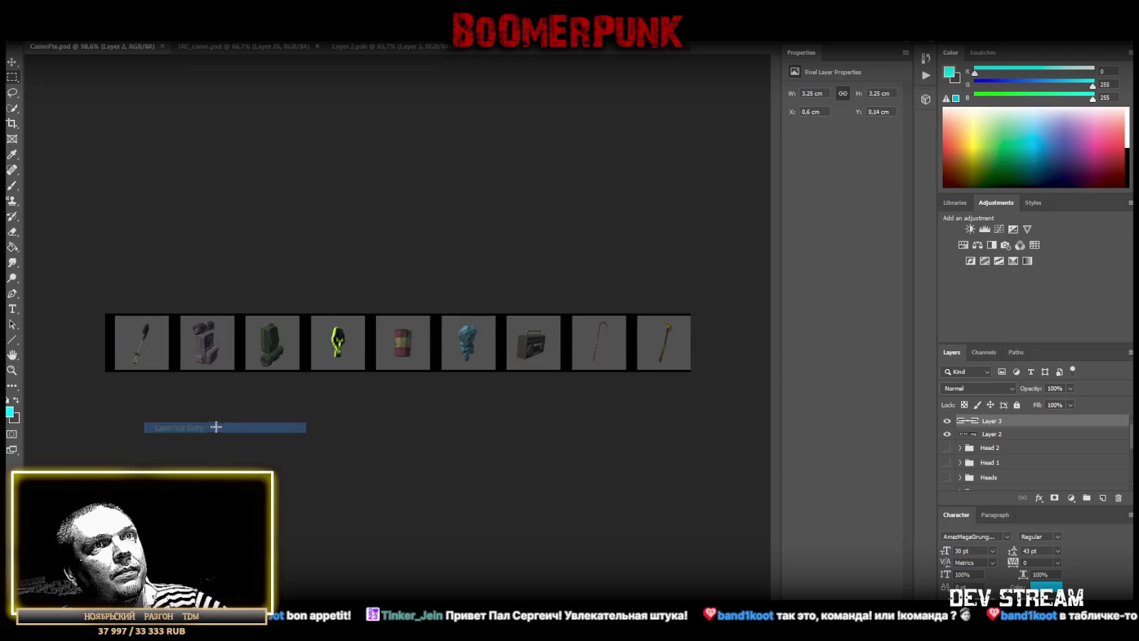
pyautogui.moveTo(172, 314); pyautogui.dragTo(237, 371)
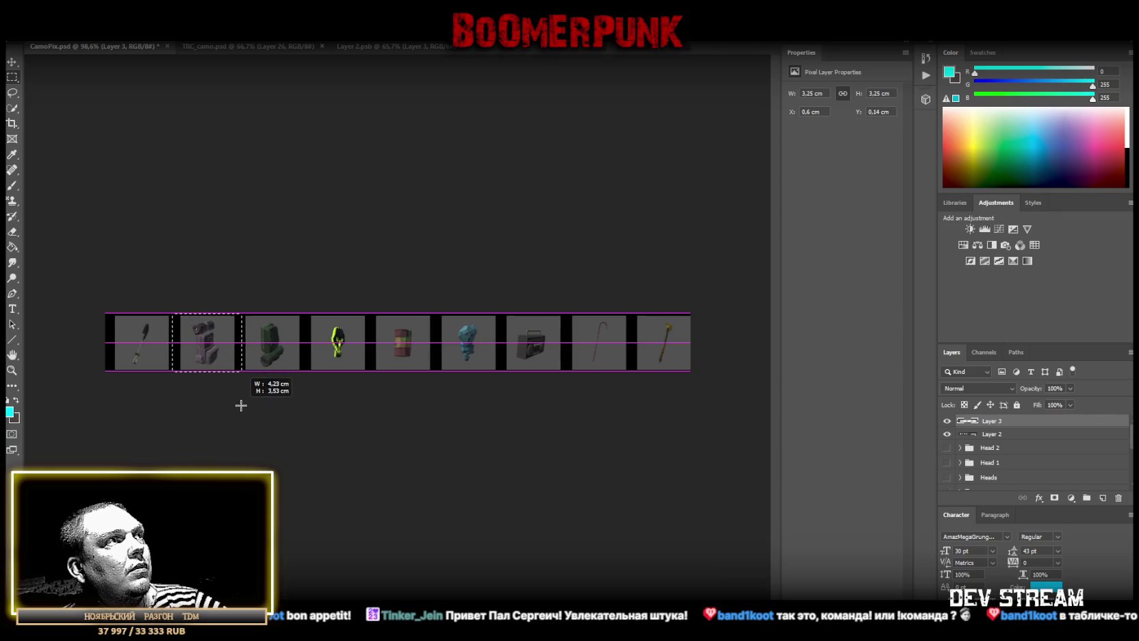
pyautogui.rightClick(205, 336)
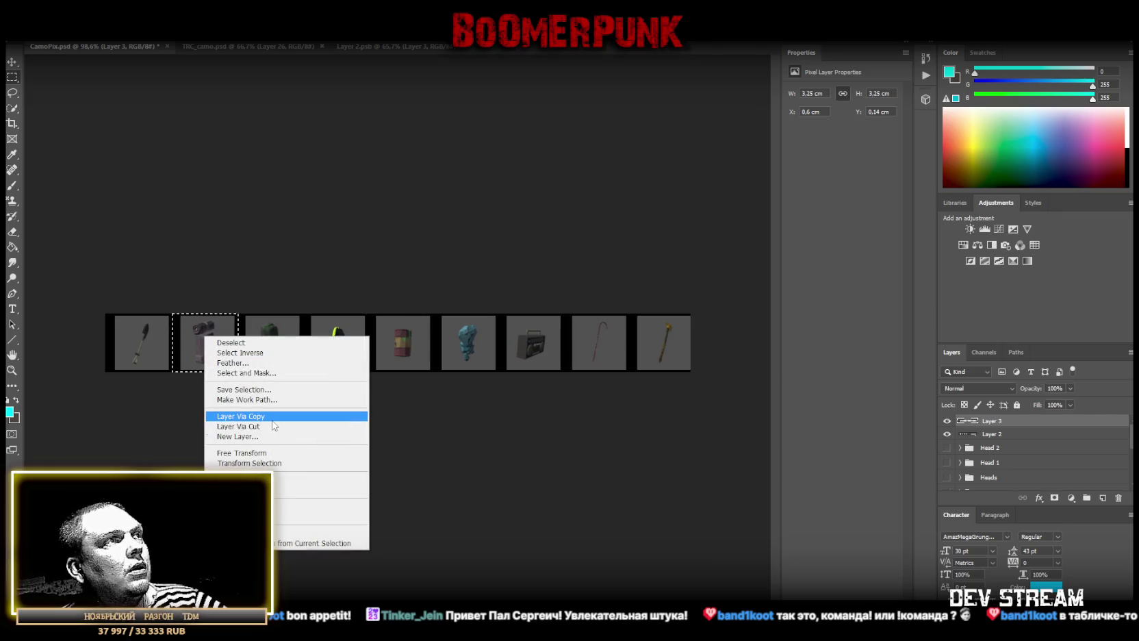
pyautogui.click(988, 436)
pyautogui.click(988, 436)
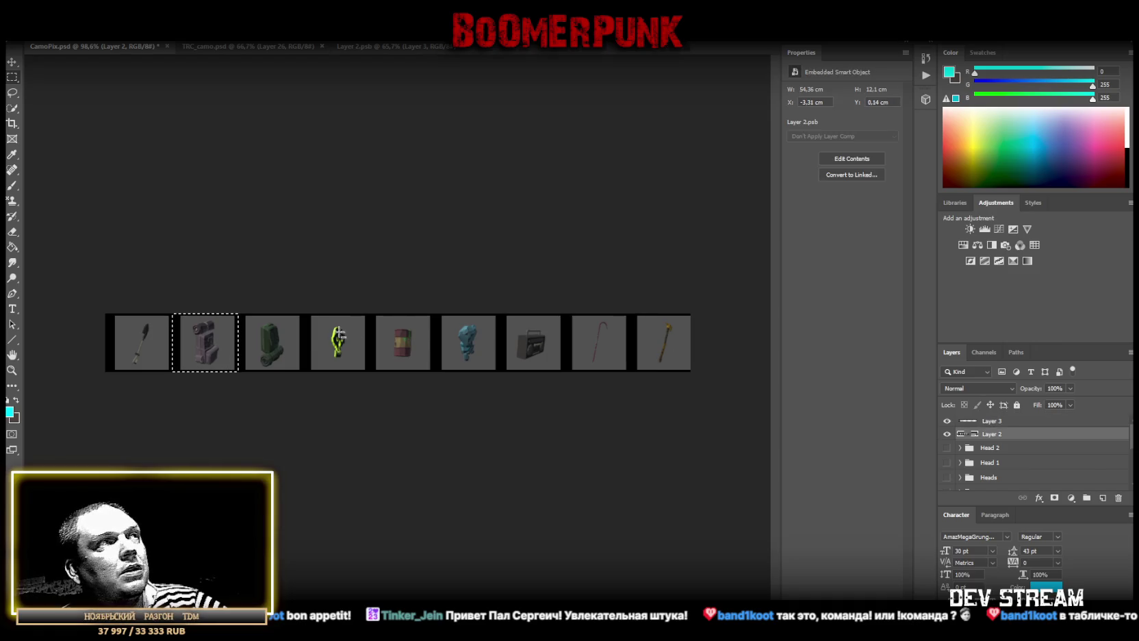
pyautogui.rightClick(218, 347)
pyautogui.click(286, 427)
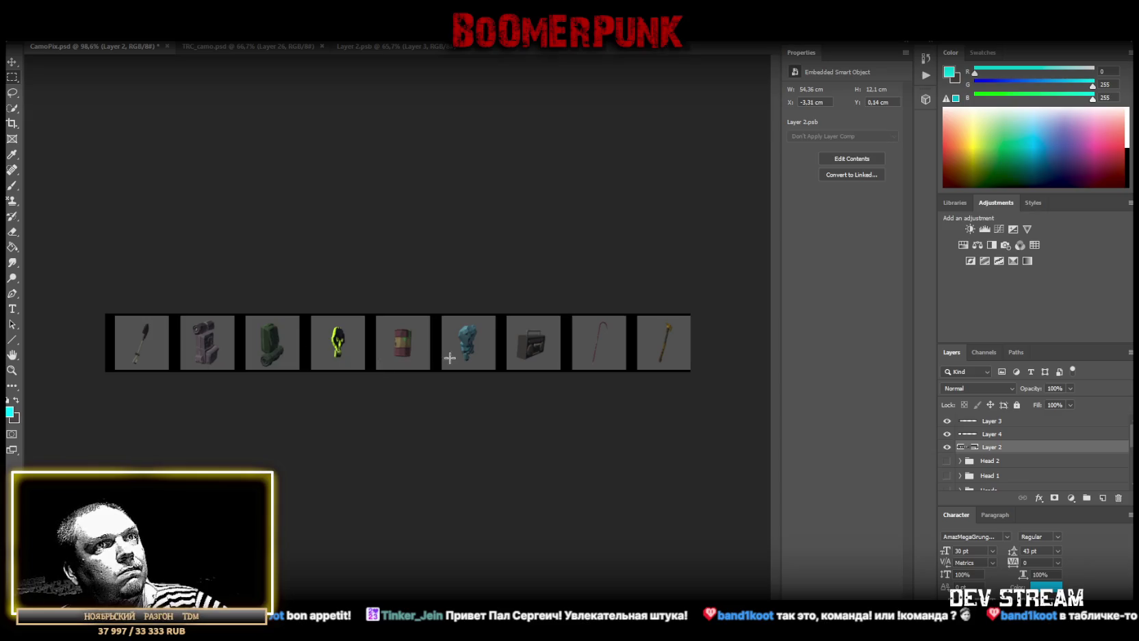
pyautogui.moveTo(241, 314); pyautogui.dragTo(302, 371)
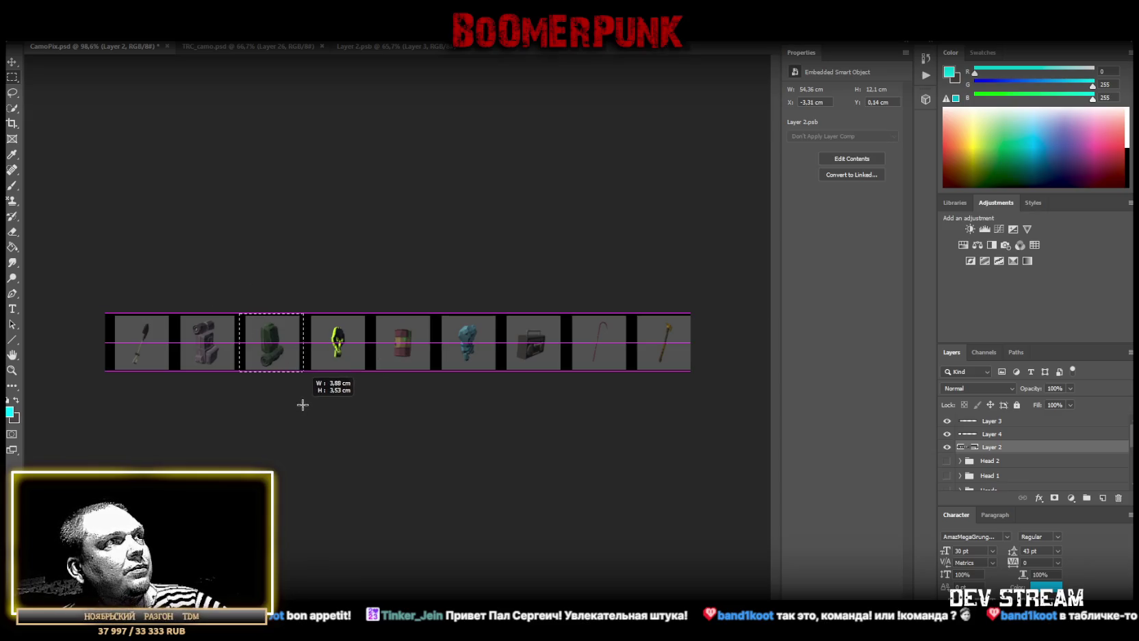
pyautogui.rightClick(277, 342)
pyautogui.click(351, 421)
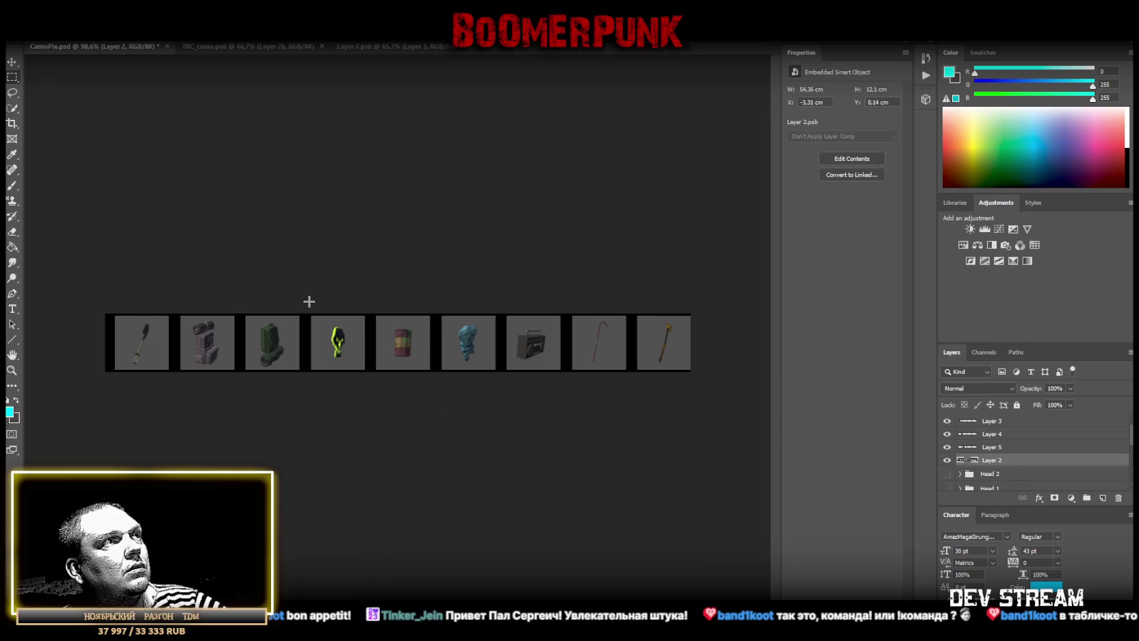
# Copy the yellow mask, barrel and blue figure tiles onto their own new layers
pyautogui.moveTo(308, 314); pyautogui.dragTo(367, 371)
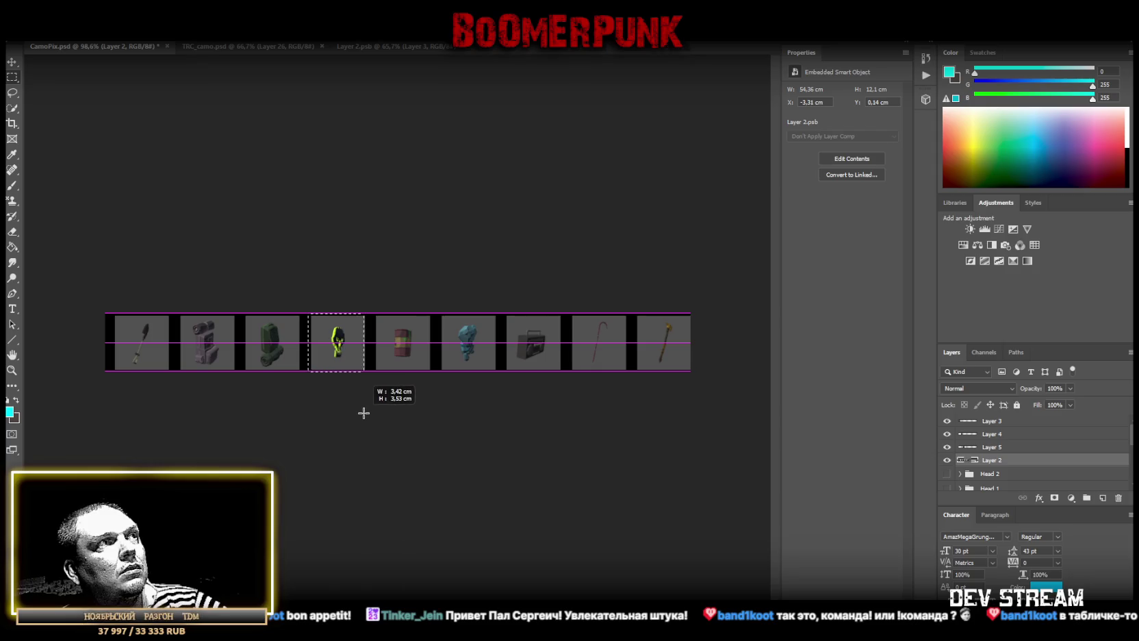
pyautogui.rightClick(335, 352)
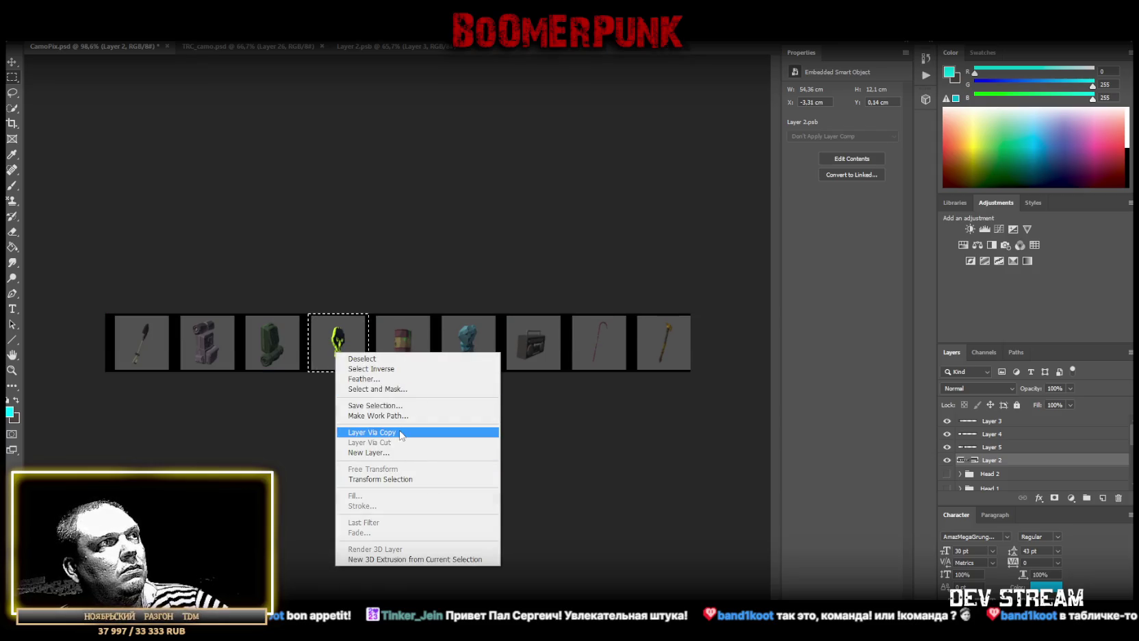
pyautogui.click(373, 432)
pyautogui.click(993, 473)
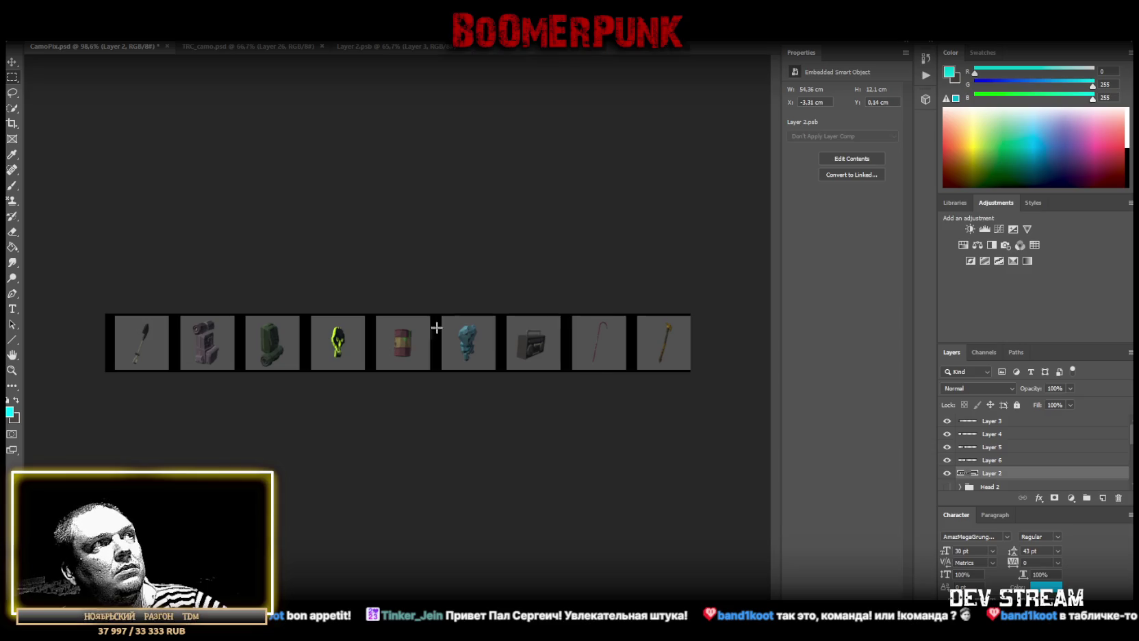
pyautogui.moveTo(368, 313); pyautogui.dragTo(435, 372)
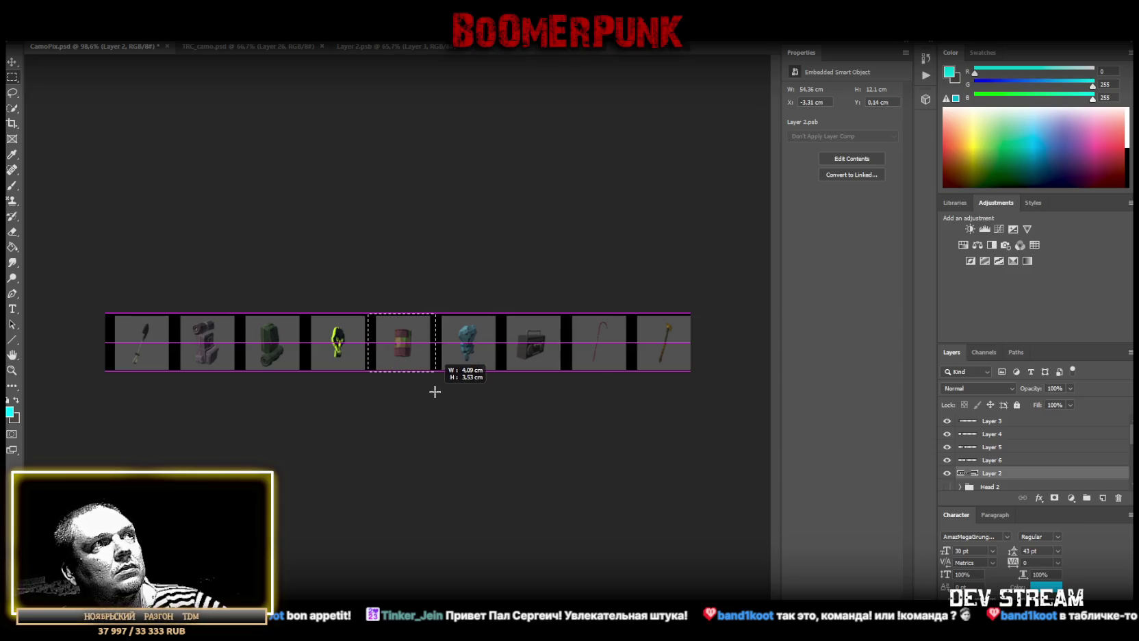
pyautogui.rightClick(398, 344)
pyautogui.click(465, 426)
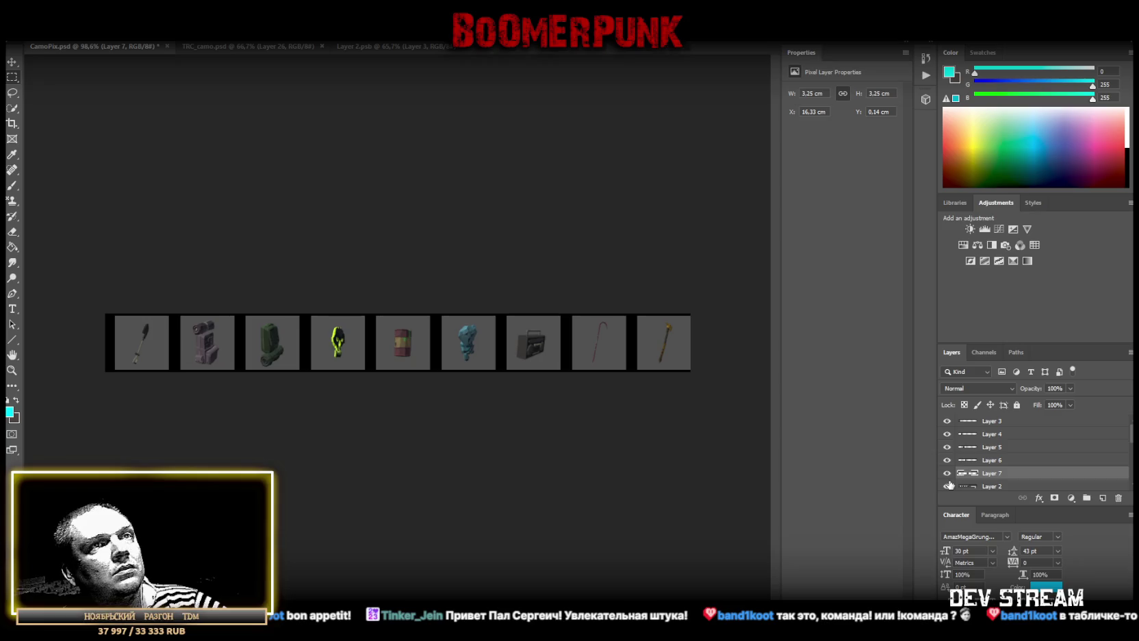
pyautogui.click(993, 472)
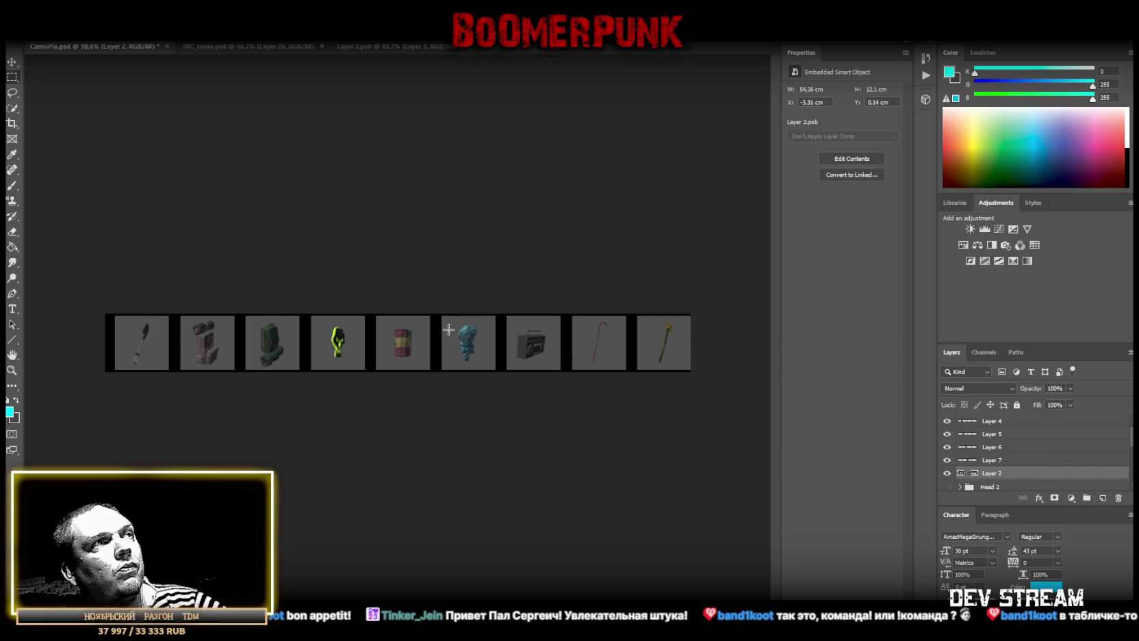
pyautogui.moveTo(433, 313); pyautogui.dragTo(499, 372)
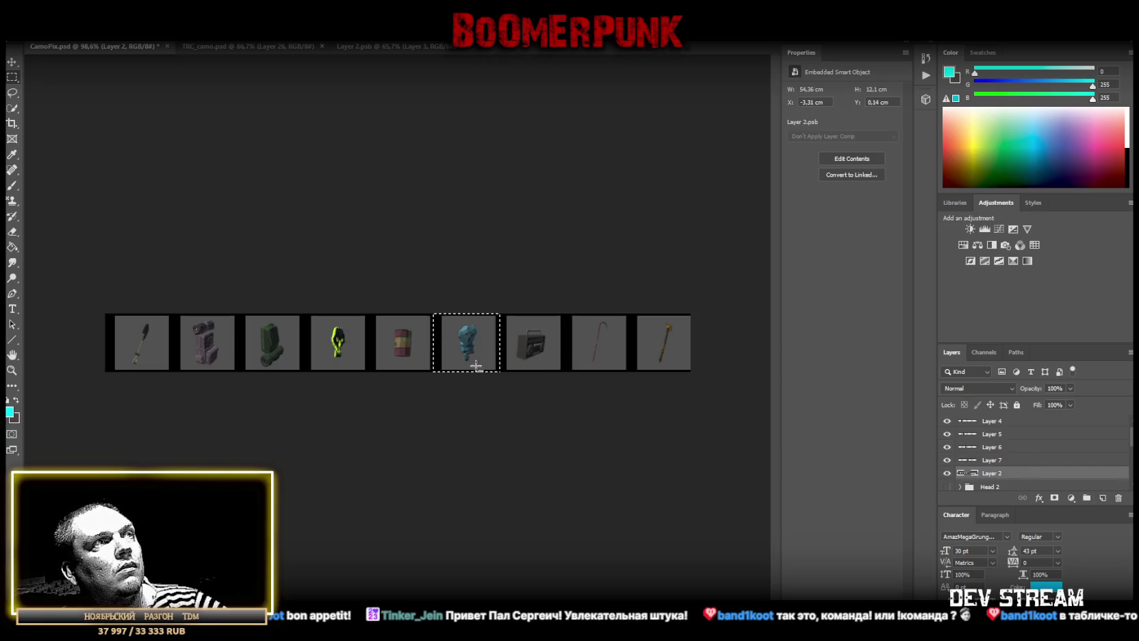
pyautogui.rightClick(468, 350)
pyautogui.click(504, 431)
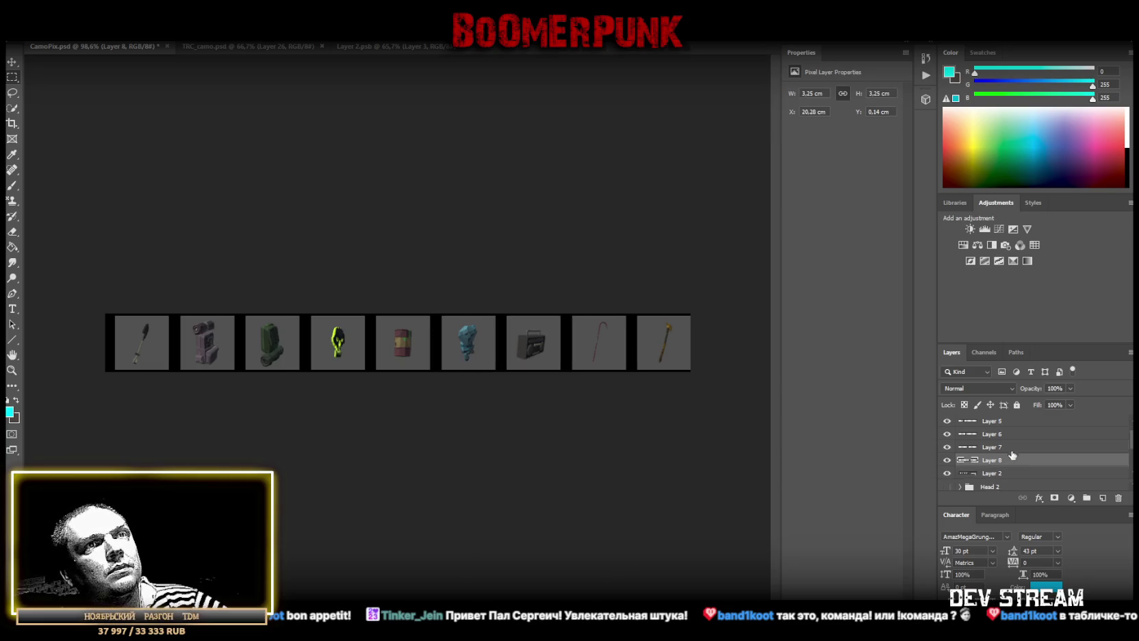
# Copy the radio and cane tiles onto new layers, then select the ninth tile
pyautogui.click(1000, 462)
pyautogui.moveTo(501, 308); pyautogui.dragTo(564, 405)
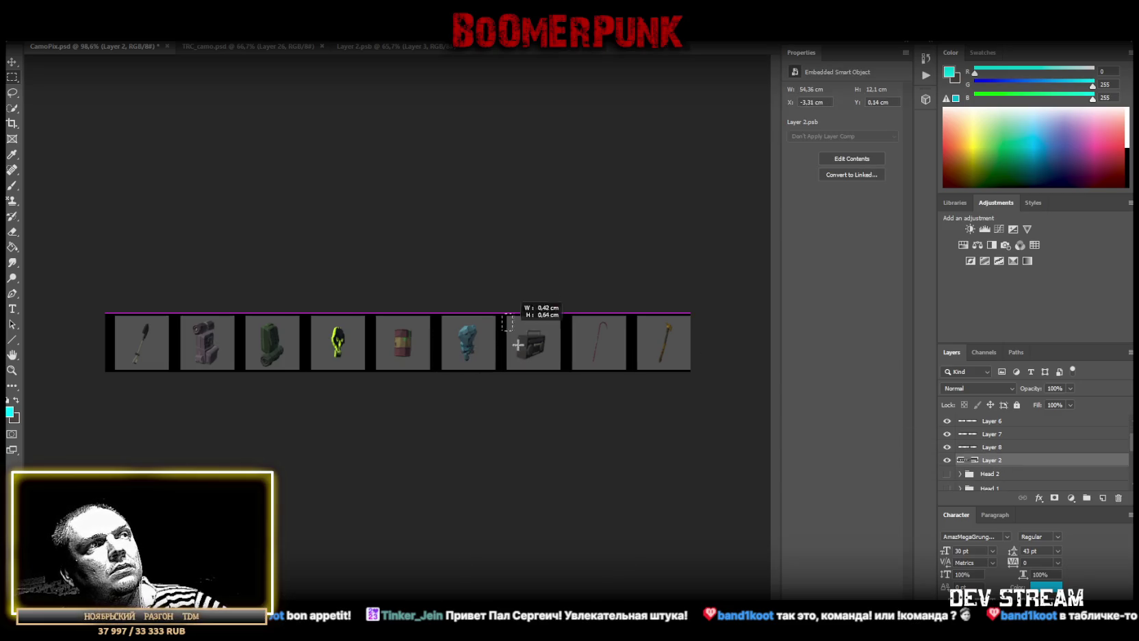
pyautogui.rightClick(524, 342)
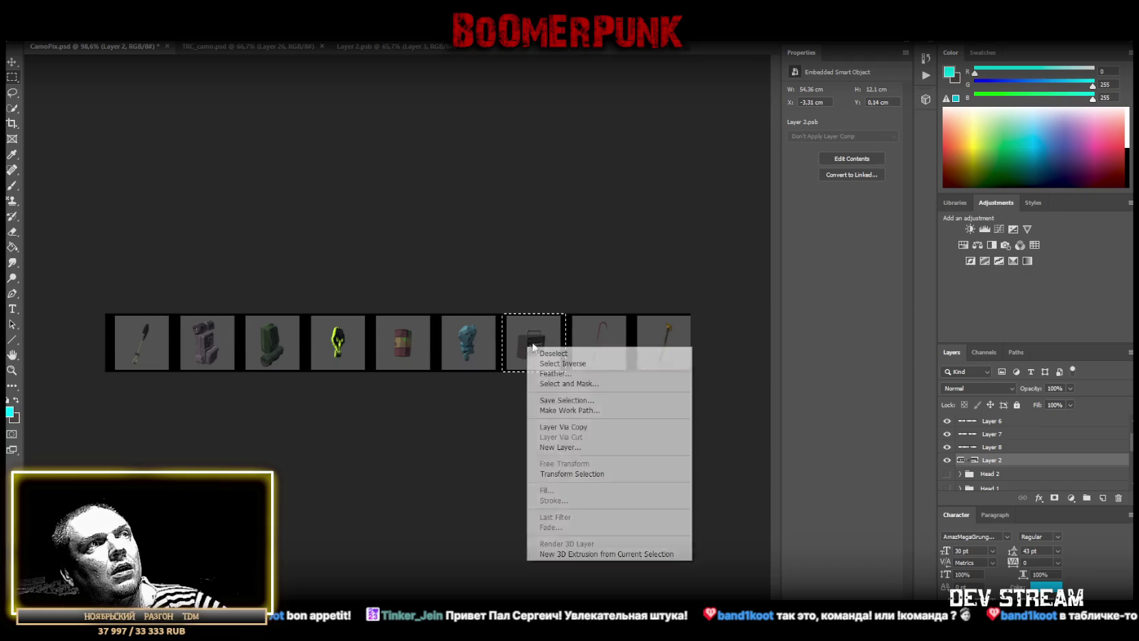
pyautogui.click(621, 426)
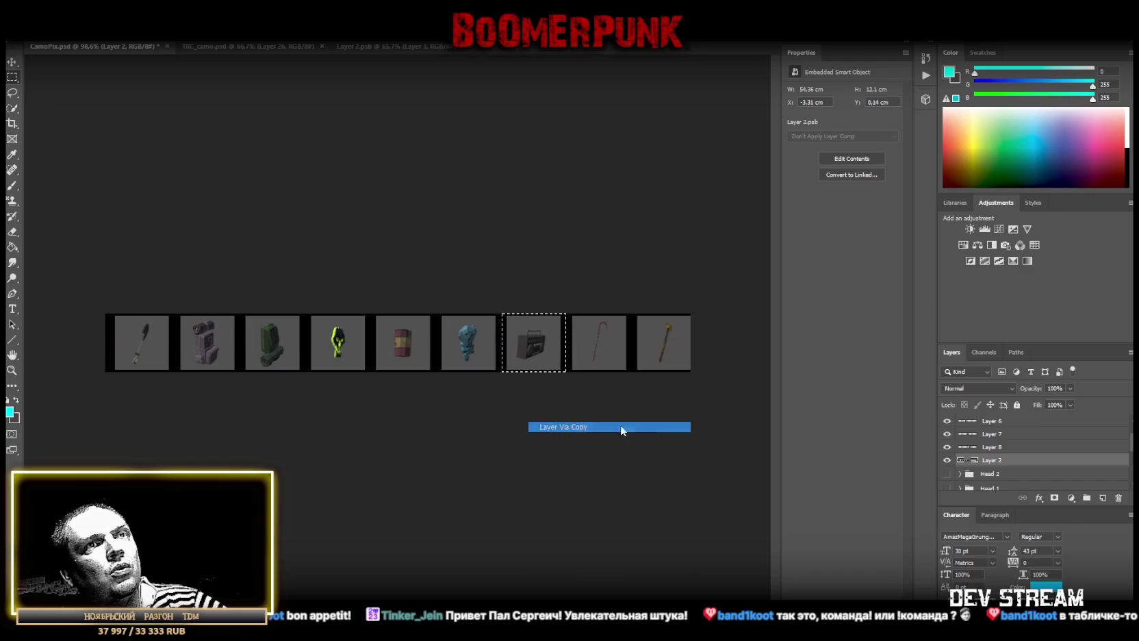
pyautogui.click(1001, 461)
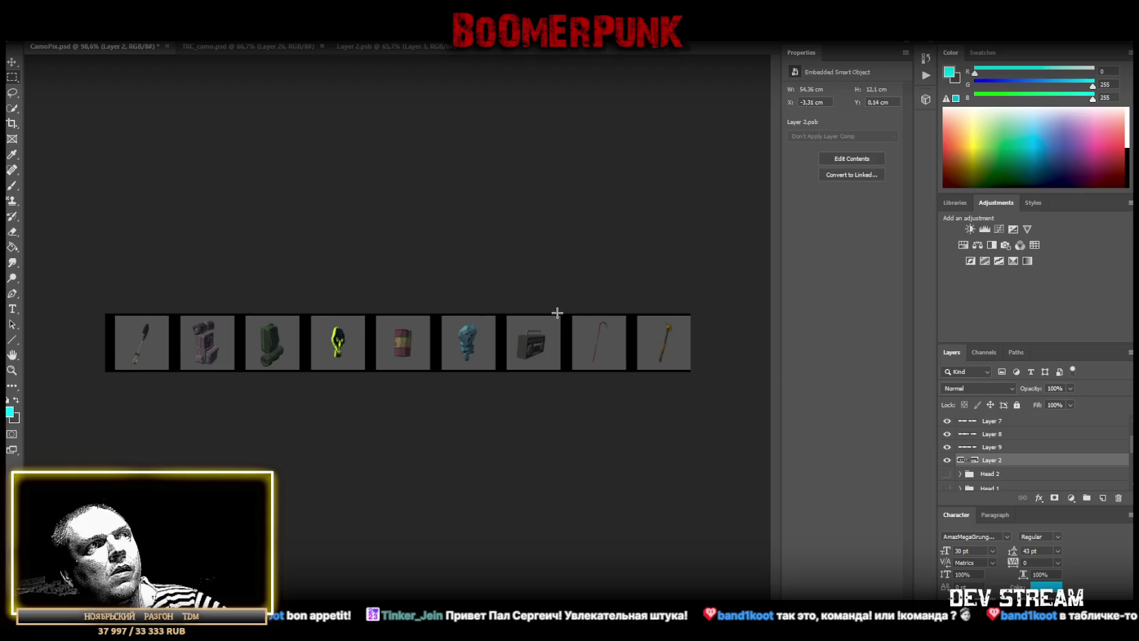
pyautogui.moveTo(565, 314); pyautogui.dragTo(630, 372)
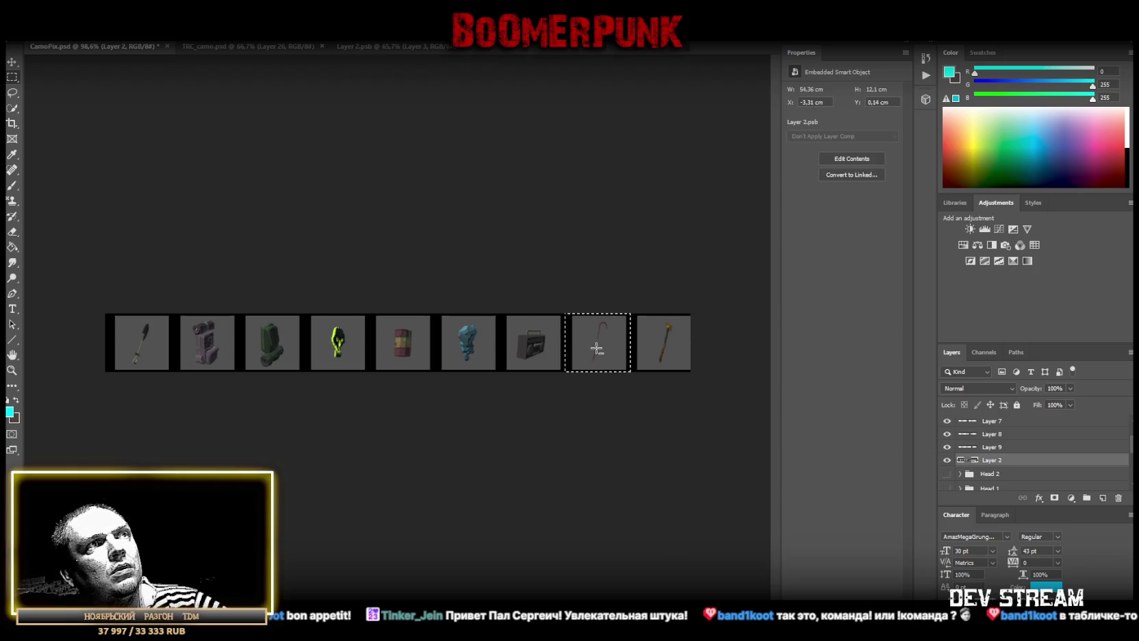
pyautogui.rightClick(594, 347)
pyautogui.click(629, 429)
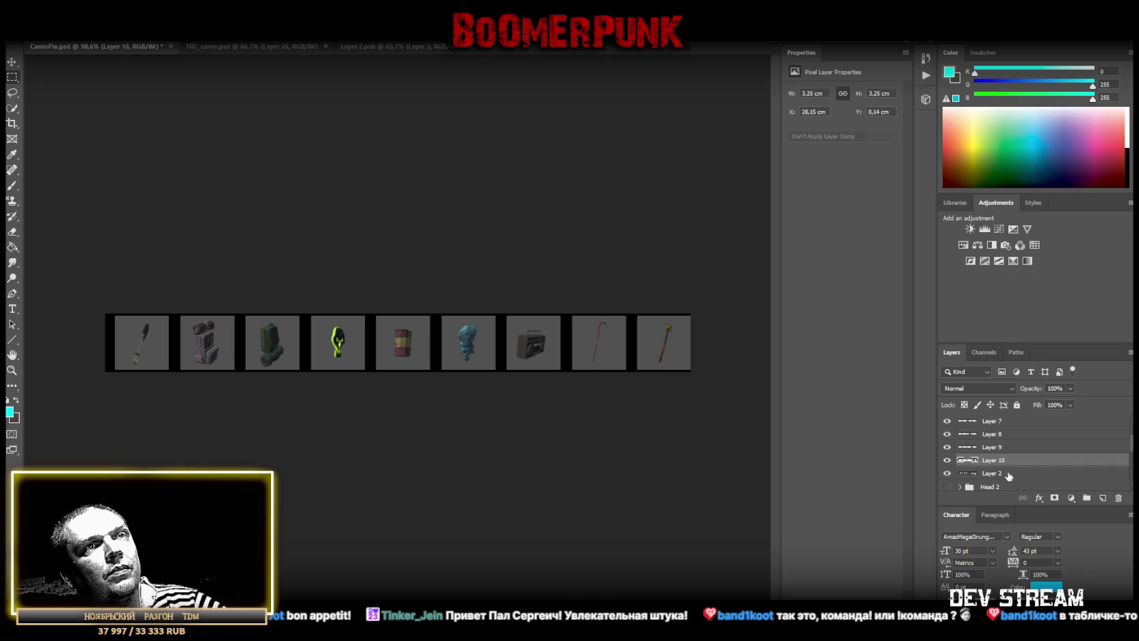
pyautogui.moveTo(630, 314); pyautogui.dragTo(667, 372)
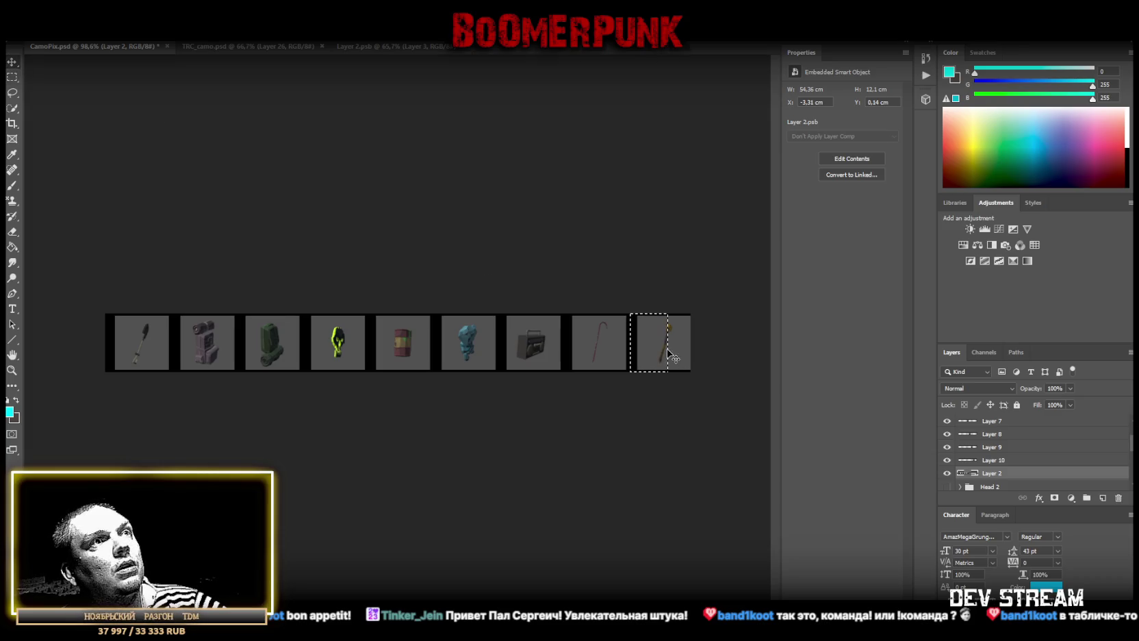
# Deselect and shift the icon strip layer slightly to the left
pyautogui.press('l')
pyautogui.hotkey('ctrl', 'd')
pyautogui.click(16, 62)
pyautogui.moveTo(671, 344); pyautogui.dragTo(606, 350)
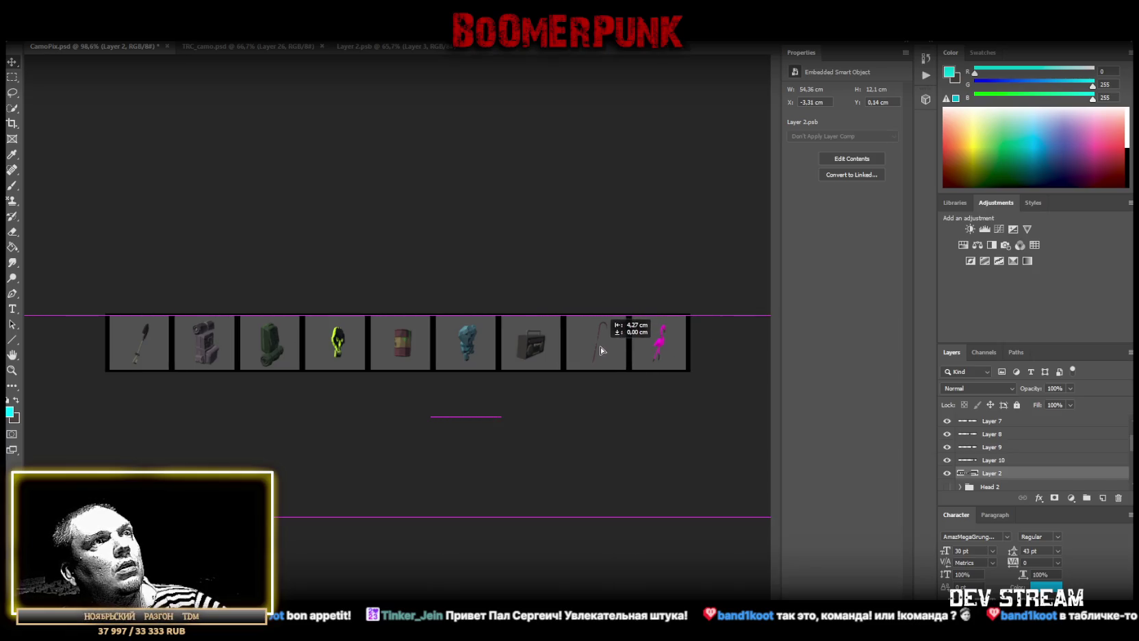
pyautogui.moveTo(607, 351); pyautogui.dragTo(602, 347)
pyautogui.click(11, 77)
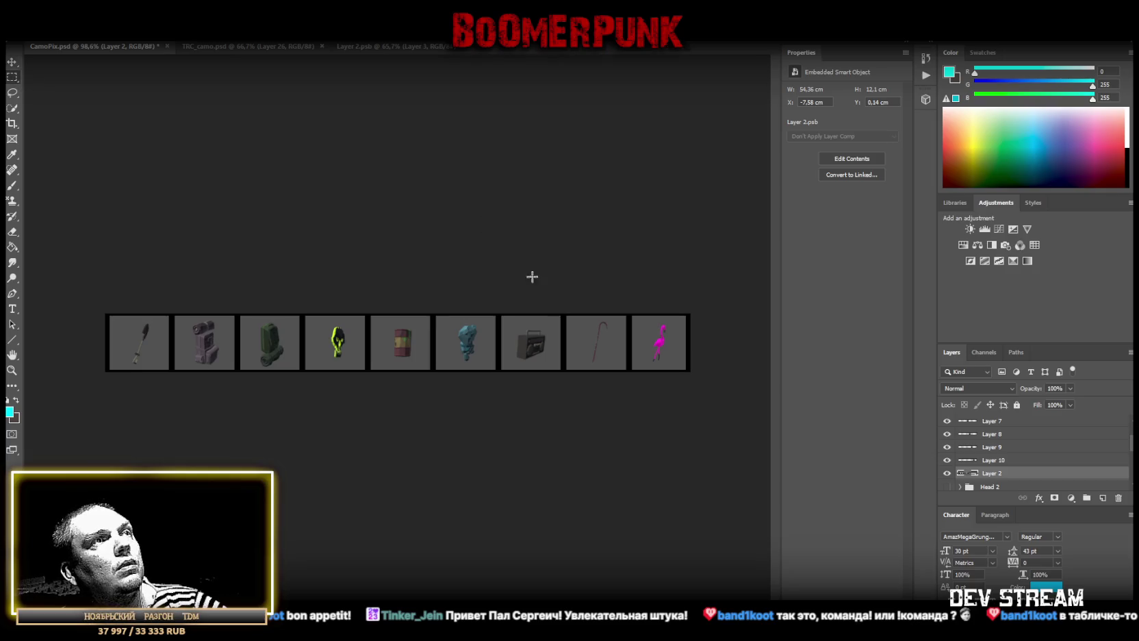
# Hide three tile layers and copy the eighth and ninth flamingo tiles onto Layers 11 and 12
pyautogui.click(948, 460)
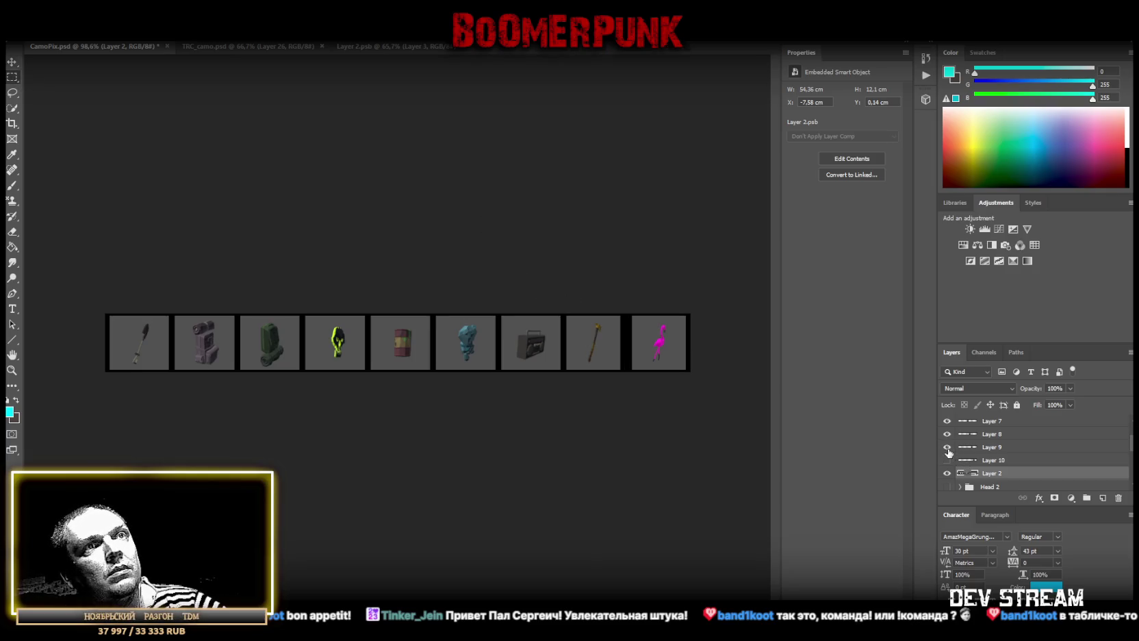
pyautogui.click(948, 447)
pyautogui.click(947, 434)
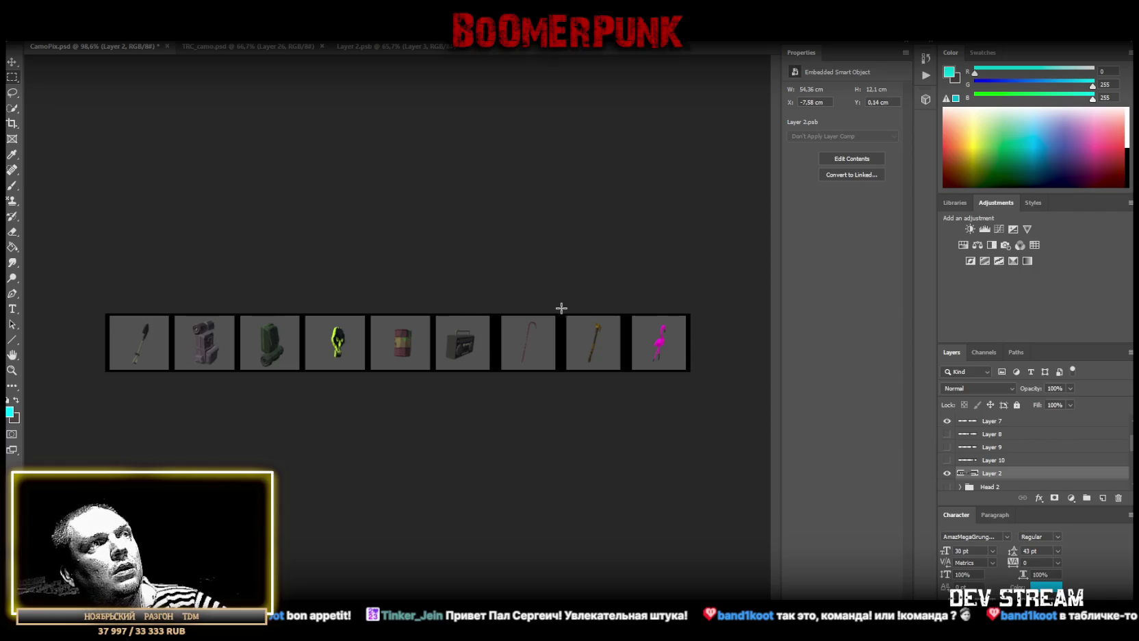
pyautogui.moveTo(560, 308)
pyautogui.mouseDown()
pyautogui.moveTo(610, 400)
pyautogui.moveTo(623, 401)
pyautogui.mouseUp()
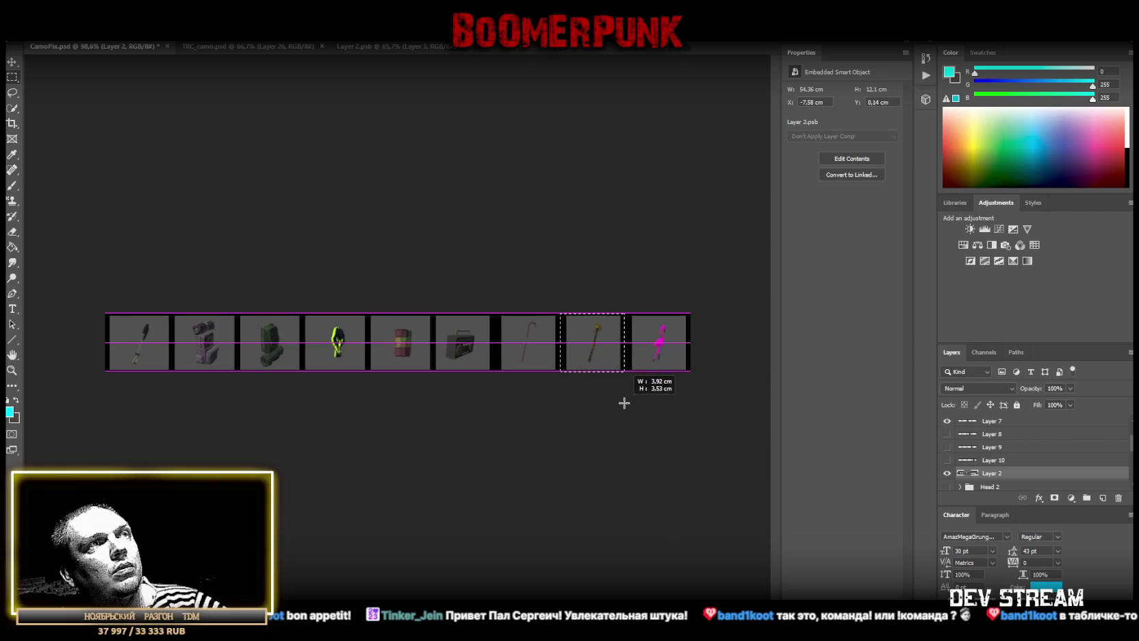
pyautogui.rightClick(599, 344)
pyautogui.click(665, 424)
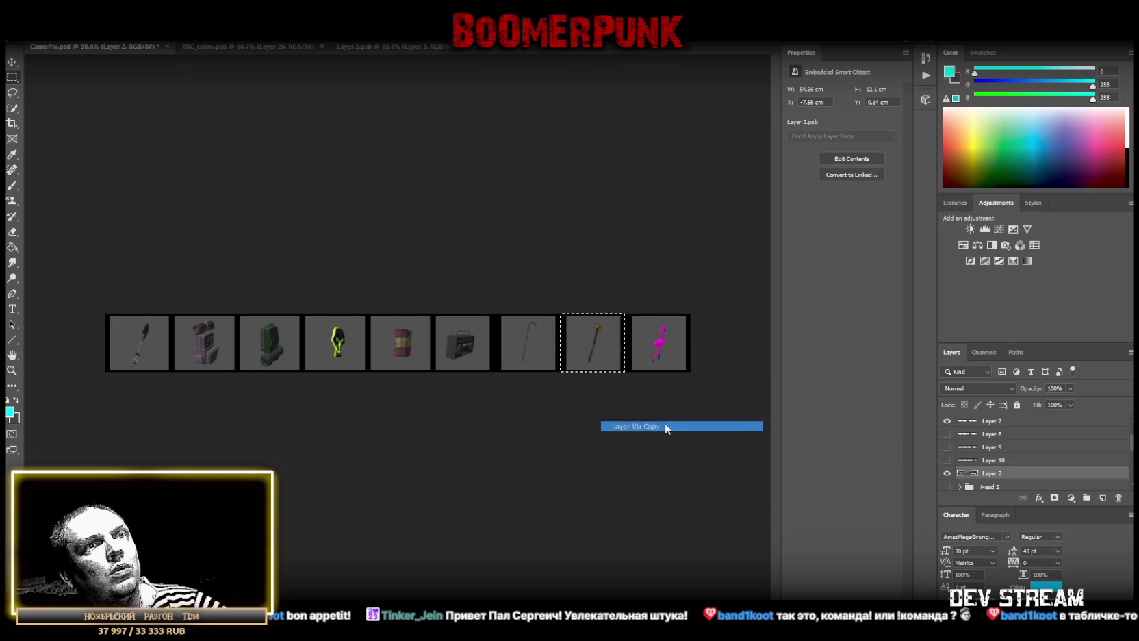
pyautogui.click(993, 487)
pyautogui.moveTo(624, 314); pyautogui.dragTo(690, 372)
pyautogui.rightClick(645, 343)
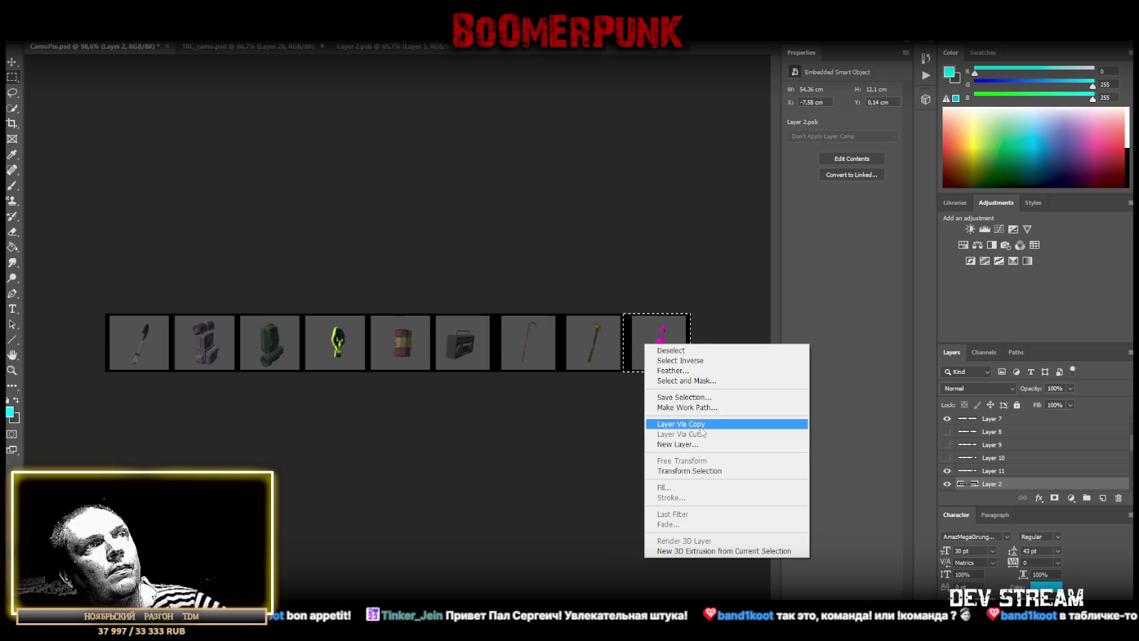
pyautogui.click(701, 425)
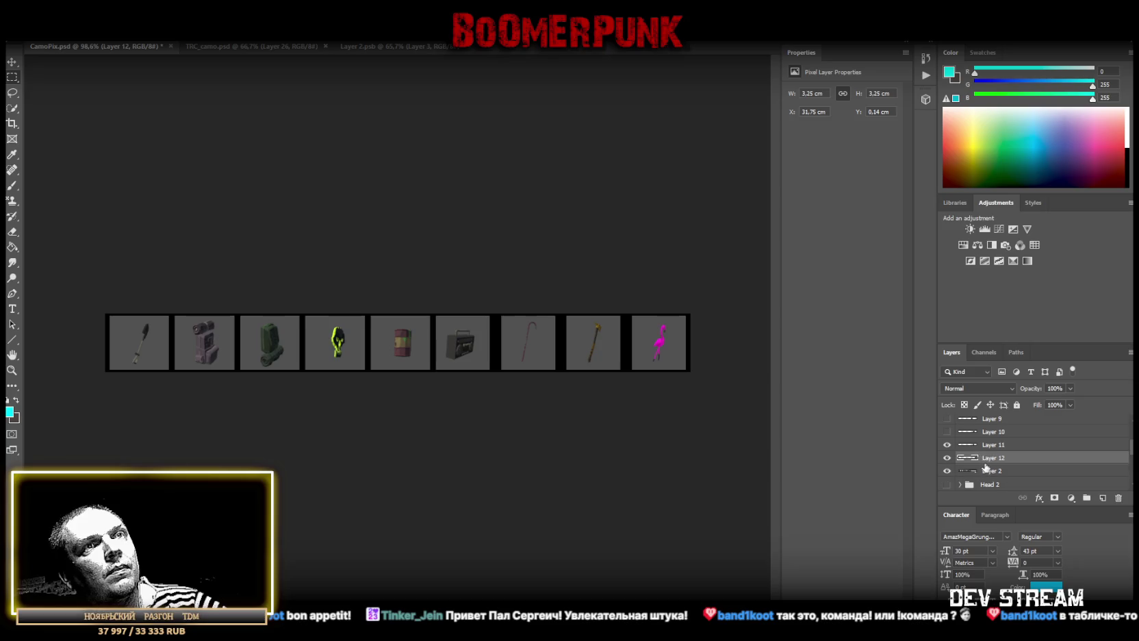
# Hide Layer 2 and make the cane, boombox and blue figure tile layers visible again
pyautogui.click(947, 471)
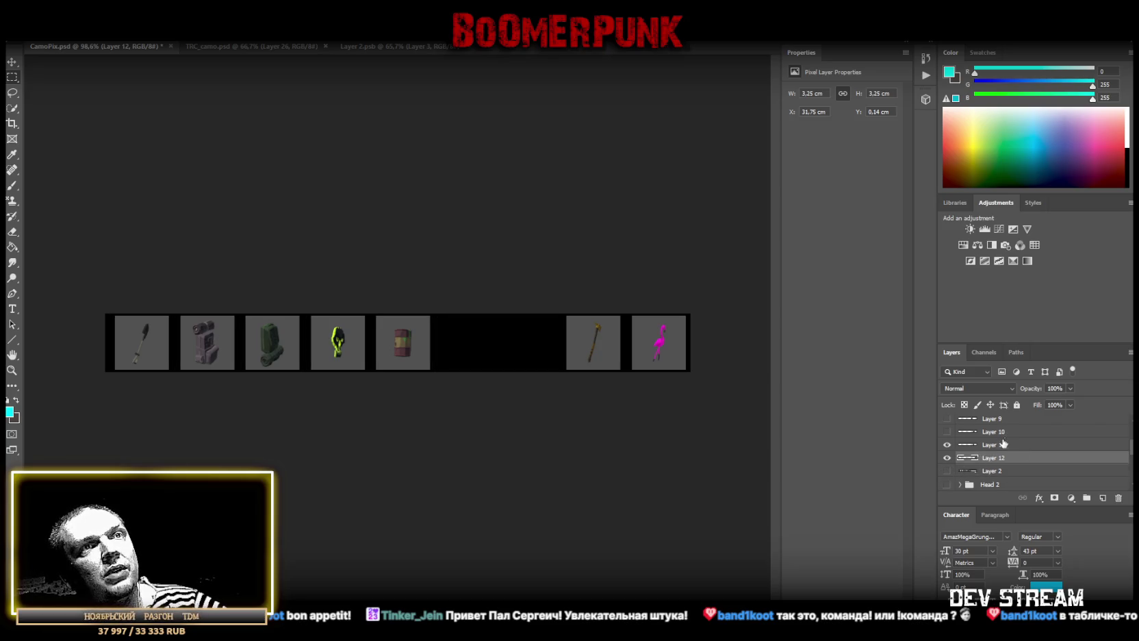
pyautogui.scroll(1, 947, 438)
pyautogui.click(947, 444)
pyautogui.click(946, 431)
pyautogui.scroll(2, 955, 445)
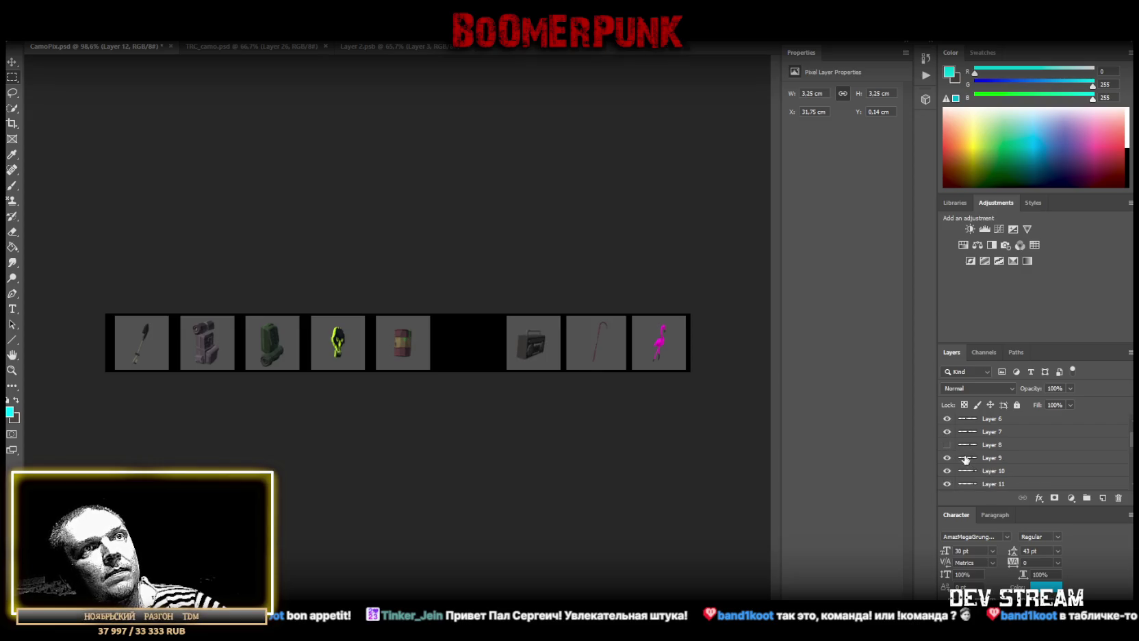
pyautogui.click(946, 445)
pyautogui.scroll(3, 991, 453)
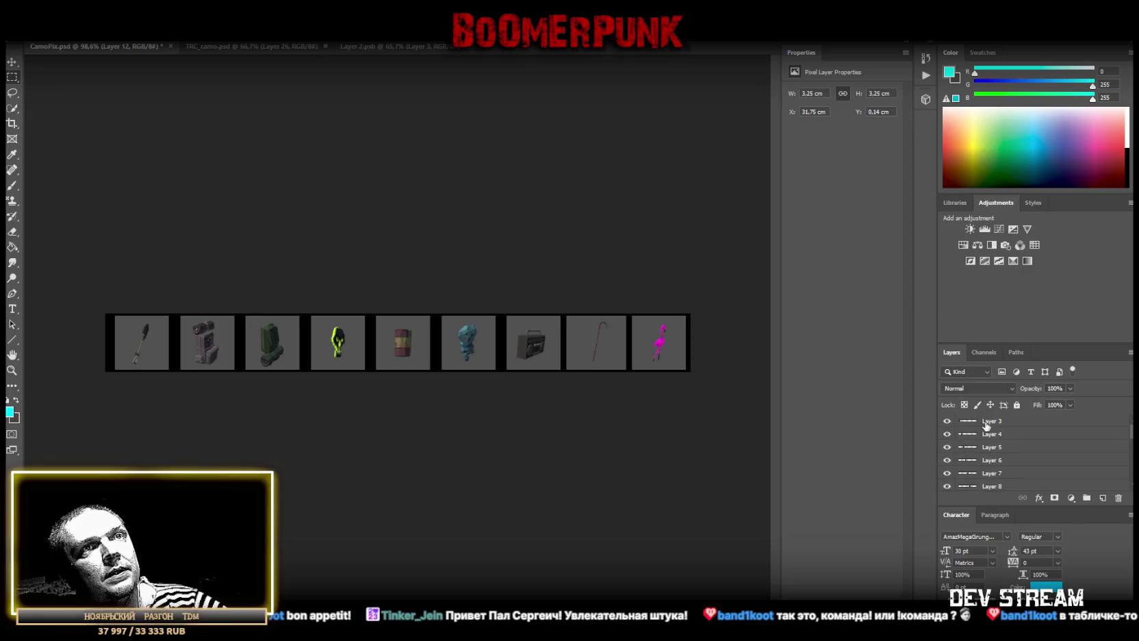
pyautogui.scroll(-5, 983, 445)
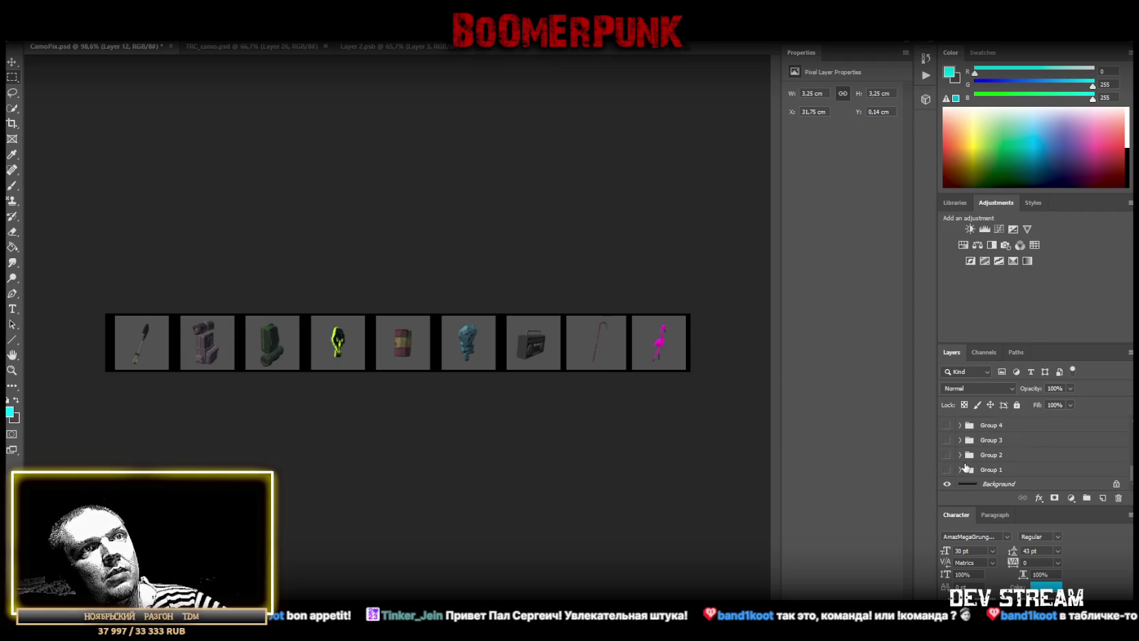
# Show Group 1's camo backgrounds, zoom in, and snap the first spade tile onto its slot
pyautogui.click(947, 470)
pyautogui.scroll(2, 1017, 438)
pyautogui.scroll(3, 1024, 446)
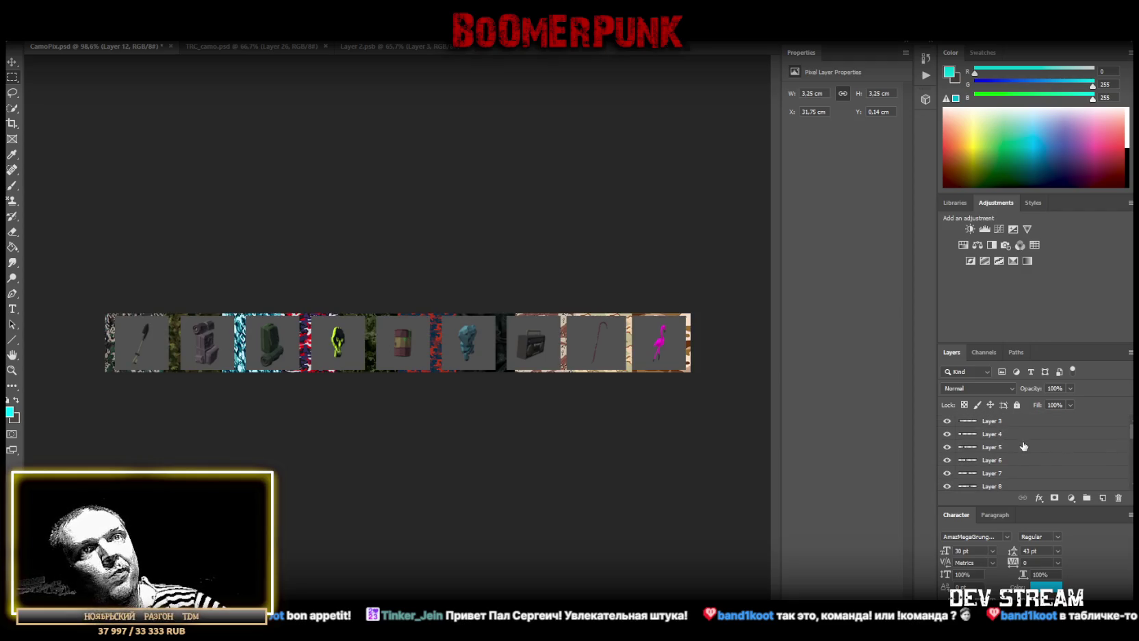
pyautogui.click(988, 422)
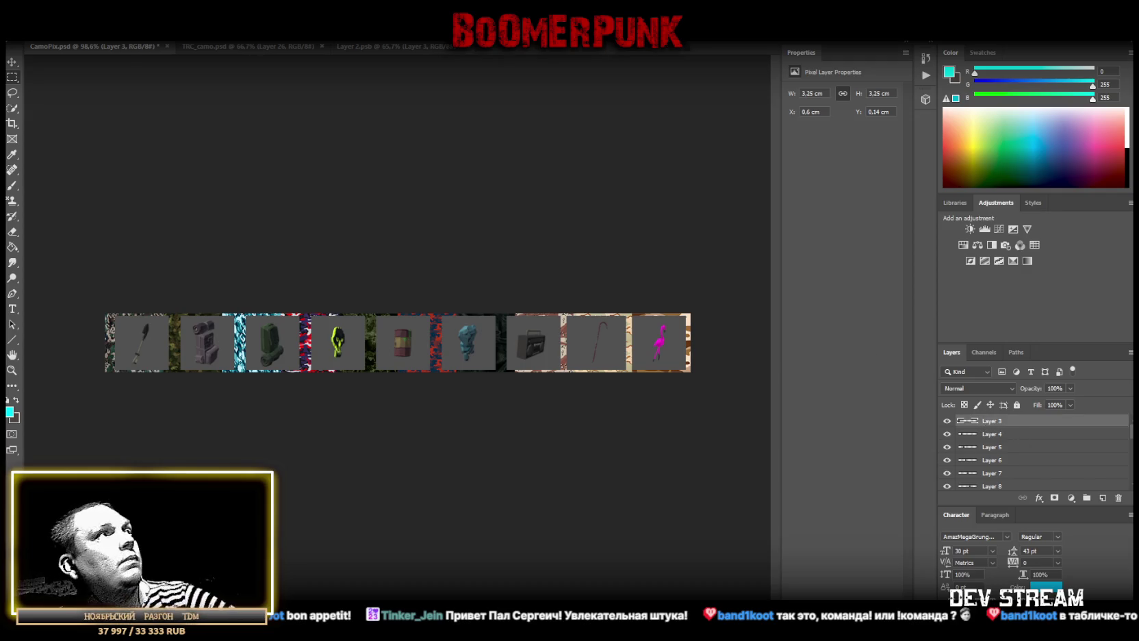
pyautogui.moveTo(137, 346); pyautogui.dragTo(127, 354)
pyautogui.press('z')
pyautogui.moveTo(49, 352); pyautogui.dragTo(210, 359)
pyautogui.hscroll(-3, 397, 343)
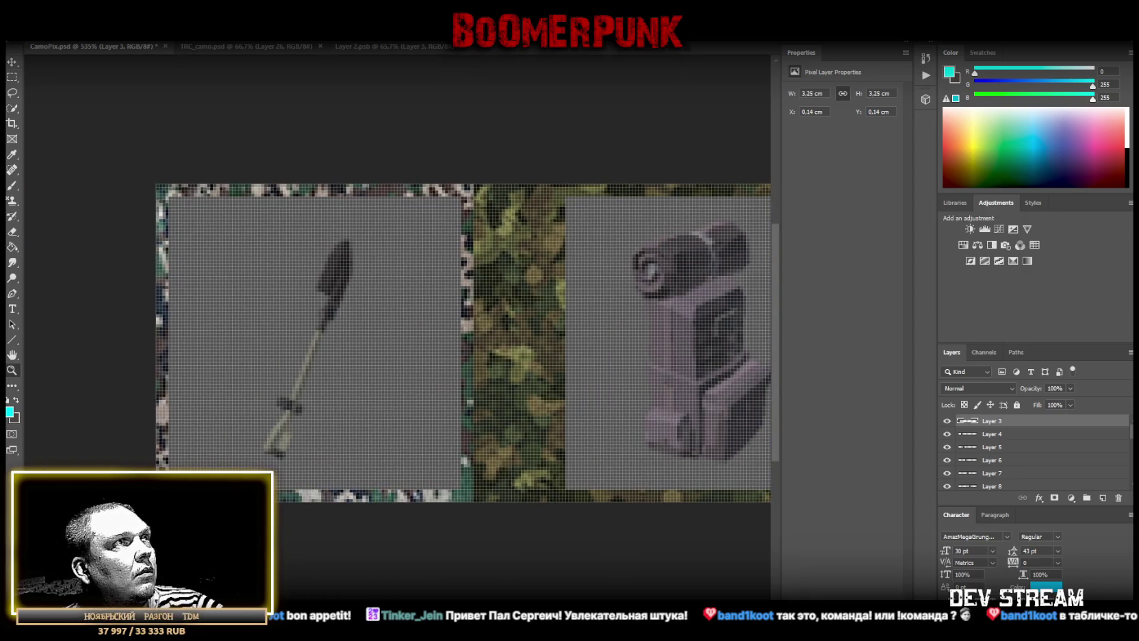
pyautogui.click(12, 63)
pyautogui.moveTo(379, 353); pyautogui.dragTo(327, 359)
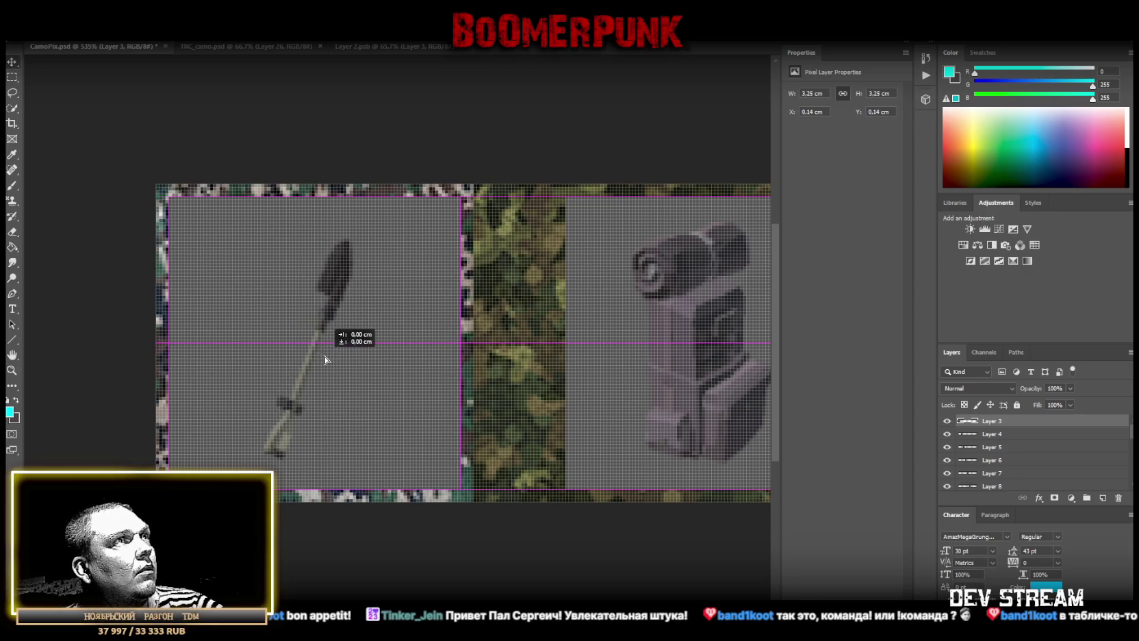
pyautogui.moveTo(327, 359); pyautogui.dragTo(329, 363)
# Slide the pink robot, green robot and skull tiles (Layers 4–6) onto their camo slots
pyautogui.click(993, 434)
pyautogui.moveTo(642, 340); pyautogui.dragTo(560, 343)
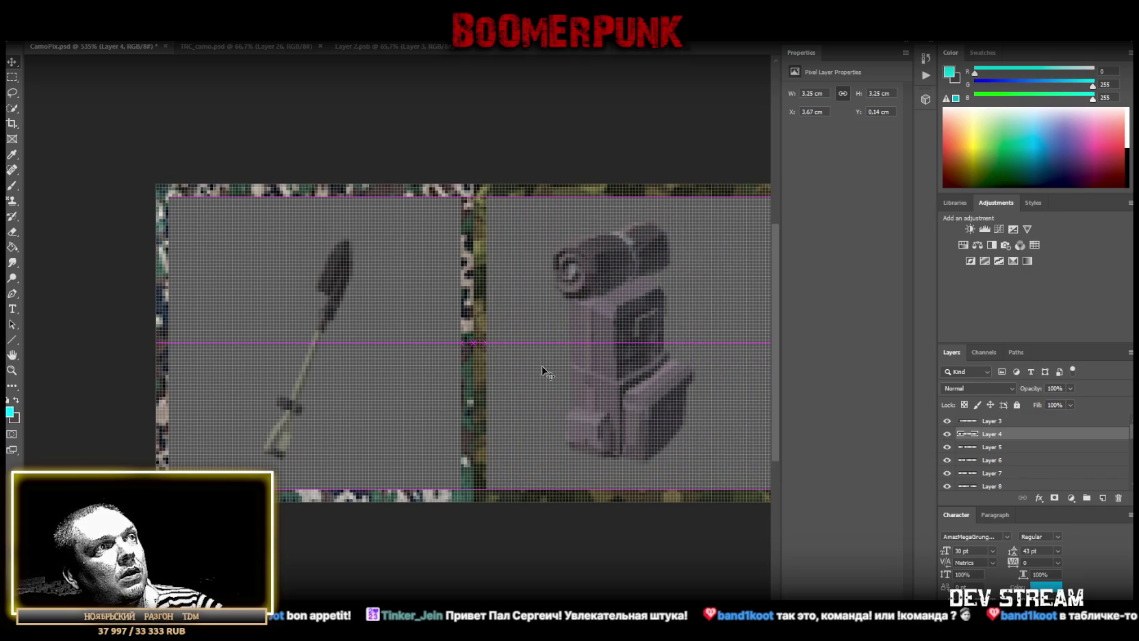
pyautogui.hscroll(5, 397, 342)
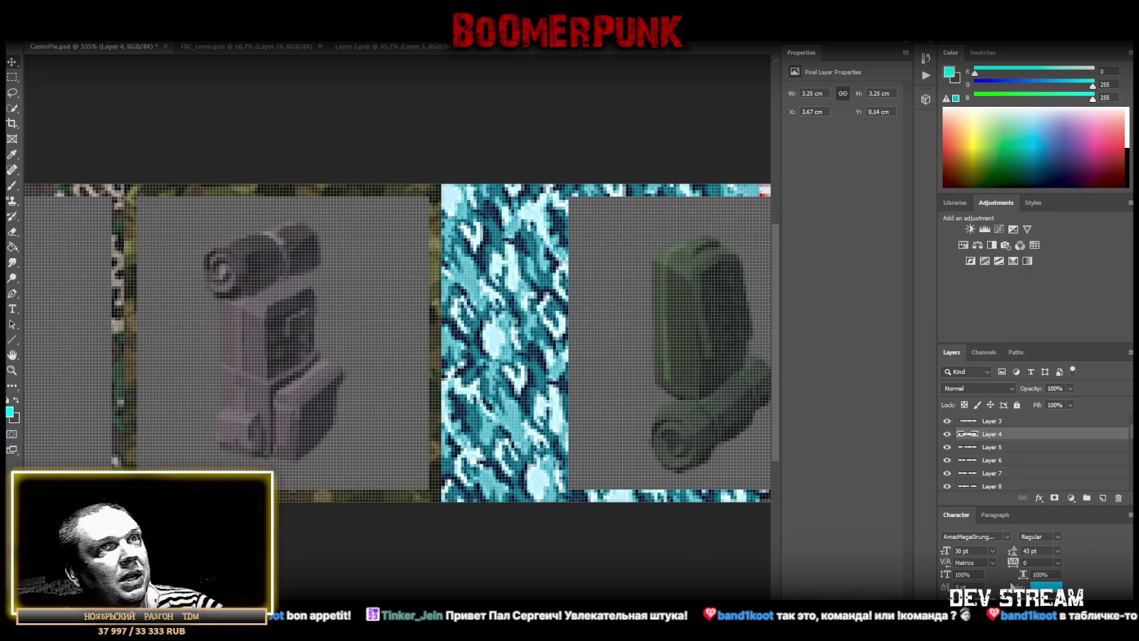
pyautogui.click(992, 448)
pyautogui.moveTo(693, 337); pyautogui.dragTo(579, 339)
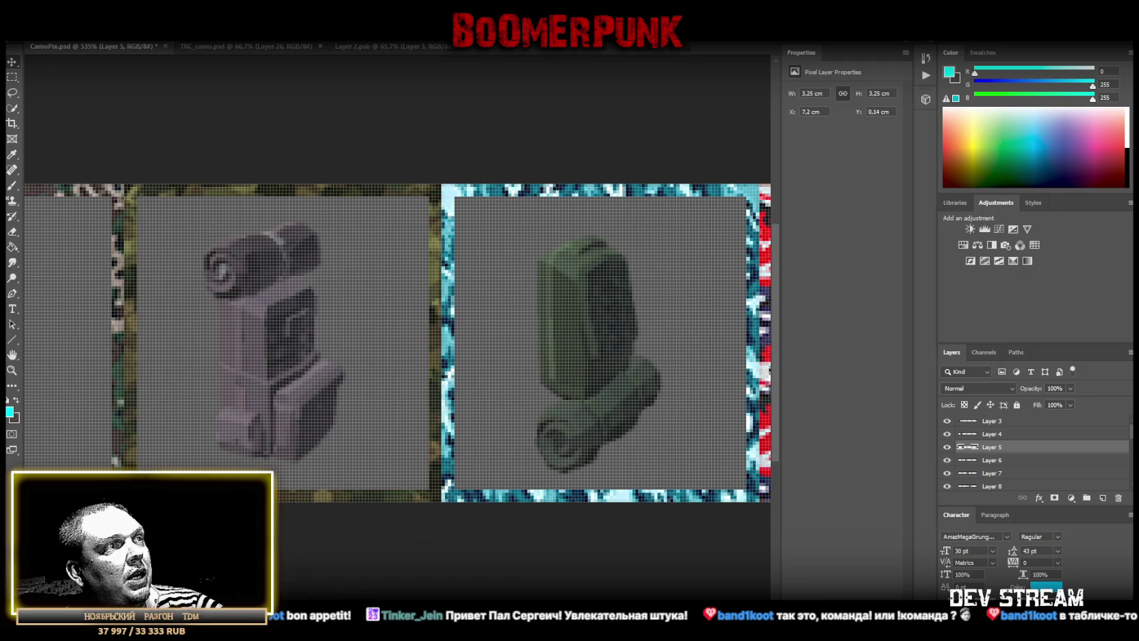
pyautogui.hscroll(6, 397, 342)
pyautogui.click(1003, 462)
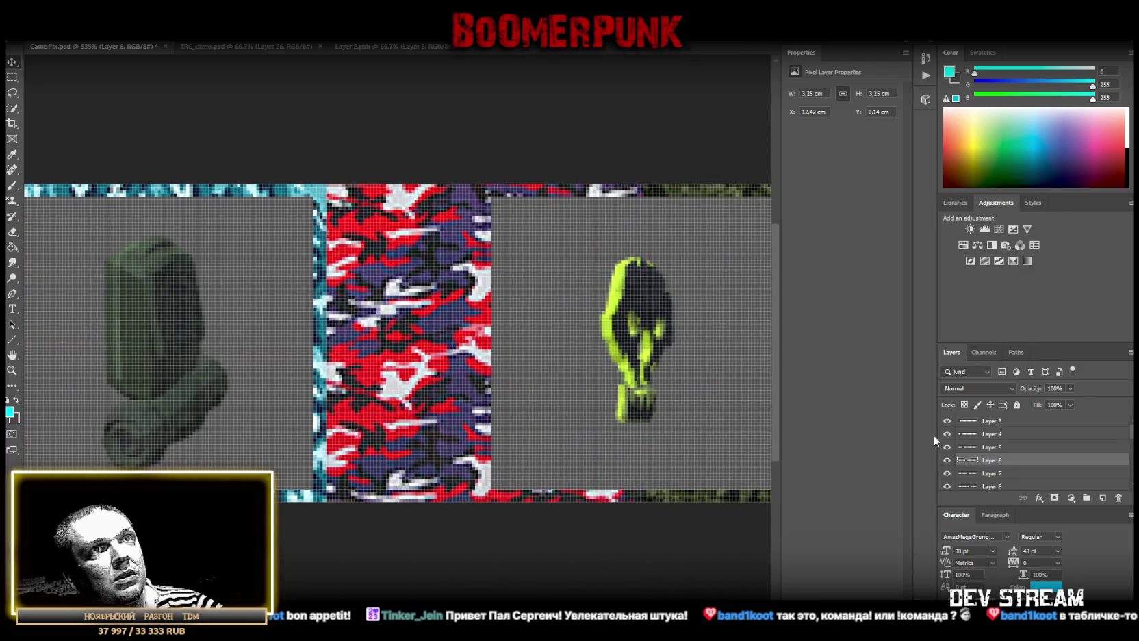
pyautogui.moveTo(587, 340); pyautogui.dragTo(437, 340)
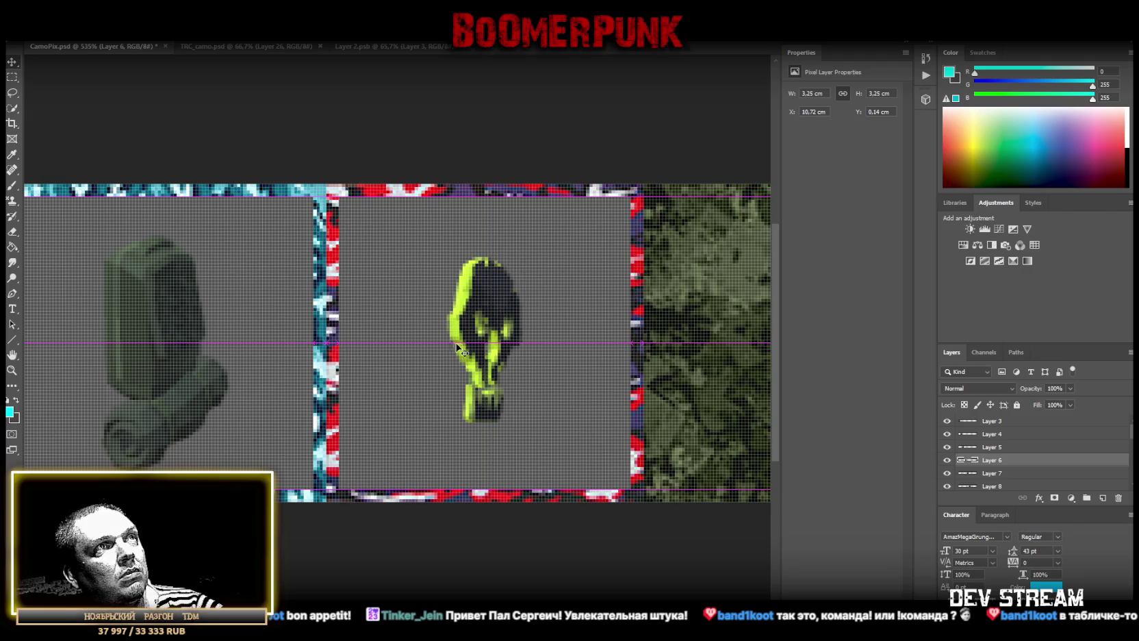
pyautogui.hscroll(1, 637, 546)
pyautogui.hscroll(3, 637, 545)
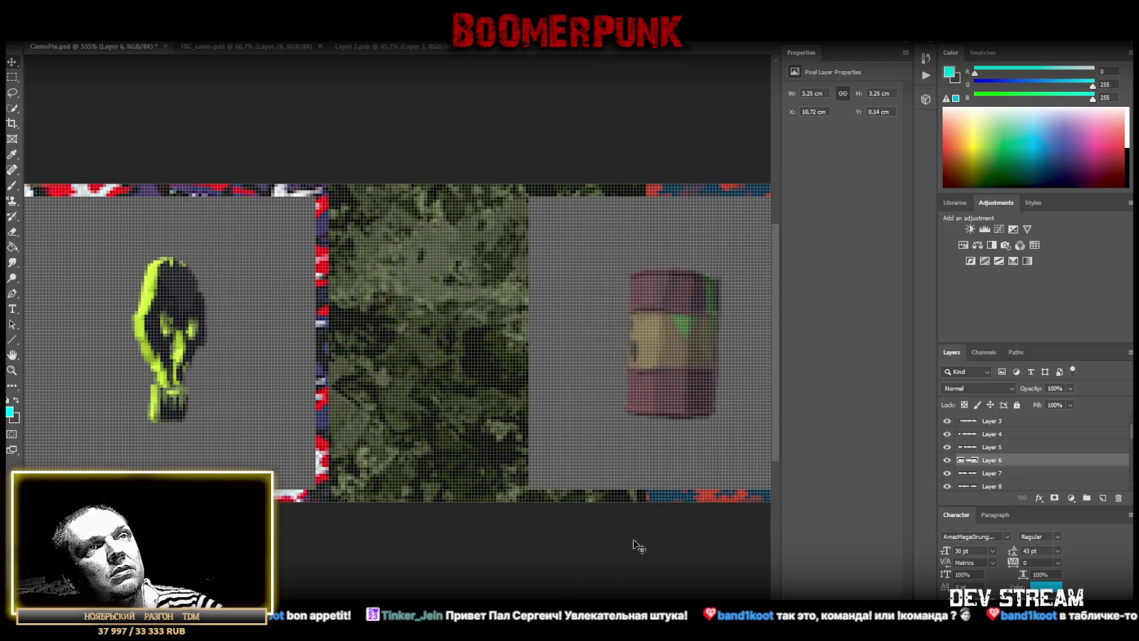
# Move the barrel tile and the blue figure tile (to X 17.78 cm) onto their slots
pyautogui.click(998, 474)
pyautogui.moveTo(598, 308); pyautogui.dragTo(410, 336)
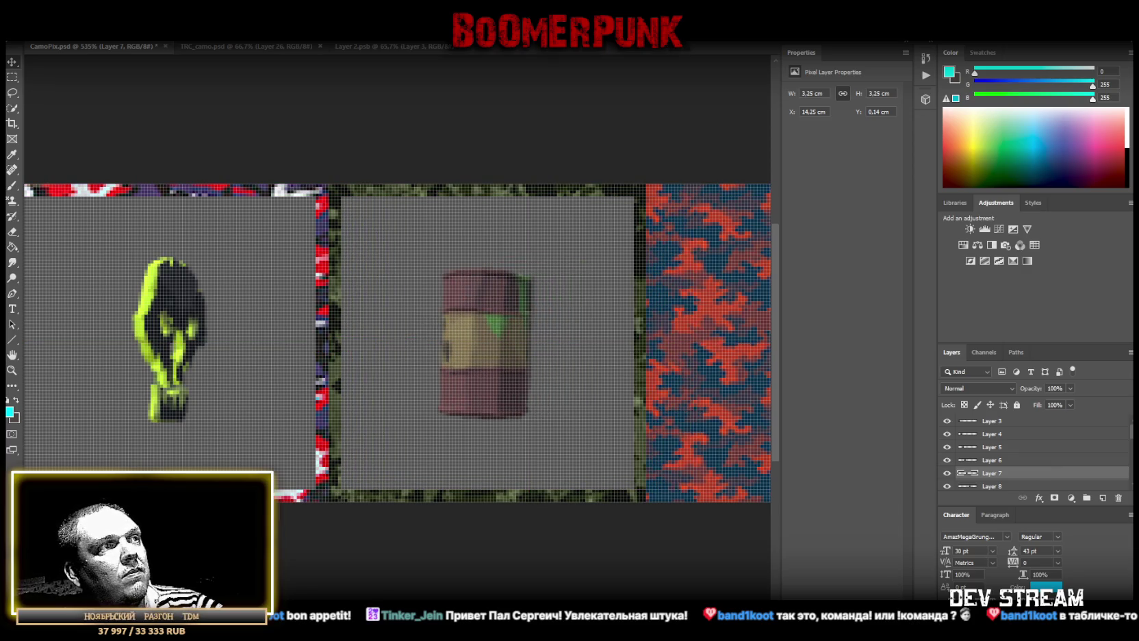
pyautogui.hscroll(2, 397, 343)
pyautogui.hscroll(1, 397, 343)
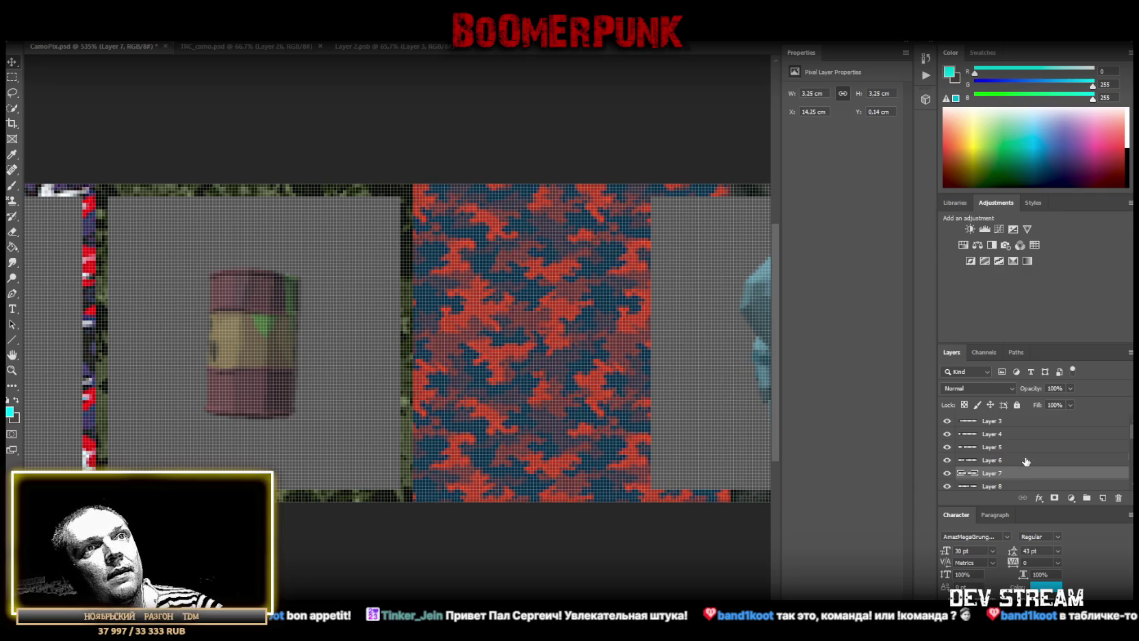
pyautogui.scroll(-1, 1006, 470)
pyautogui.click(1001, 472)
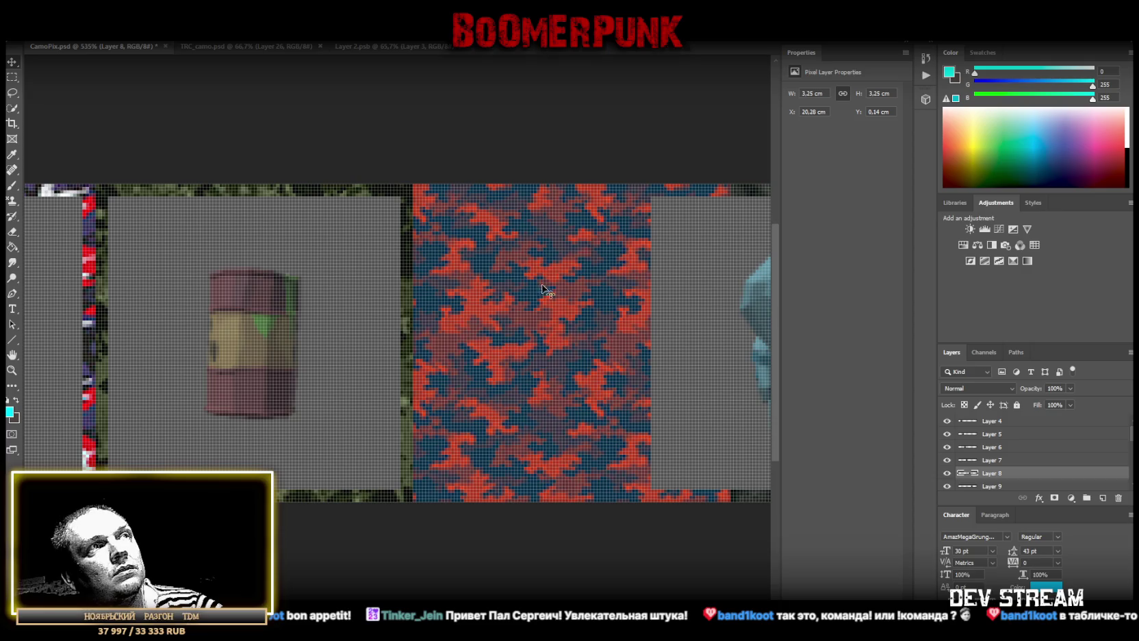
pyautogui.moveTo(731, 352); pyautogui.dragTo(502, 349)
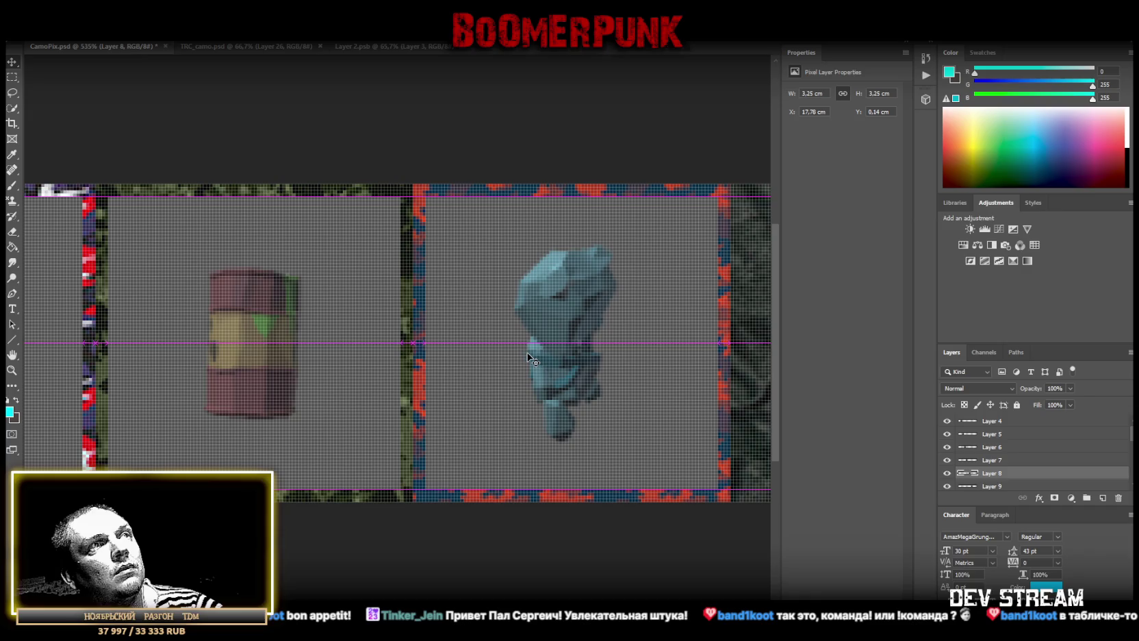
pyautogui.hscroll(5, 691, 345)
pyautogui.hotkey('alt', '[')
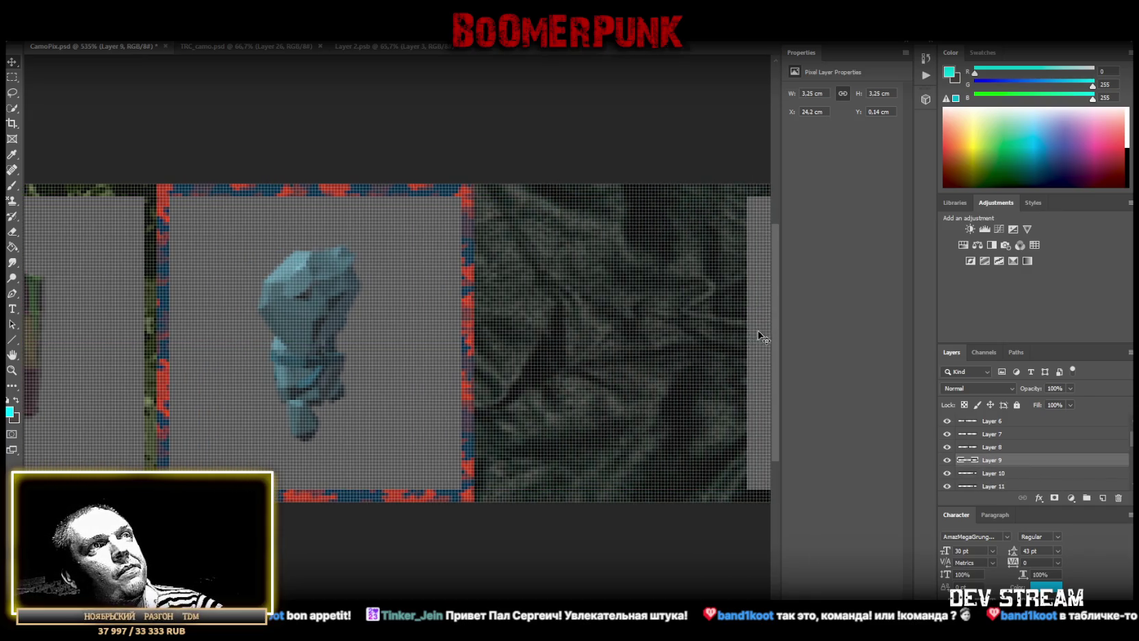
# Move the boombox tile and the cane tile (Layer 10) left onto their pattern slots
pyautogui.moveTo(760, 336); pyautogui.dragTo(499, 334)
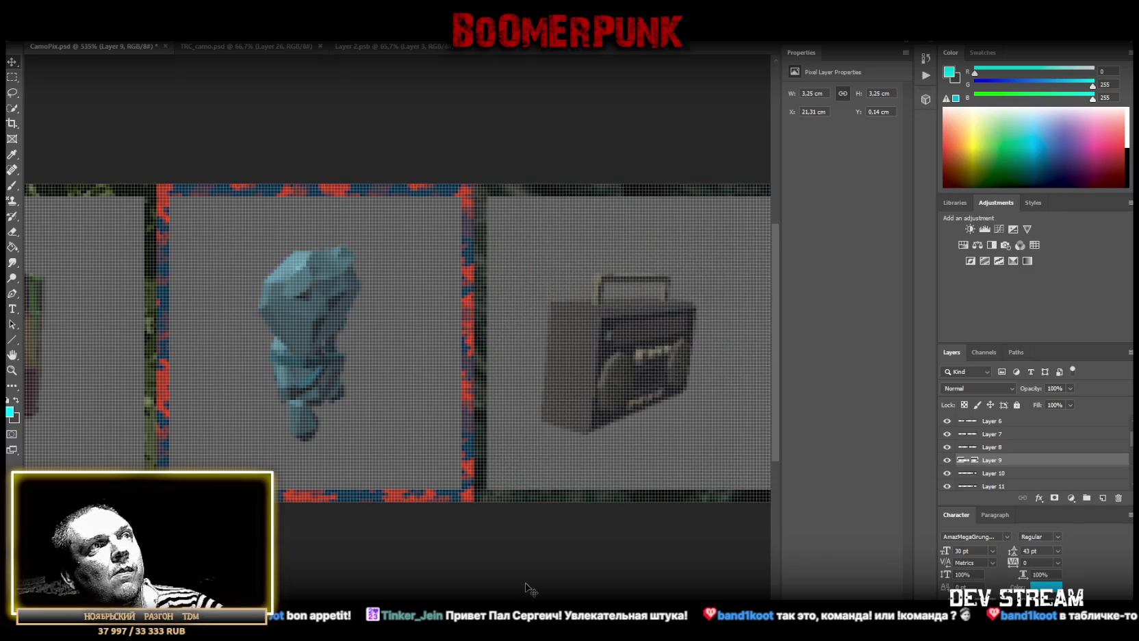
pyautogui.hscroll(3, 397, 342)
pyautogui.hscroll(3, 397, 342)
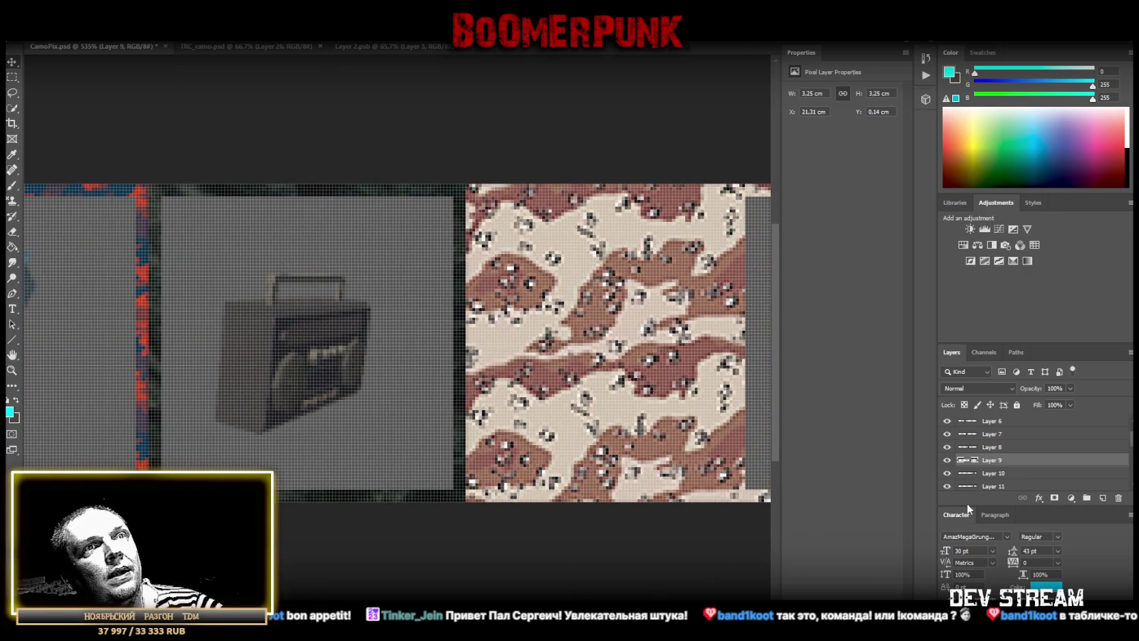
pyautogui.click(1003, 476)
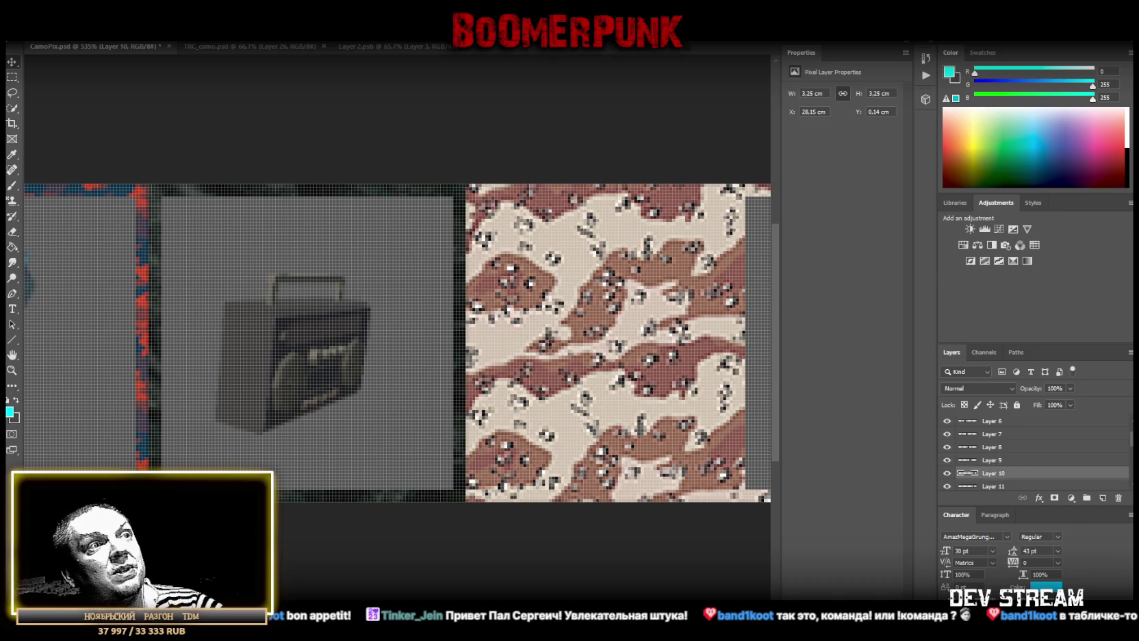
pyautogui.hscroll(5, 397, 342)
pyautogui.moveTo(526, 381); pyautogui.dragTo(217, 378)
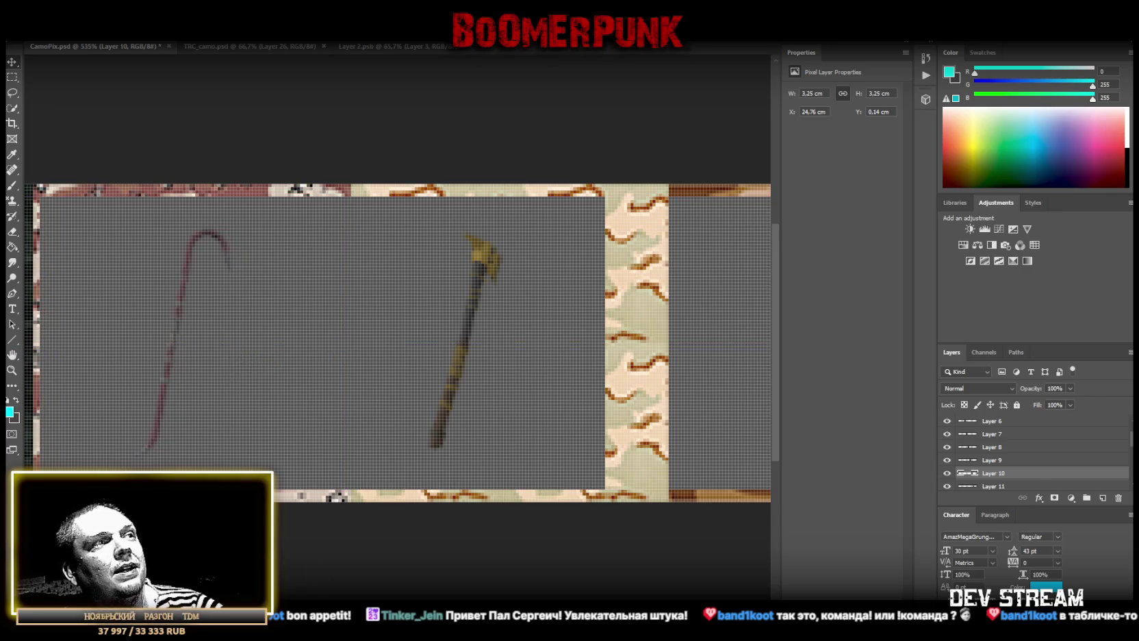
pyautogui.hscroll(-5, 397, 343)
pyautogui.moveTo(357, 320); pyautogui.dragTo(365, 323)
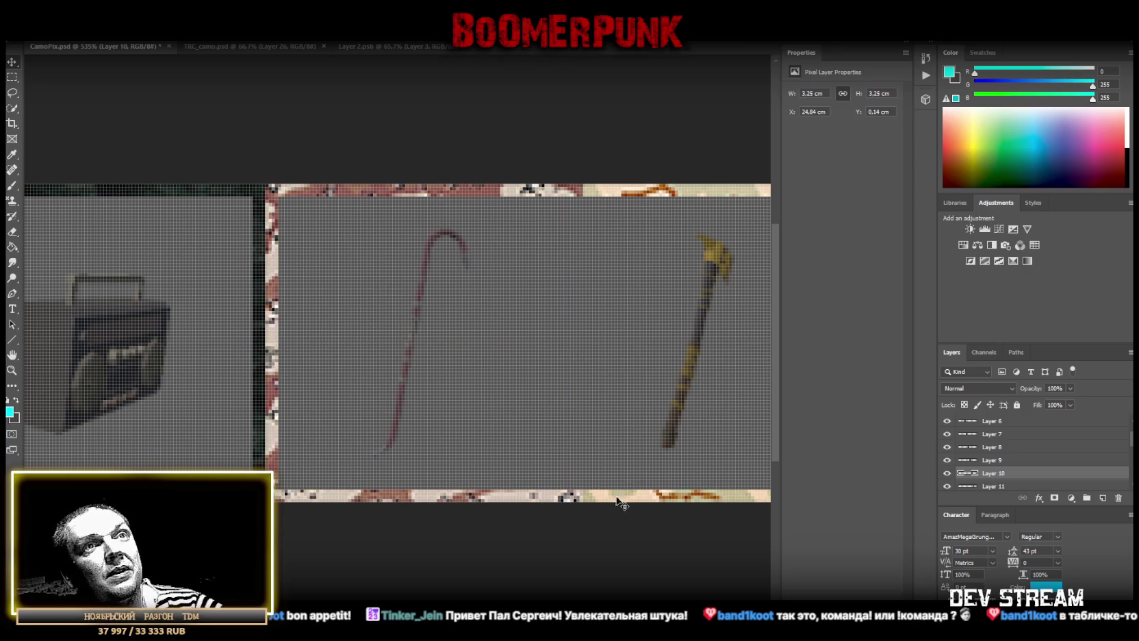
pyautogui.hscroll(7, 397, 343)
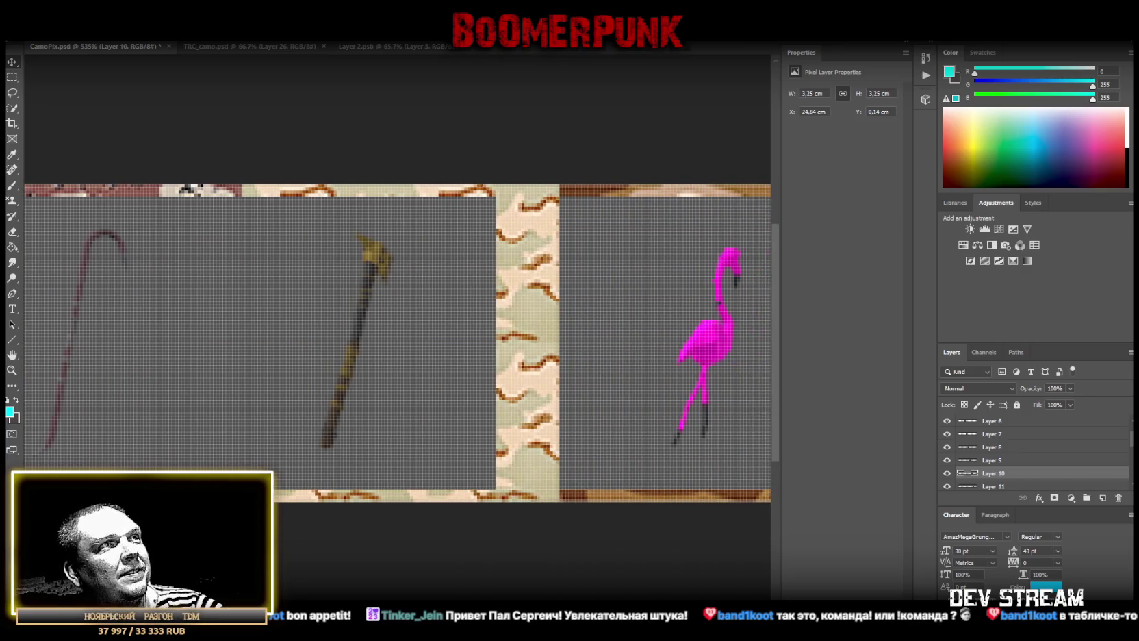
pyautogui.scroll(-1, 1003, 479)
# Place the axe tile at X 27.8 cm and the flamingo at 31.89 cm, then zoom out
pyautogui.click(990, 474)
pyautogui.moveTo(287, 340); pyautogui.dragTo(342, 340)
pyautogui.scroll(-1, 955, 448)
pyautogui.click(994, 475)
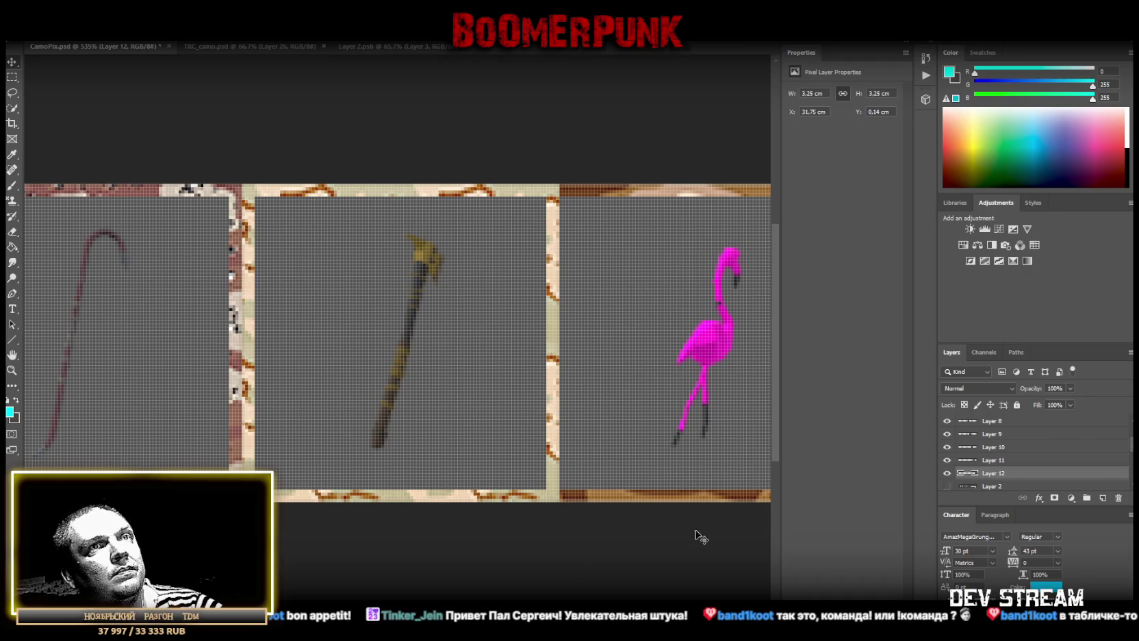
pyautogui.hscroll(5, 517, 359)
pyautogui.moveTo(403, 336); pyautogui.dragTo(423, 335)
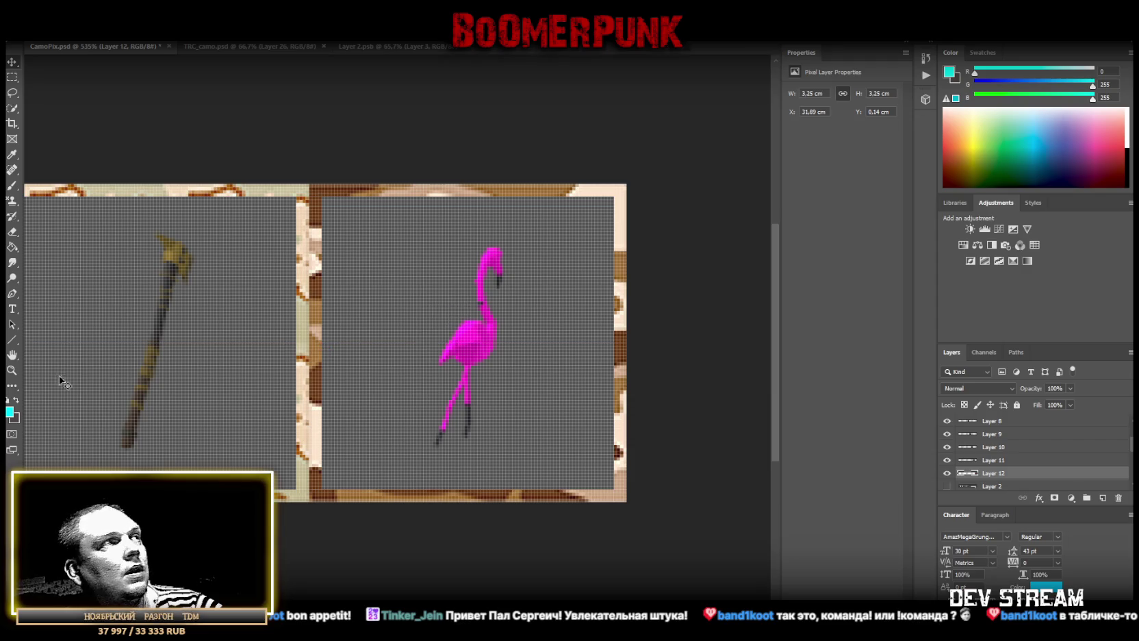
pyautogui.click(12, 370)
pyautogui.scroll(-5, 220, 392)
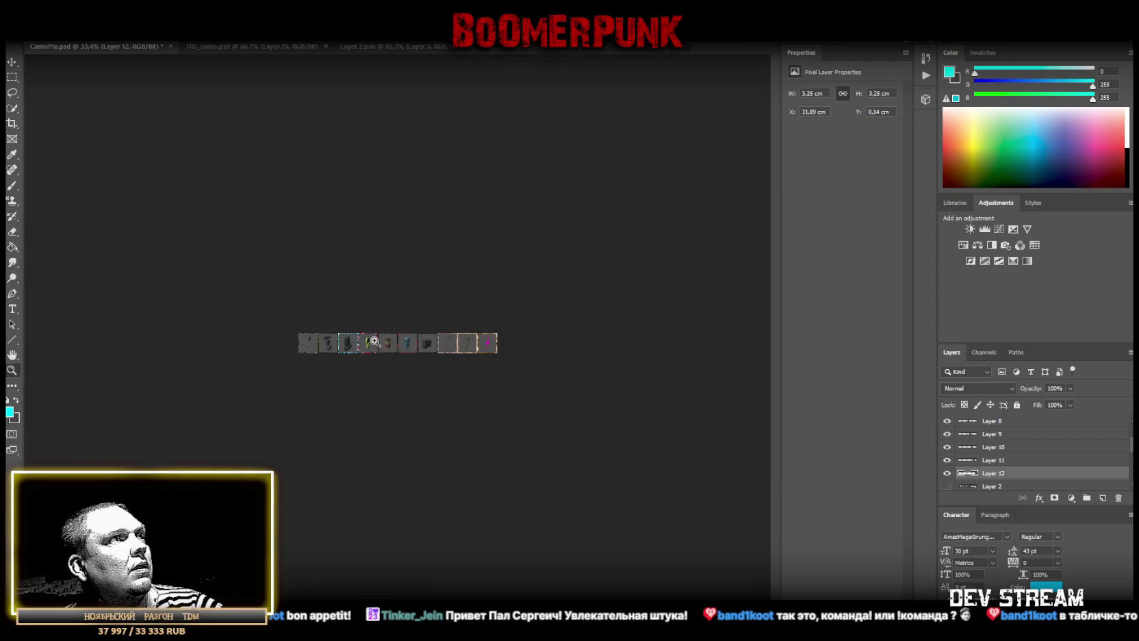
# Hide Group 1's camo tile borders and save CamoPix.psd
pyautogui.scroll(5, 399, 316)
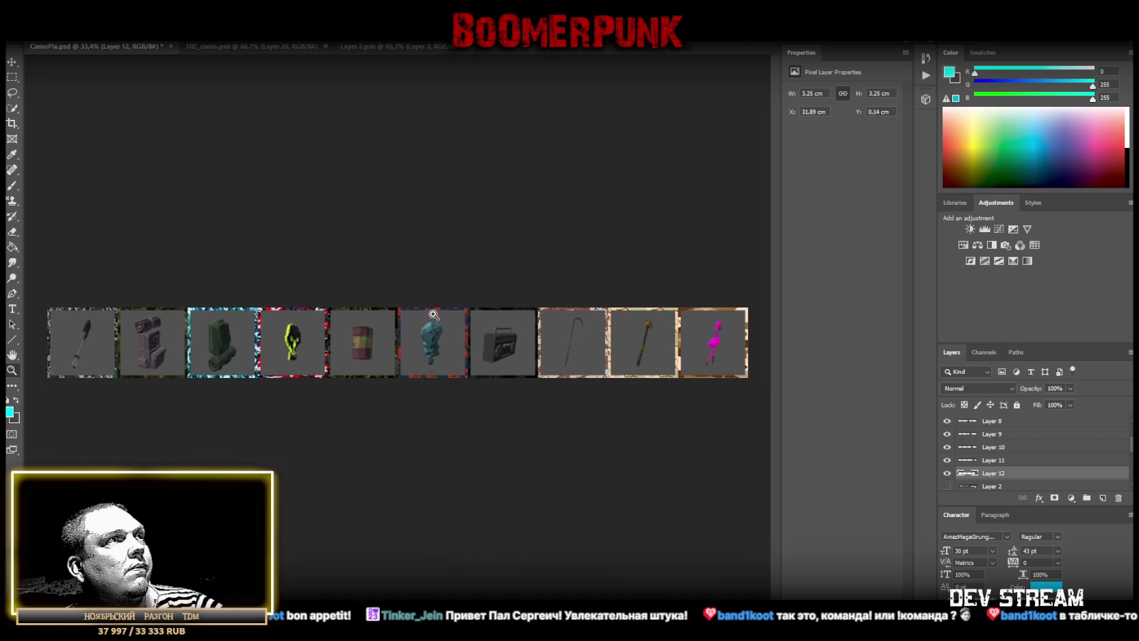
pyautogui.scroll(-3, 958, 466)
pyautogui.scroll(-3, 961, 479)
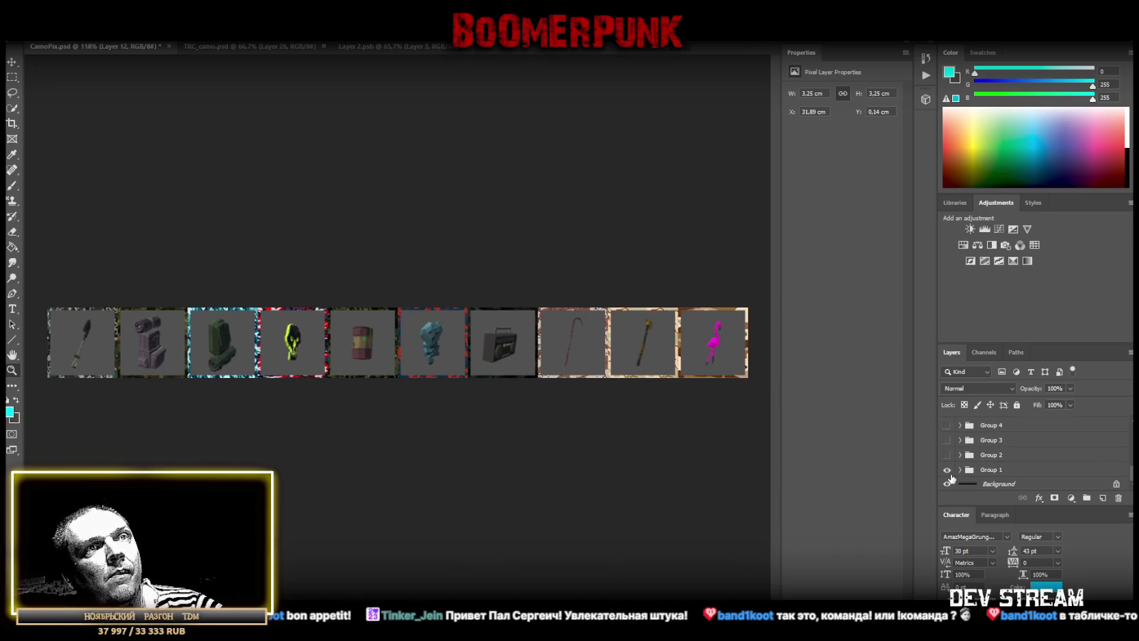
pyautogui.click(947, 470)
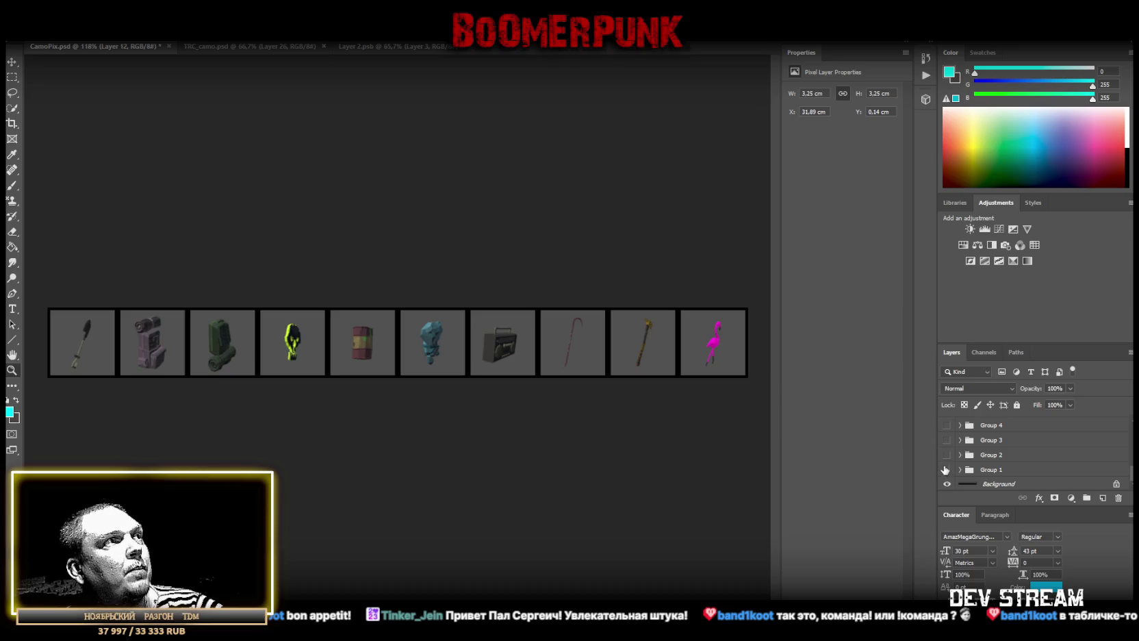
pyautogui.hotkey('ctrl', 's')
# Group Layers 3 through 12 into a new folder named 'back 1'
pyautogui.scroll(3, 1018, 471)
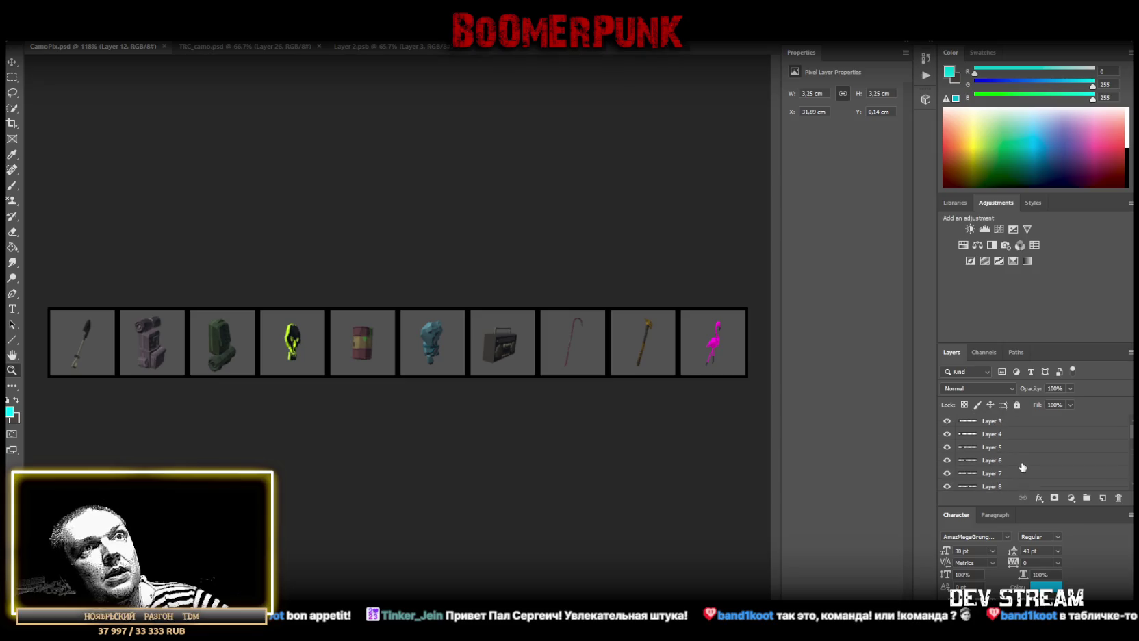
pyautogui.click(1003, 429)
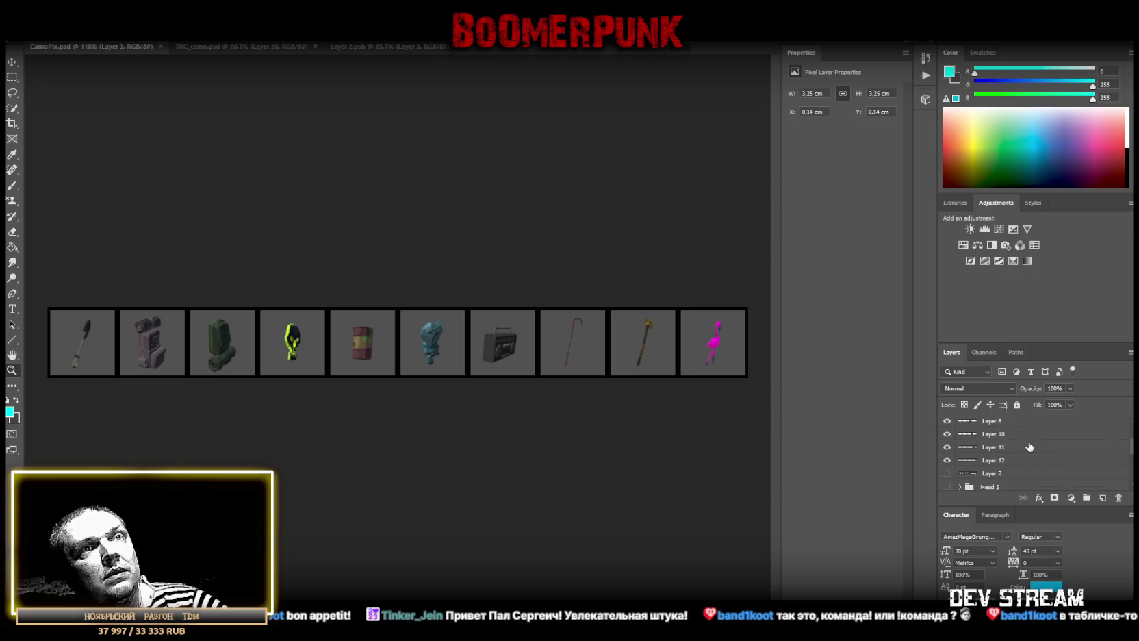
pyautogui.click(1002, 450)
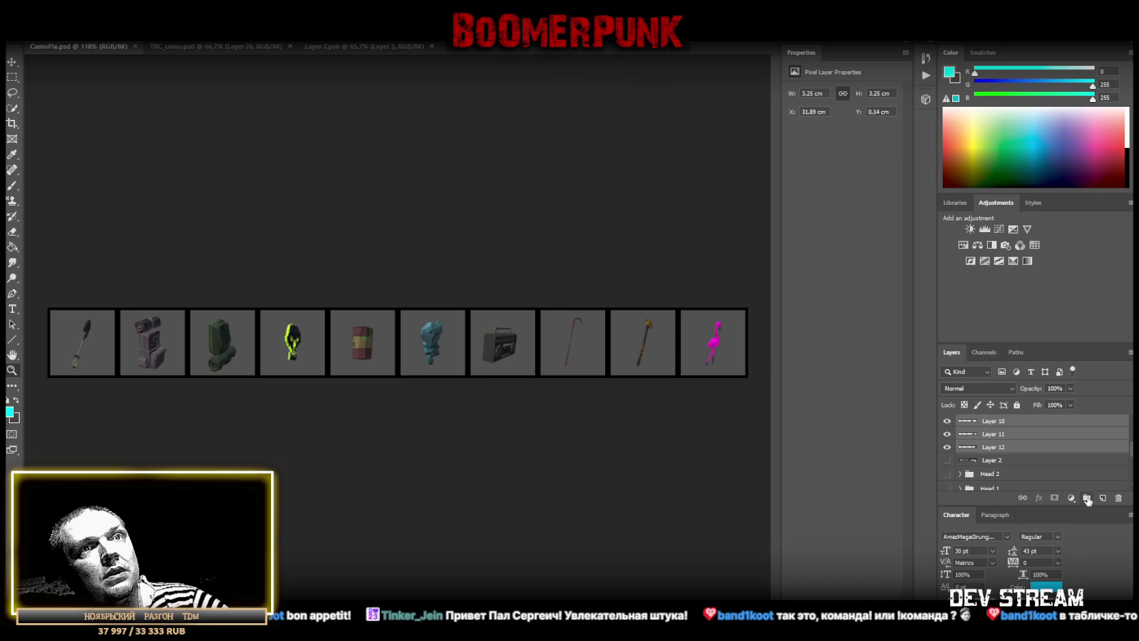
pyautogui.click(1088, 498)
pyautogui.doubleClick(992, 421)
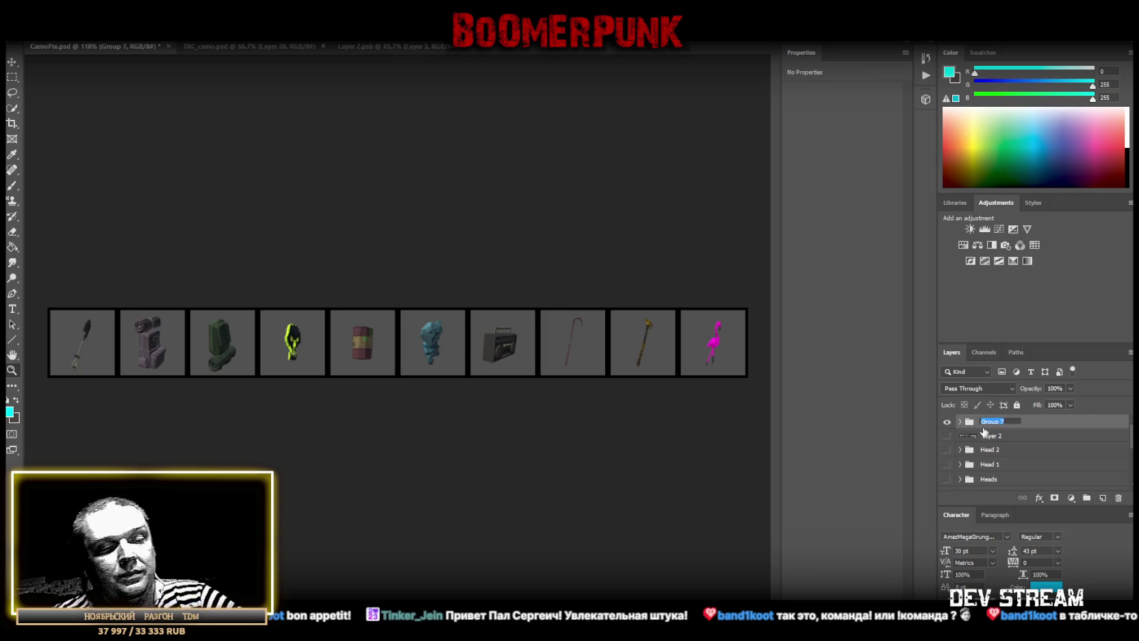
pyautogui.write('back 1')
pyautogui.press('Return')
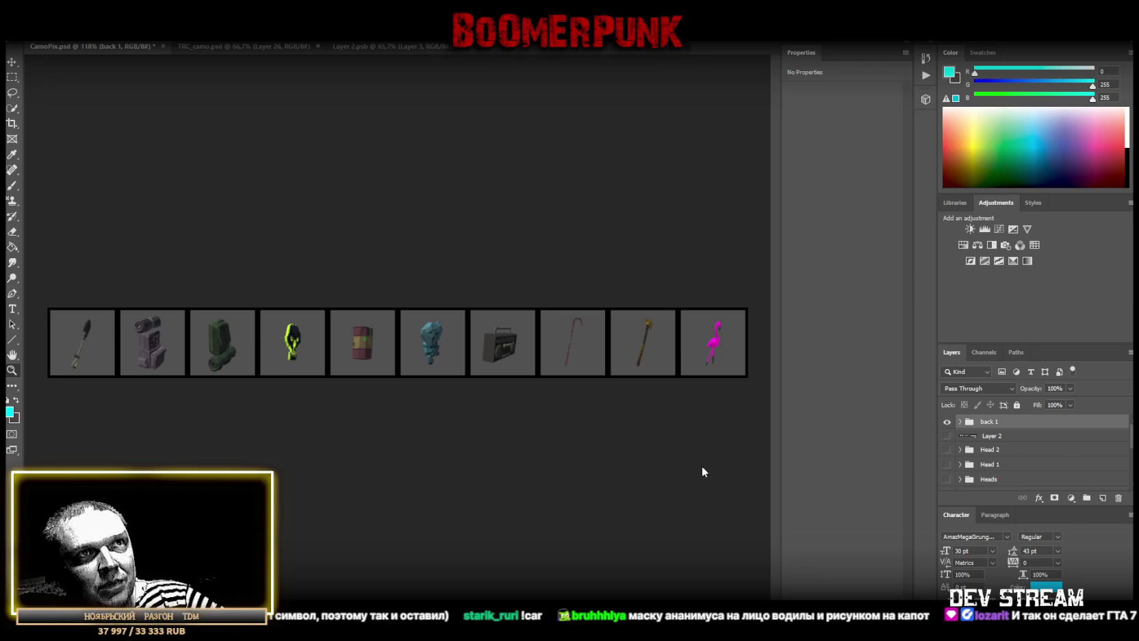
# Hide back 1, then show Layer 2 and slide its strip left to the next icons
pyautogui.click(987, 434)
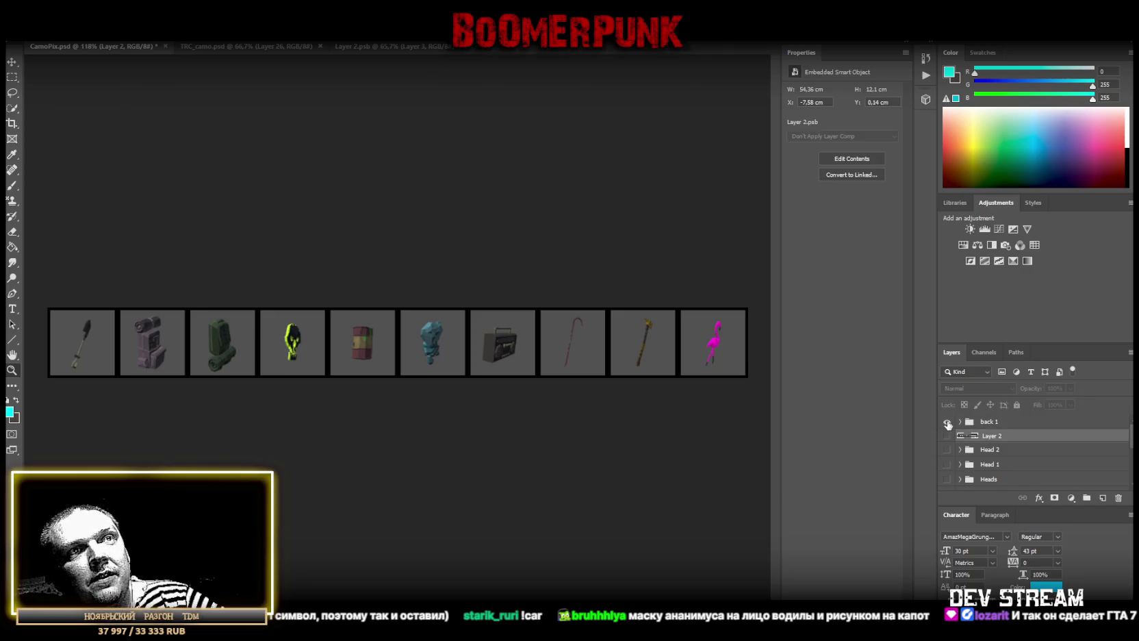
pyautogui.click(947, 422)
pyautogui.click(946, 436)
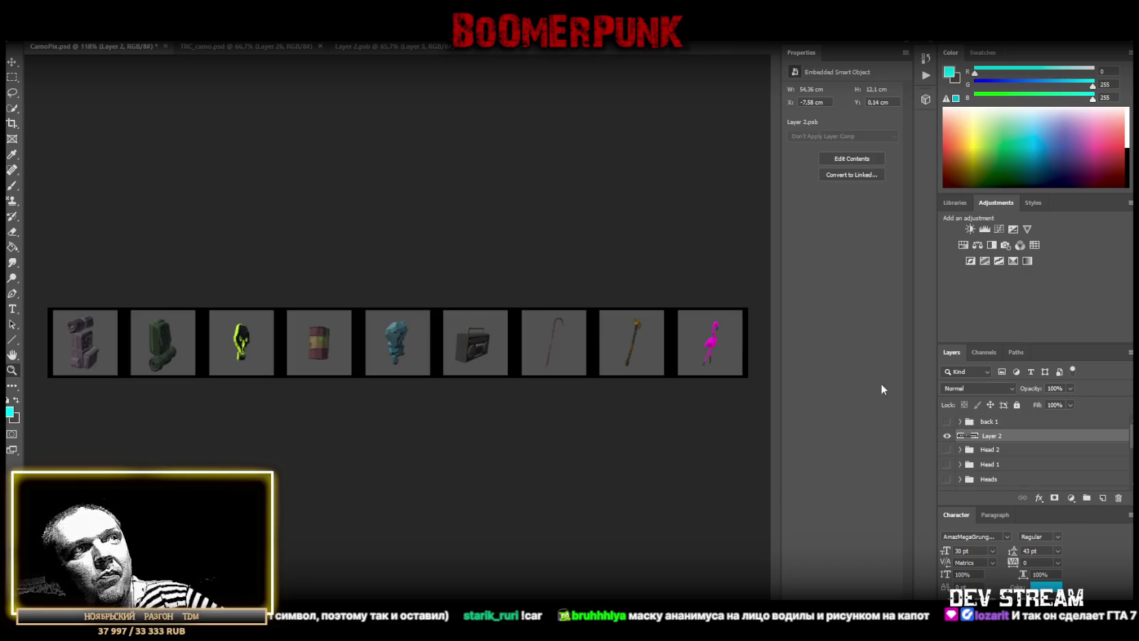
pyautogui.moveTo(625, 341); pyautogui.dragTo(283, 343)
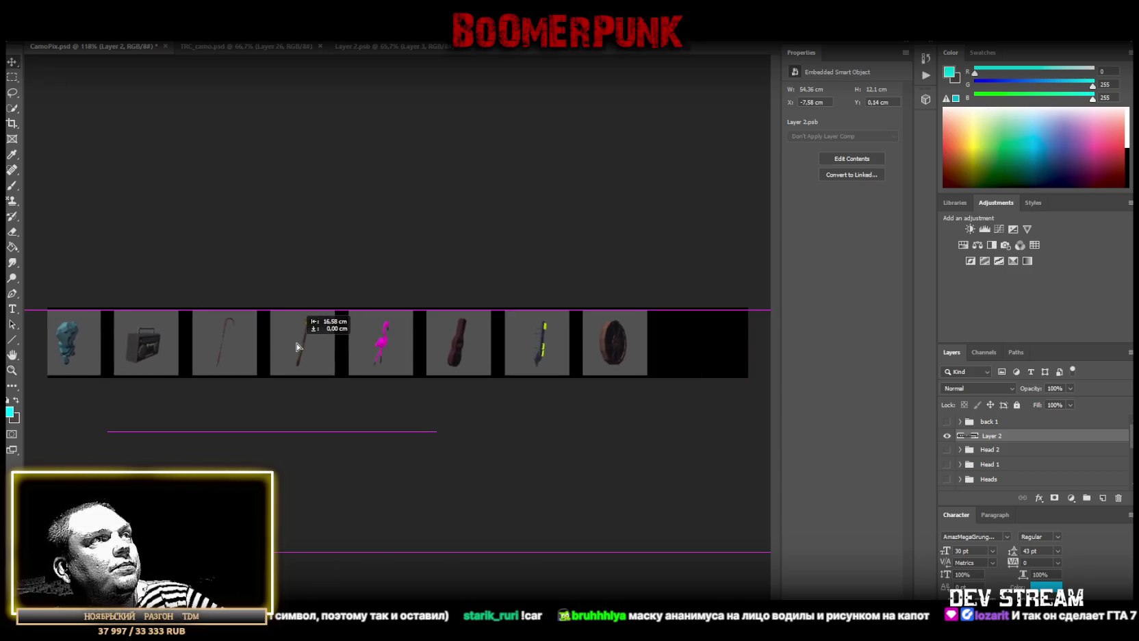
pyautogui.moveTo(483, 349); pyautogui.dragTo(120, 349)
# Marquee the first thumbnail, the stick, and copy it onto Layer 13
pyautogui.click(13, 77)
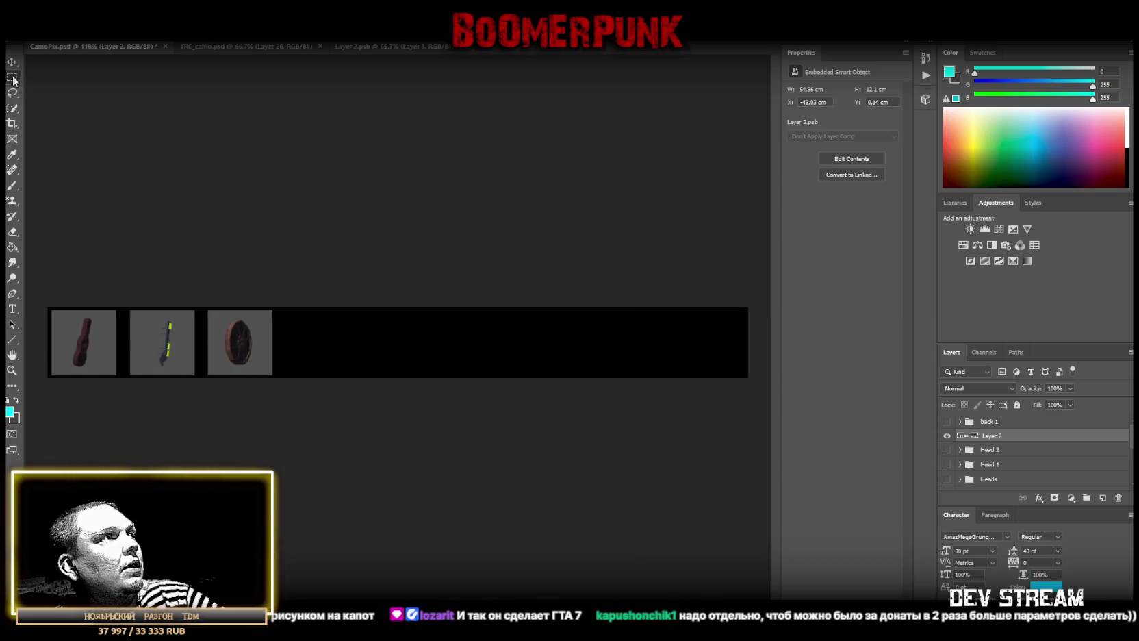
pyautogui.moveTo(47, 308); pyautogui.dragTo(120, 459)
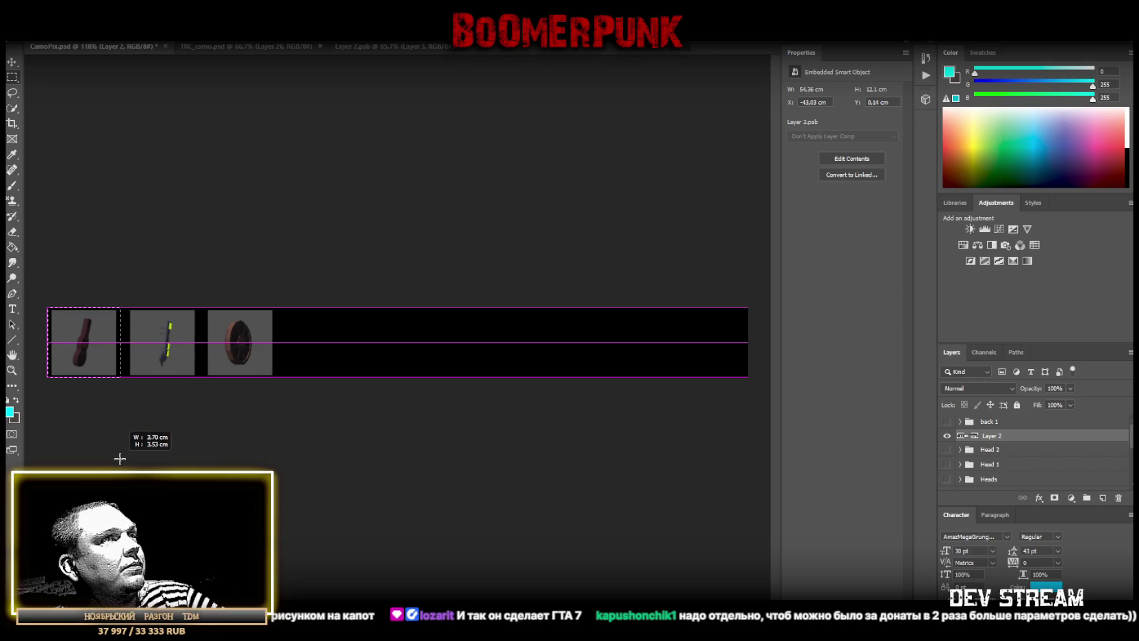
pyautogui.rightClick(44, 329)
pyautogui.rightClick(63, 318)
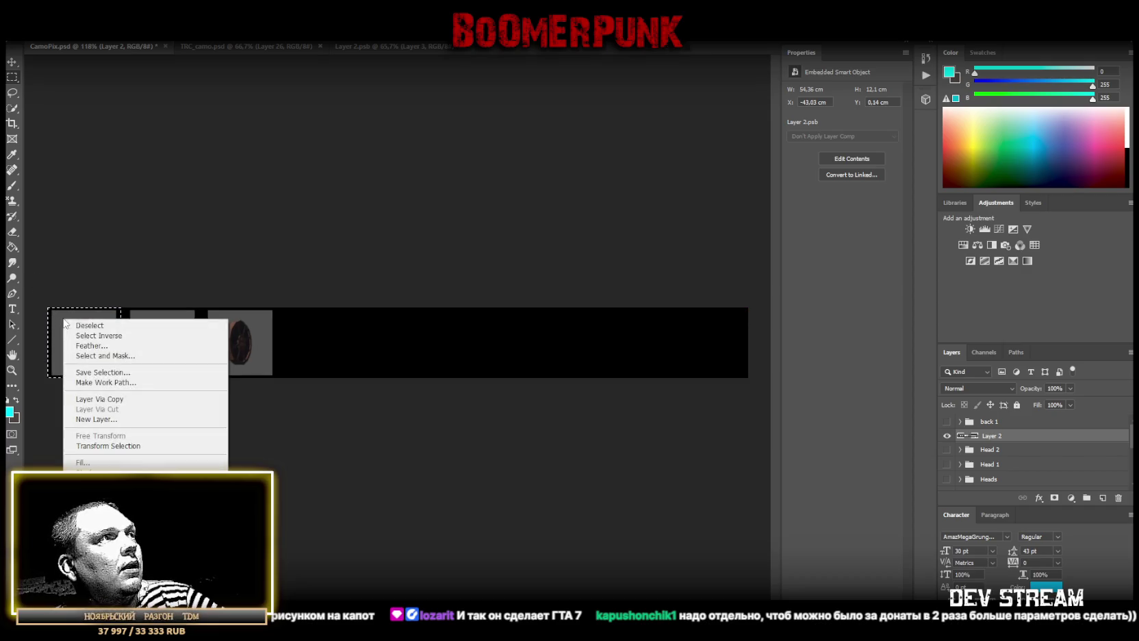
pyautogui.click(117, 399)
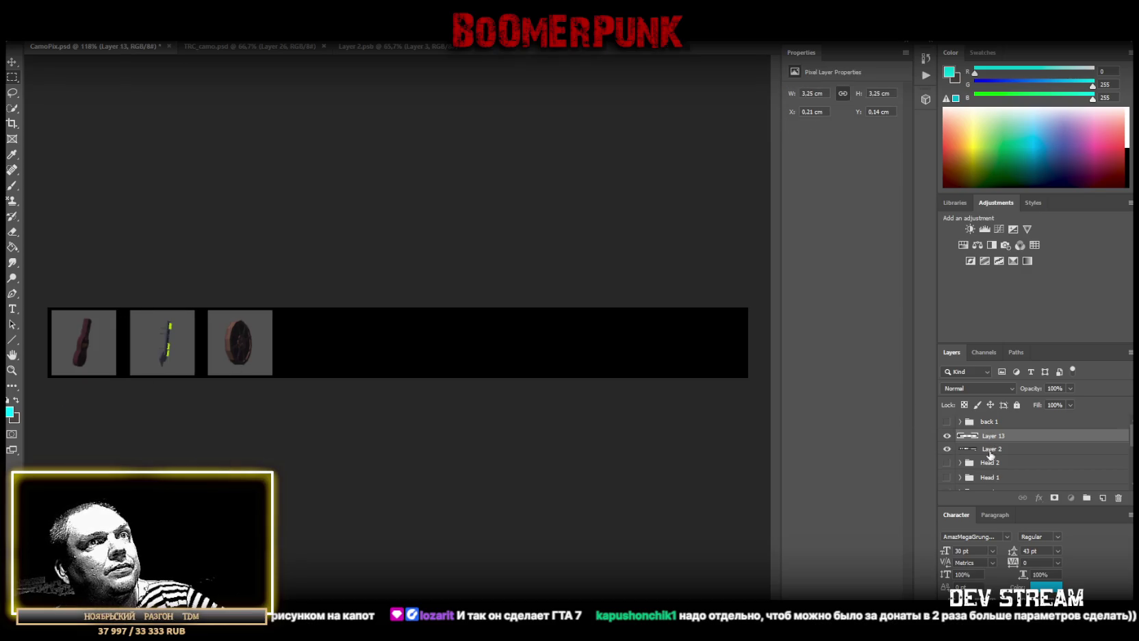
# Copy the blade and round shield thumbnails from Layer 2 onto Layers 14 and 15
pyautogui.click(990, 451)
pyautogui.moveTo(129, 309); pyautogui.dragTo(195, 434)
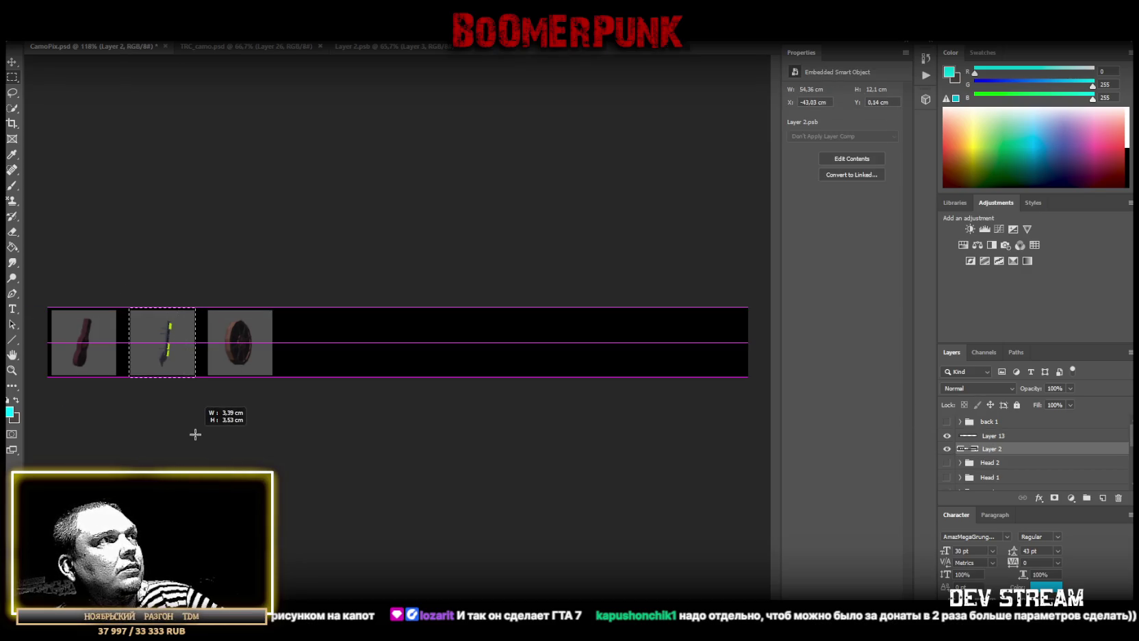
pyautogui.rightClick(168, 343)
pyautogui.click(206, 425)
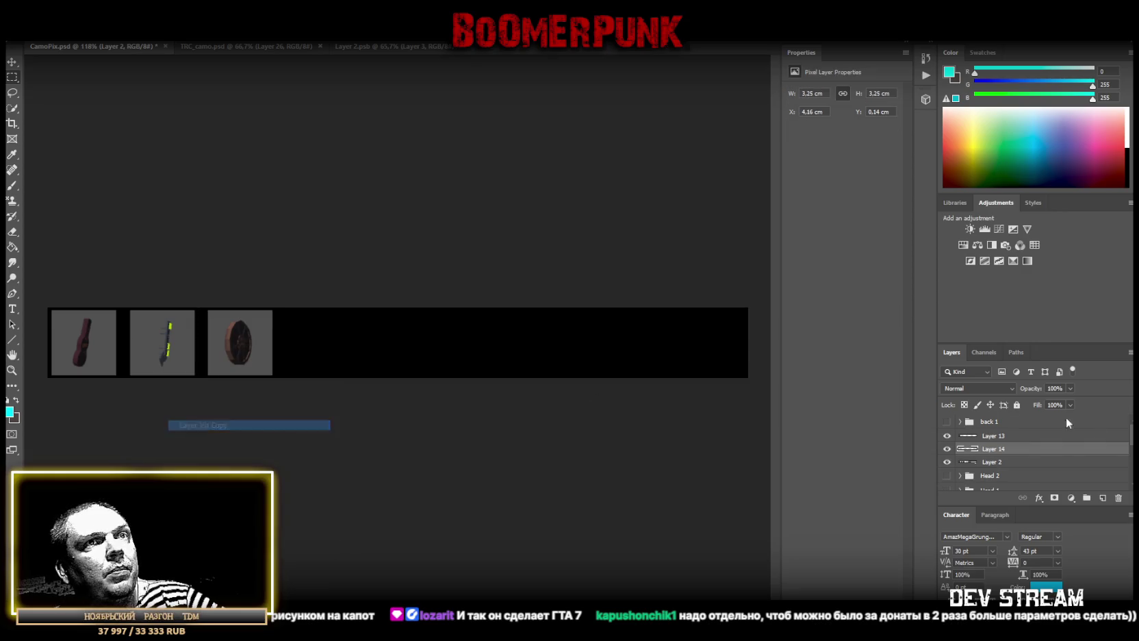
pyautogui.click(991, 461)
pyautogui.moveTo(350, 308)
pyautogui.mouseDown()
pyautogui.moveTo(201, 435)
pyautogui.moveTo(203, 378)
pyautogui.mouseUp()
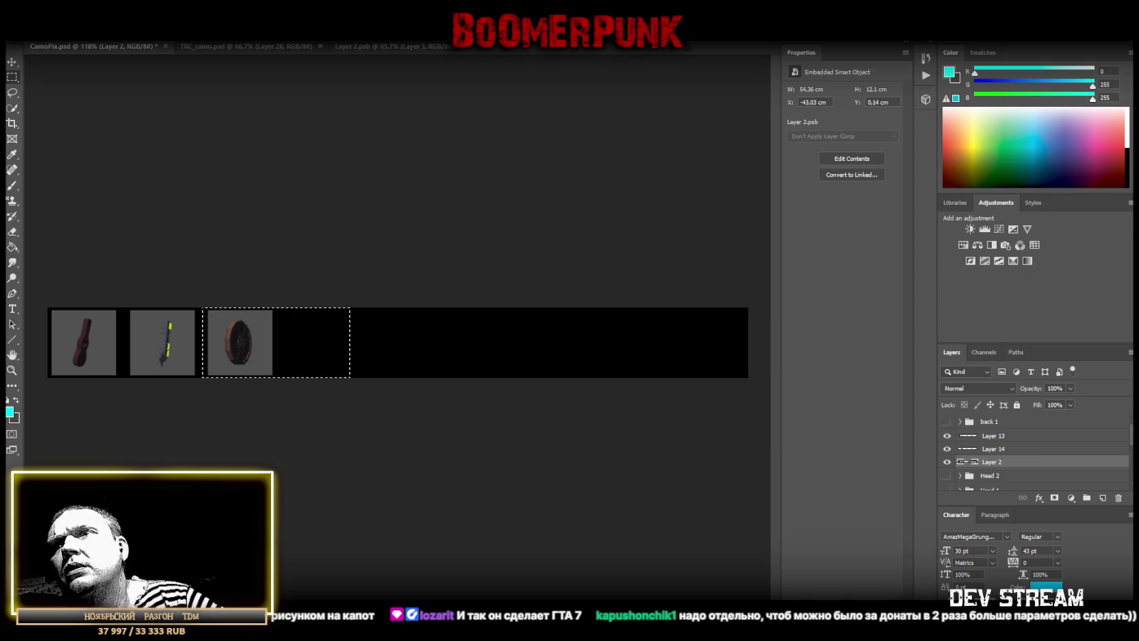
pyautogui.rightClick(245, 350)
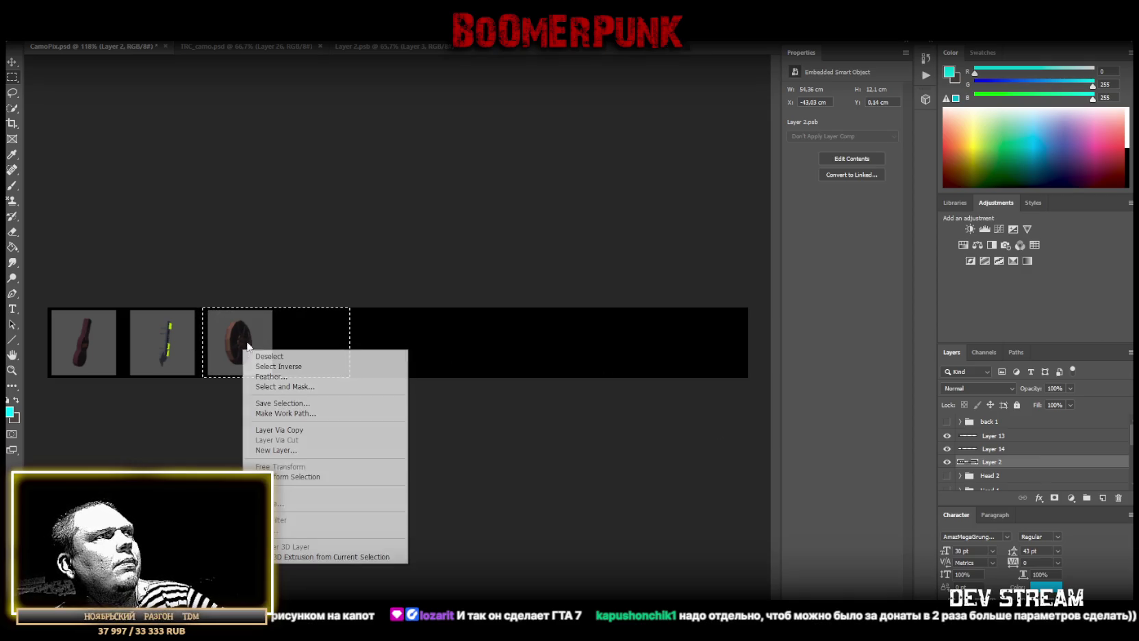
pyautogui.click(288, 430)
pyautogui.click(980, 475)
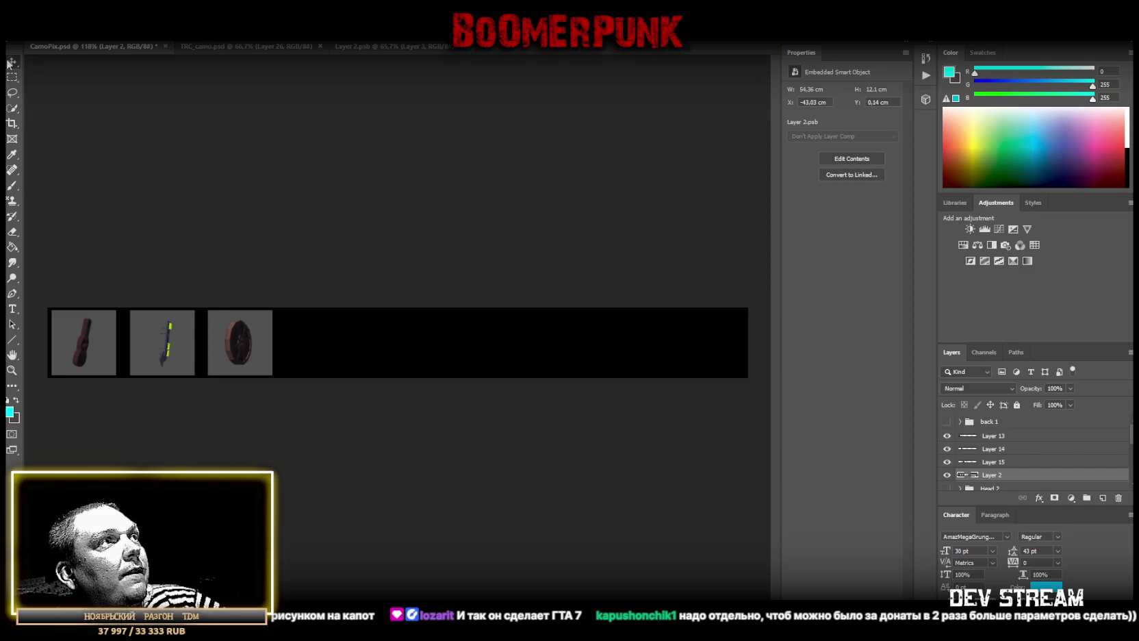
# Realign the Layer 2 strip in the black frame and copy the third- and fourth-slot thumbnails onto new layers
pyautogui.moveTo(298, 355); pyautogui.dragTo(575, 247)
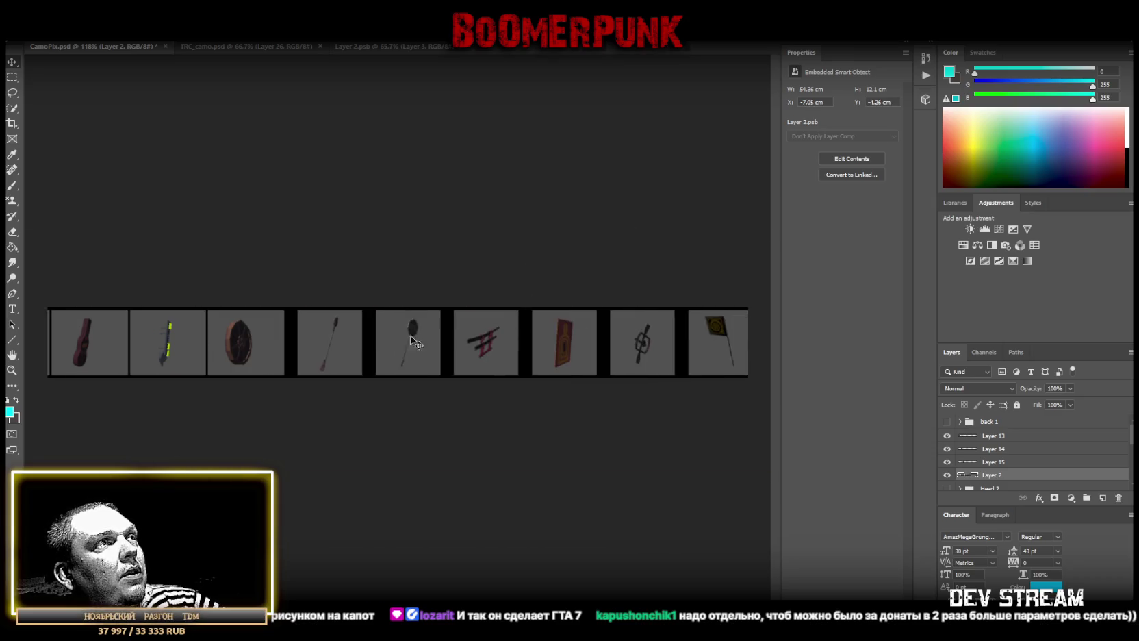
pyautogui.moveTo(575, 247)
pyautogui.mouseDown()
pyautogui.moveTo(361, 351)
pyautogui.moveTo(432, 354)
pyautogui.mouseUp()
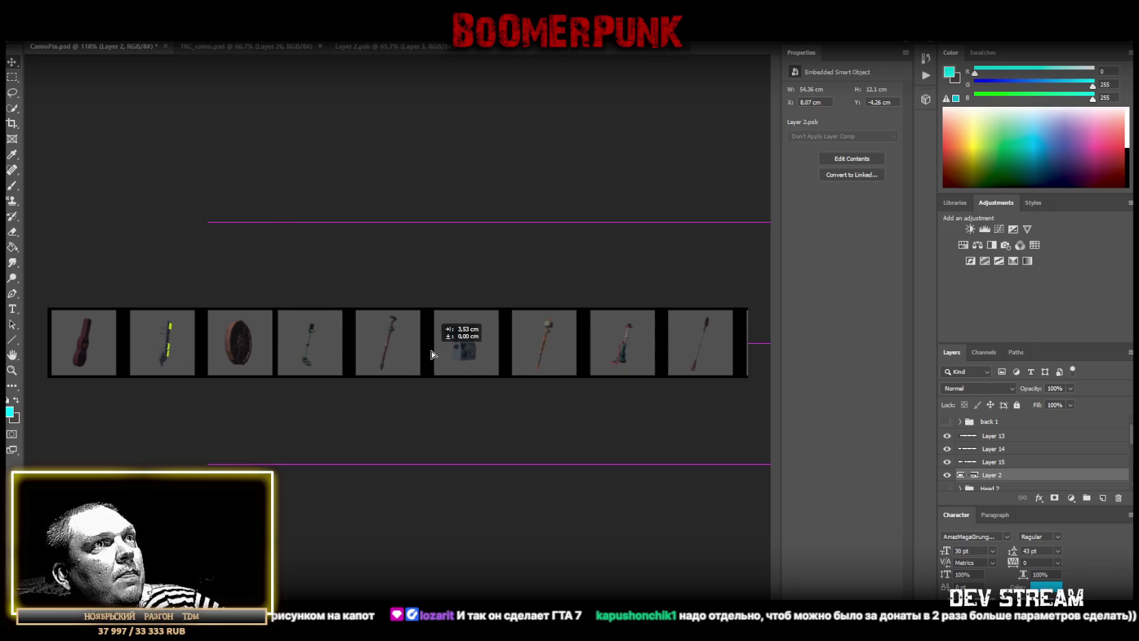
pyautogui.moveTo(431, 354); pyautogui.dragTo(363, 354)
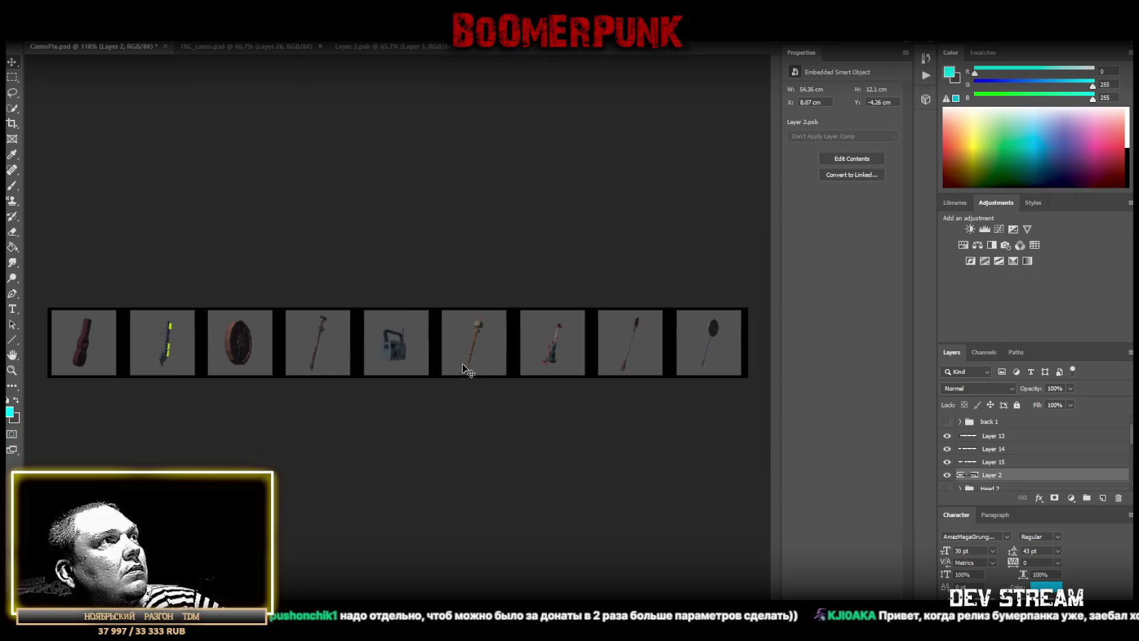
pyautogui.click(10, 82)
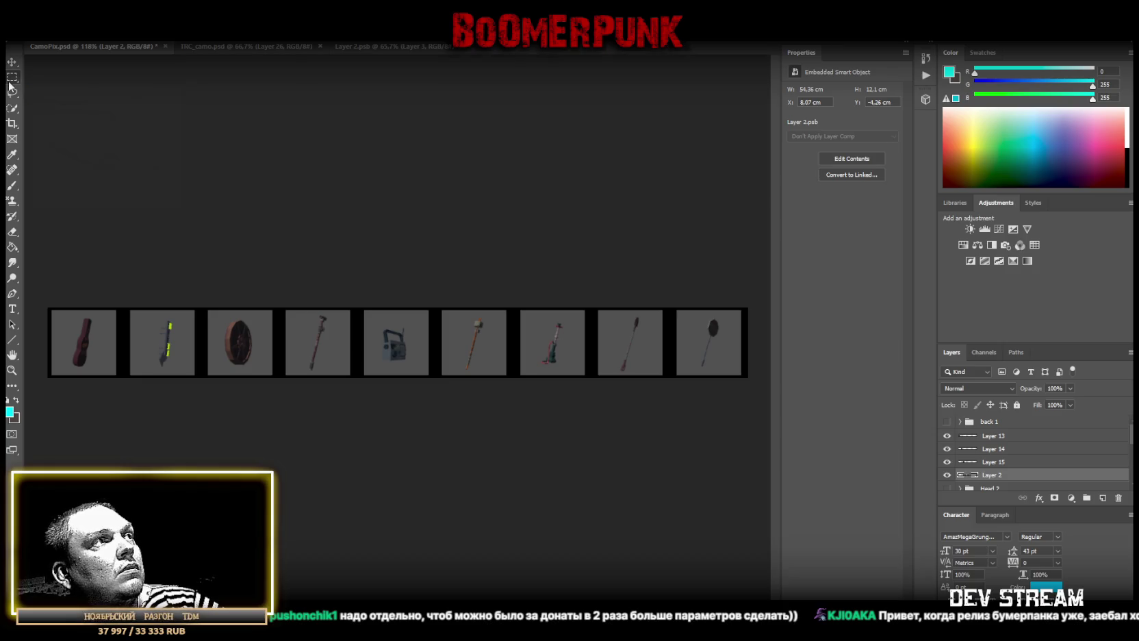
pyautogui.moveTo(202, 307); pyautogui.dragTo(276, 423)
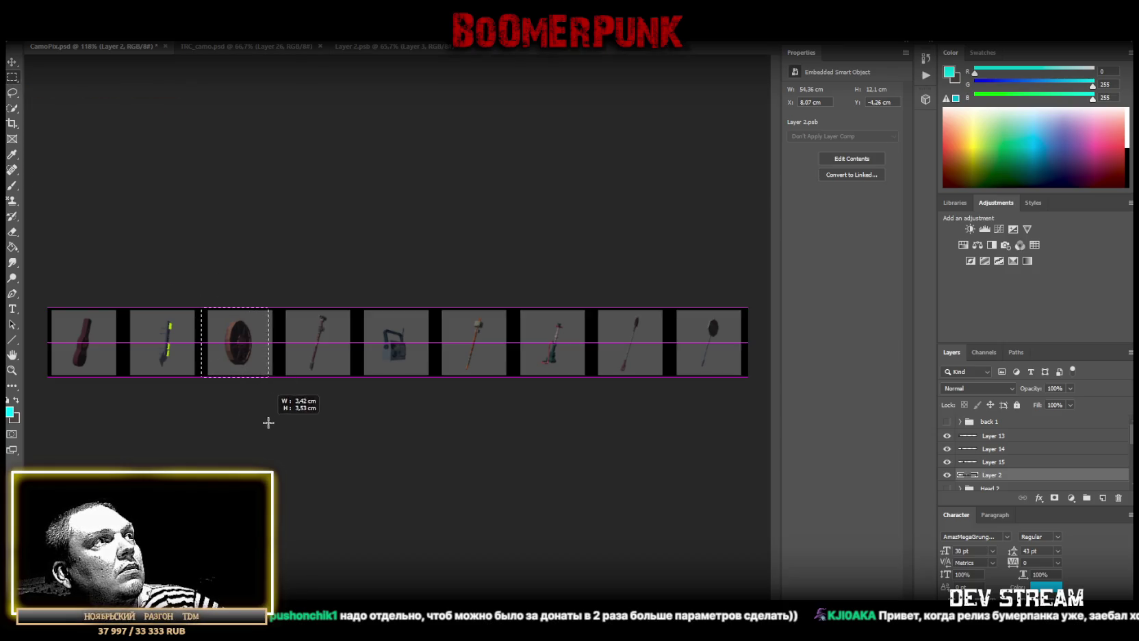
pyautogui.rightClick(233, 352)
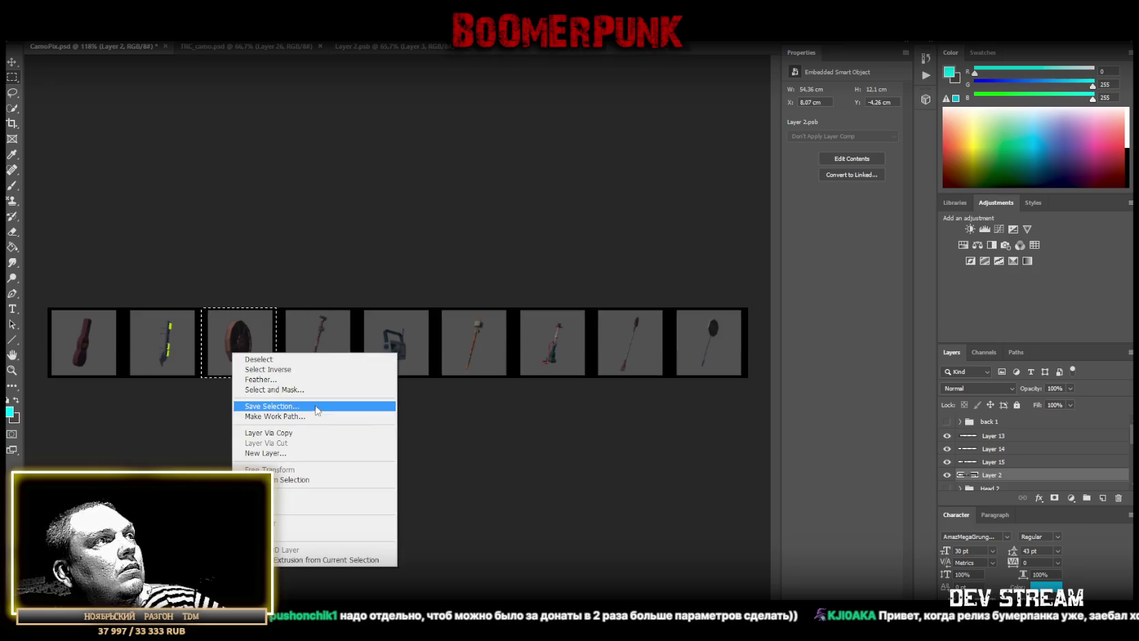
pyautogui.click(304, 438)
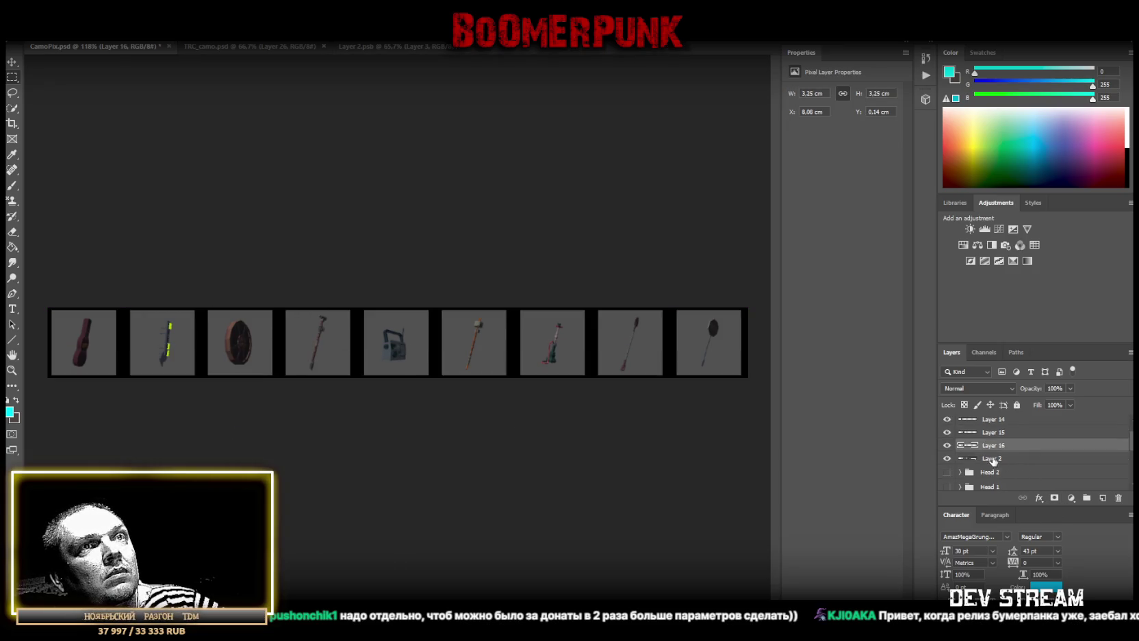
pyautogui.moveTo(273, 308); pyautogui.dragTo(357, 376)
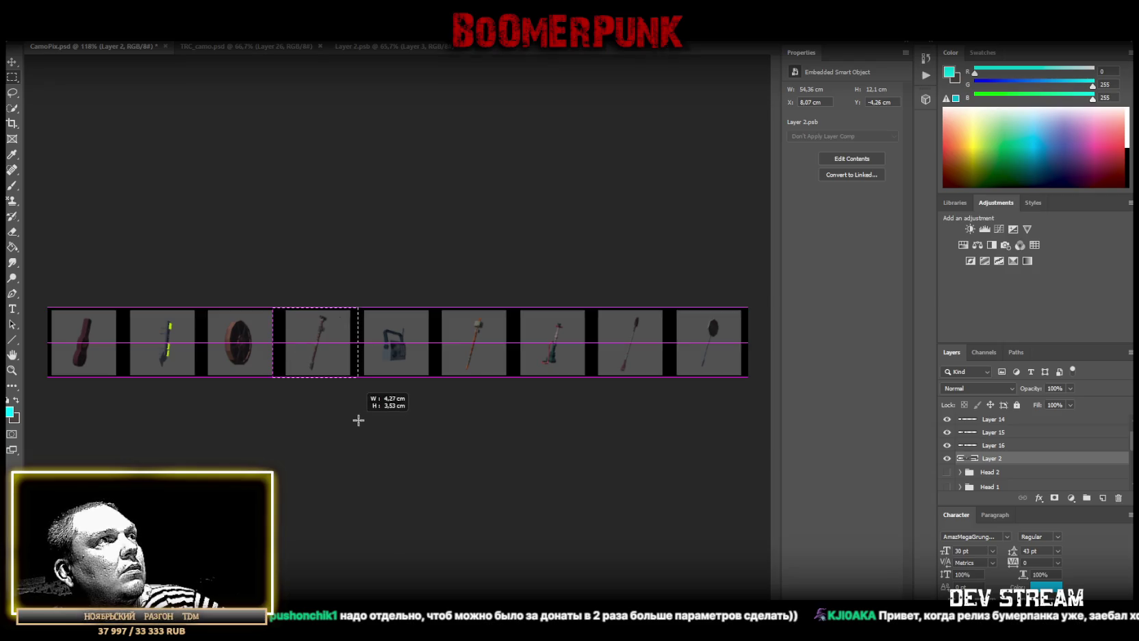
pyautogui.rightClick(323, 357)
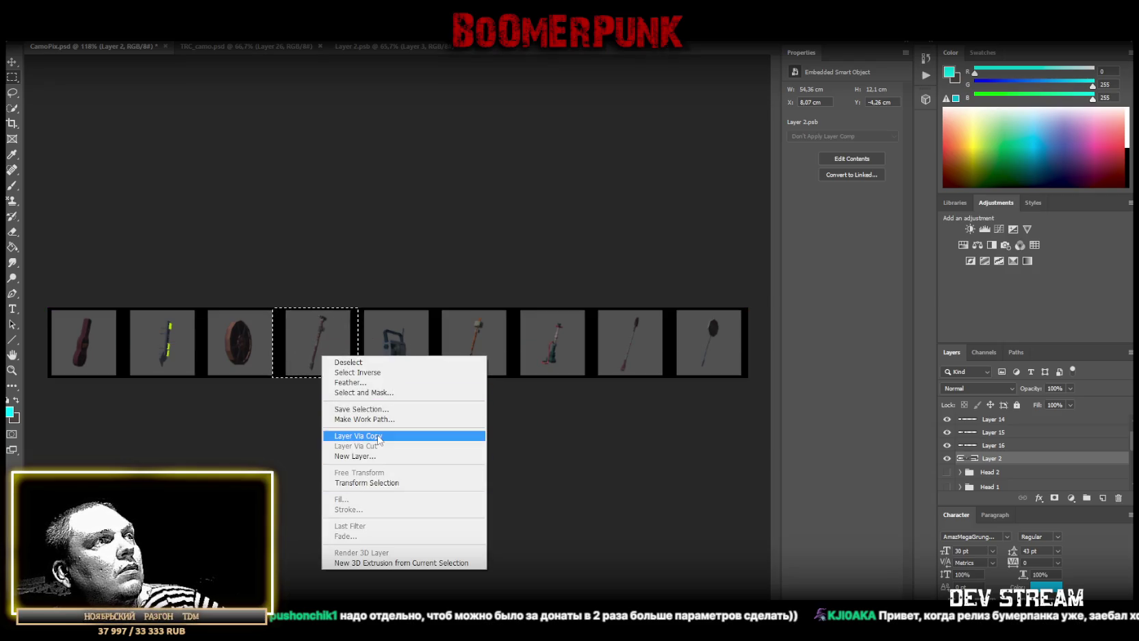
pyautogui.click(356, 435)
# Copy the fifth, sixth and seventh thumbnails from Layer 2 onto Layers 18–20
pyautogui.click(994, 471)
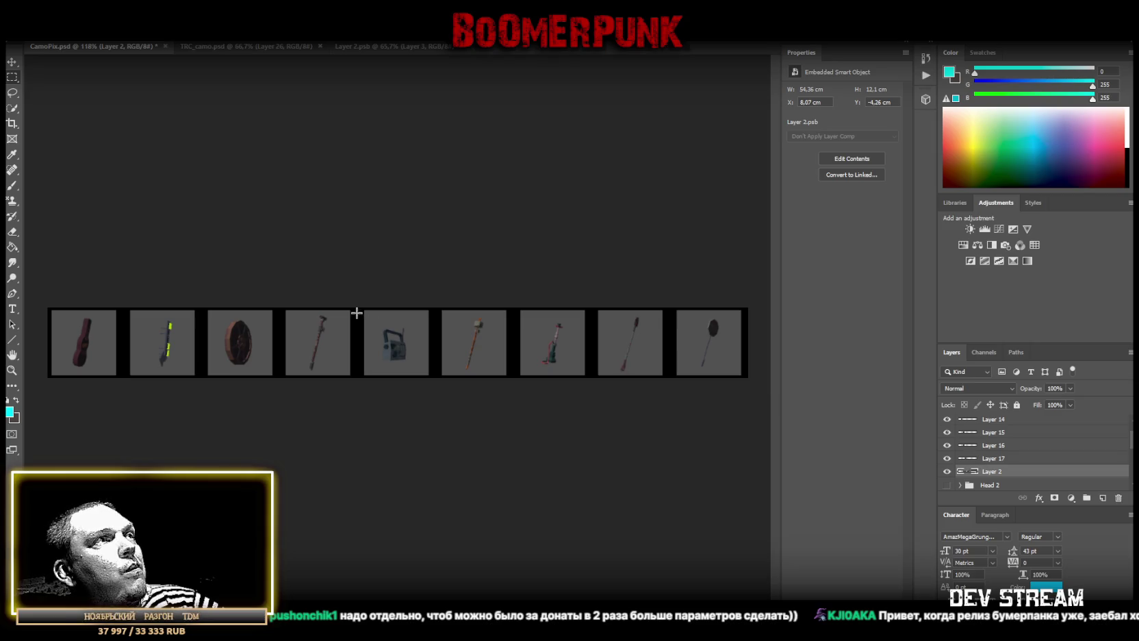
pyautogui.moveTo(358, 285); pyautogui.dragTo(433, 424)
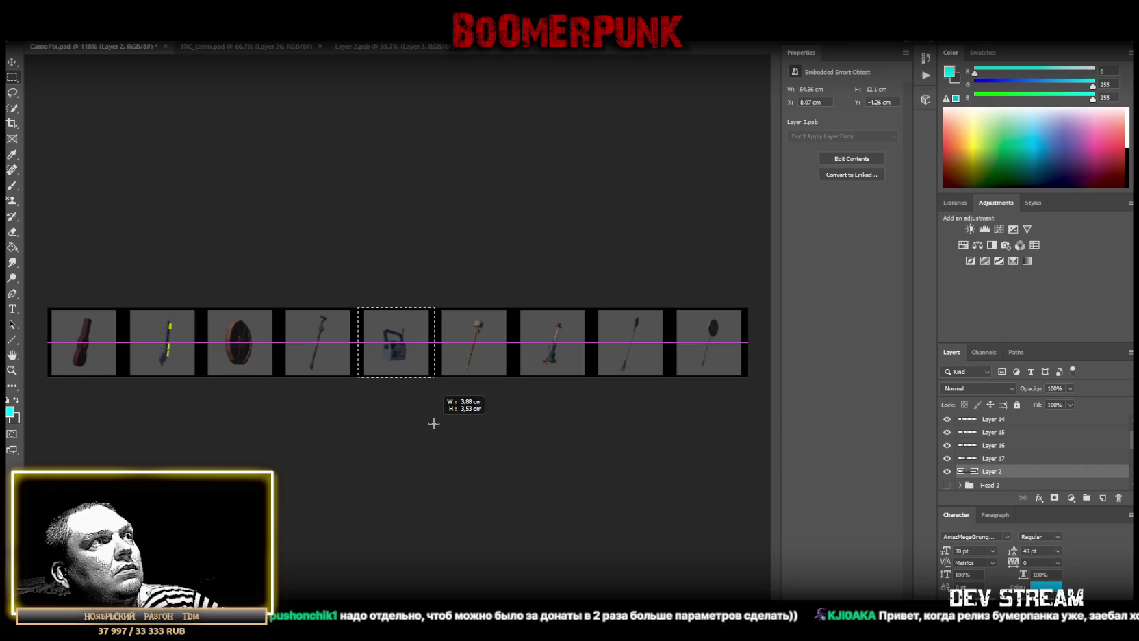
pyautogui.rightClick(398, 336)
pyautogui.click(455, 431)
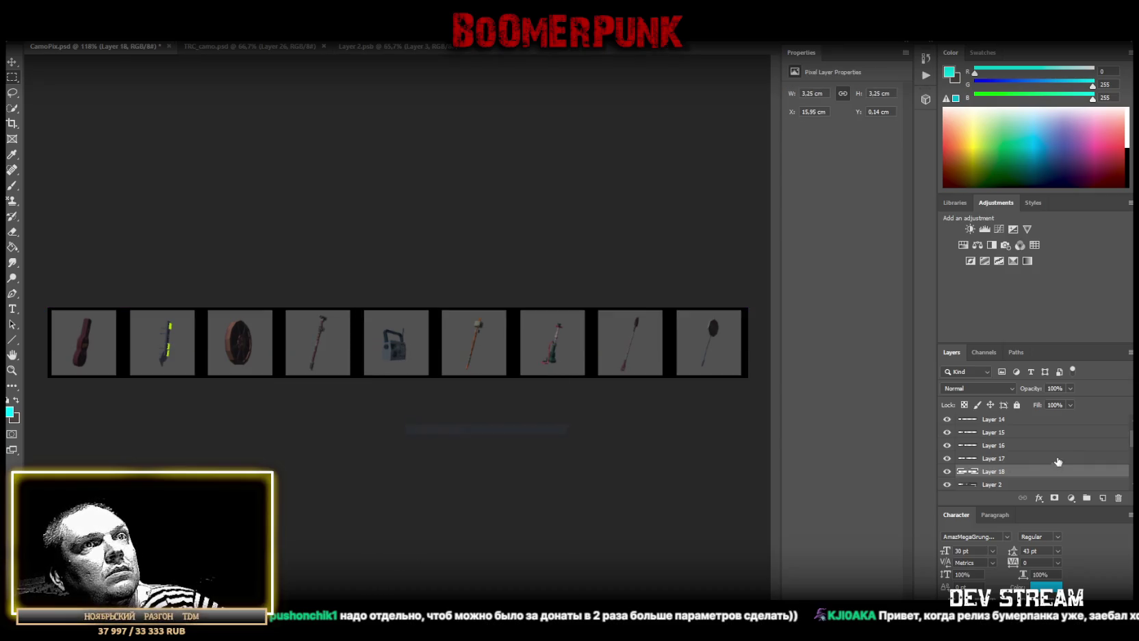
pyautogui.scroll(-1, 1017, 465)
pyautogui.click(996, 469)
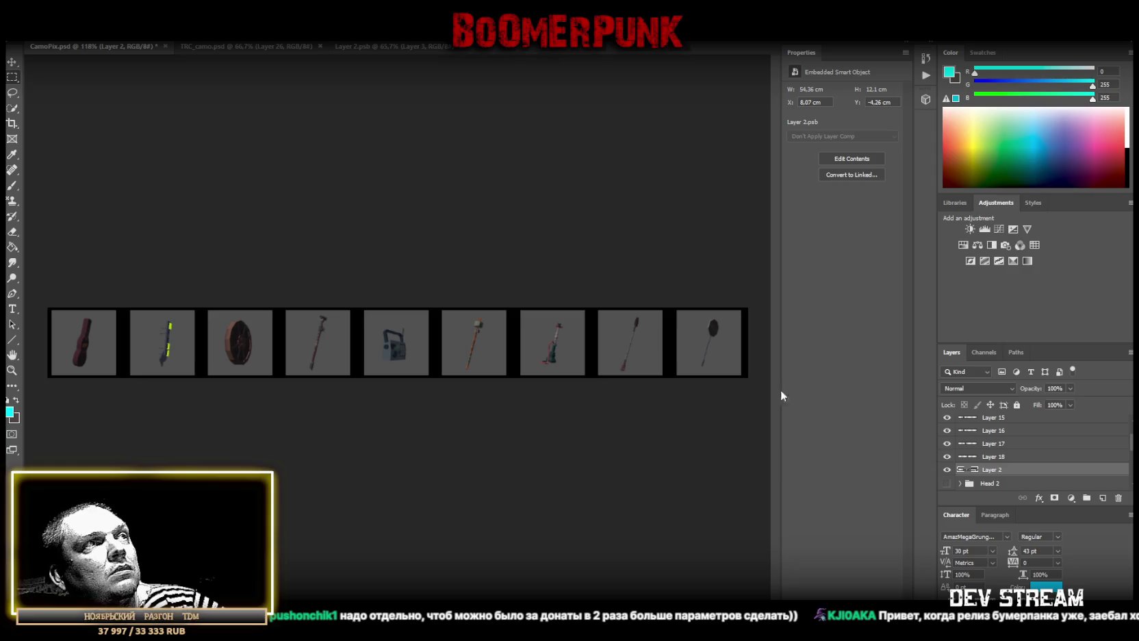
pyautogui.moveTo(436, 305); pyautogui.dragTo(511, 428)
pyautogui.rightClick(457, 366)
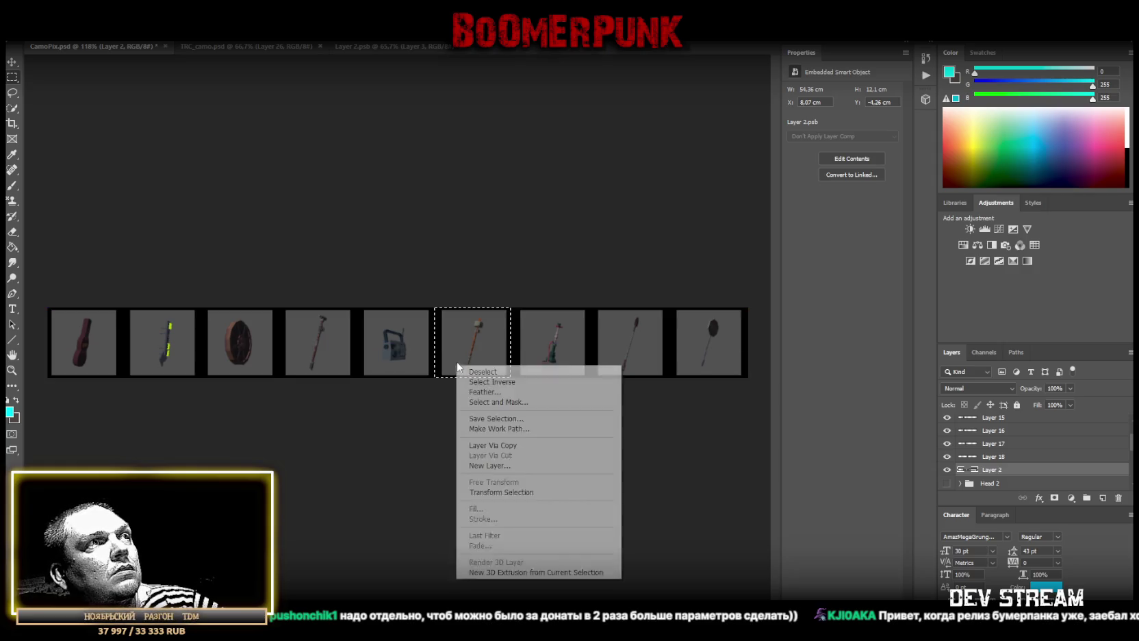
pyautogui.click(524, 445)
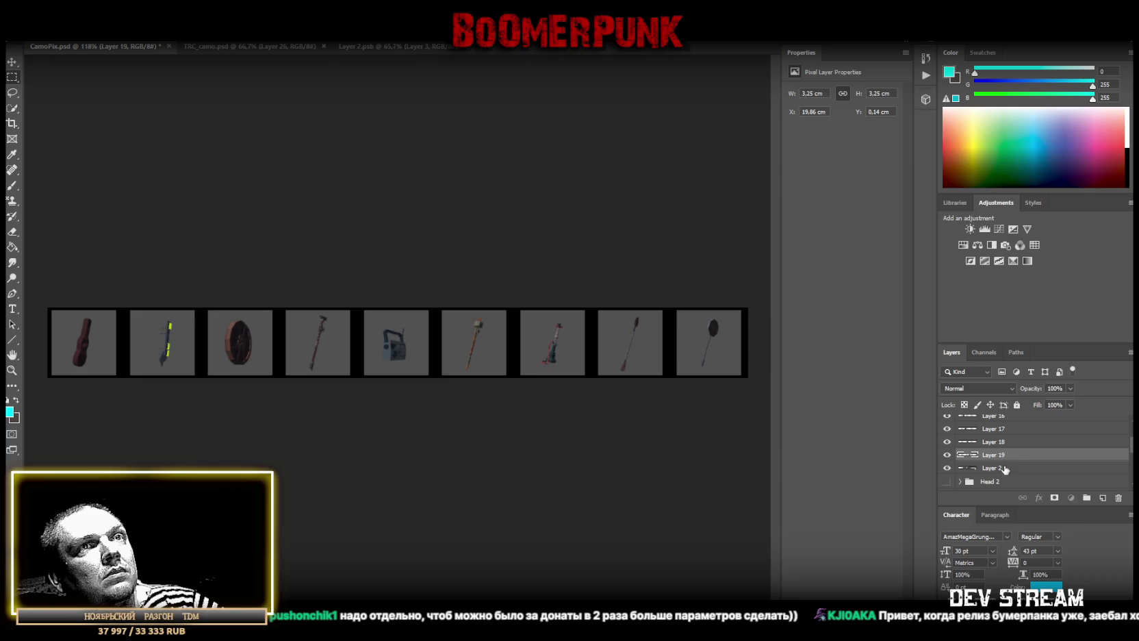
pyautogui.click(1004, 468)
pyautogui.moveTo(512, 308); pyautogui.dragTo(589, 377)
pyautogui.rightClick(548, 347)
pyautogui.click(582, 426)
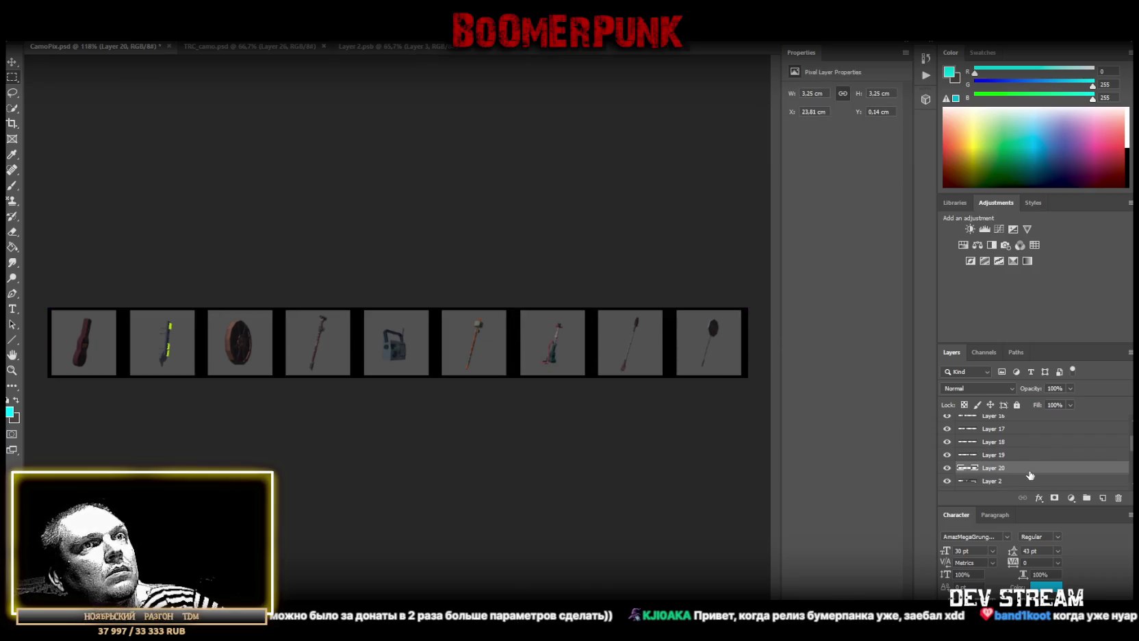
# Copy the eighth and ninth thumbnails from Layer 2 onto Layers 21 and 22
pyautogui.click(998, 452)
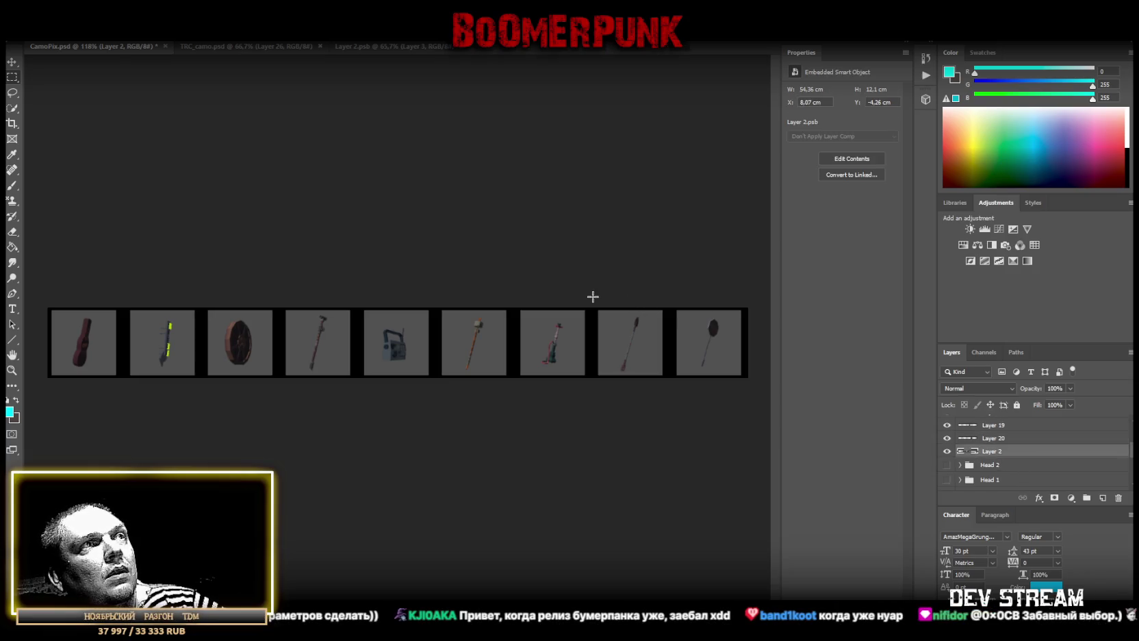
pyautogui.moveTo(593, 307); pyautogui.dragTo(670, 376)
pyautogui.rightClick(627, 335)
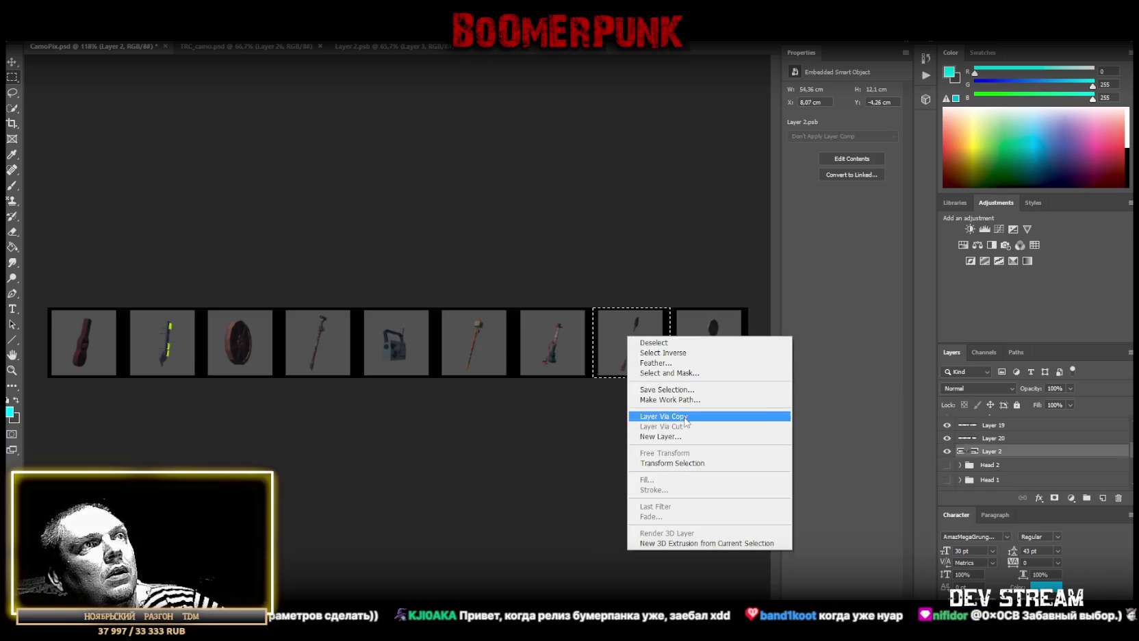
pyautogui.click(685, 418)
pyautogui.hotkey('alt', '[')
pyautogui.moveTo(670, 308); pyautogui.dragTo(748, 376)
pyautogui.rightClick(710, 349)
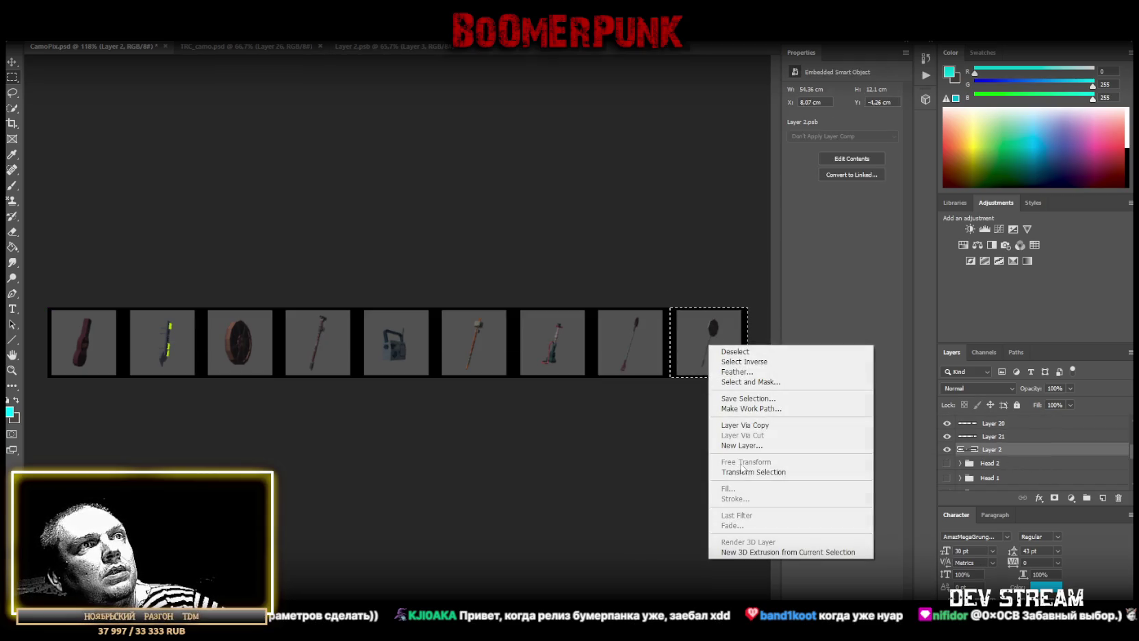
pyautogui.click(749, 425)
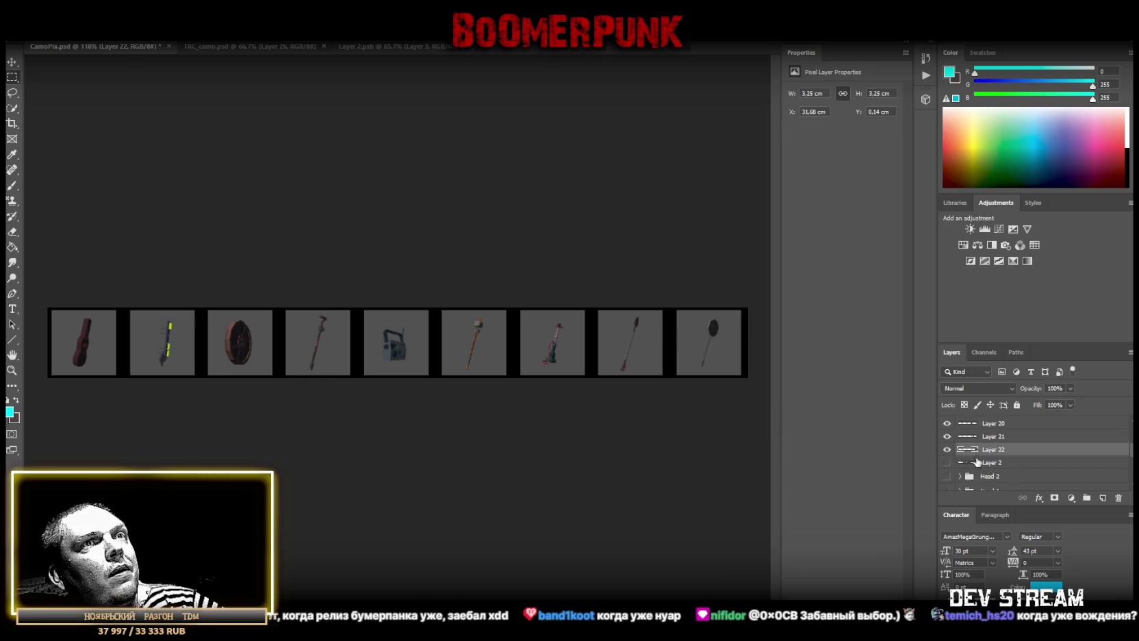
pyautogui.scroll(2, 969, 465)
pyautogui.scroll(2, 1007, 475)
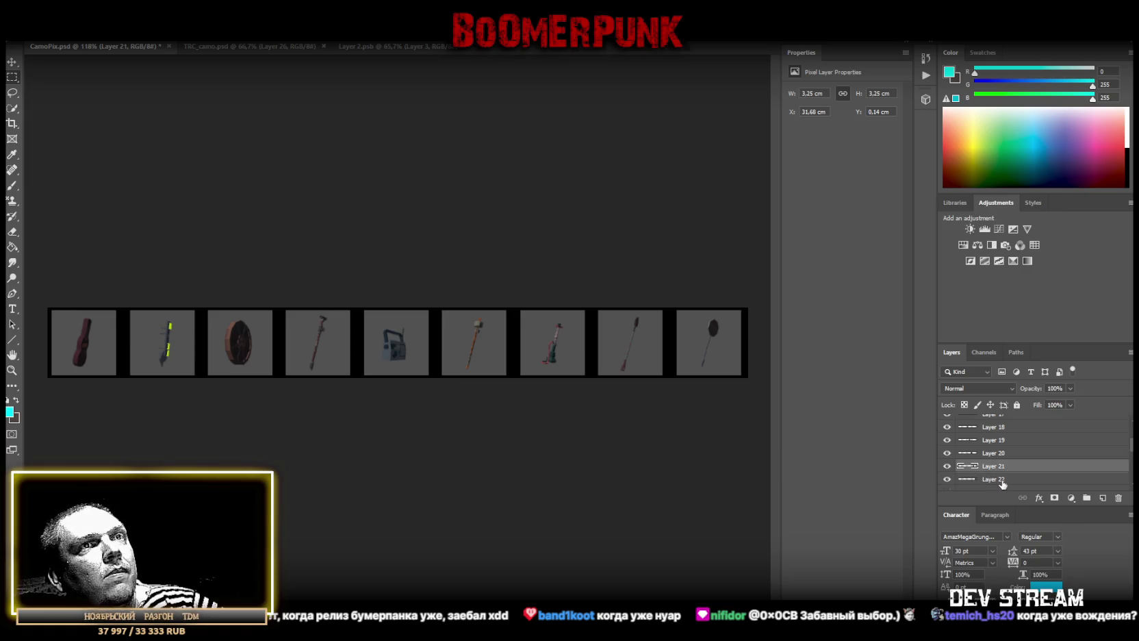
pyautogui.scroll(2, 1018, 469)
pyautogui.keyDown('shift'); pyautogui.click(995, 436); pyautogui.keyUp('shift')
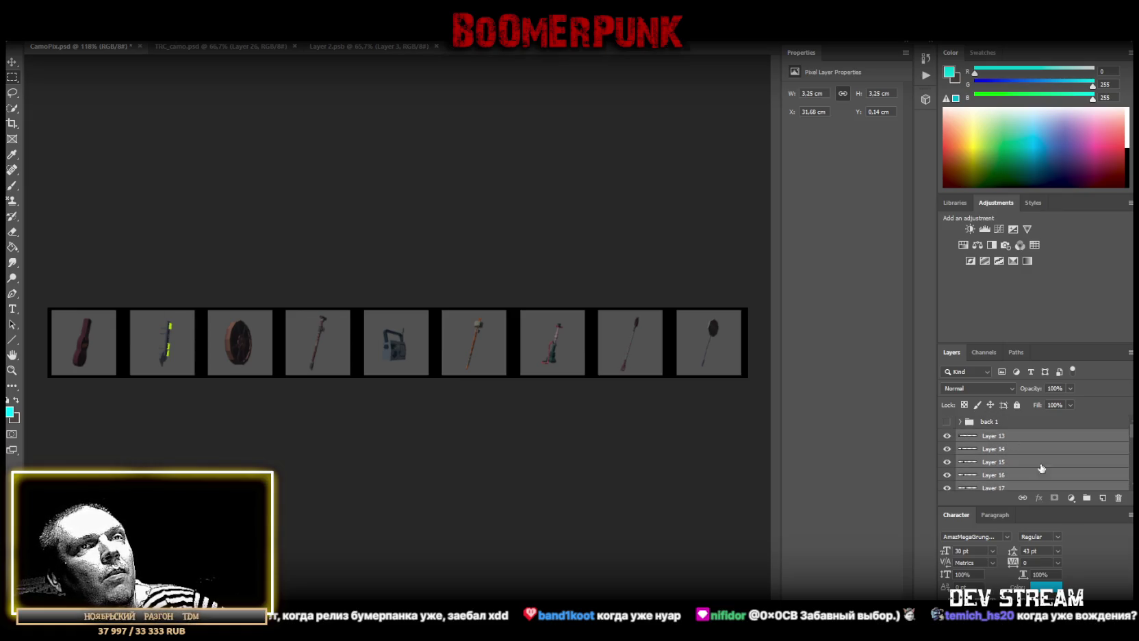
# Group Layers 13–22, move the group above back 1 and name it 'back 2'
pyautogui.click(1087, 497)
pyautogui.moveTo(986, 431); pyautogui.dragTo(993, 419)
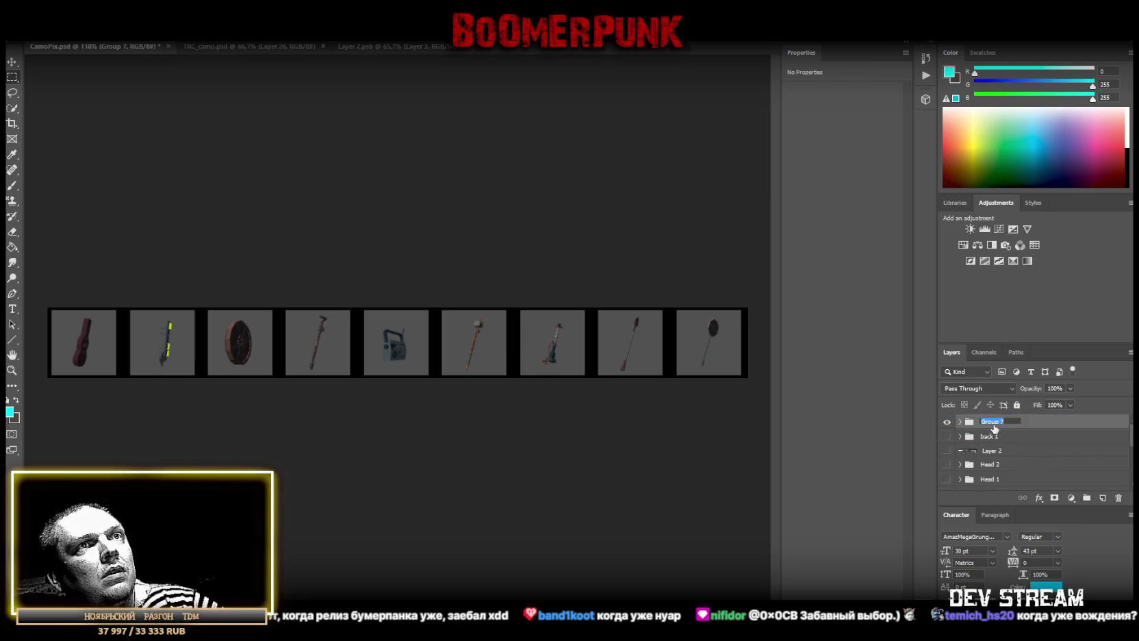
pyautogui.doubleClick(988, 421)
pyautogui.write('фсл 2')
pyautogui.press('Return')
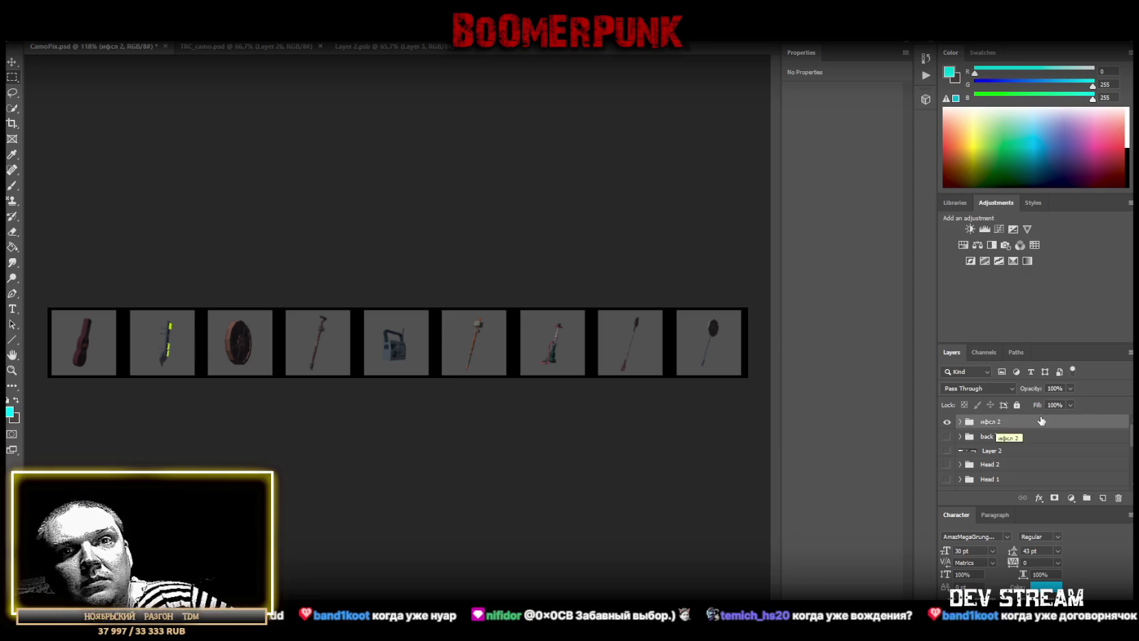
pyautogui.doubleClick(992, 421)
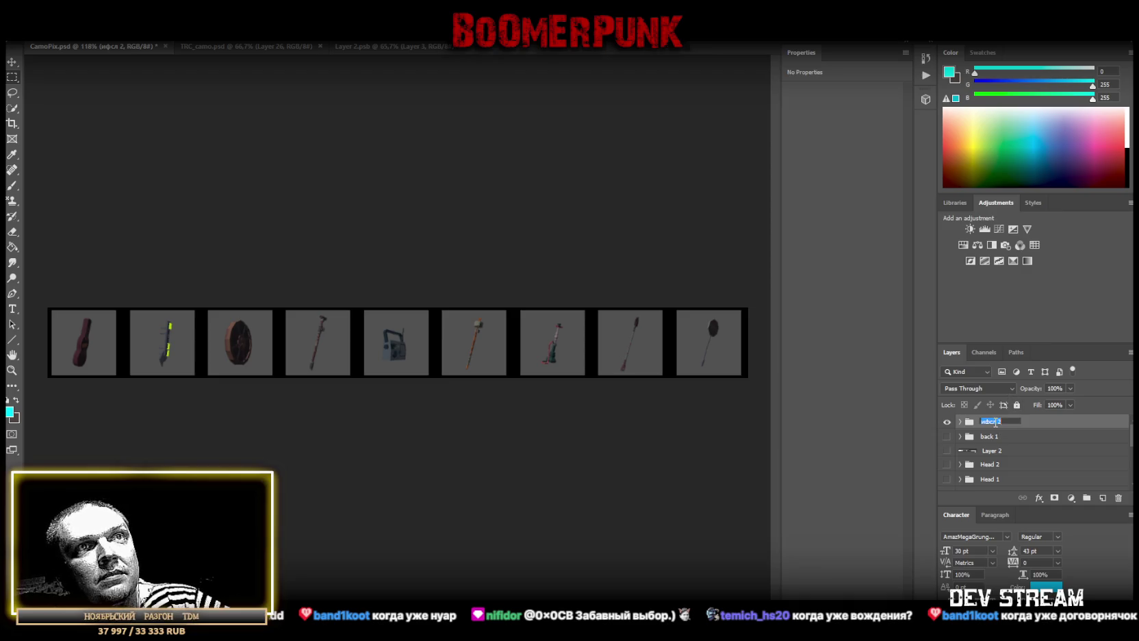
pyautogui.press('Return')
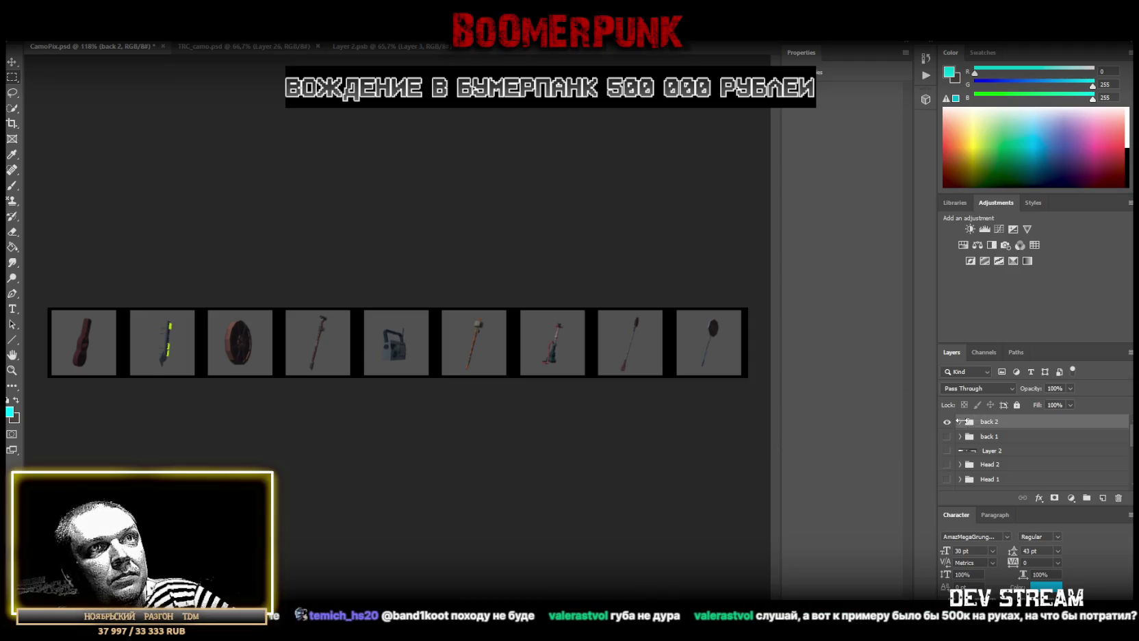
# Expand back 2, show Group 1's camo patterns behind it, and zoom in on the leftmost icons
pyautogui.click(959, 421)
pyautogui.click(999, 437)
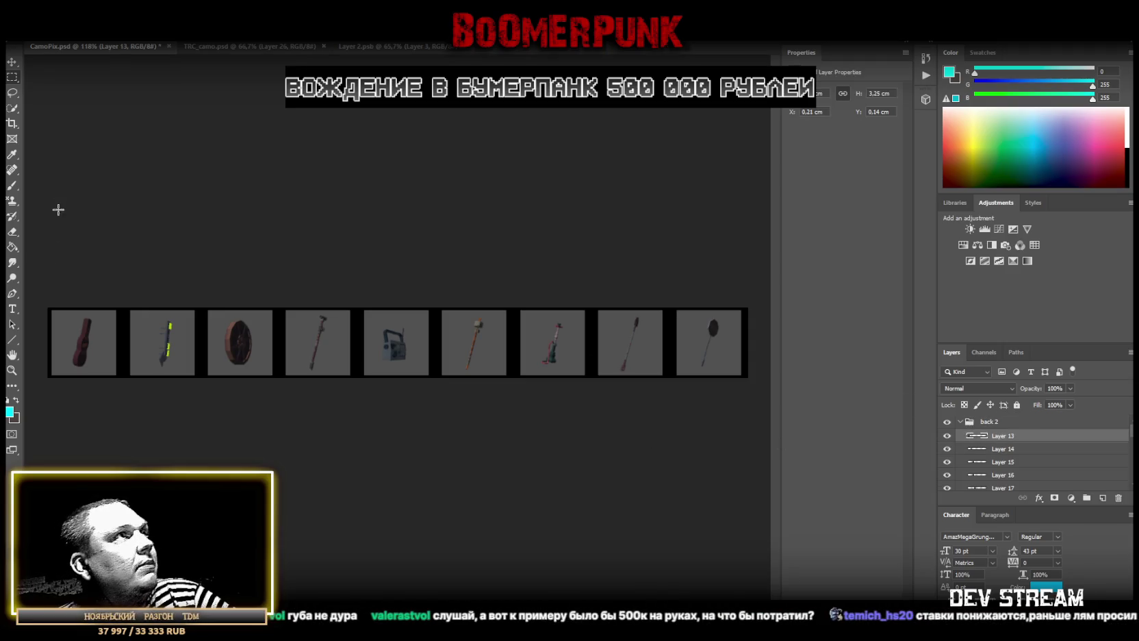
pyautogui.click(12, 61)
pyautogui.scroll(-2, 1014, 452)
pyautogui.scroll(-3, 1019, 443)
pyautogui.scroll(-2, 1019, 443)
pyautogui.click(947, 471)
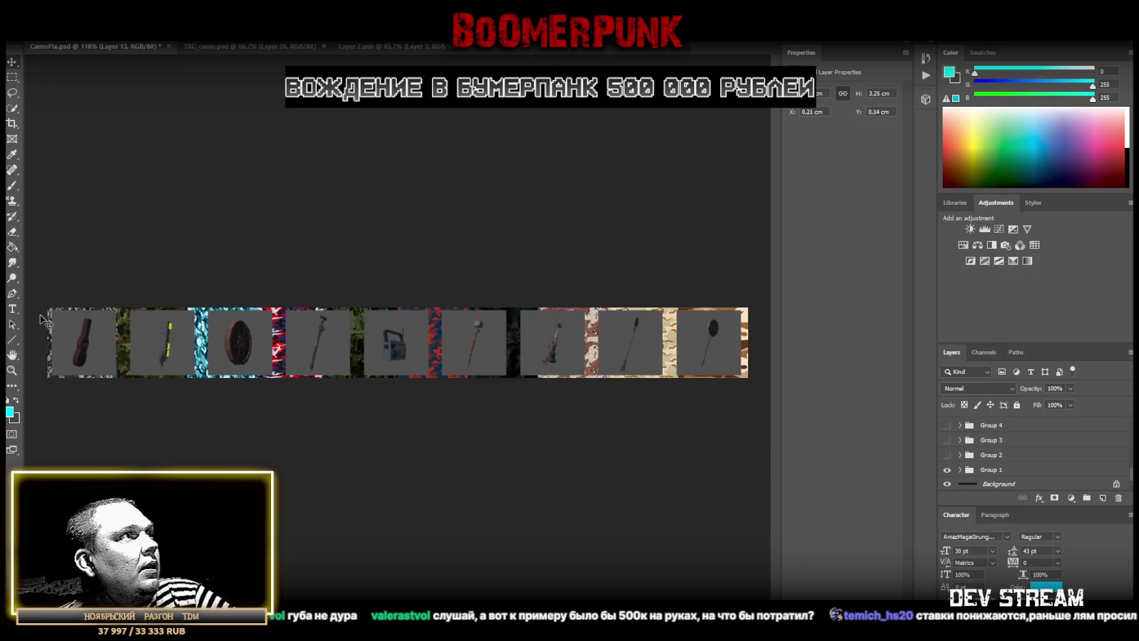
pyautogui.click(15, 374)
pyautogui.moveTo(63, 341); pyautogui.dragTo(310, 322)
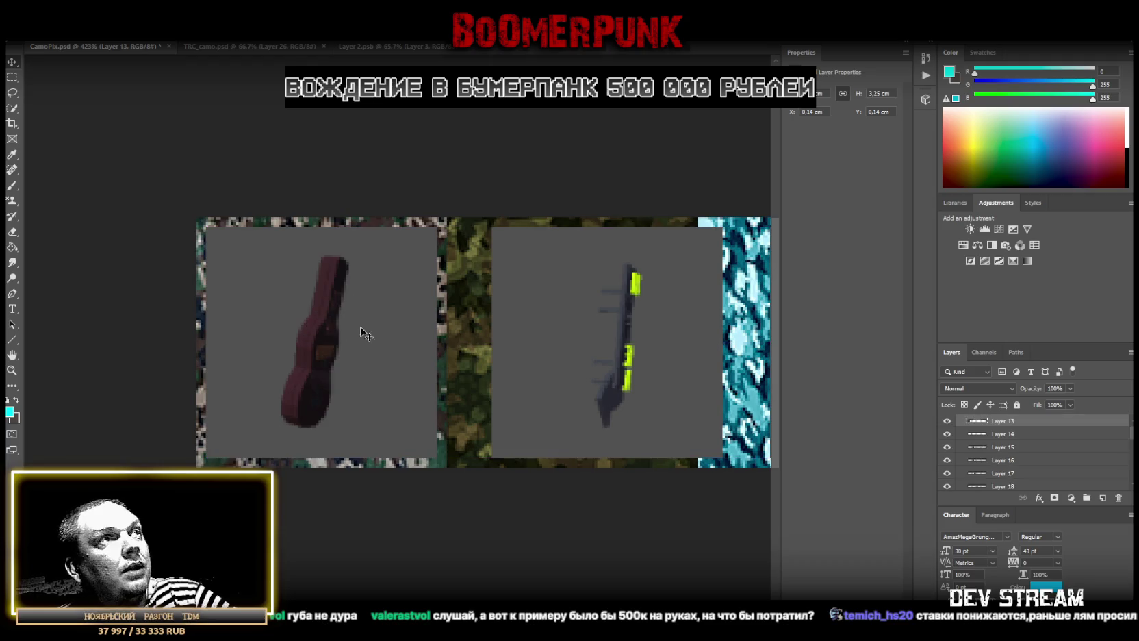
# Centre the Layer 14, wheel (Layer 15) and Layer 16 icons over their pattern slots
pyautogui.click(1005, 449)
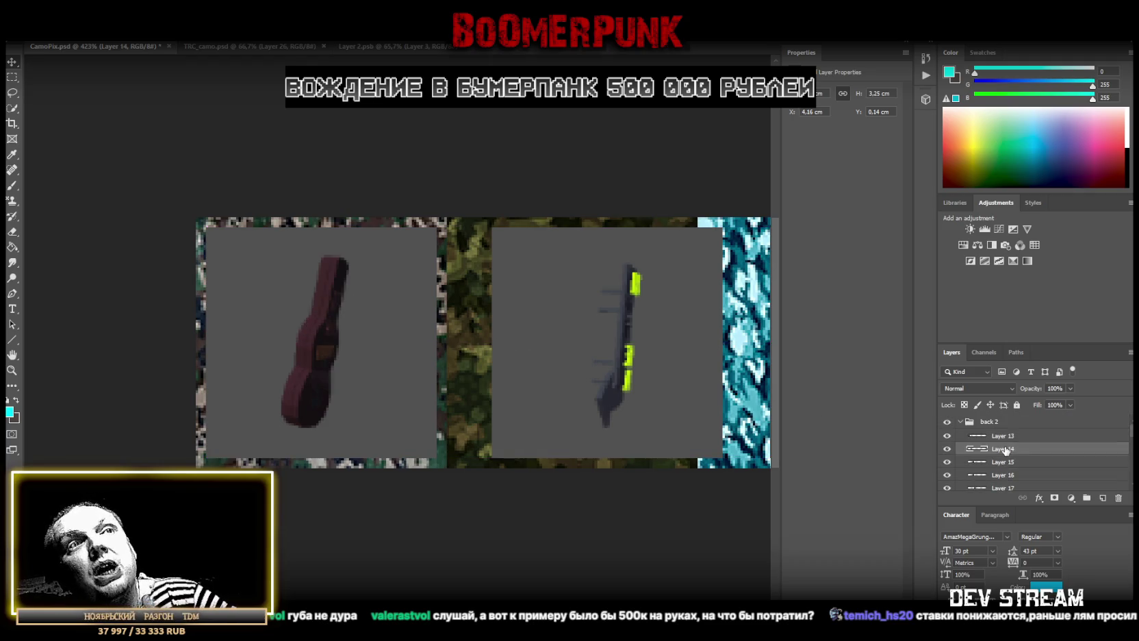
pyautogui.moveTo(630, 332); pyautogui.dragTo(574, 332)
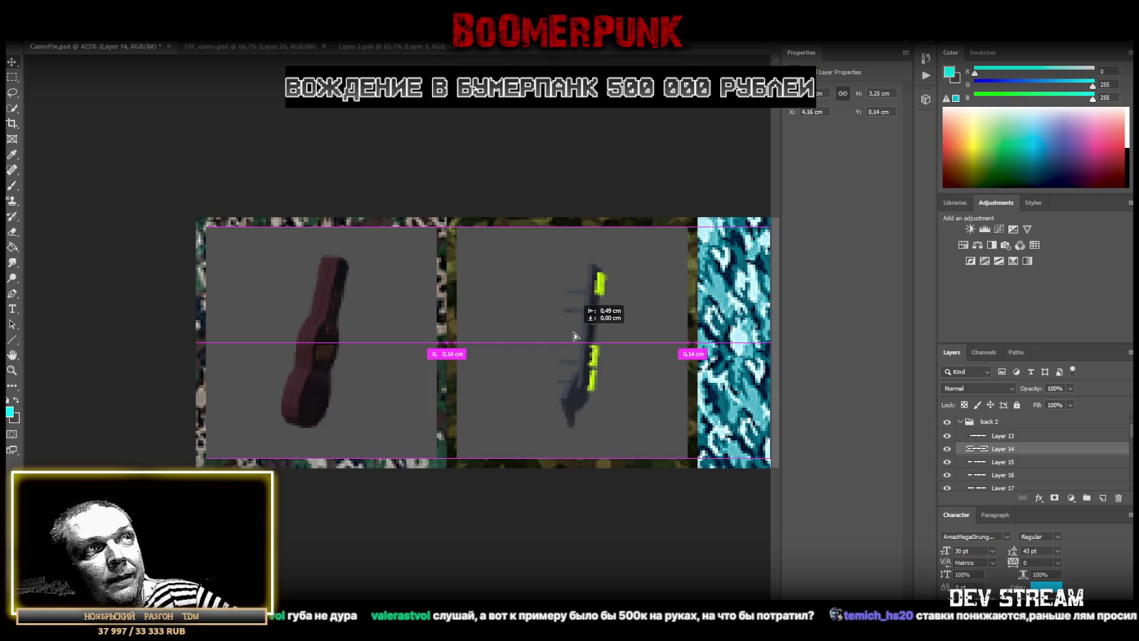
pyautogui.hscroll(5, 397, 343)
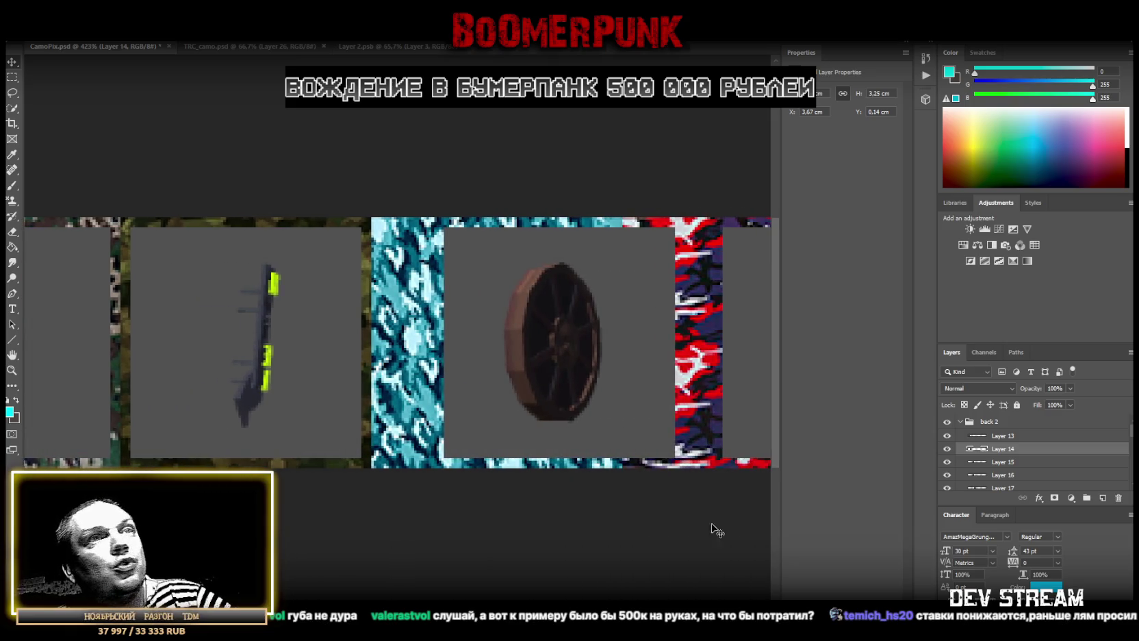
pyautogui.click(1003, 461)
pyautogui.moveTo(604, 366); pyautogui.dragTo(536, 383)
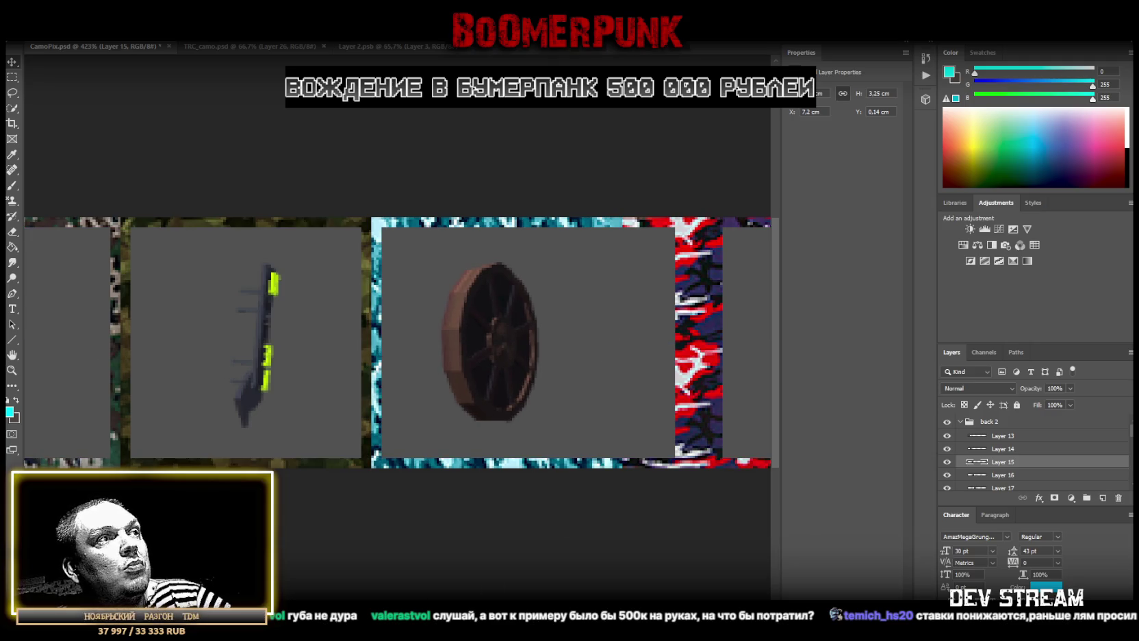
pyautogui.hscroll(2, 397, 343)
pyautogui.hscroll(2, 397, 342)
pyautogui.click(1012, 479)
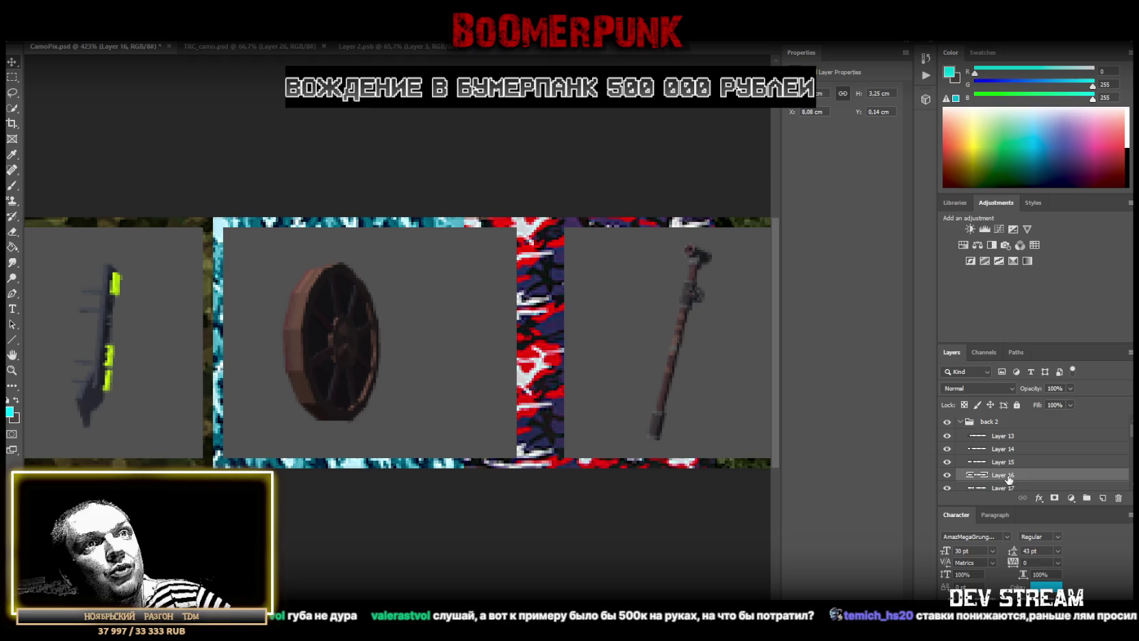
pyautogui.moveTo(501, 351); pyautogui.dragTo(683, 349)
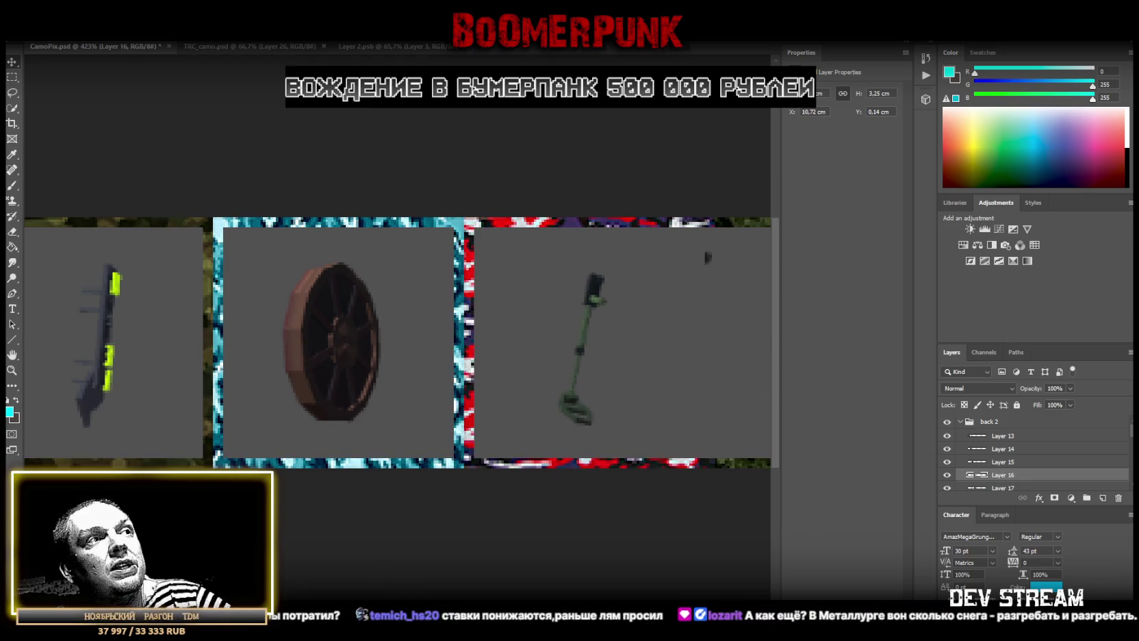
# Align the Layer 17, radio and orange pole (Layer 19) icons over their pattern slots
pyautogui.hscroll(3, 398, 342)
pyautogui.hscroll(1, 397, 343)
pyautogui.scroll(-1, 1008, 463)
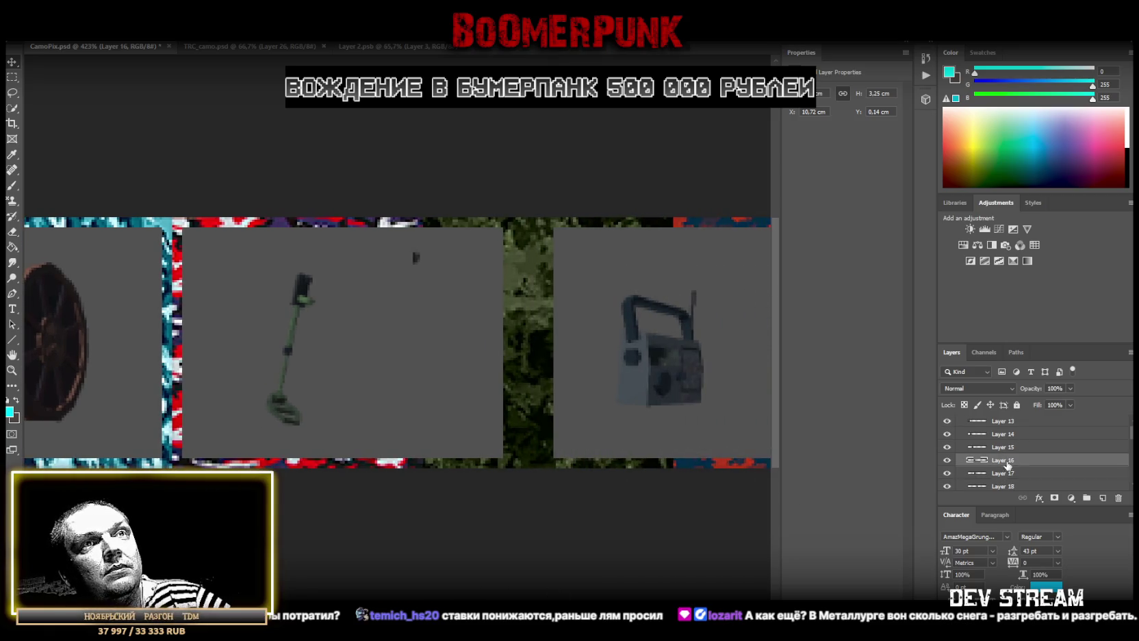
pyautogui.click(1003, 473)
pyautogui.moveTo(491, 338); pyautogui.dragTo(638, 338)
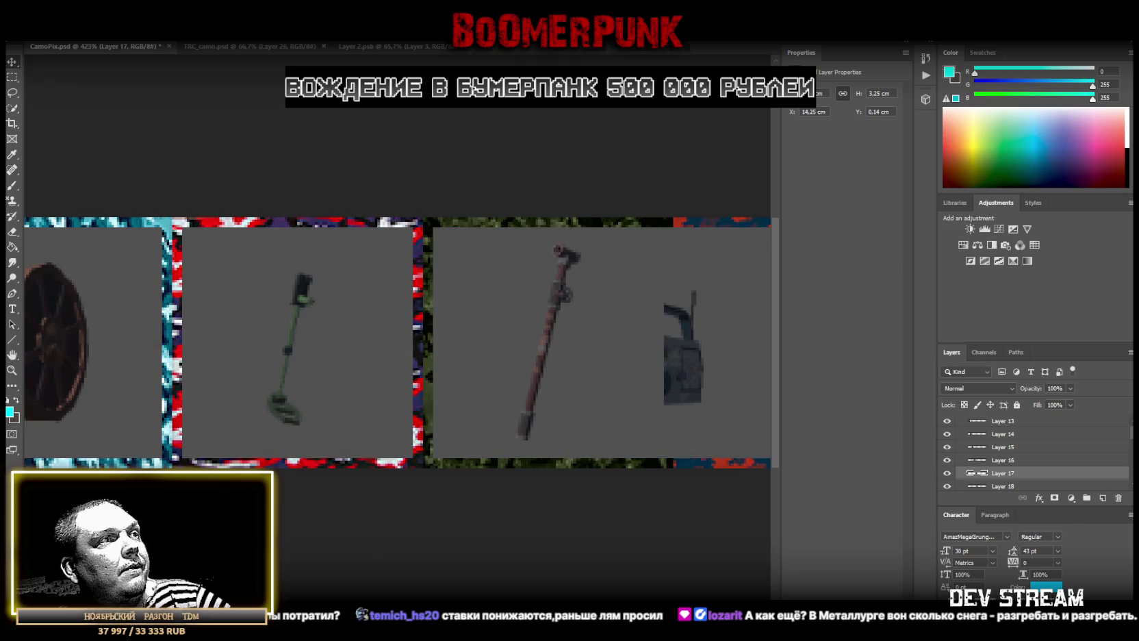
pyautogui.hscroll(2, 397, 343)
pyautogui.hscroll(1, 397, 343)
pyautogui.scroll(-1, 1003, 477)
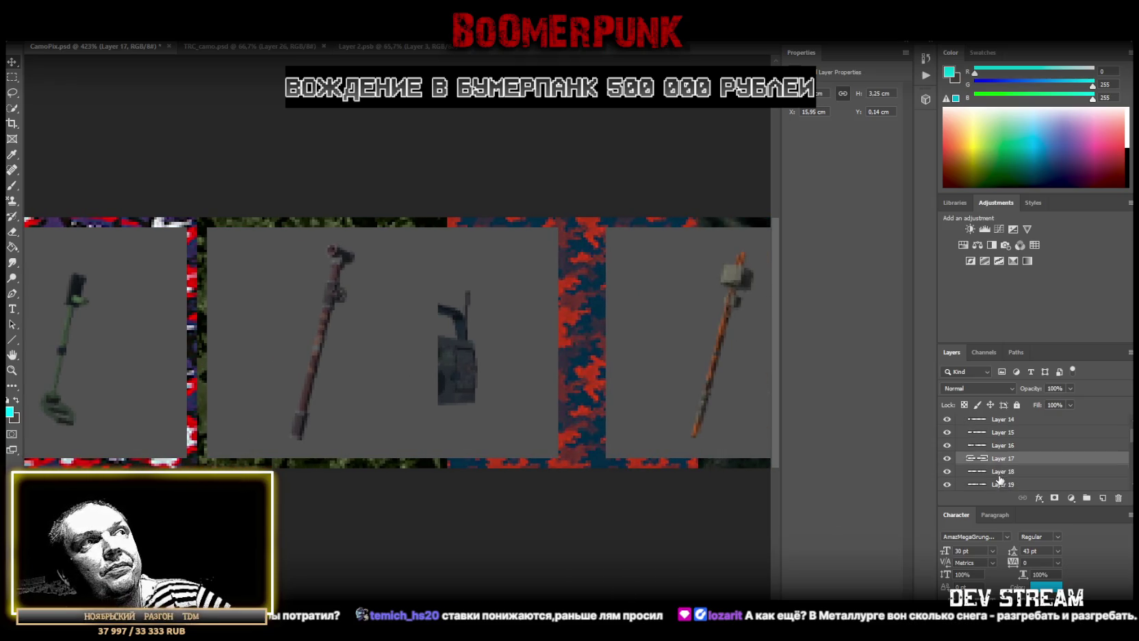
pyautogui.click(1001, 472)
pyautogui.moveTo(489, 315); pyautogui.dragTo(619, 317)
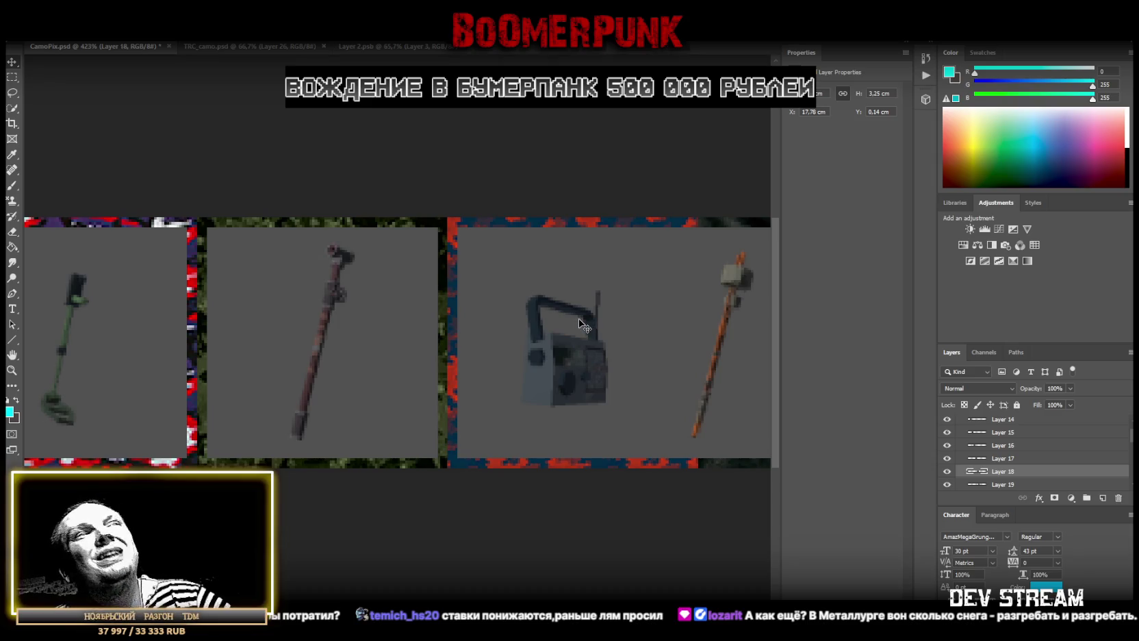
pyautogui.scroll(-2, 1035, 474)
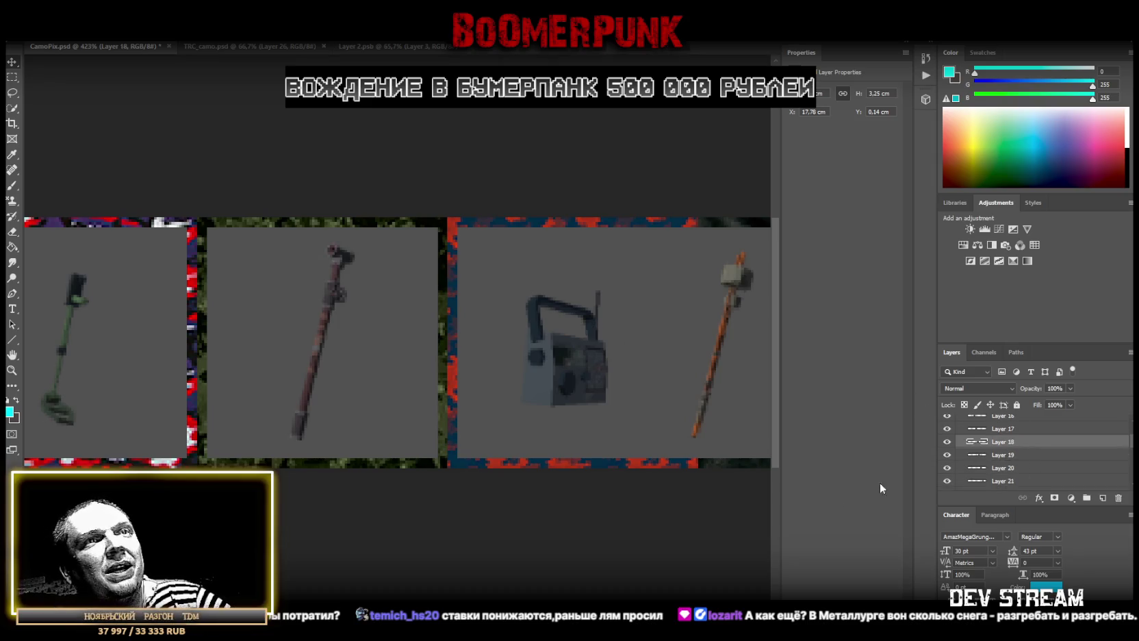
pyautogui.click(1059, 455)
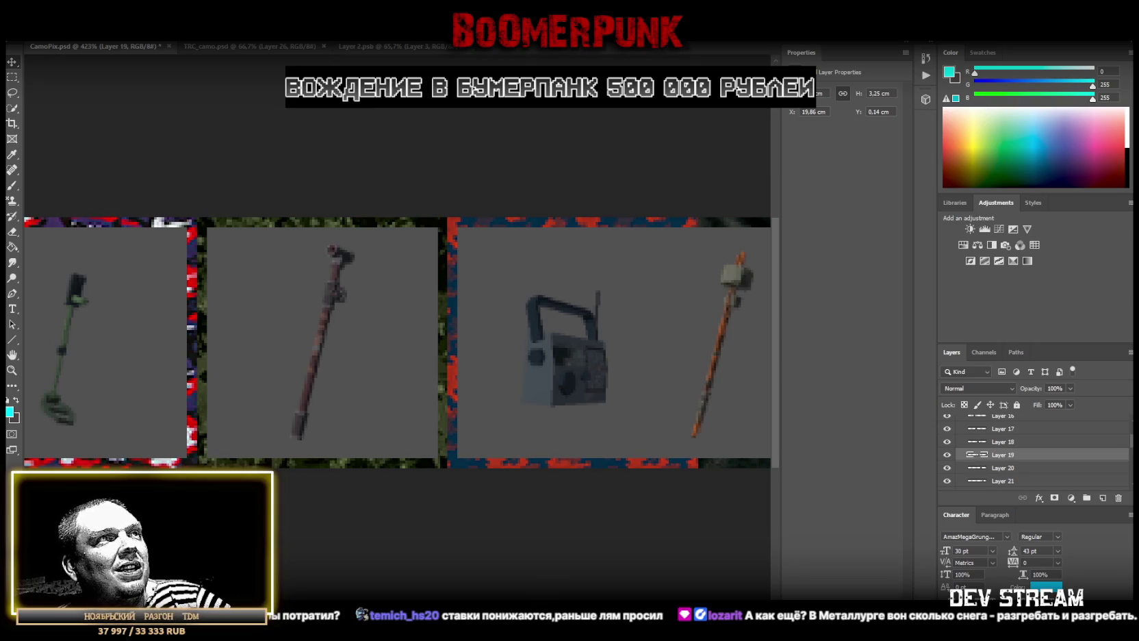
pyautogui.hscroll(5, 397, 343)
pyautogui.moveTo(455, 312); pyautogui.dragTo(548, 313)
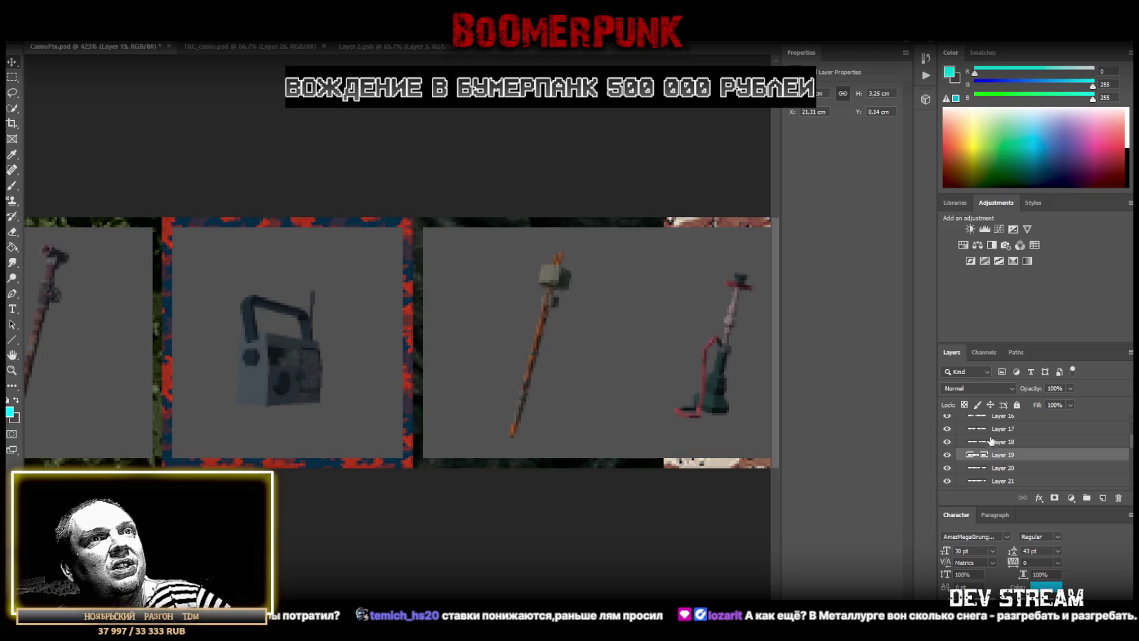
# Shift the Layer 20 panel about 1 cm right and fit the Layer 21 spear panel into its slot
pyautogui.click(1006, 468)
pyautogui.hscroll(7, 329, 349)
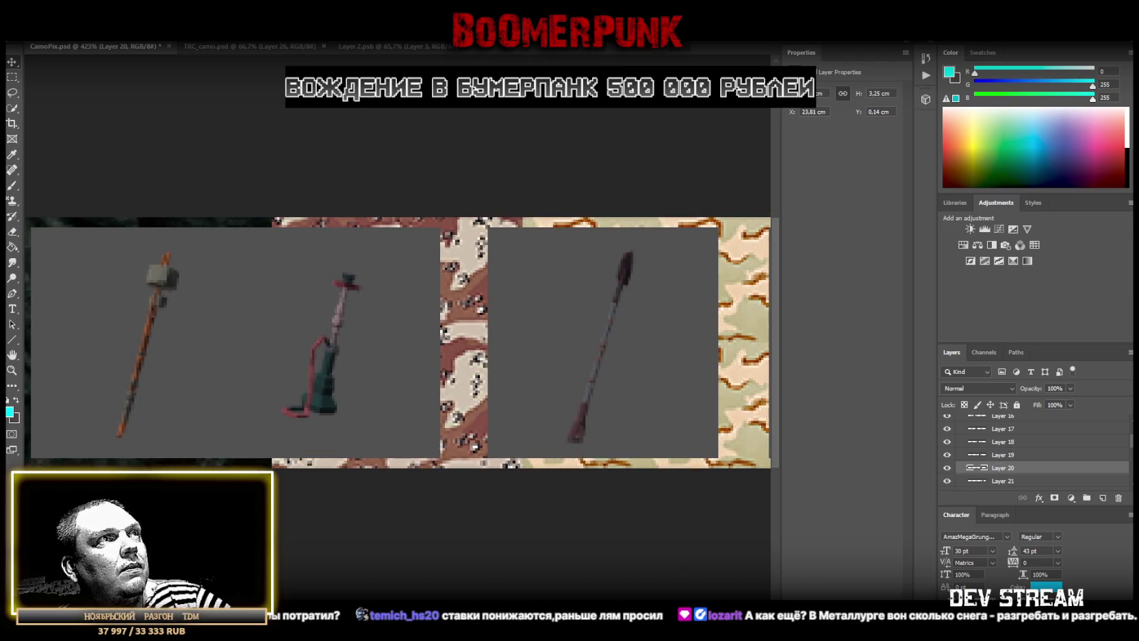
pyautogui.moveTo(328, 349); pyautogui.dragTo(401, 351)
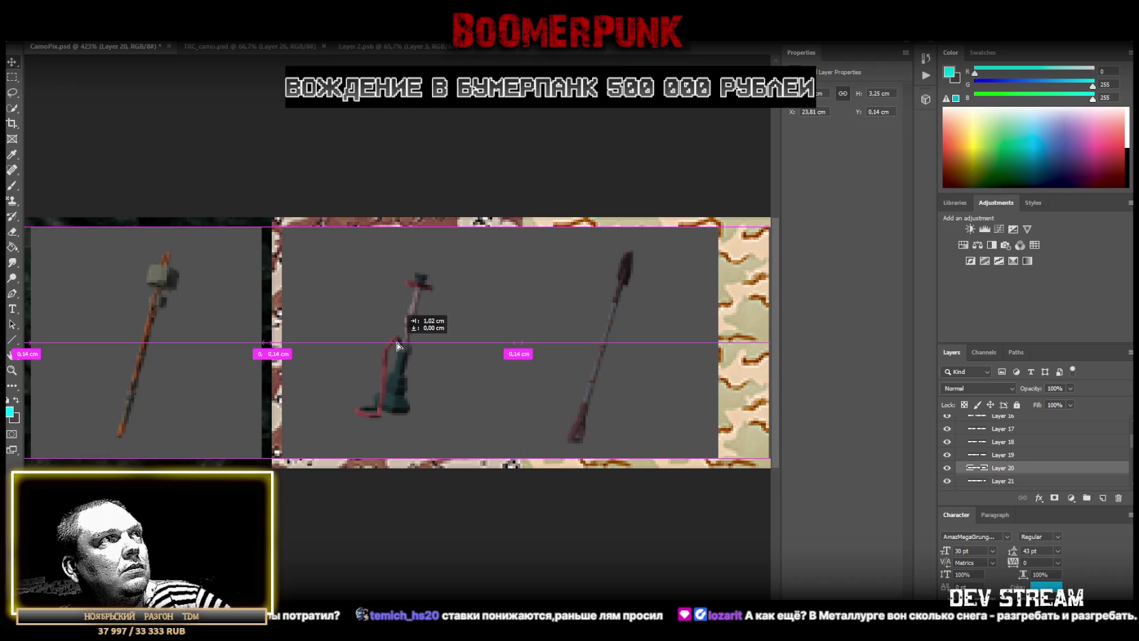
pyautogui.scroll(-1, 1012, 449)
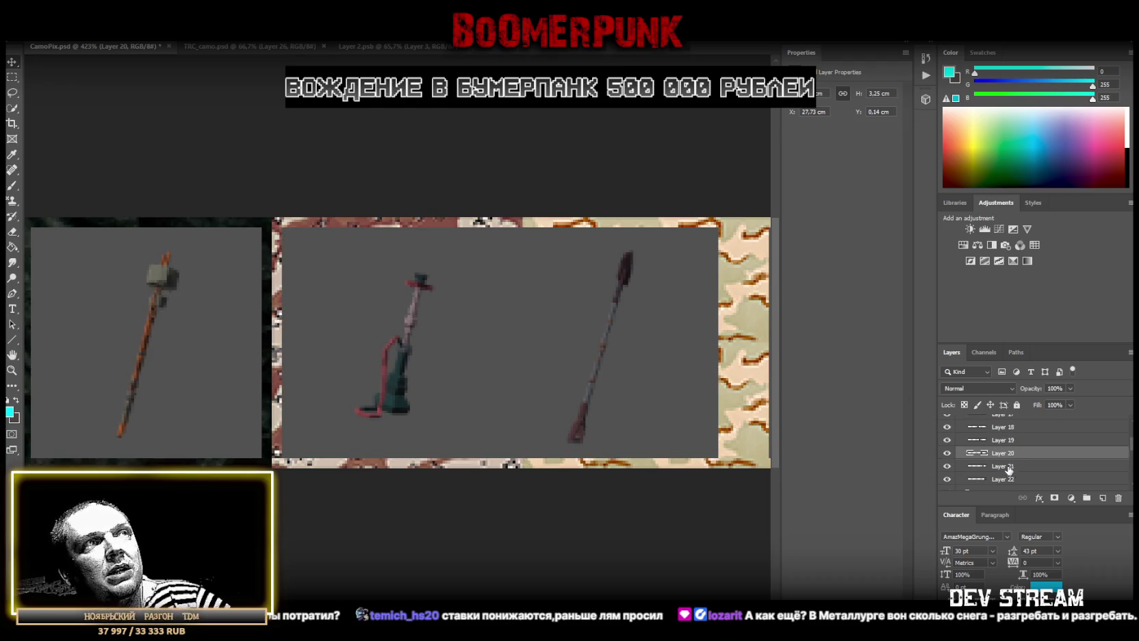
pyautogui.click(1008, 468)
pyautogui.moveTo(597, 351); pyautogui.dragTo(640, 351)
pyautogui.hscroll(5, 455, 368)
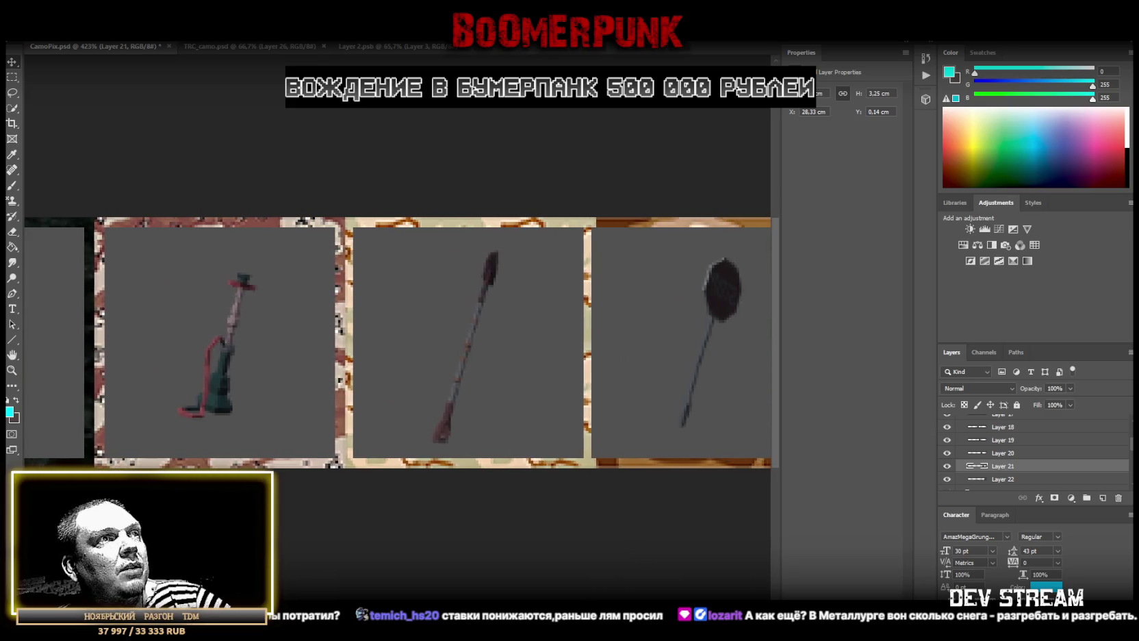
pyautogui.moveTo(452, 363); pyautogui.dragTo(440, 359)
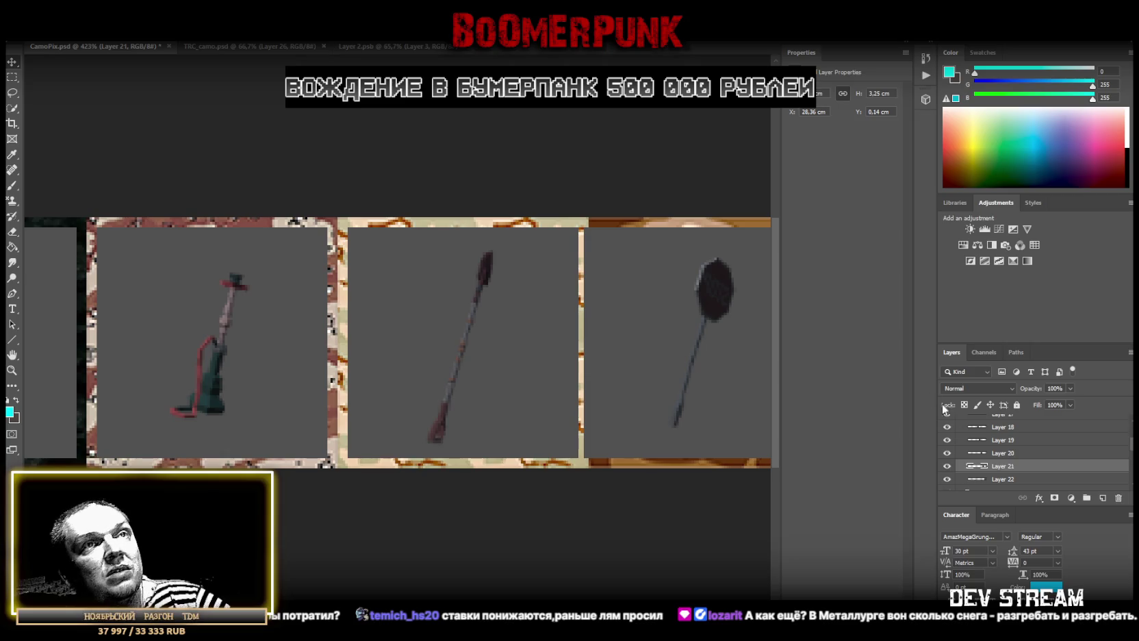
# Move the Layer 22 racket panel right into its slot at X 31.89 cm
pyautogui.scroll(-1, 1017, 478)
pyautogui.click(1003, 464)
pyautogui.moveTo(636, 348)
pyautogui.mouseDown()
pyautogui.moveTo(659, 345)
pyautogui.moveTo(507, 364)
pyautogui.mouseUp()
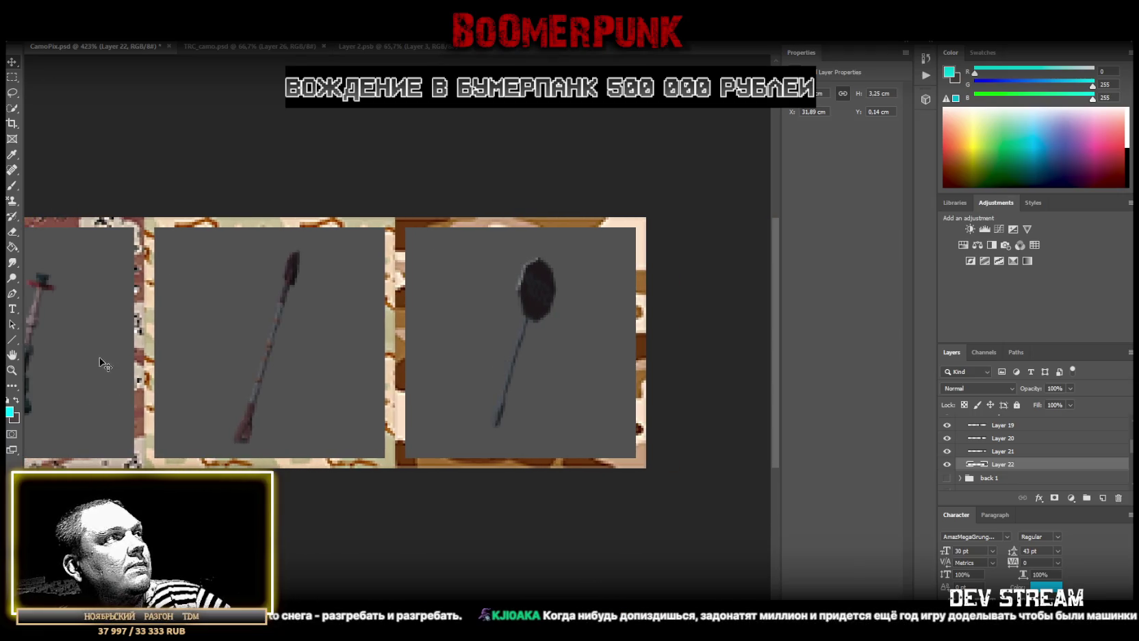
pyautogui.scroll(-5, 322, 390)
pyautogui.scroll(2, 356, 343)
pyautogui.scroll(2, 391, 338)
pyautogui.scroll(-1, 391, 338)
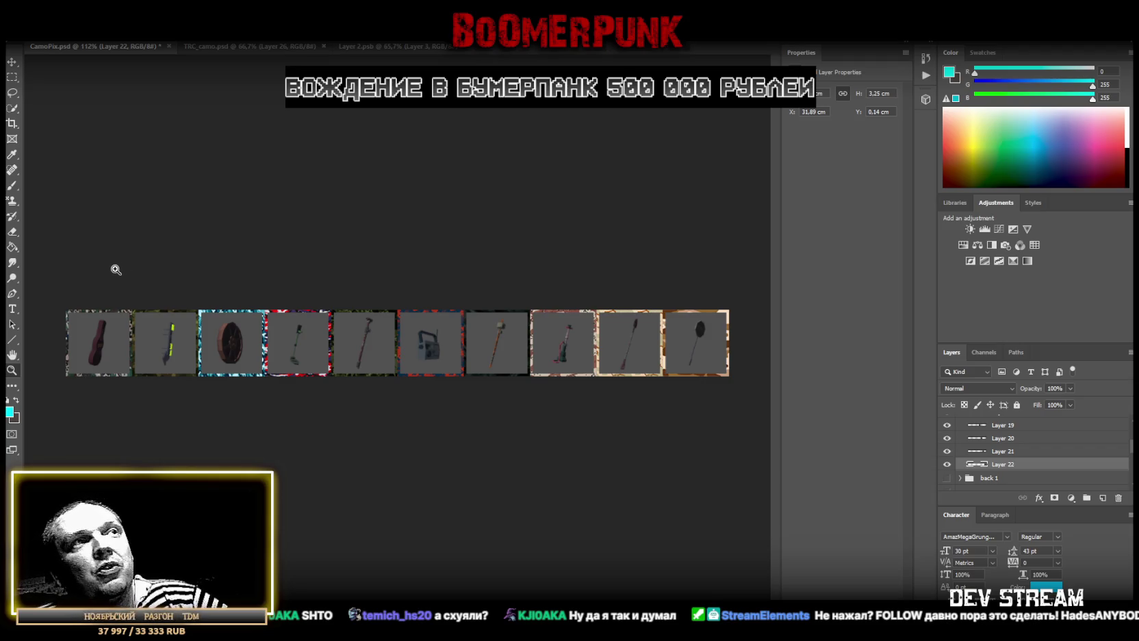
# Save CamoPix.psd with the realigned back 2 tiles using Ctrl+S
pyautogui.hotkey('ctrl', 's')
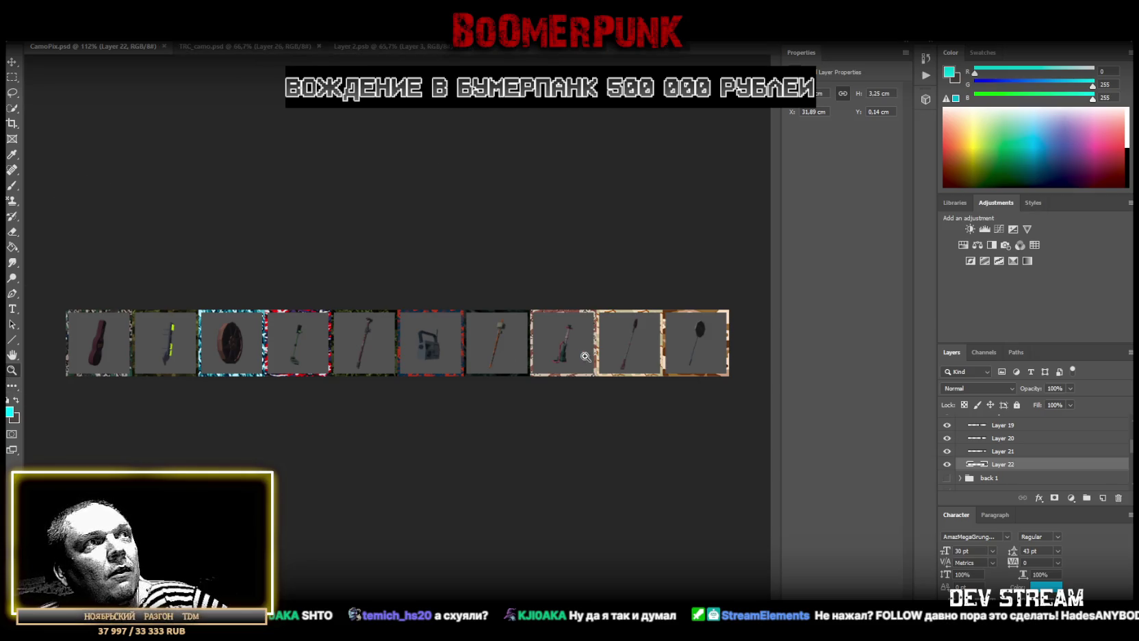
pyautogui.moveTo(585, 356); pyautogui.dragTo(575, 351)
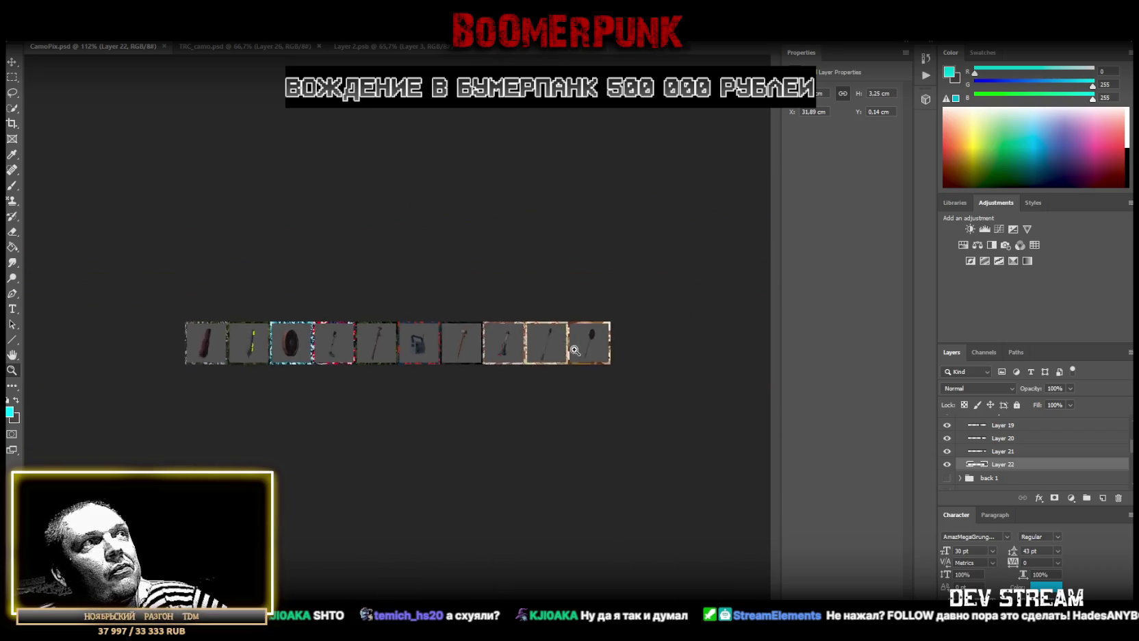
pyautogui.moveTo(270, 344)
pyautogui.mouseDown()
pyautogui.moveTo(362, 341)
pyautogui.moveTo(323, 345)
pyautogui.mouseUp()
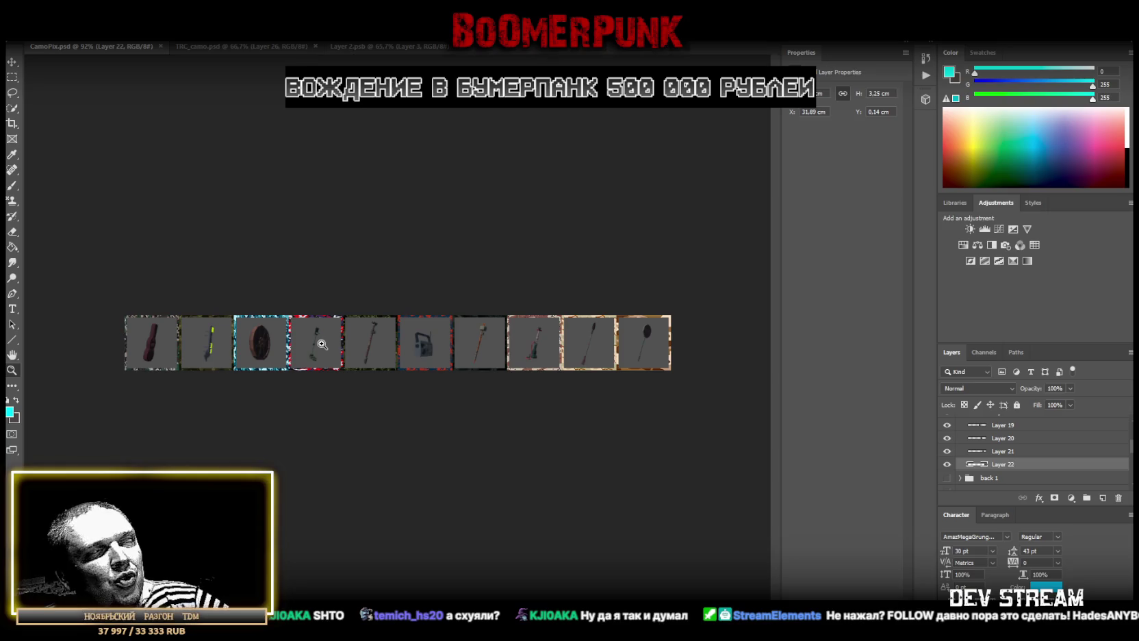
pyautogui.scroll(-3, 375, 350)
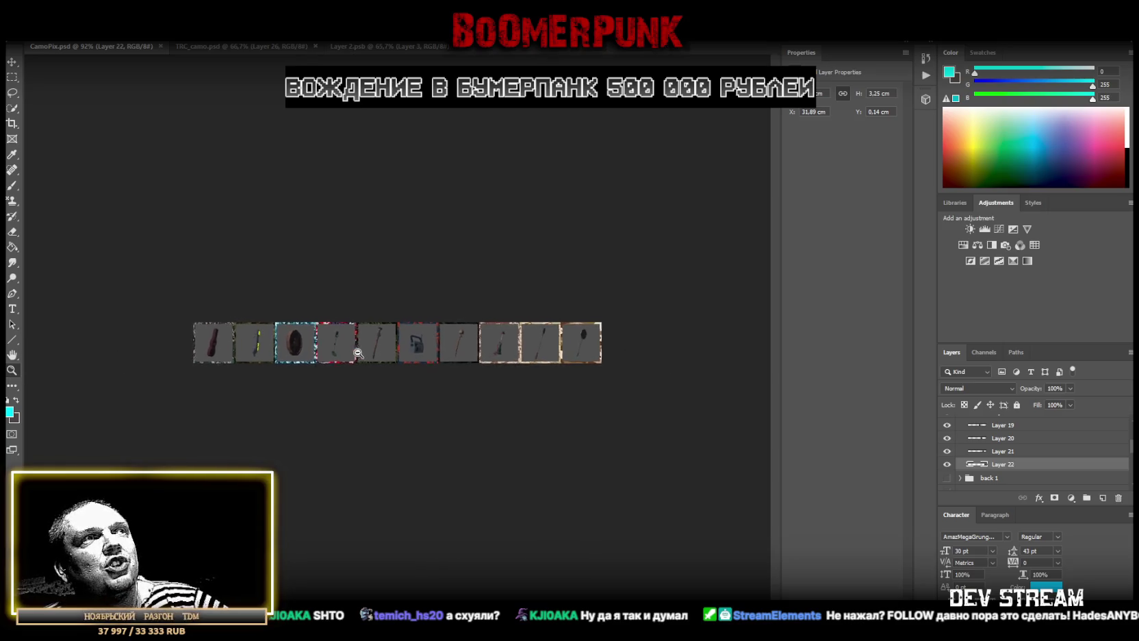
pyautogui.scroll(4, 375, 350)
pyautogui.scroll(2, 375, 351)
pyautogui.scroll(1, 382, 351)
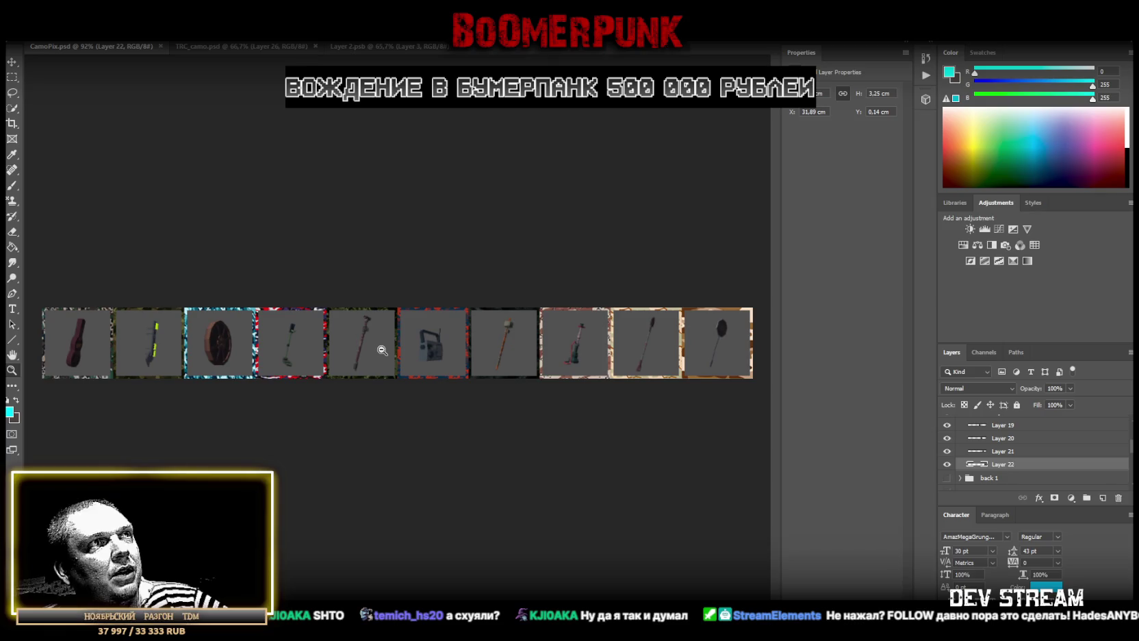
pyautogui.scroll(1, 382, 351)
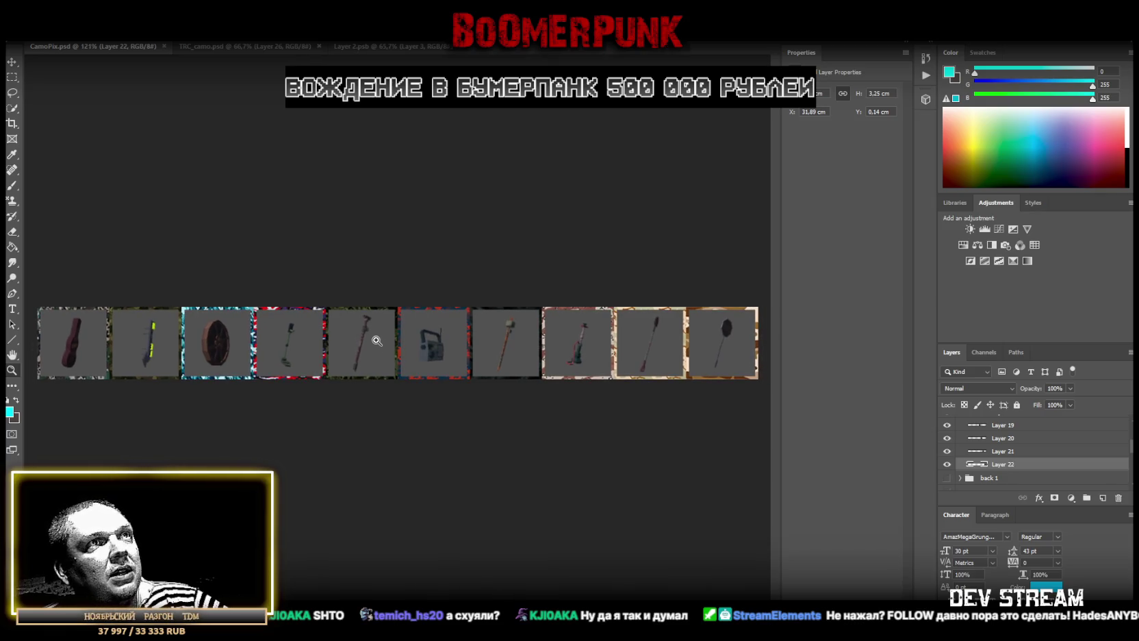
pyautogui.scroll(1, 380, 342)
pyautogui.scroll(2, 385, 343)
pyautogui.scroll(2, 390, 343)
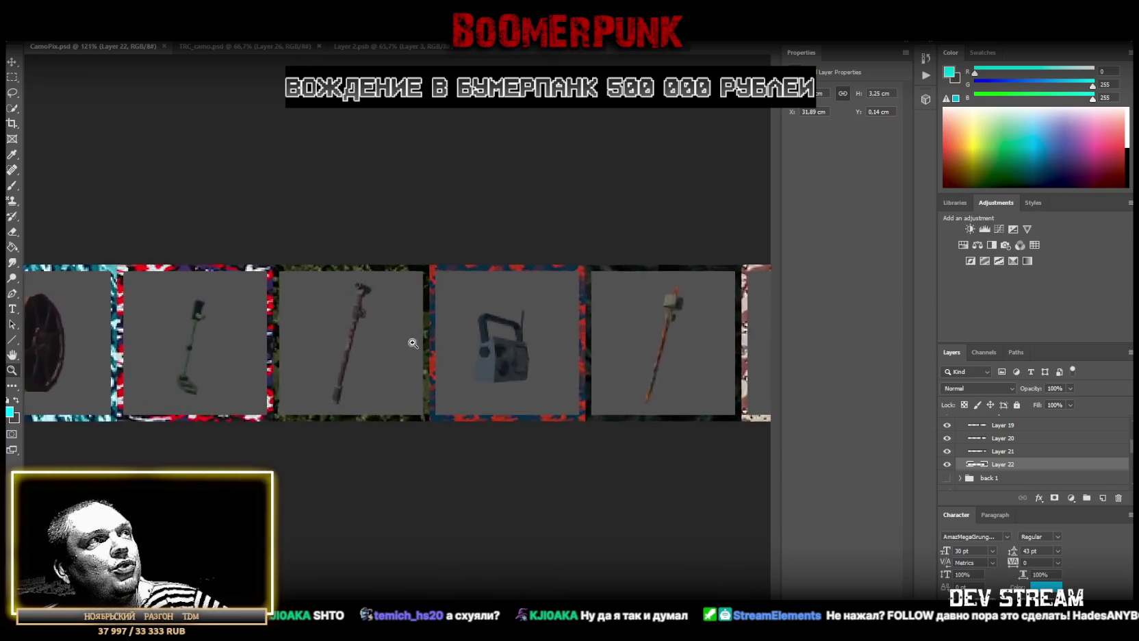
pyautogui.scroll(1, 392, 343)
pyautogui.scroll(1, 397, 341)
pyautogui.scroll(-4, 370, 342)
pyautogui.scroll(-1, 343, 342)
pyautogui.scroll(1, 343, 340)
pyautogui.scroll(1, 349, 340)
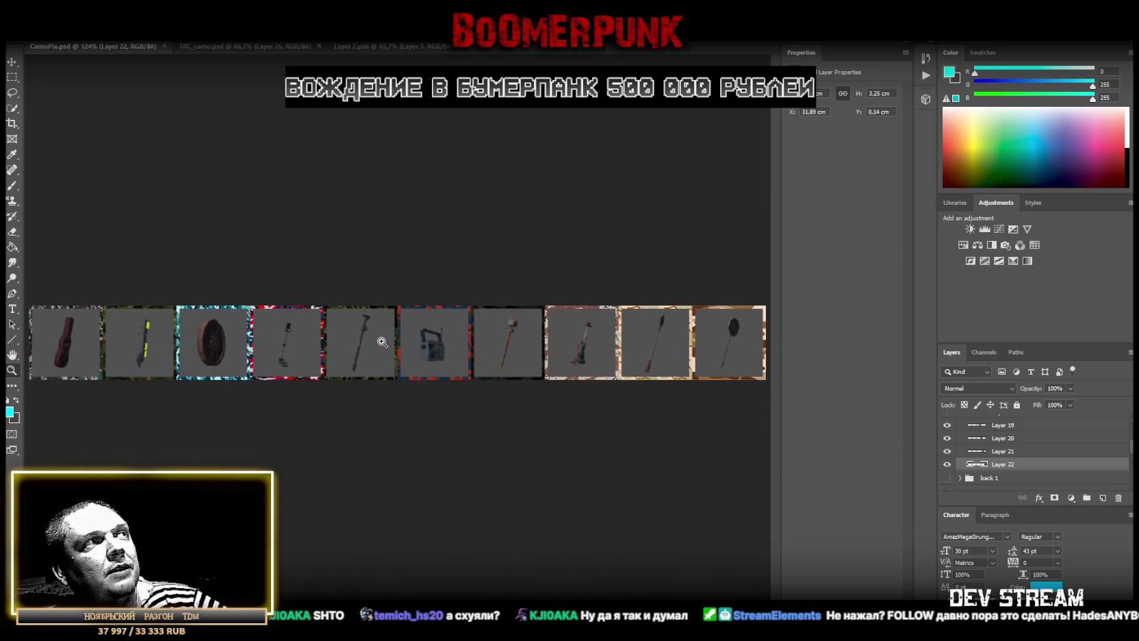
pyautogui.scroll(-2, 356, 340)
pyautogui.scroll(1, 358, 339)
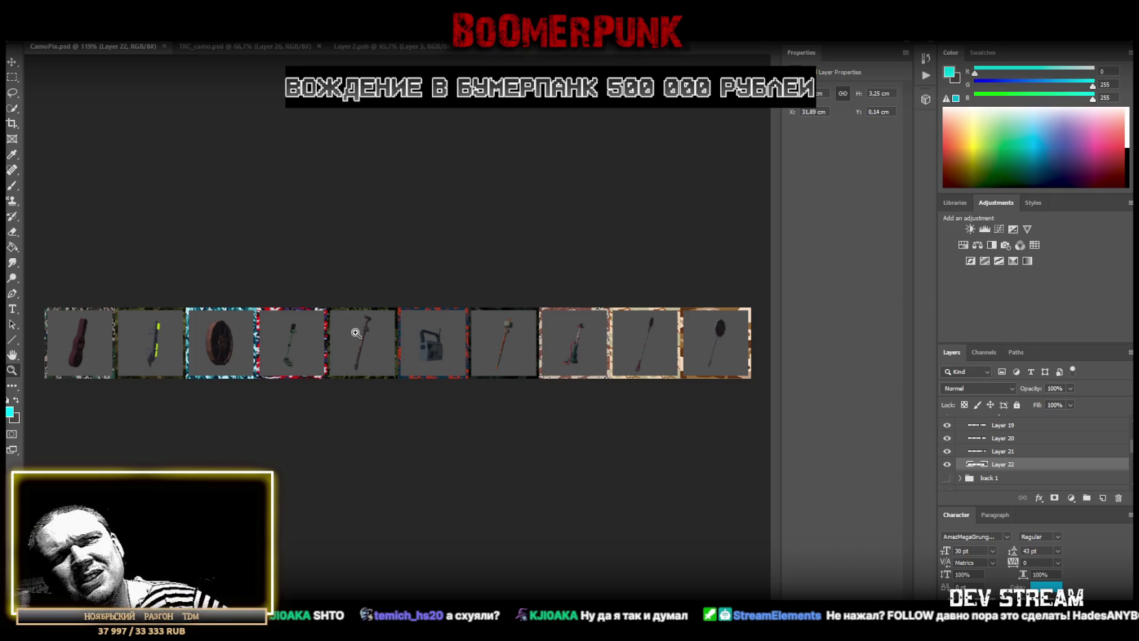
pyautogui.scroll(4, 970, 429)
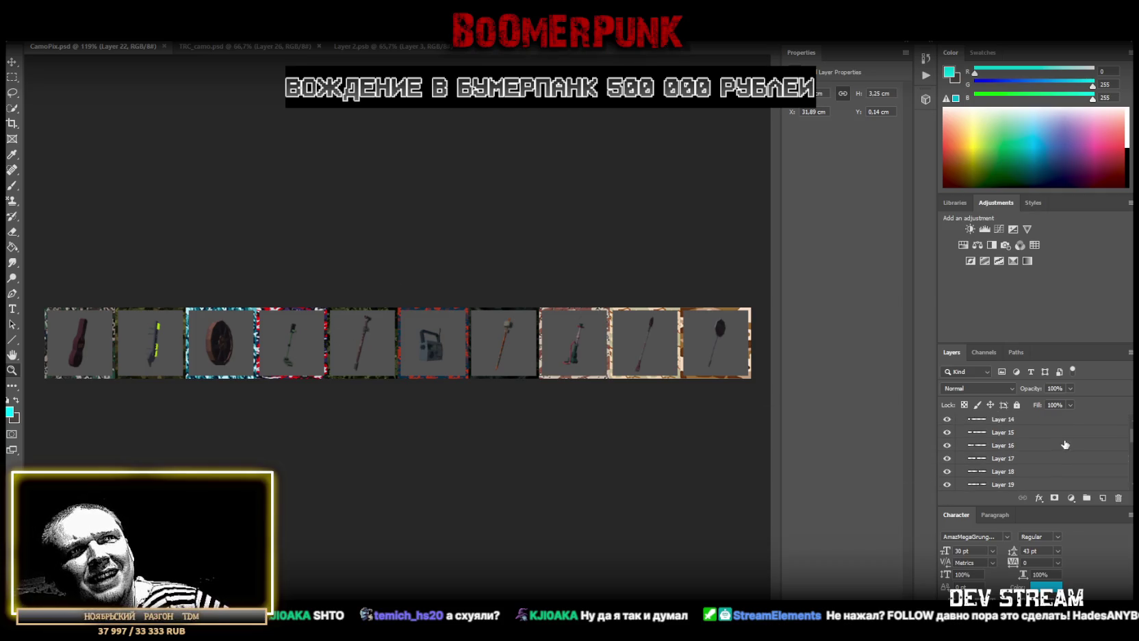
# Collapse back 2, hide Group 1's camo patterns, and save the document
pyautogui.click(961, 422)
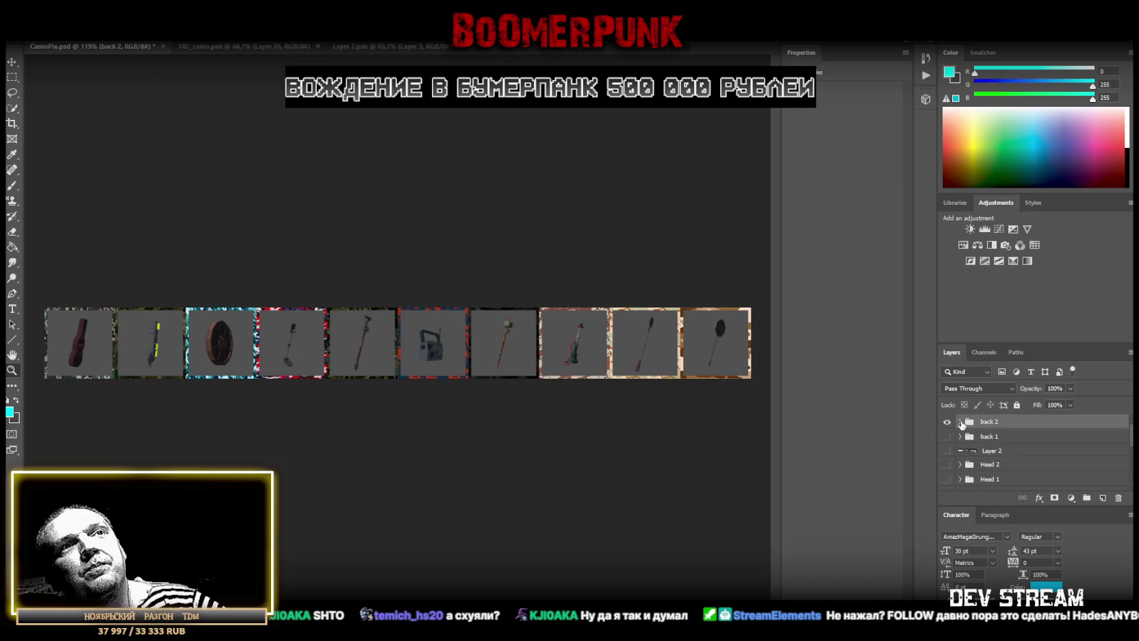
pyautogui.scroll(-5, 948, 431)
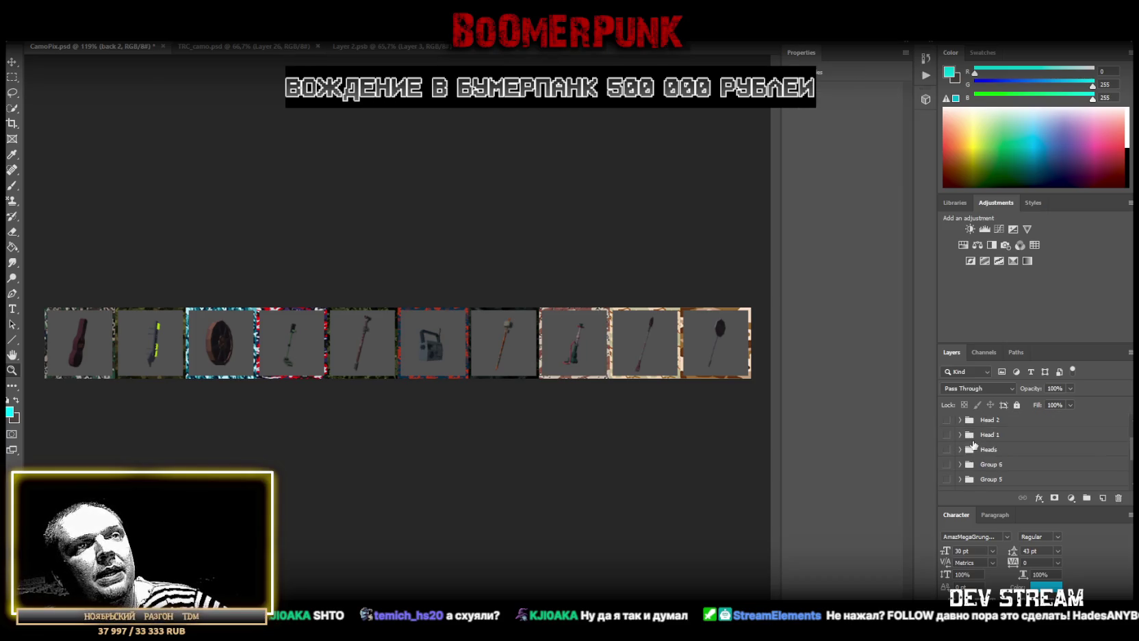
pyautogui.click(947, 471)
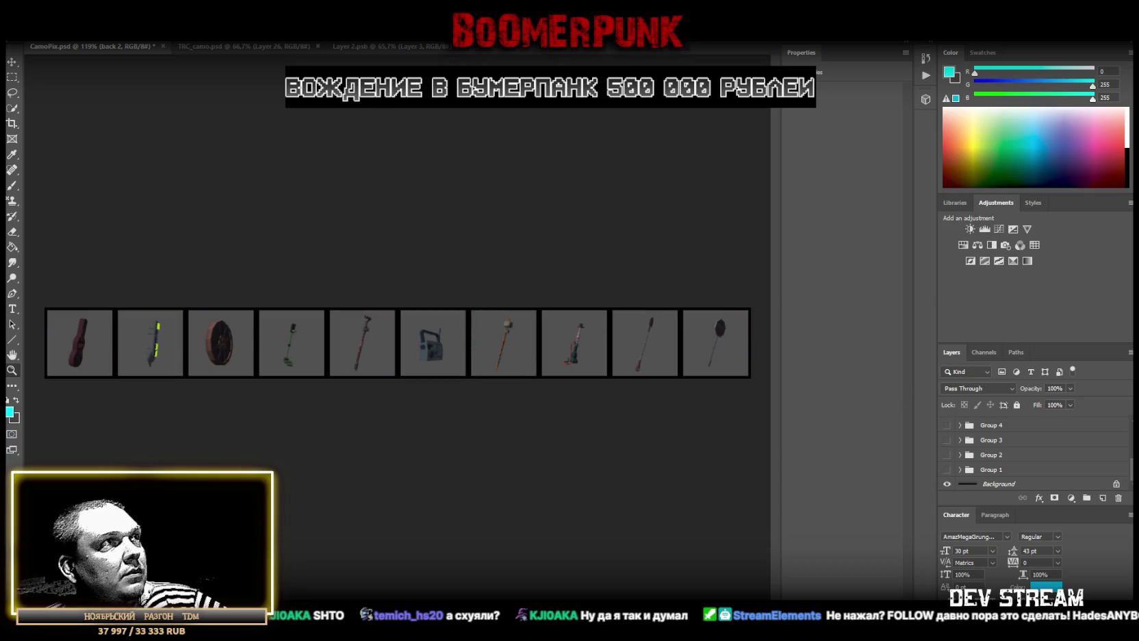
pyautogui.hotkey('ctrl', 's')
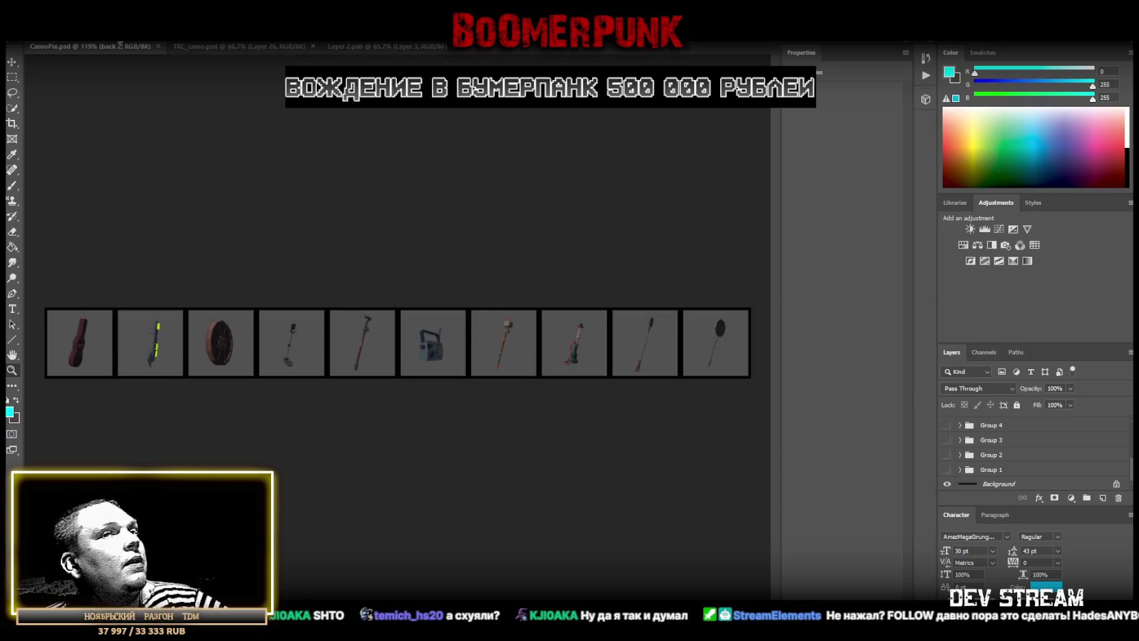
# Hide back 2, show back 1 instead, and revert CamoPix.psd to its last saved state
pyautogui.scroll(5, 989, 426)
pyautogui.click(948, 422)
pyautogui.click(948, 436)
pyautogui.click(31, 33)
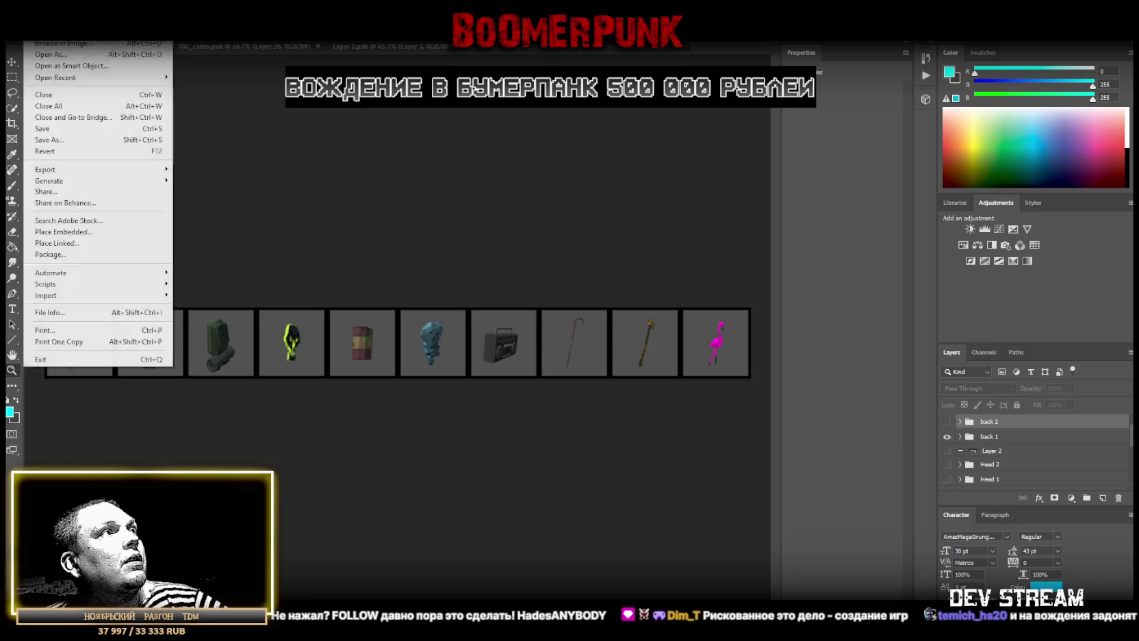
pyautogui.click(107, 152)
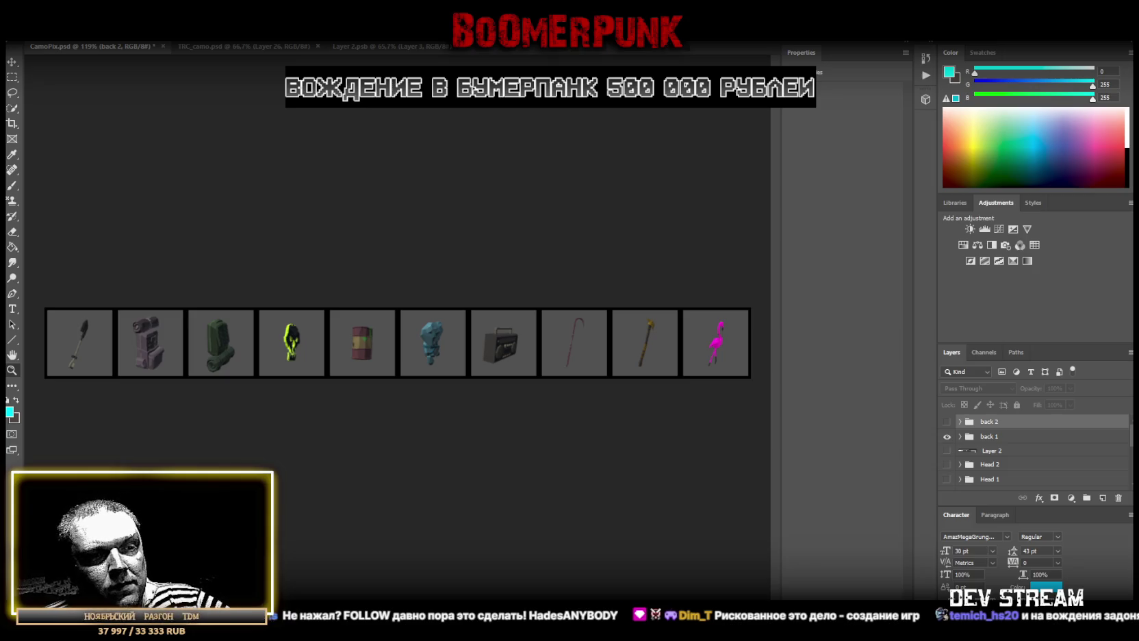
pyautogui.hotkey('alt', 'Tab')
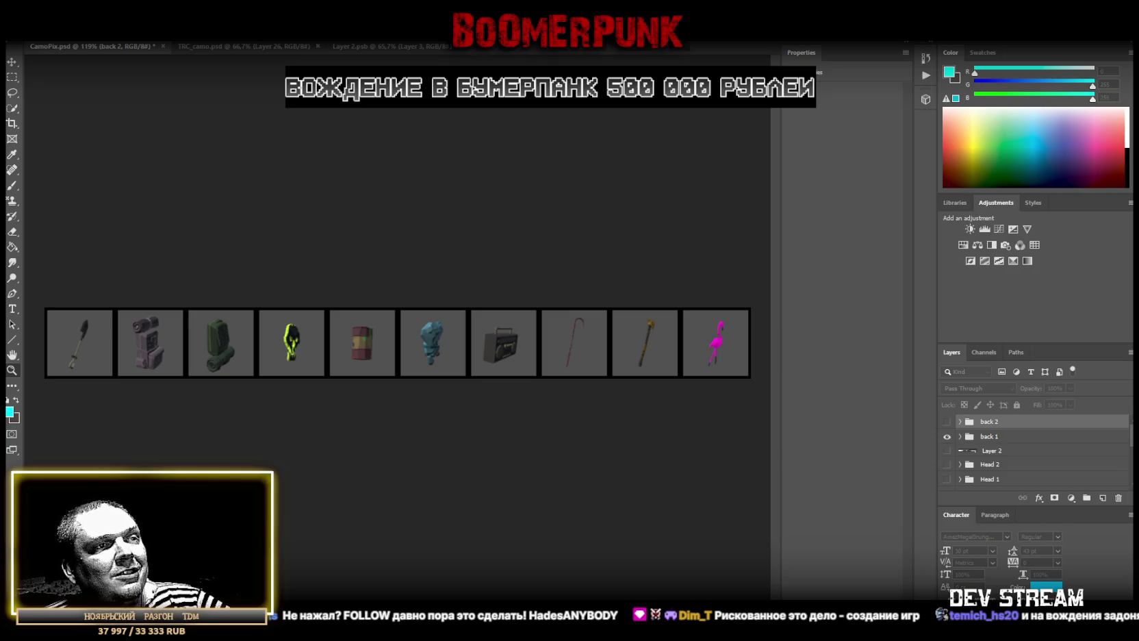
# Hide back 1, show back 2 again and save, then choose a File menu command
pyautogui.click(947, 436)
pyautogui.click(946, 422)
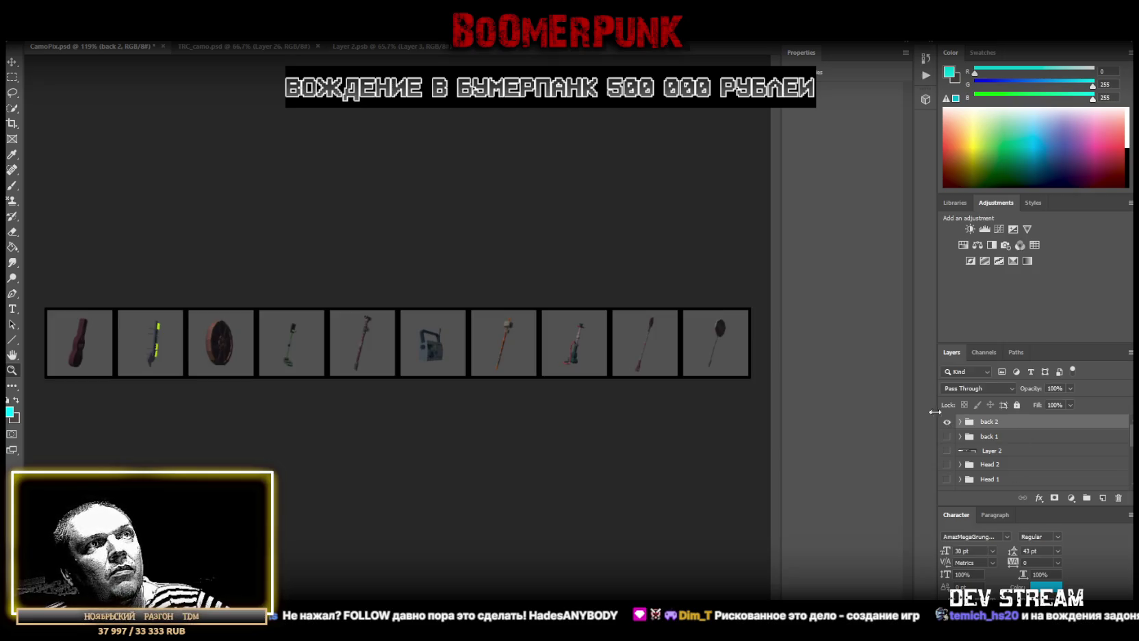
pyautogui.hotkey('ctrl', 's')
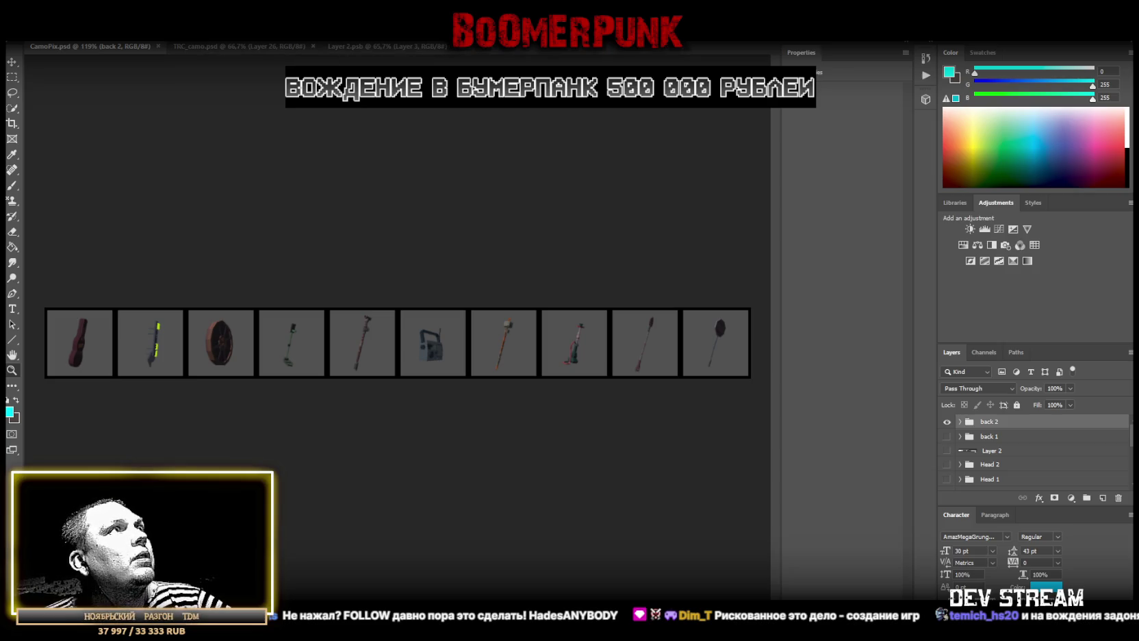
pyautogui.click(31, 34)
pyautogui.click(103, 140)
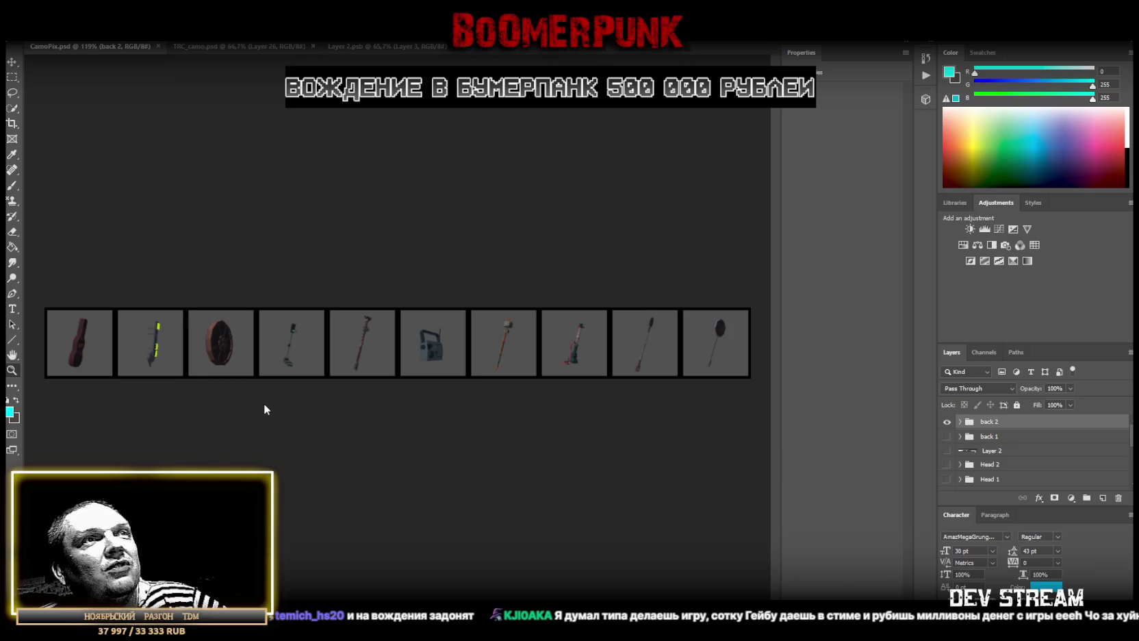
# Hide back 2, show Group 6's pattern strip and Layer 2, and slide Layer 2's icons over the slots
pyautogui.click(947, 423)
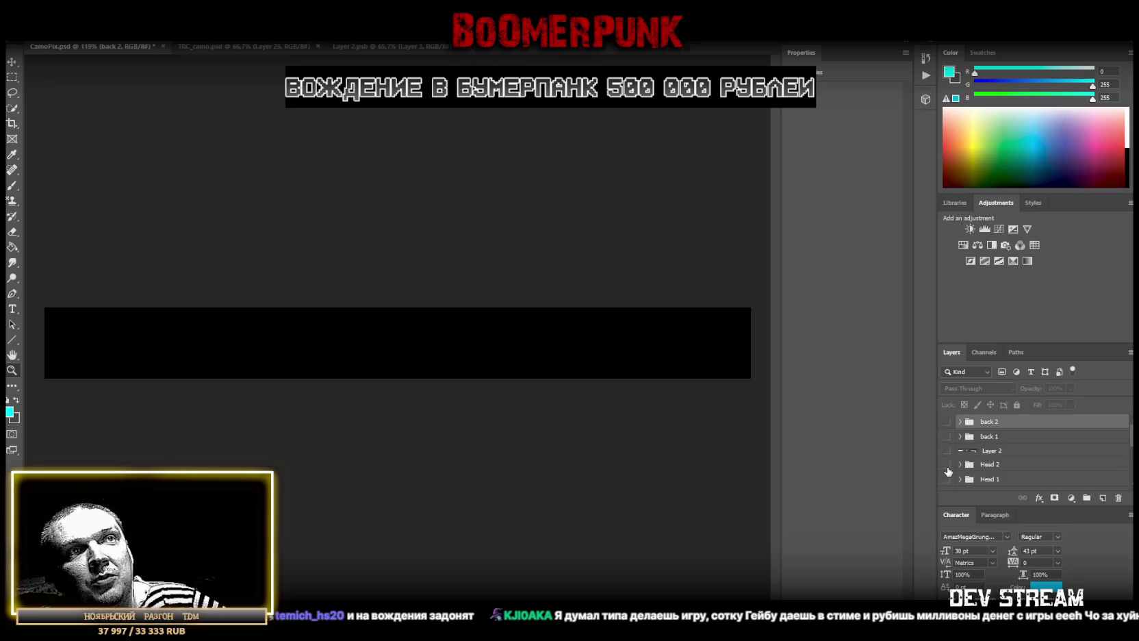
pyautogui.scroll(-2, 948, 475)
pyautogui.click(947, 464)
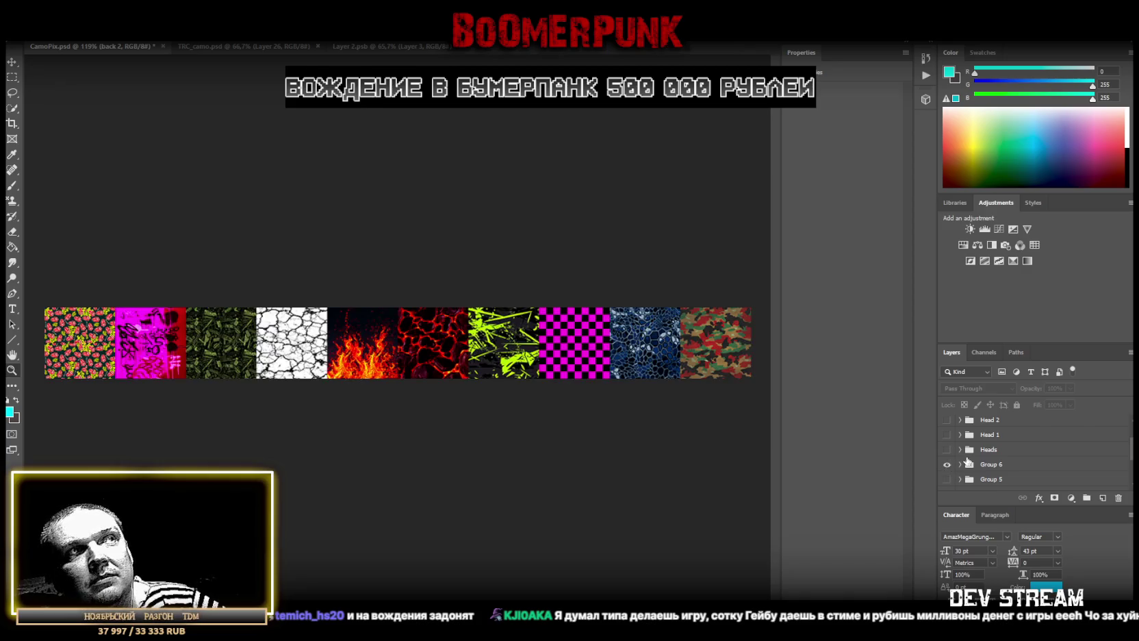
pyautogui.scroll(2, 985, 460)
pyautogui.click(947, 450)
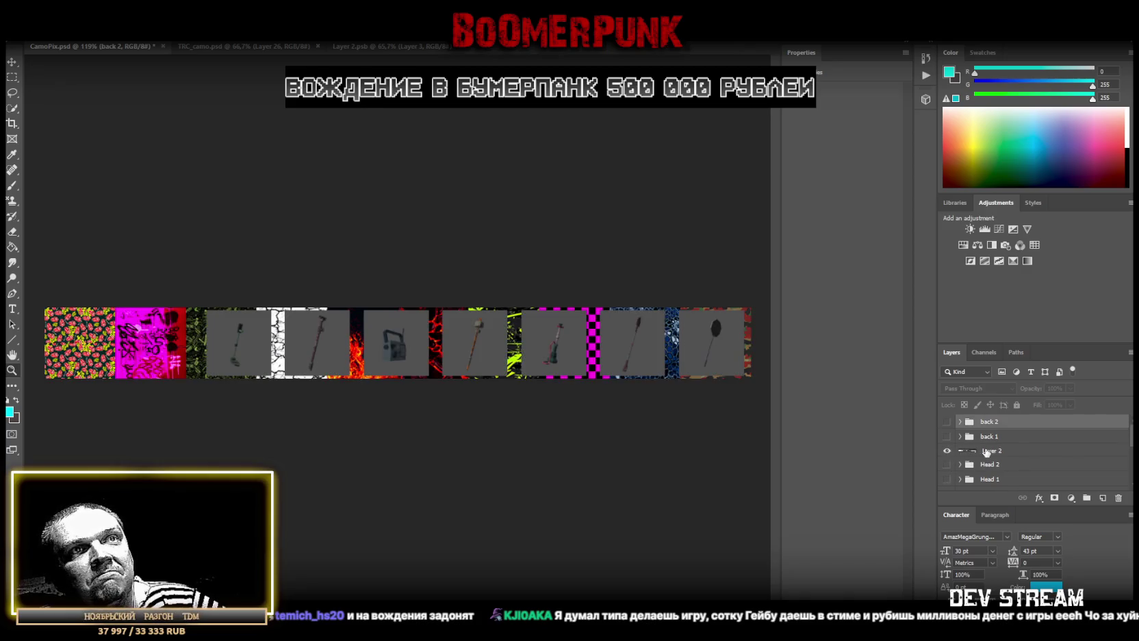
pyautogui.click(995, 451)
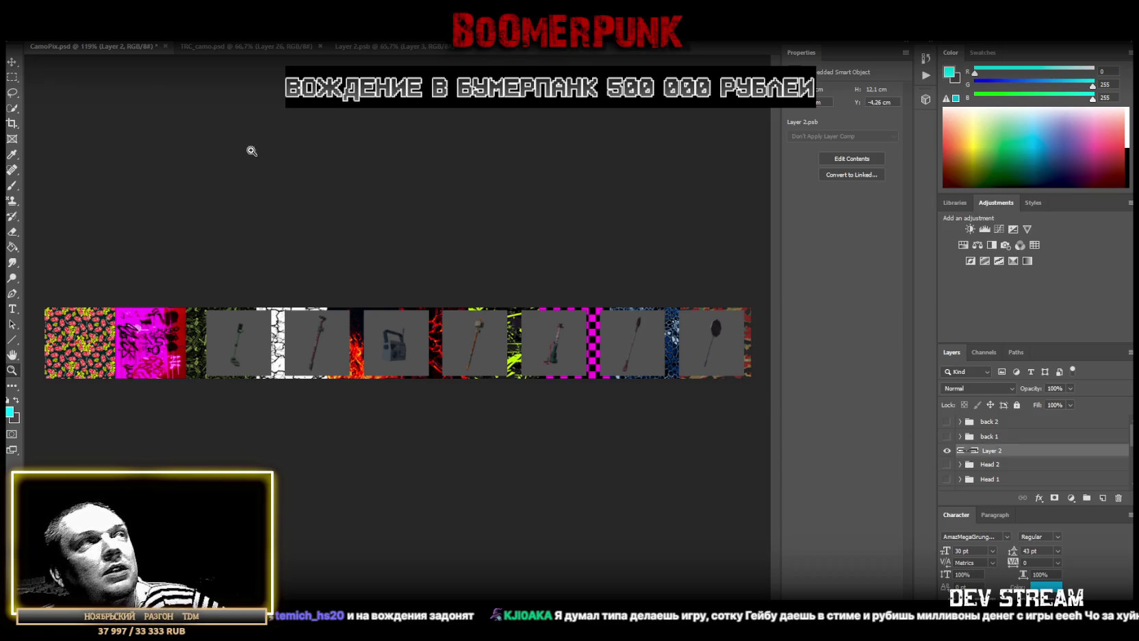
pyautogui.moveTo(318, 353)
pyautogui.mouseDown()
pyautogui.moveTo(387, 352)
pyautogui.moveTo(300, 343)
pyautogui.mouseUp()
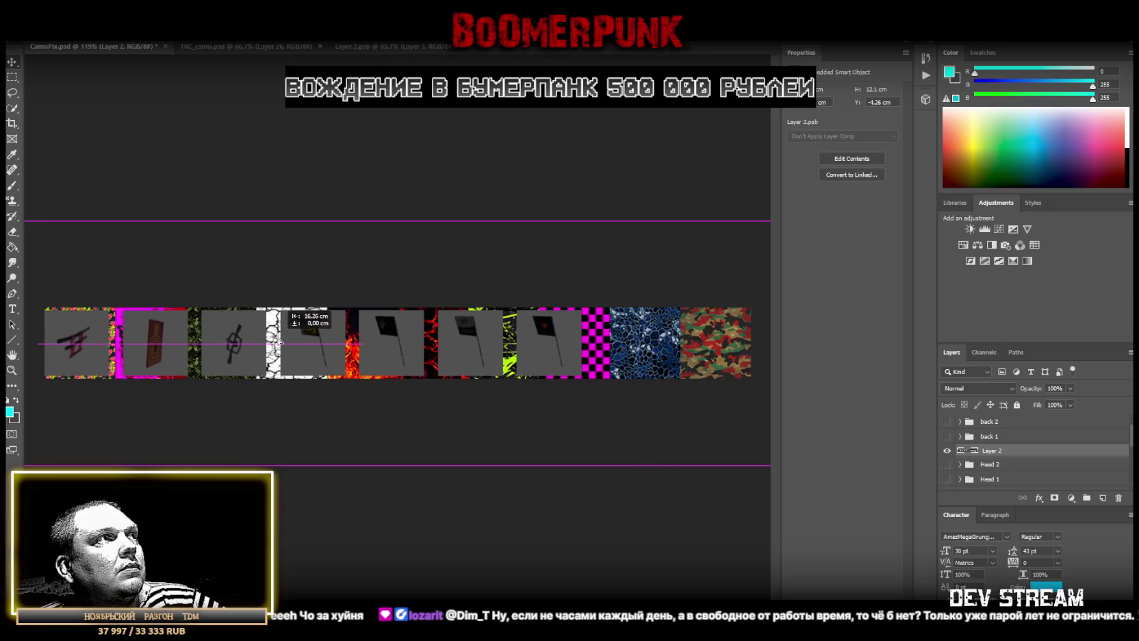
pyautogui.moveTo(300, 343); pyautogui.dragTo(317, 345)
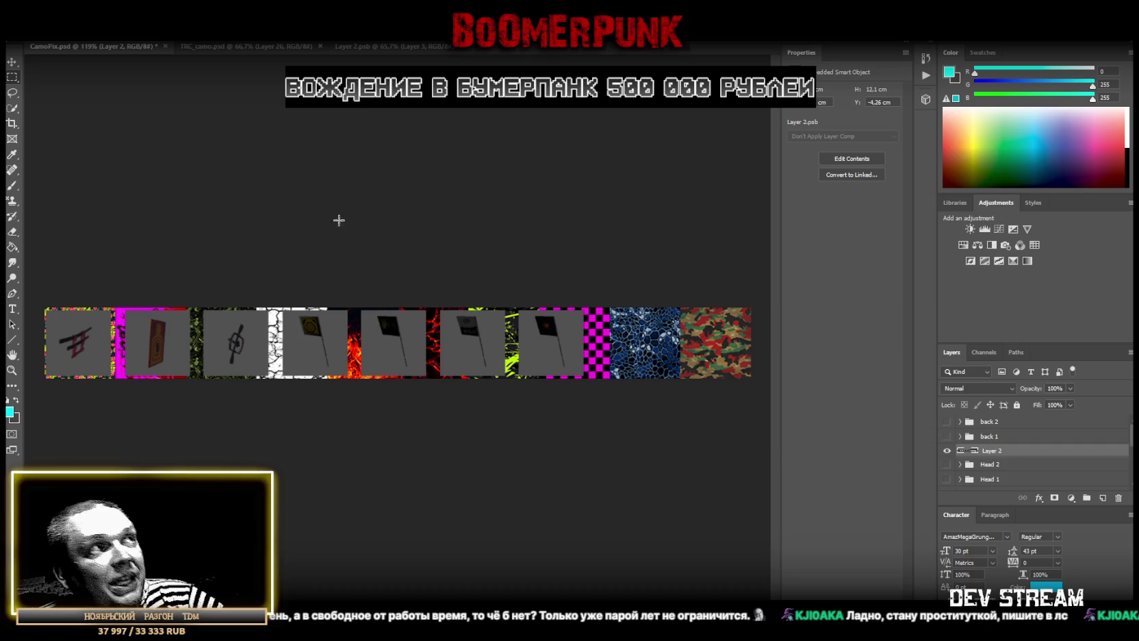
# Copy the first three flag icon tiles from Layer 2 onto their own layers with Layer Via Copy
pyautogui.moveTo(45, 342); pyautogui.dragTo(114, 438)
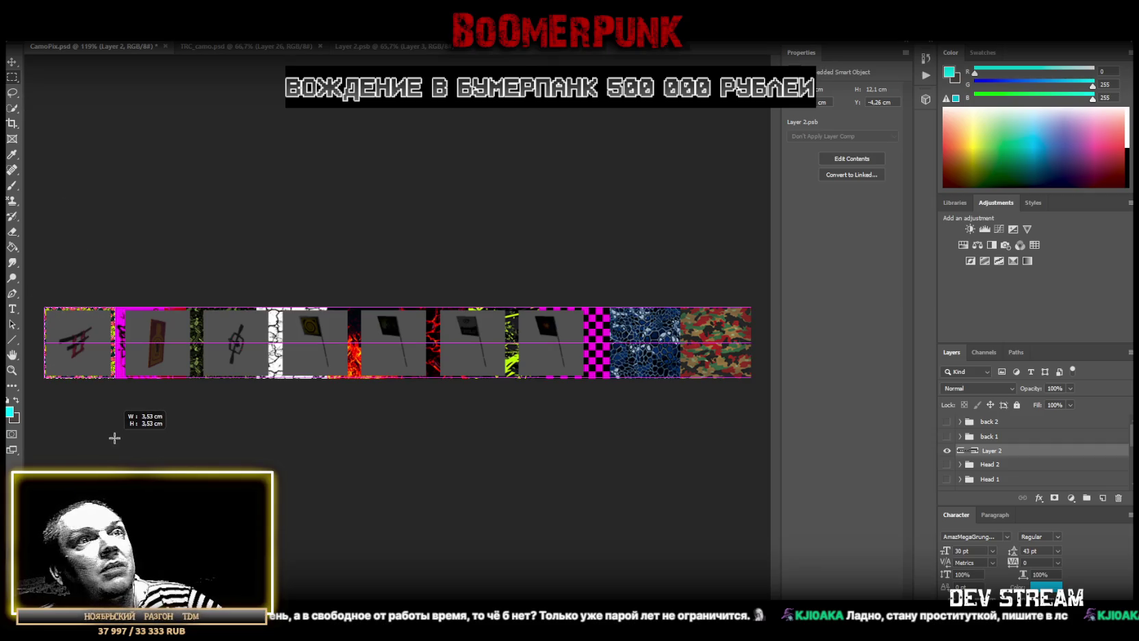
pyautogui.rightClick(69, 330)
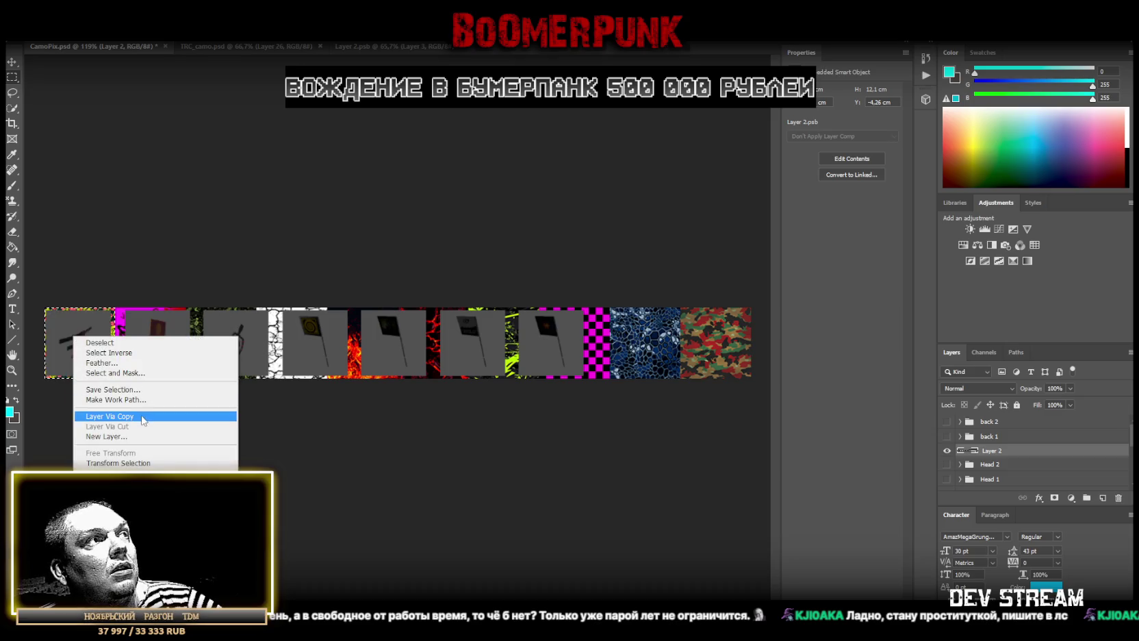
pyautogui.click(140, 416)
pyautogui.click(990, 465)
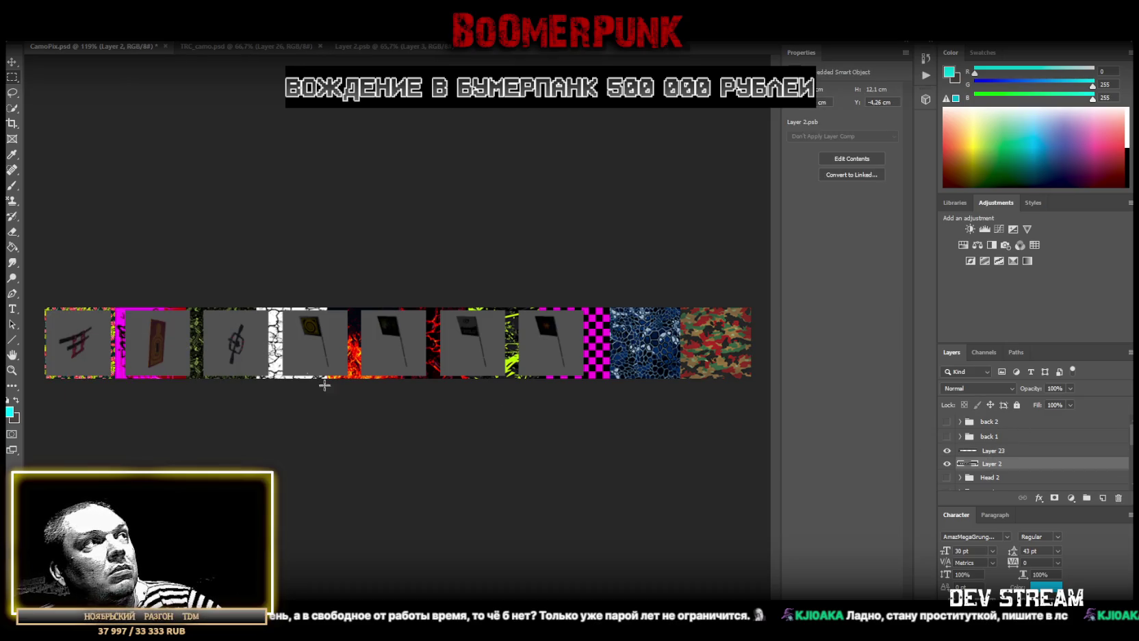
pyautogui.moveTo(122, 289); pyautogui.dragTo(196, 420)
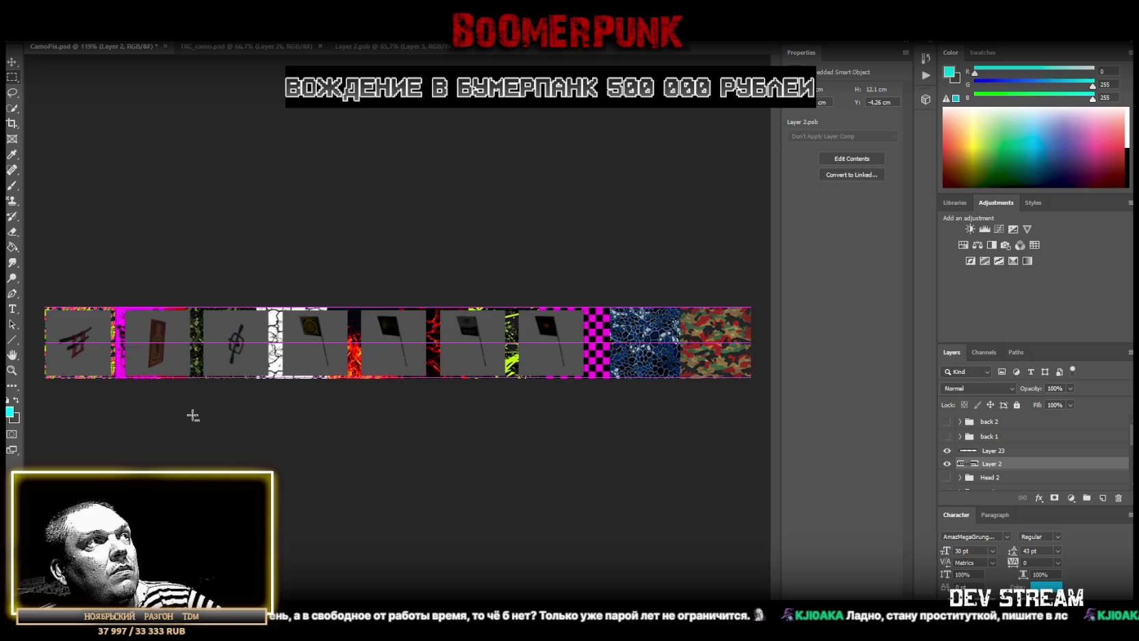
pyautogui.rightClick(193, 420)
pyautogui.click(282, 432)
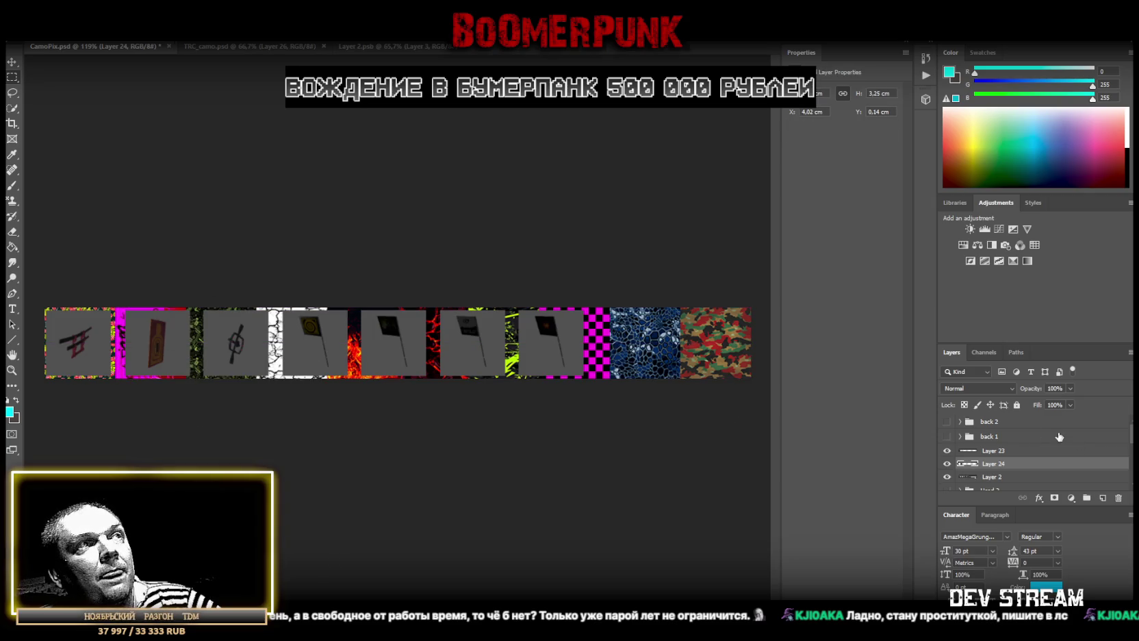
pyautogui.scroll(-1, 1013, 458)
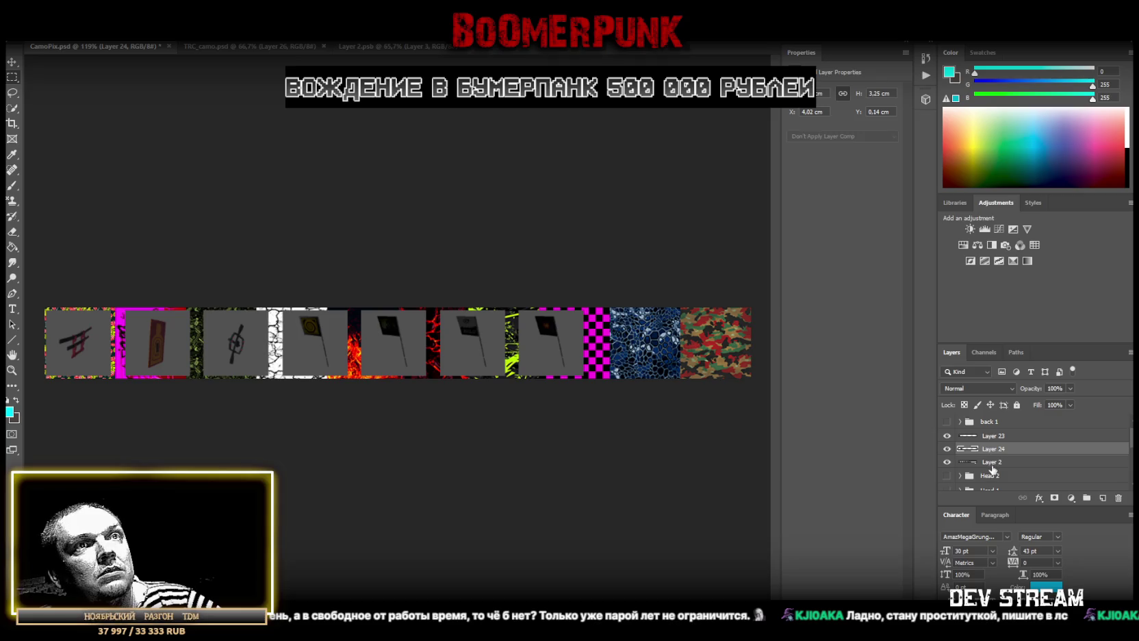
pyautogui.click(988, 464)
pyautogui.moveTo(199, 301); pyautogui.dragTo(272, 401)
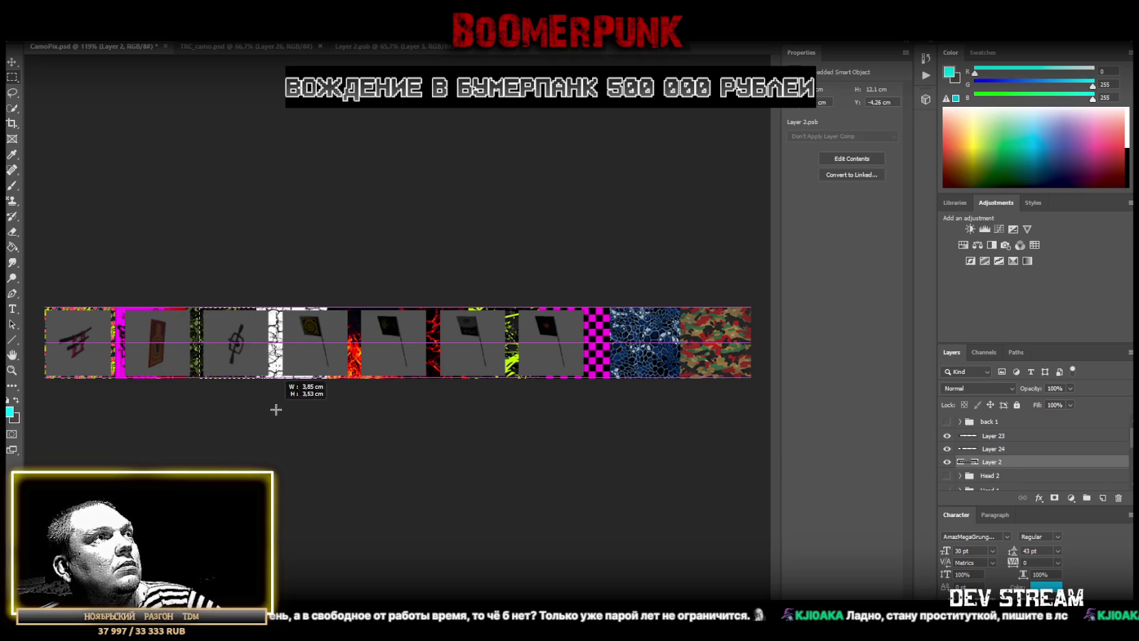
pyautogui.rightClick(236, 357)
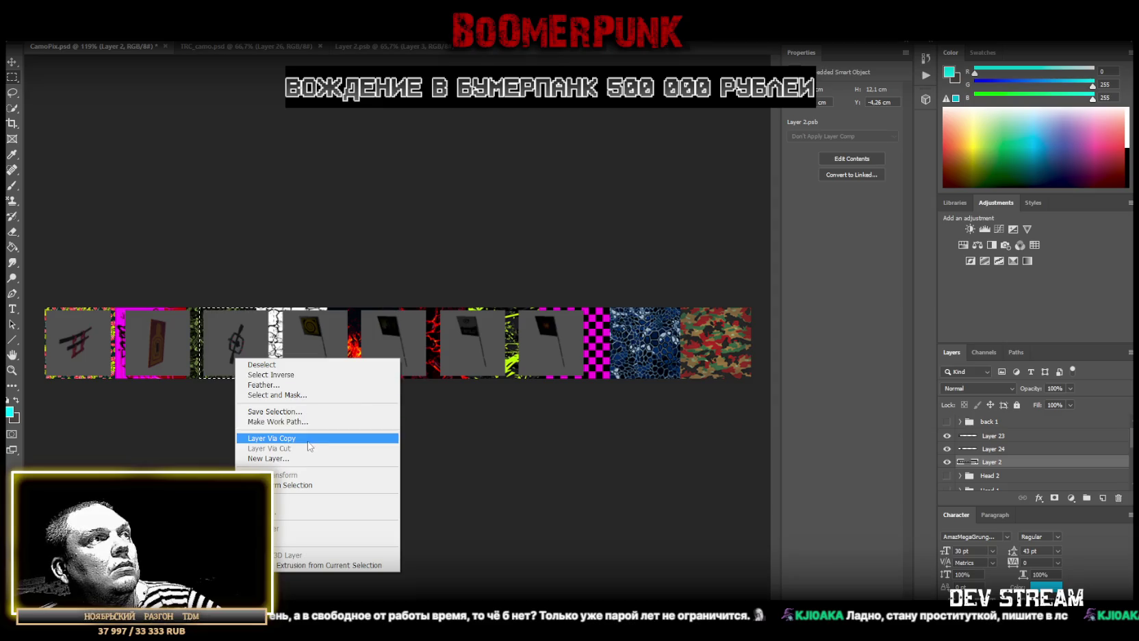
pyautogui.click(271, 438)
# Copy the fourth and fifth flag tiles from Layer 2 onto their own layers
pyautogui.click(992, 461)
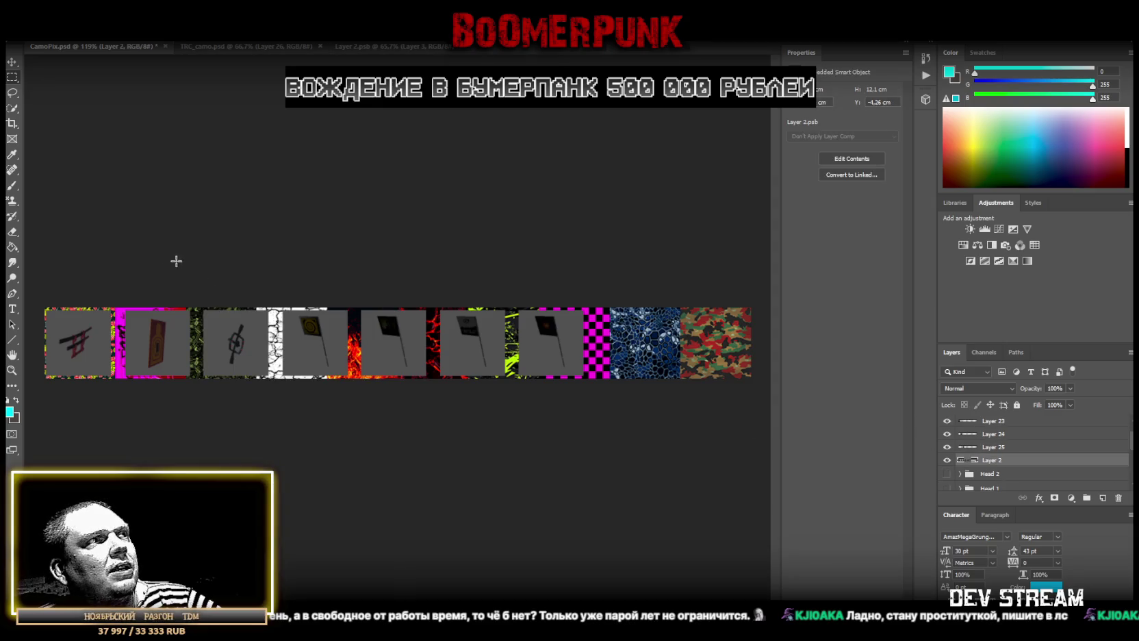
pyautogui.moveTo(282, 296); pyautogui.dragTo(346, 401)
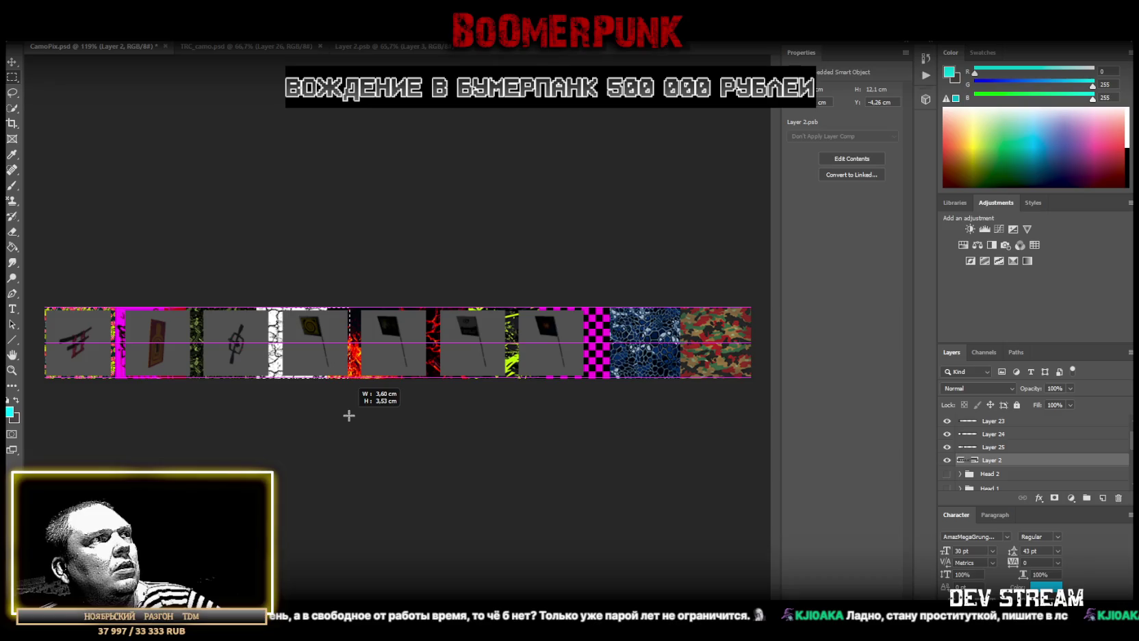
pyautogui.rightClick(308, 342)
pyautogui.click(356, 428)
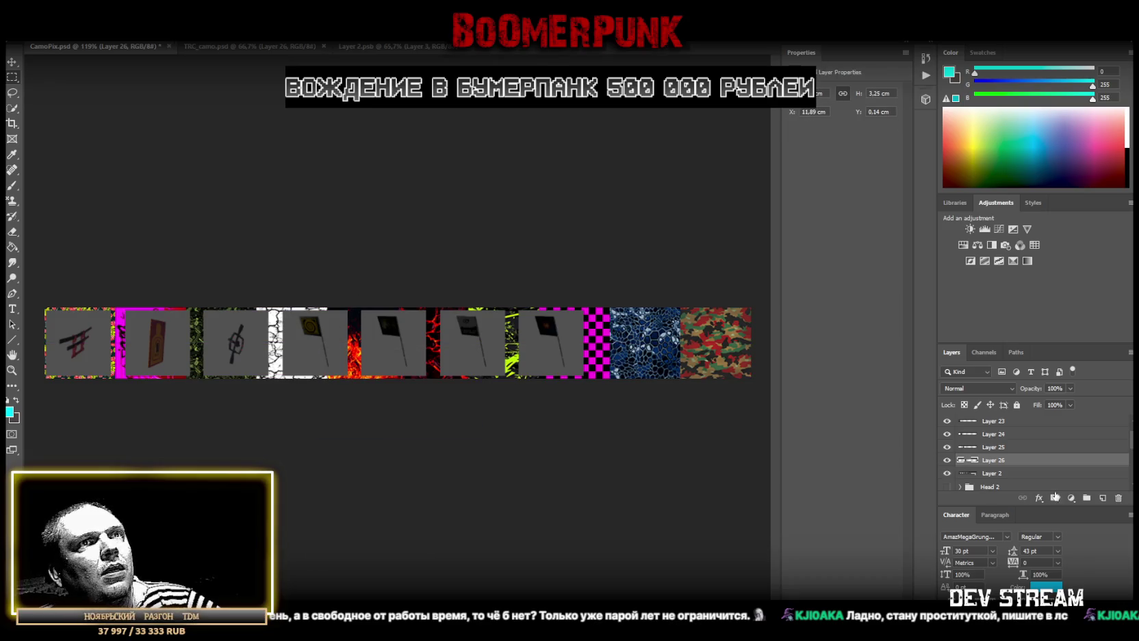
pyautogui.click(988, 474)
pyautogui.moveTo(357, 302); pyautogui.dragTo(432, 411)
pyautogui.rightClick(400, 360)
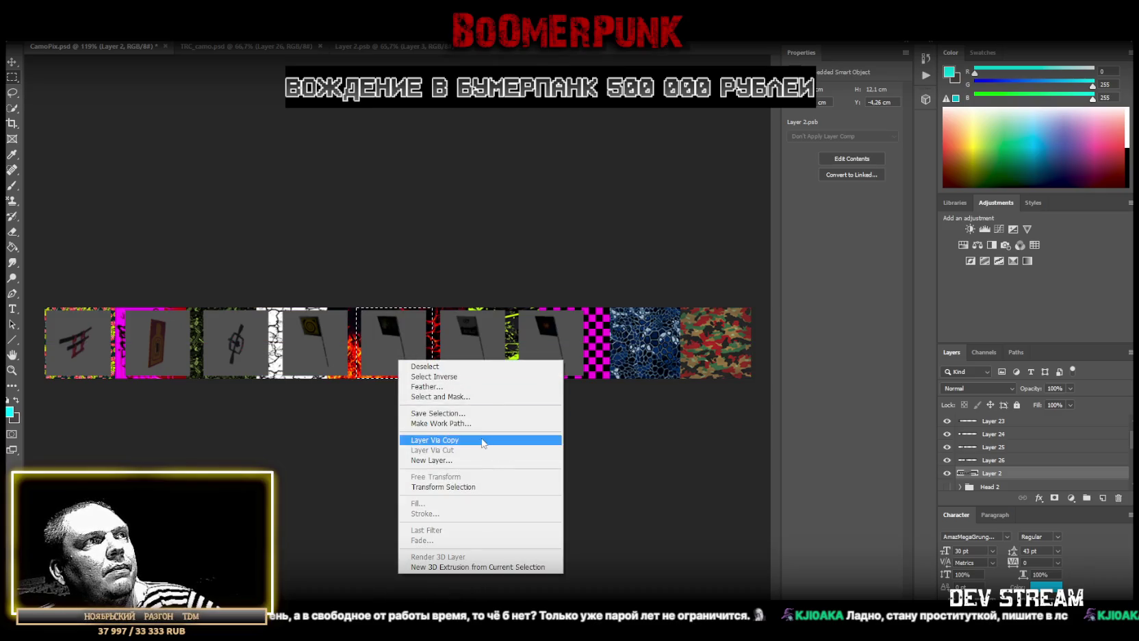
pyautogui.click(434, 439)
# Copy the sixth and seventh flag tiles from Layer 2 onto their own layers
pyautogui.hotkey('alt', '[')
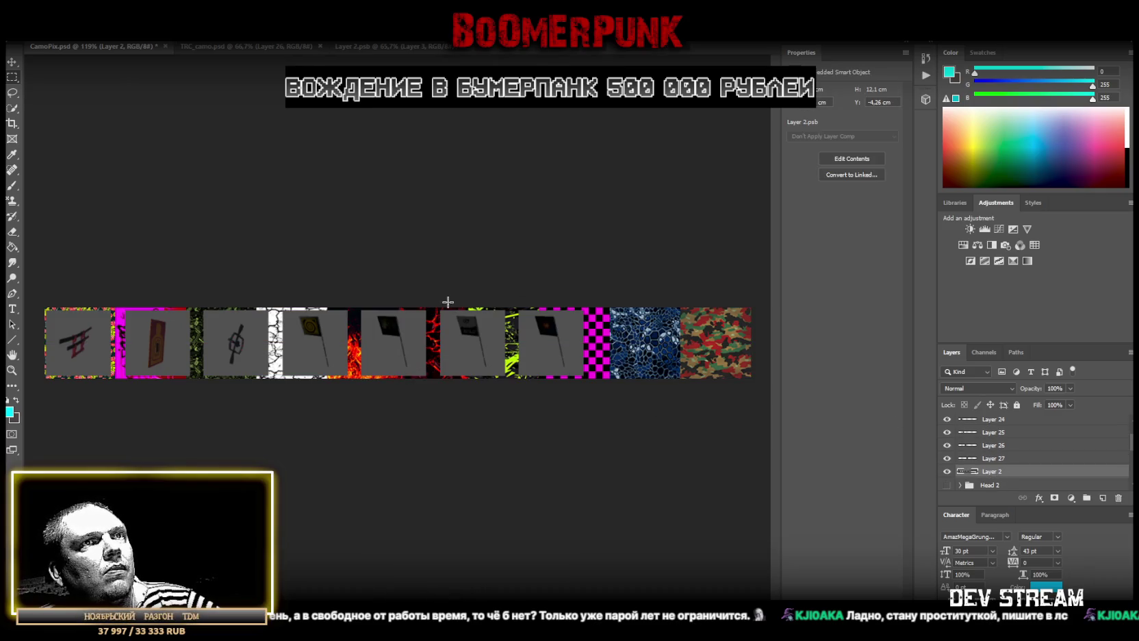
pyautogui.moveTo(435, 307); pyautogui.dragTo(508, 414)
pyautogui.rightClick(481, 331)
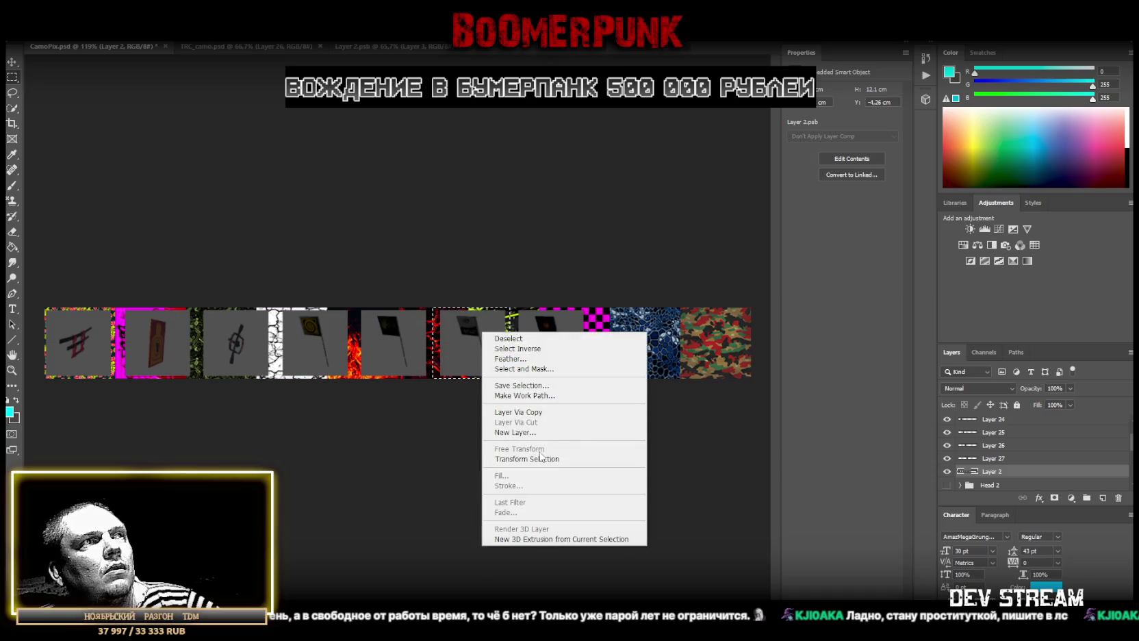
pyautogui.click(519, 411)
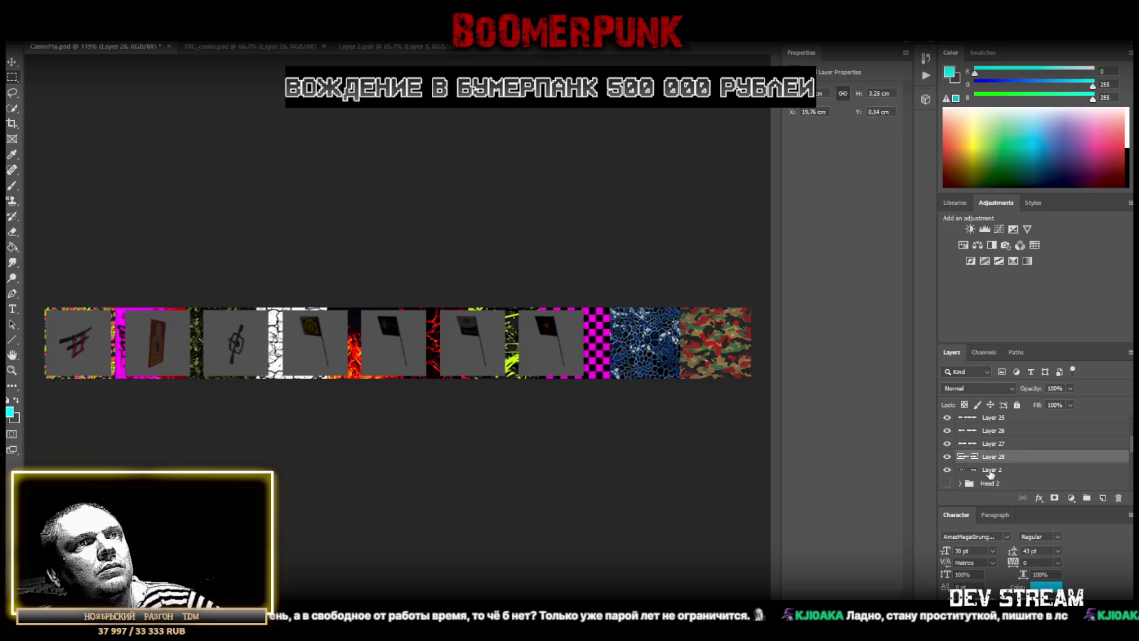
pyautogui.click(991, 471)
pyautogui.moveTo(584, 301); pyautogui.dragTo(513, 414)
pyautogui.rightClick(555, 336)
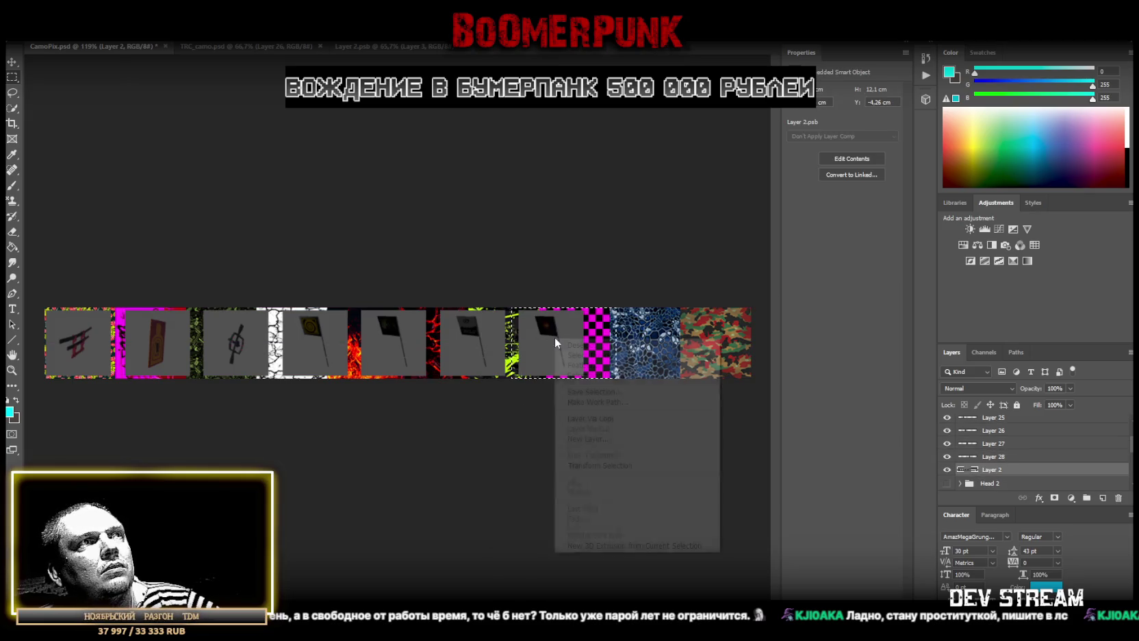
pyautogui.click(589, 418)
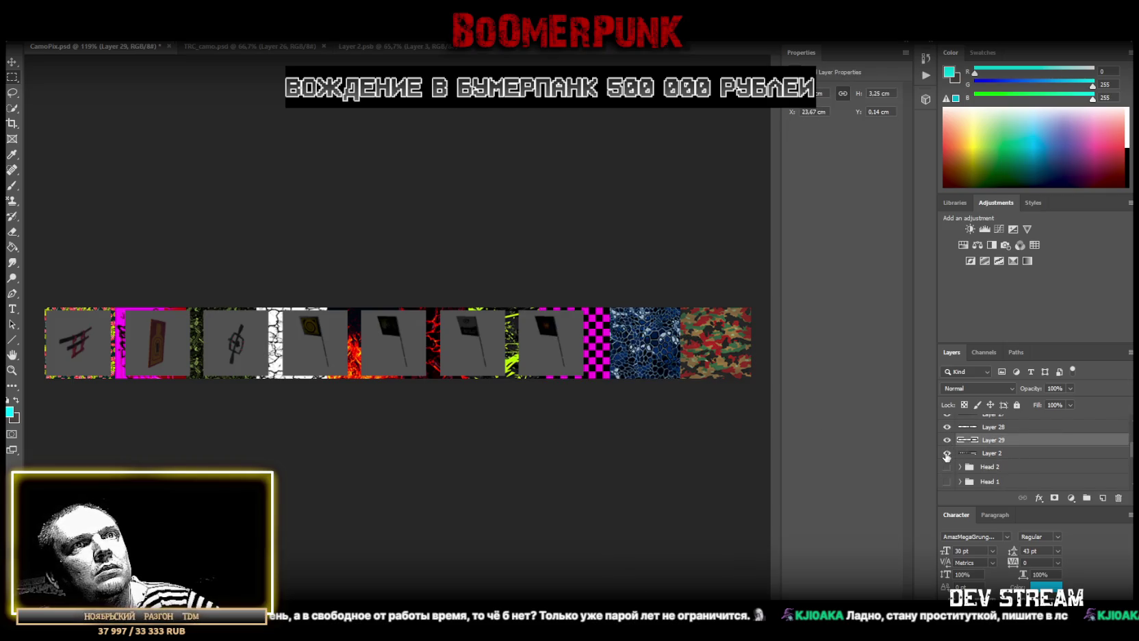
# Hide Layer 2 and group Layers 23–28 into a new Group 7
pyautogui.click(947, 453)
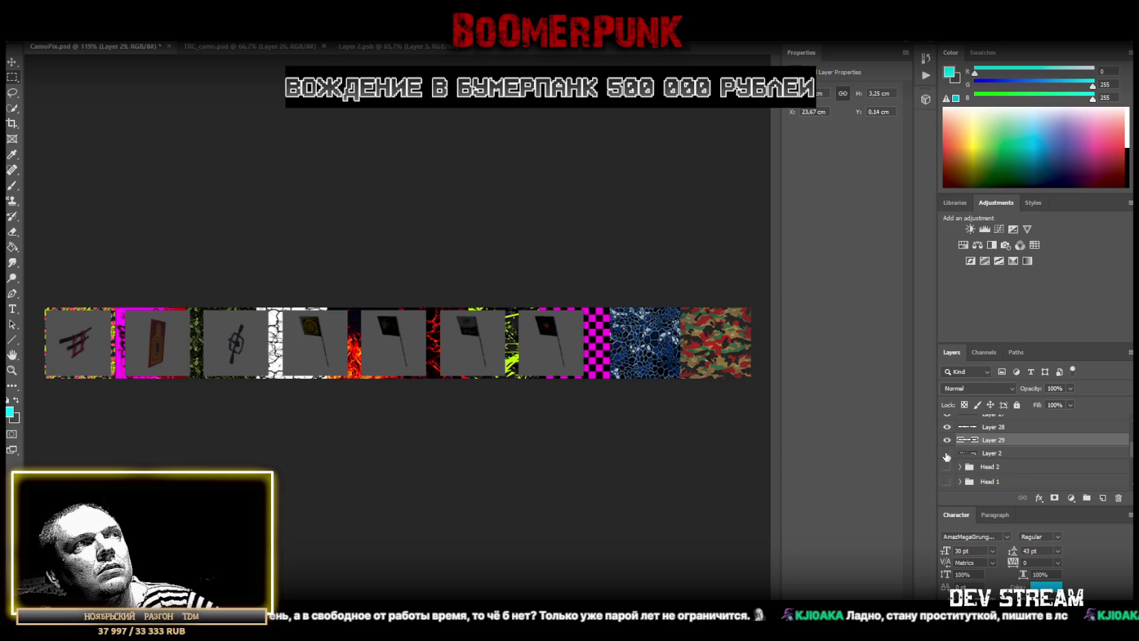
pyautogui.scroll(2, 964, 464)
pyautogui.scroll(2, 972, 455)
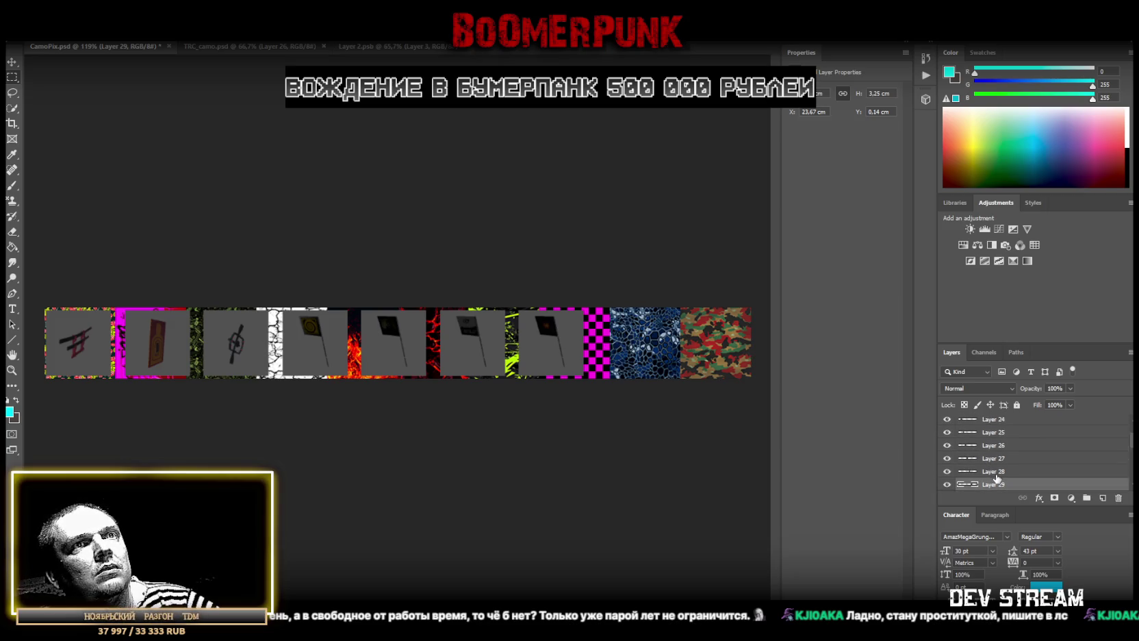
pyautogui.click(997, 472)
pyautogui.scroll(3, 1020, 463)
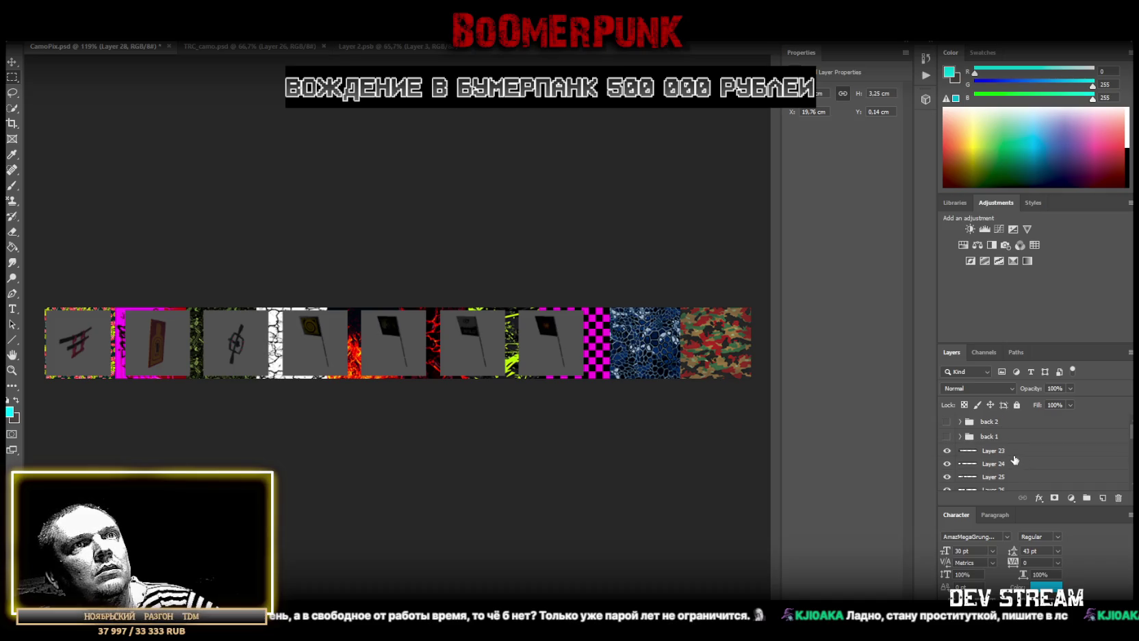
pyautogui.keyDown('shift'); pyautogui.click(1005, 455); pyautogui.keyUp('shift')
pyautogui.hotkey('ctrl', 'g')
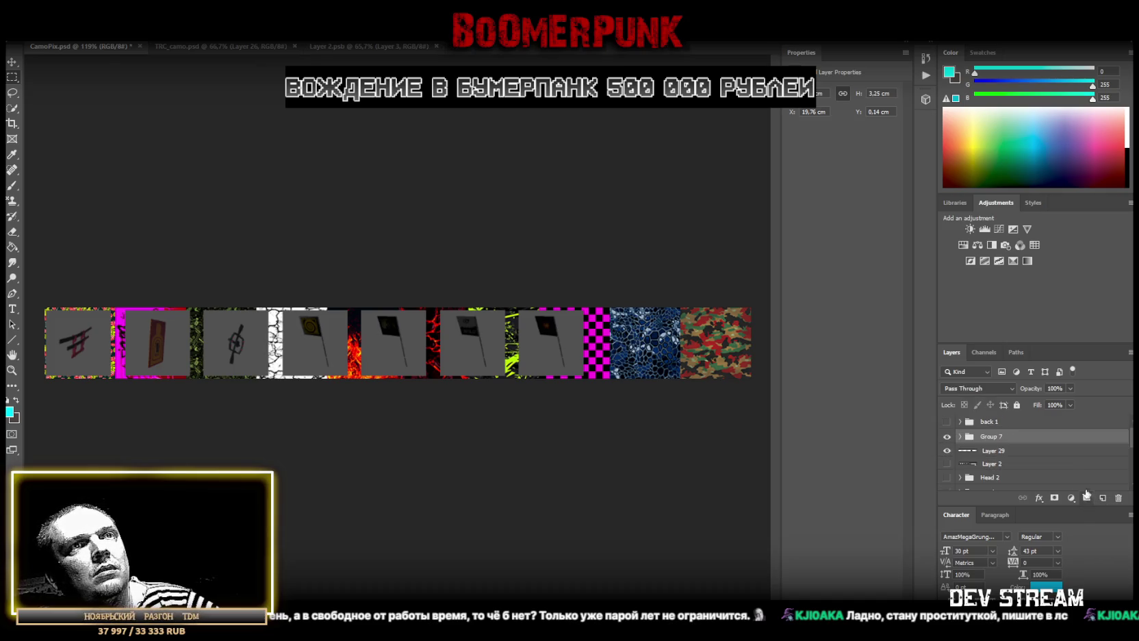
# Move Group 7 above back 2 and rename it 'back 3'
pyautogui.moveTo(1000, 453); pyautogui.dragTo(1002, 419)
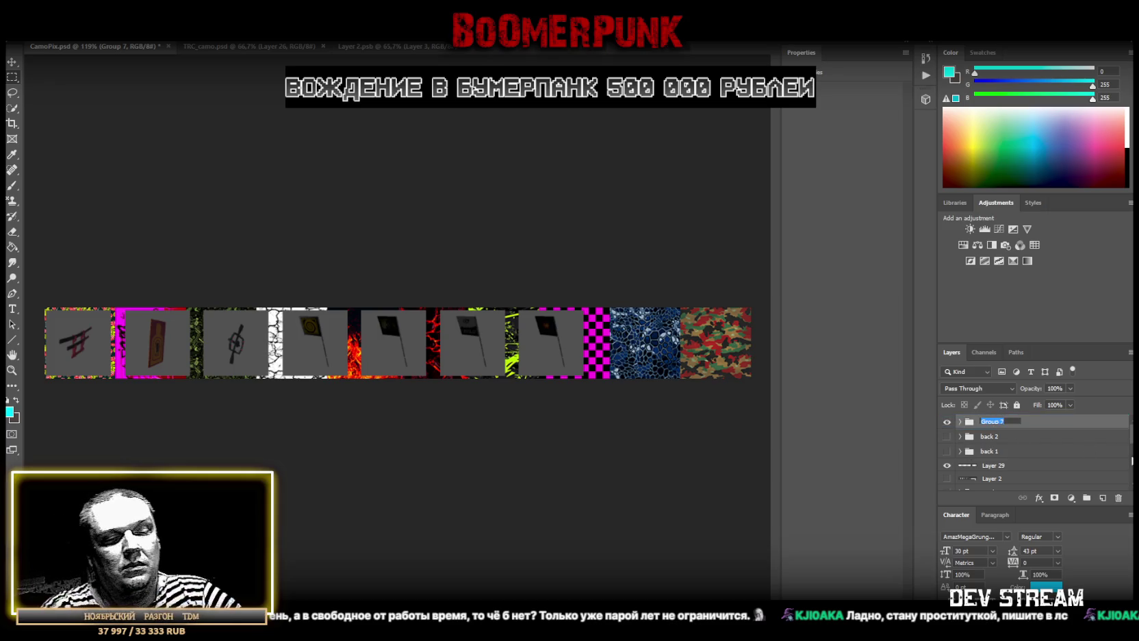
pyautogui.write('back 3')
pyautogui.press('Return')
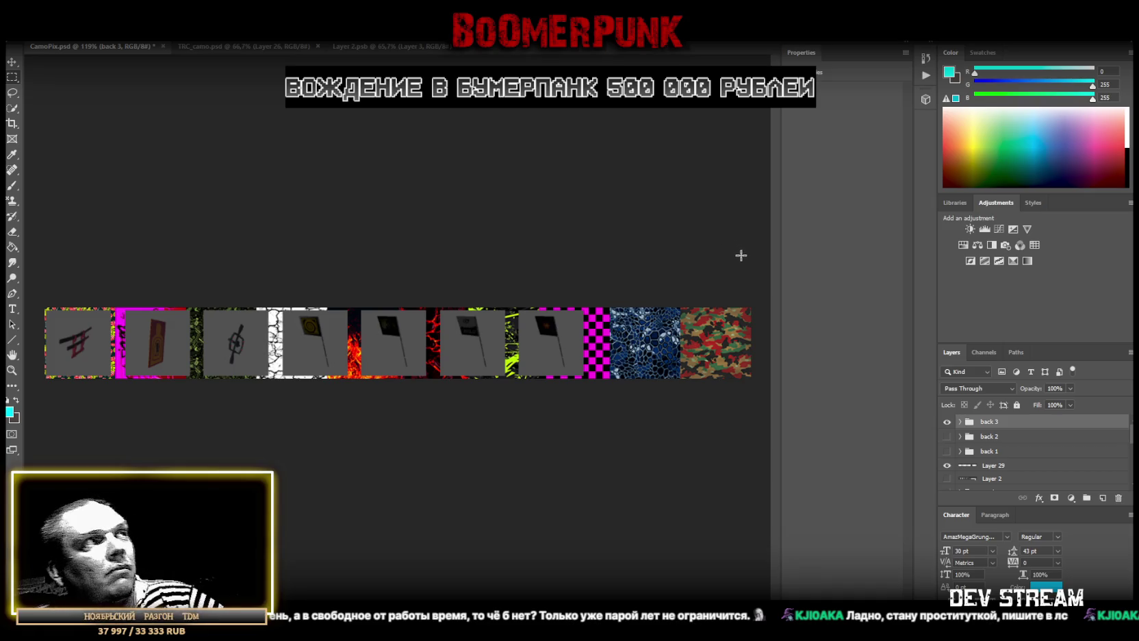
# Expand back 3 and nudge Layer 23's icon into its slot at X 0.14 cm
pyautogui.click(961, 423)
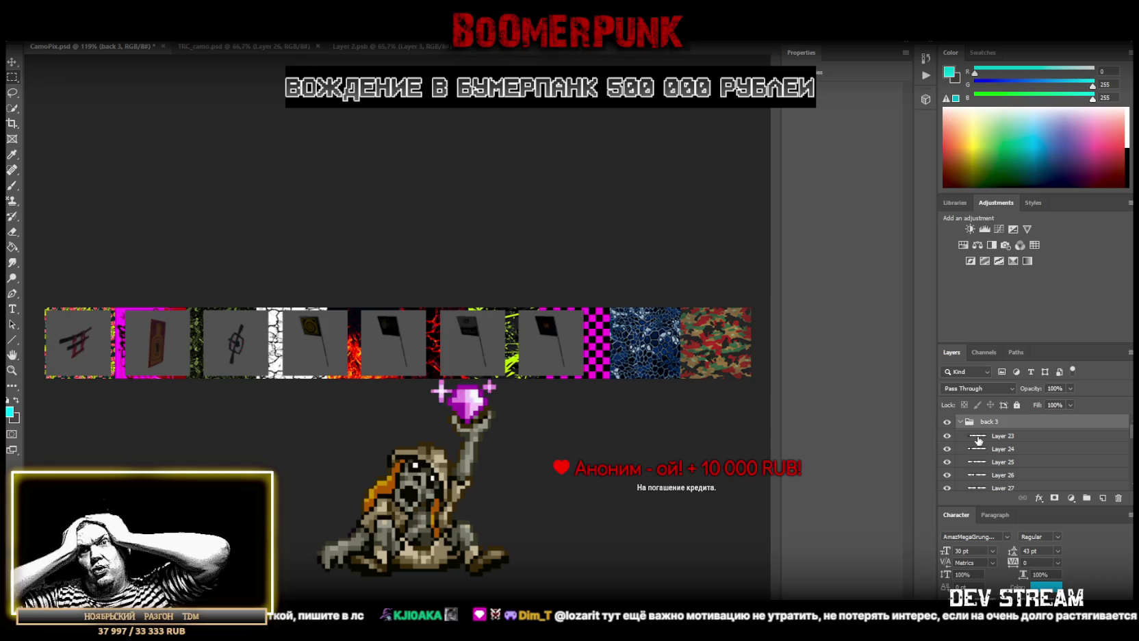
pyautogui.click(972, 438)
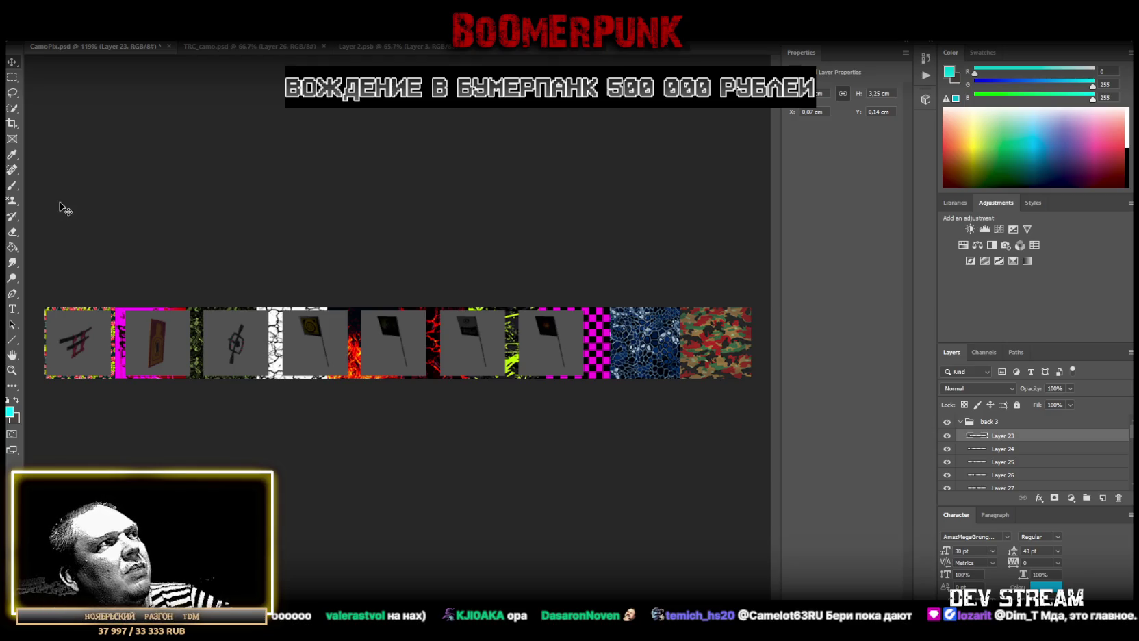
pyautogui.moveTo(84, 344)
pyautogui.mouseDown()
pyautogui.moveTo(159, 368)
pyautogui.moveTo(118, 410)
pyautogui.mouseUp()
# Zoom in on the first tiles and slide Layer 24's icon left to X 3.67 cm, Y 0.14 cm
pyautogui.press('z')
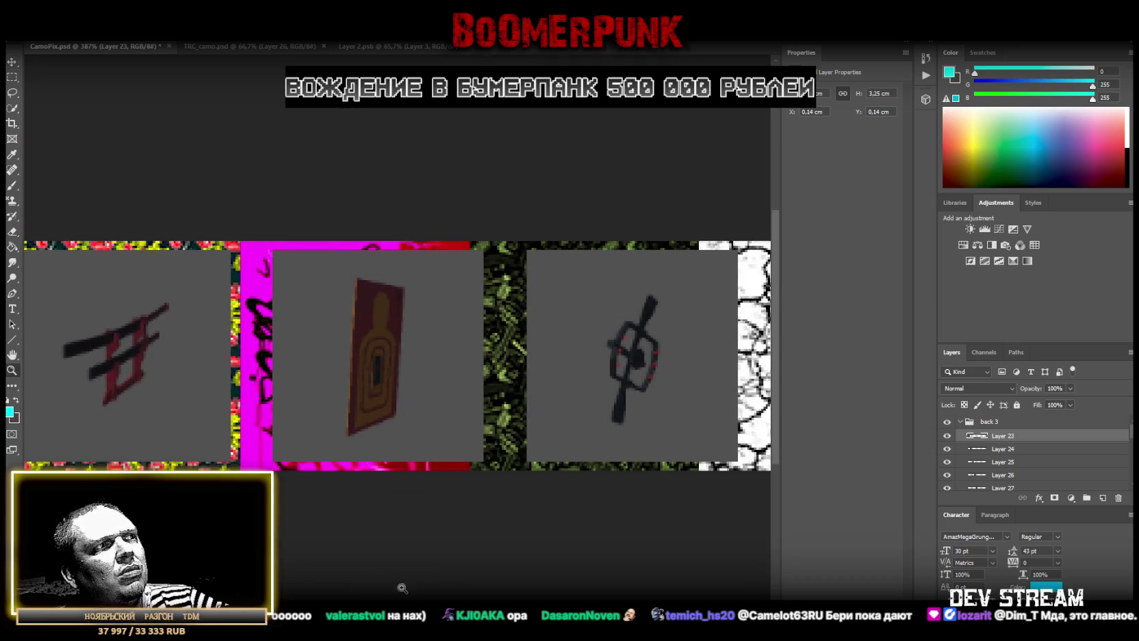
pyautogui.moveTo(133, 287); pyautogui.dragTo(237, 288)
pyautogui.press('v')
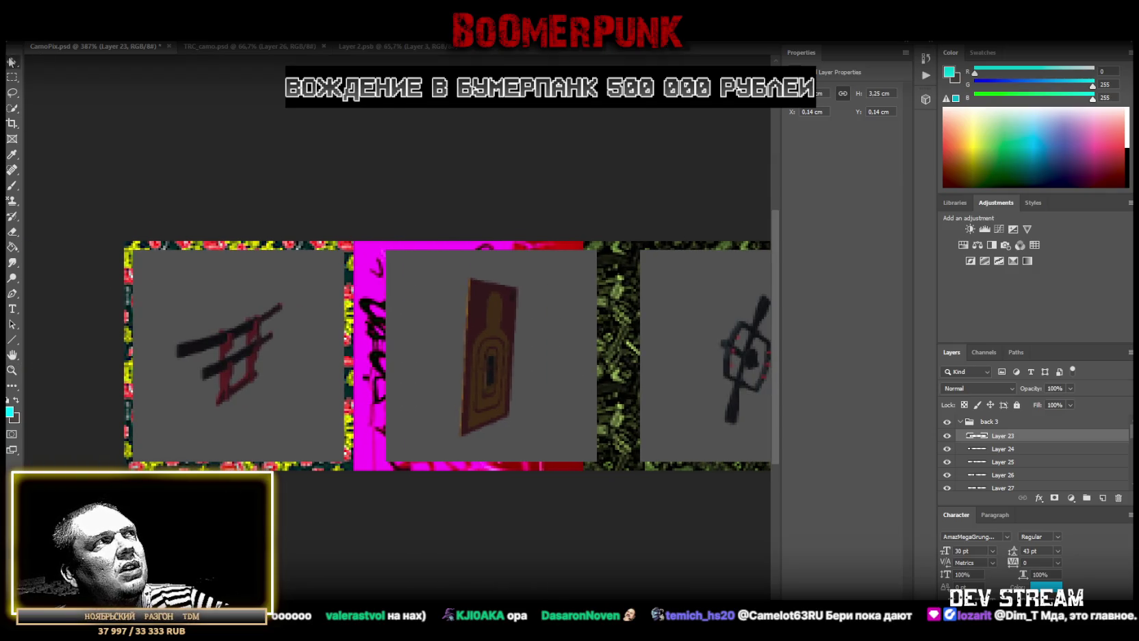
pyautogui.moveTo(296, 382); pyautogui.dragTo(295, 379)
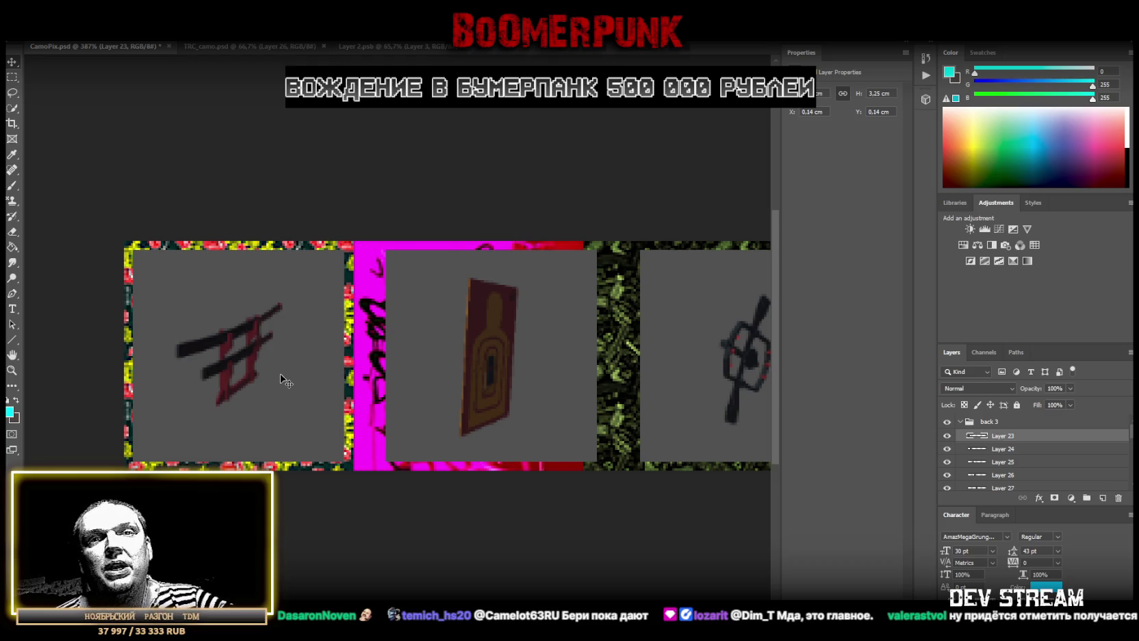
pyautogui.click(1018, 450)
pyautogui.moveTo(492, 334); pyautogui.dragTo(471, 330)
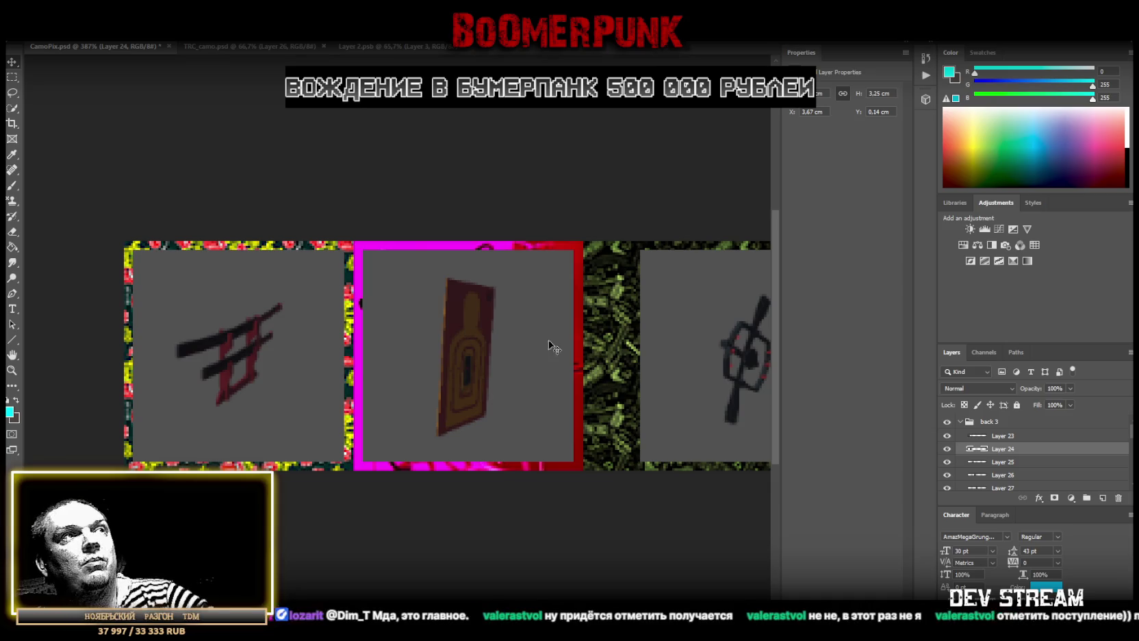
pyautogui.hscroll(5, 566, 279)
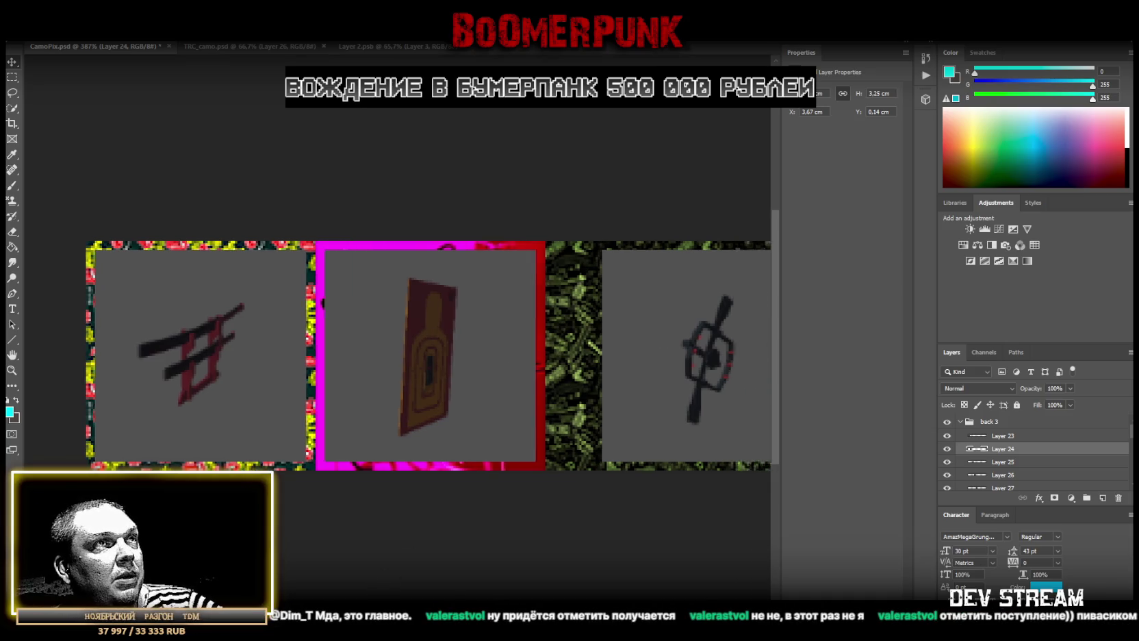
# Slide the Layer 25 and Layer 26 flag cards left onto their pattern slots
pyautogui.rightClick(487, 336)
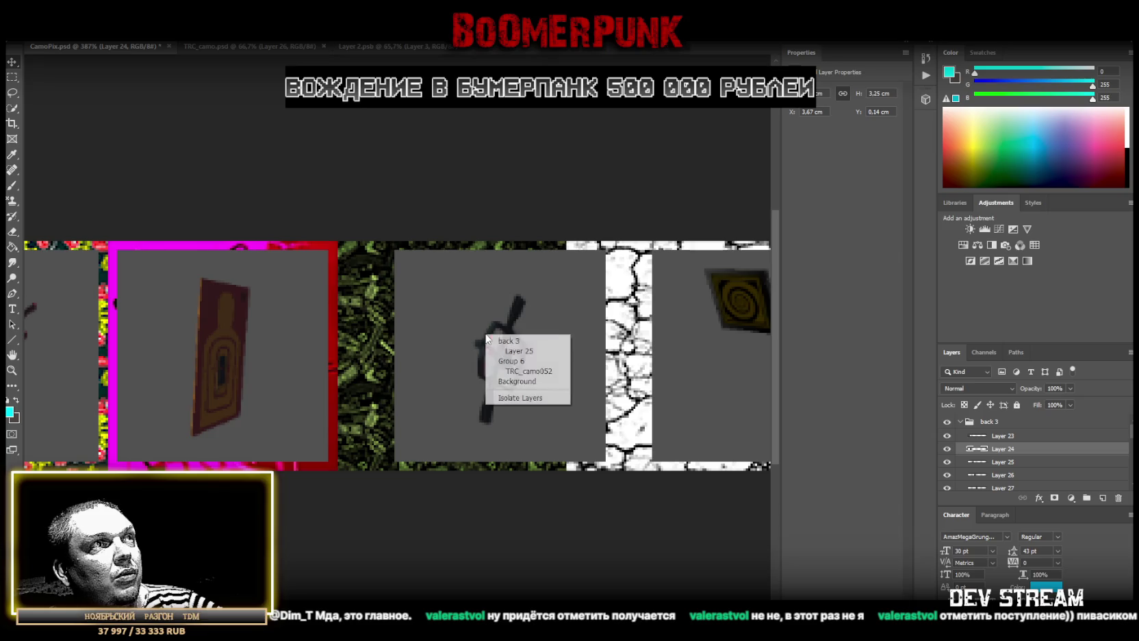
pyautogui.click(517, 342)
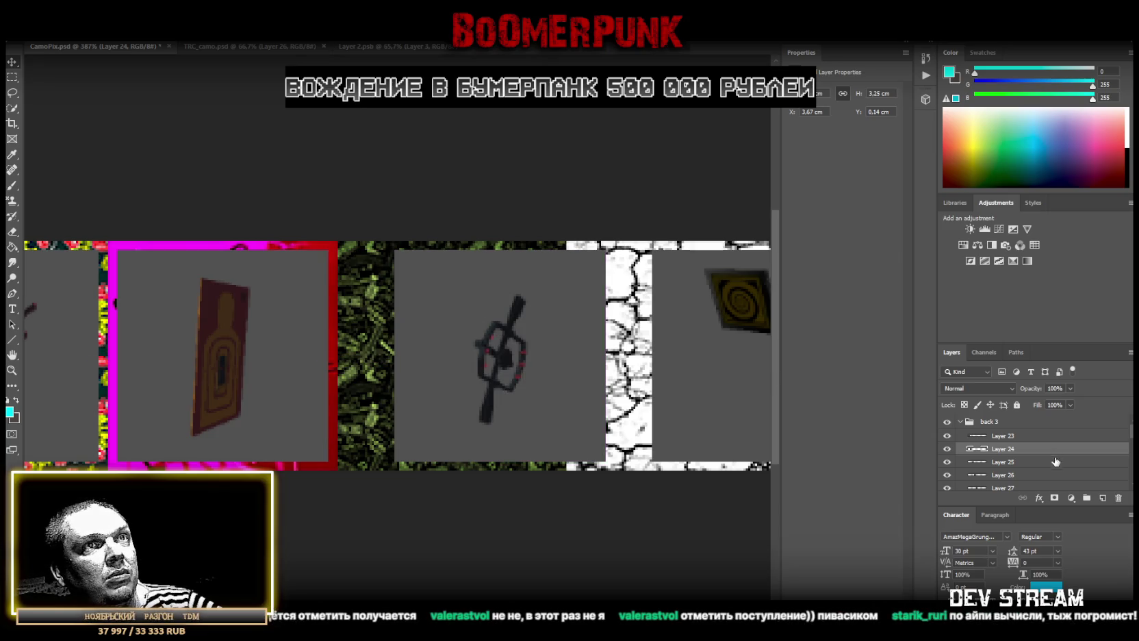
pyautogui.click(1001, 463)
pyautogui.moveTo(517, 377); pyautogui.dragTo(469, 378)
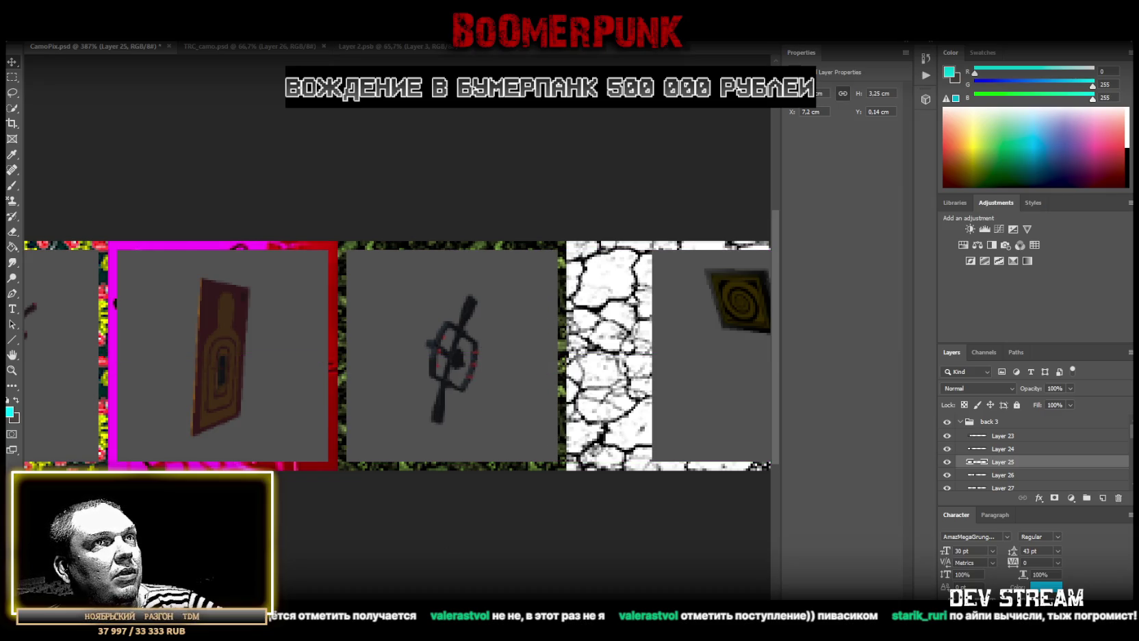
pyautogui.hscroll(5, 397, 356)
pyautogui.click(1020, 475)
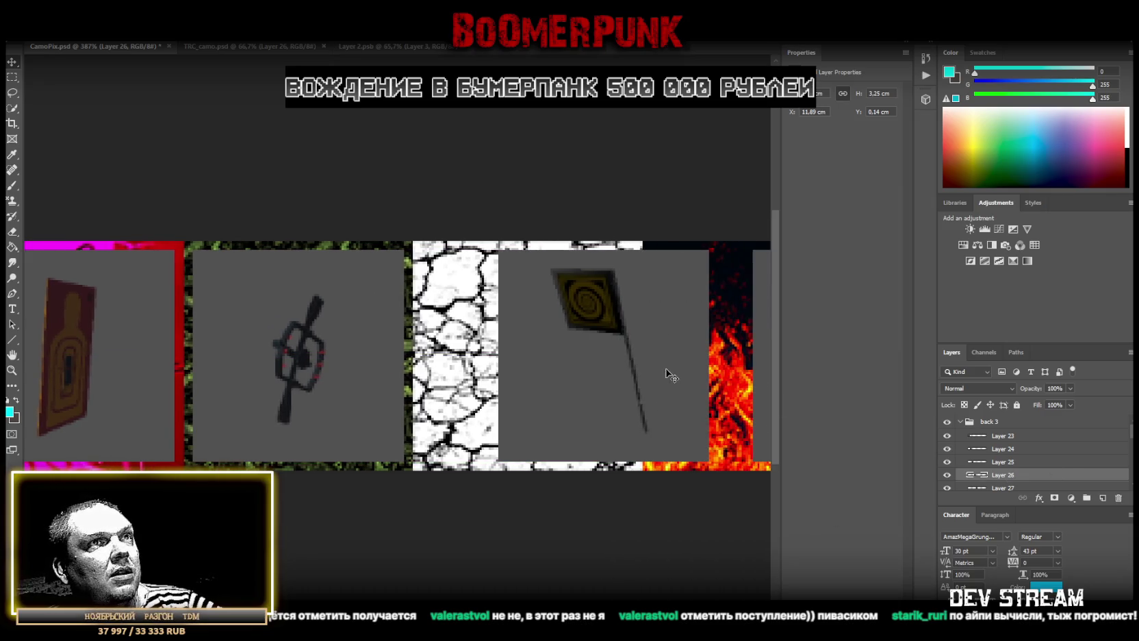
pyautogui.moveTo(623, 355); pyautogui.dragTo(547, 356)
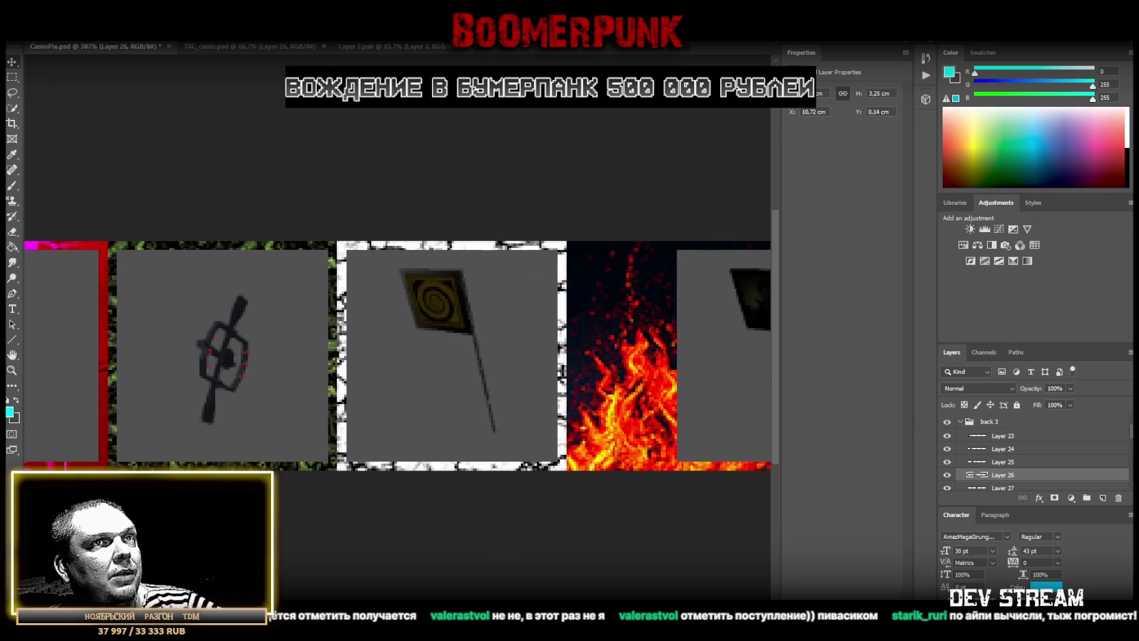
# Slide the Layer 27 flag onto the fire slot and Layer 28 onto the lava slot
pyautogui.hscroll(3, 726, 514)
pyautogui.scroll(-1, 1037, 454)
pyautogui.click(1002, 472)
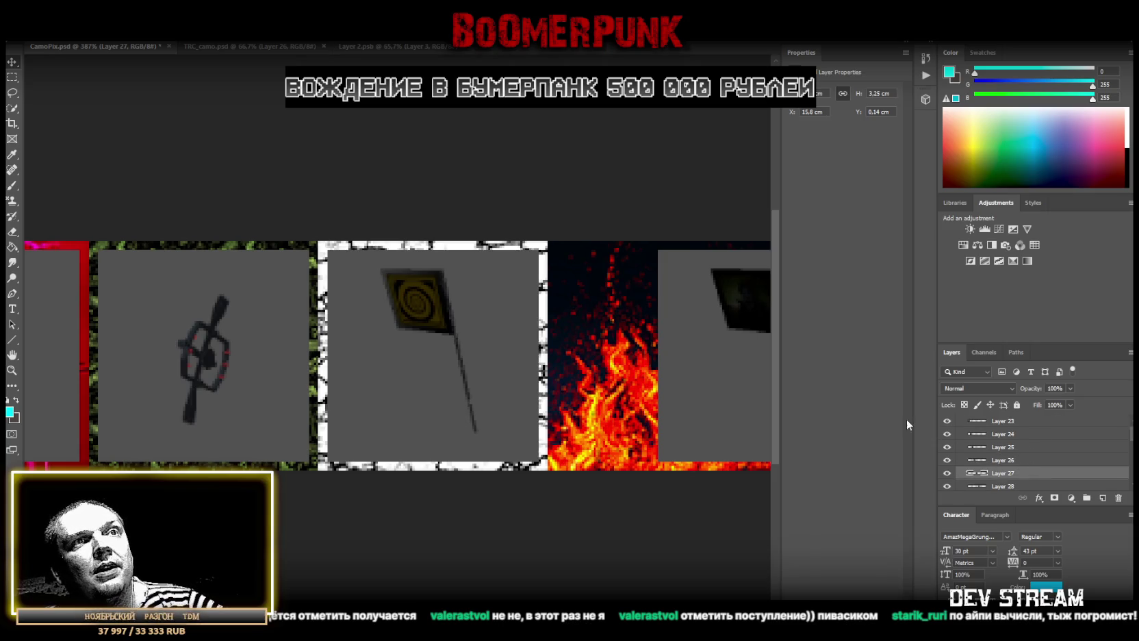
pyautogui.moveTo(688, 328); pyautogui.dragTo(587, 328)
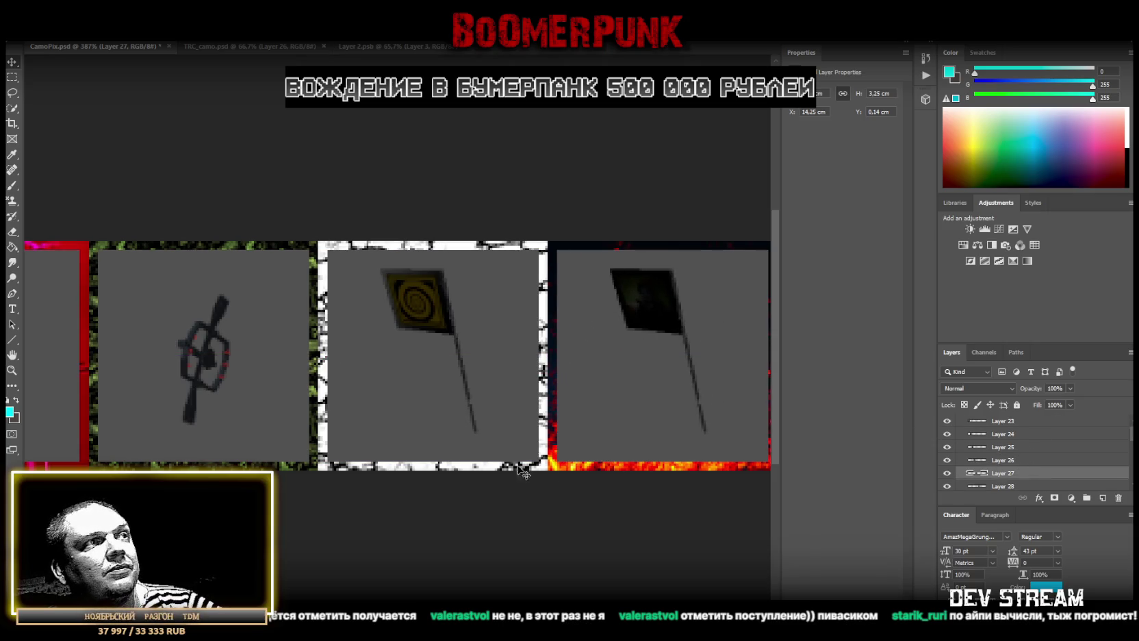
pyautogui.hscroll(9, 397, 356)
pyautogui.hscroll(4, 397, 356)
pyautogui.scroll(-1, 1043, 456)
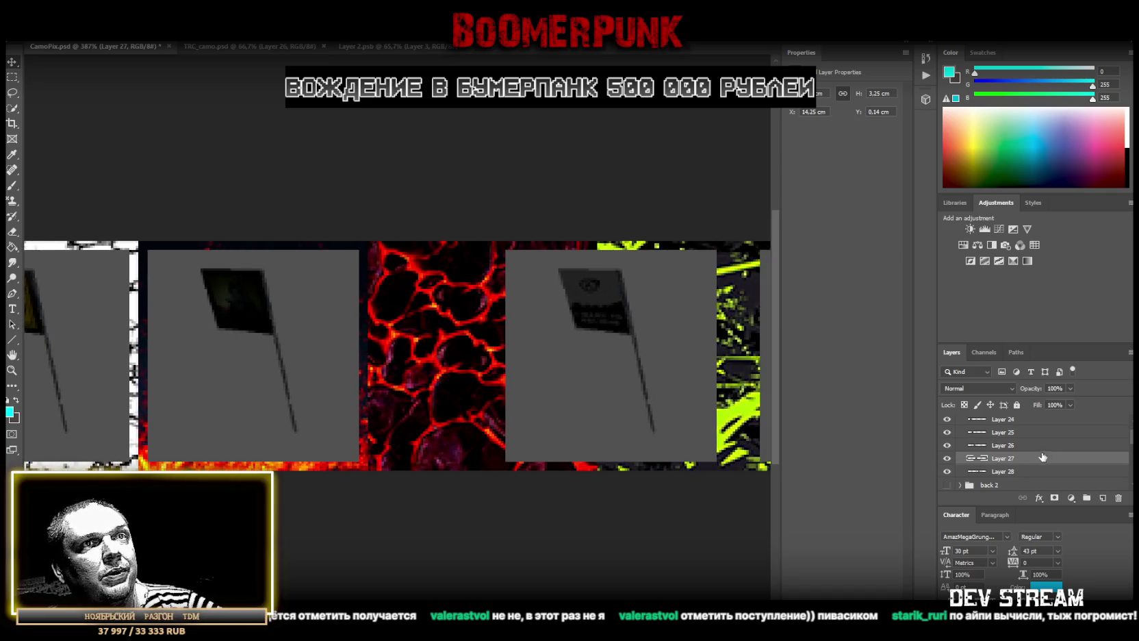
pyautogui.click(994, 472)
pyautogui.moveTo(661, 382)
pyautogui.mouseDown()
pyautogui.moveTo(523, 383)
pyautogui.moveTo(528, 391)
pyautogui.mouseUp()
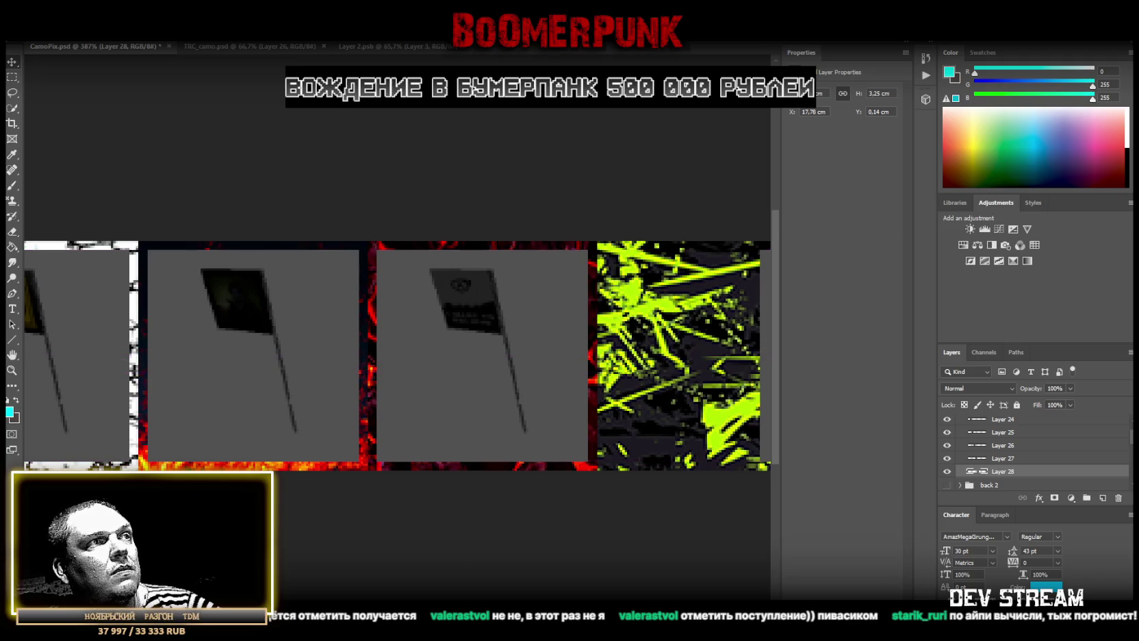
# Undo and redo the last move to compare Layer 28's position at X 17.78 cm
pyautogui.hscroll(5, 691, 396)
pyautogui.hscroll(-2, 690, 396)
pyautogui.scroll(-1, 1028, 469)
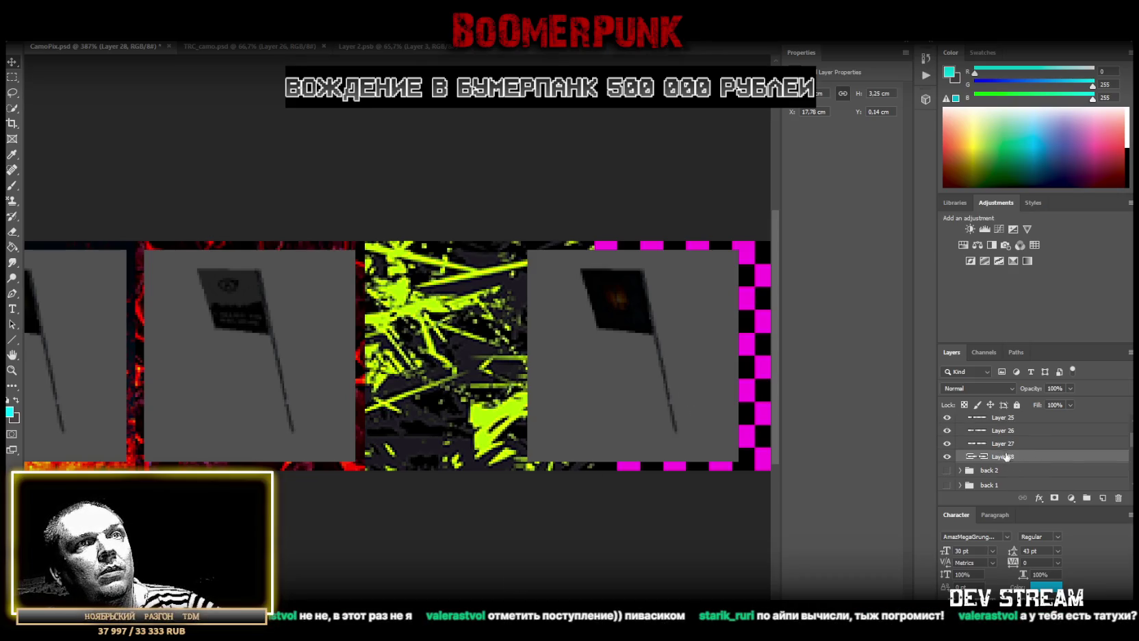
pyautogui.hotkey('ctrl', 'z')
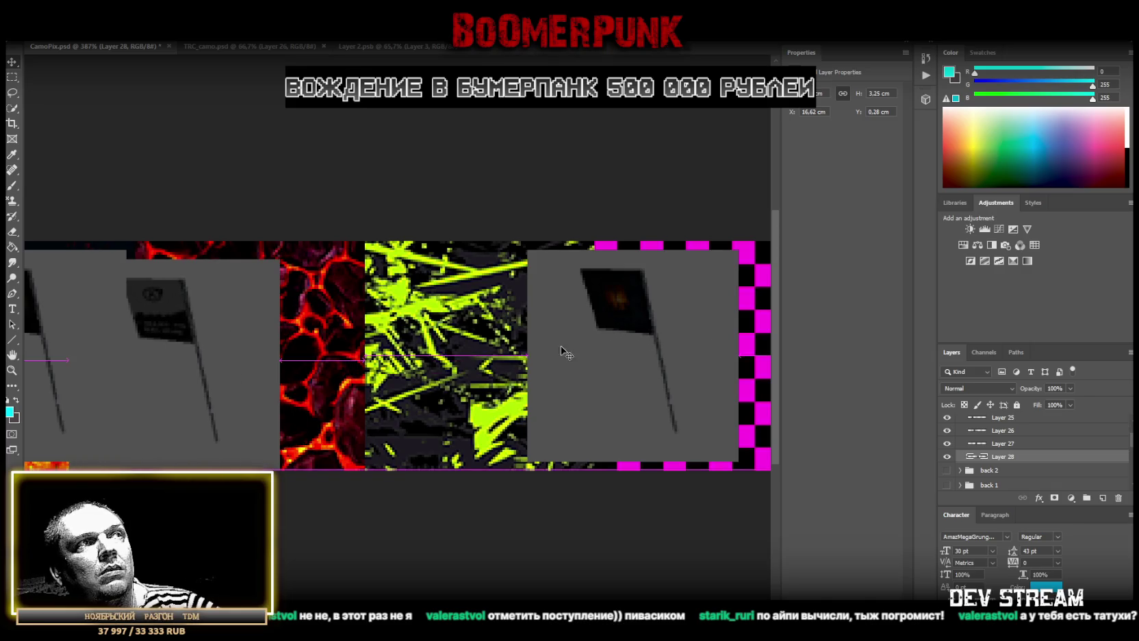
pyautogui.hotkey('ctrl', 'z')
pyautogui.scroll(2, 1011, 428)
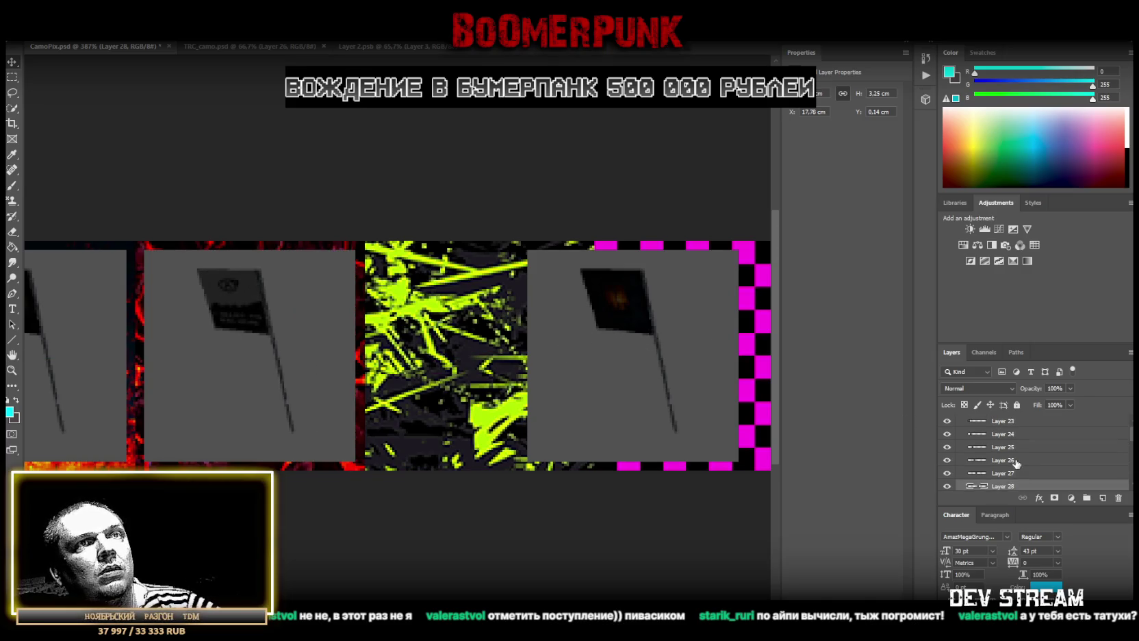
pyautogui.scroll(-1, 1010, 468)
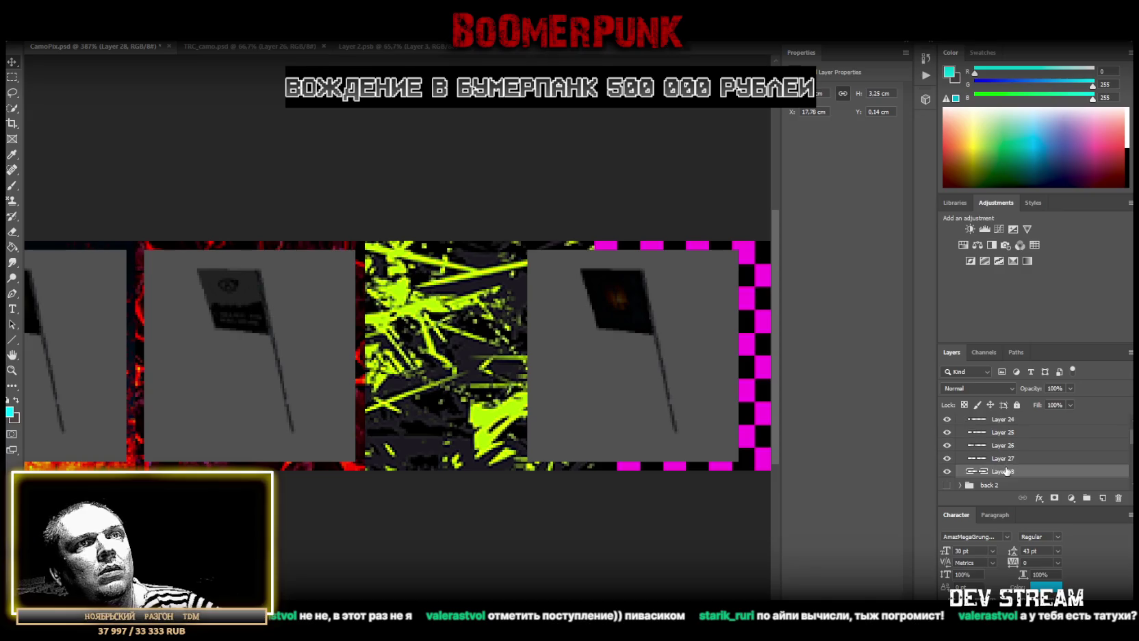
# Move Layer 29 into back 3 under Layer 28 and align its flag at X 21.31 cm
pyautogui.rightClick(628, 332)
pyautogui.click(656, 334)
pyautogui.moveTo(626, 347)
pyautogui.mouseDown()
pyautogui.moveTo(596, 370)
pyautogui.moveTo(610, 347)
pyautogui.mouseUp()
pyautogui.moveTo(998, 484); pyautogui.dragTo(1022, 451)
pyautogui.moveTo(587, 332); pyautogui.dragTo(479, 352)
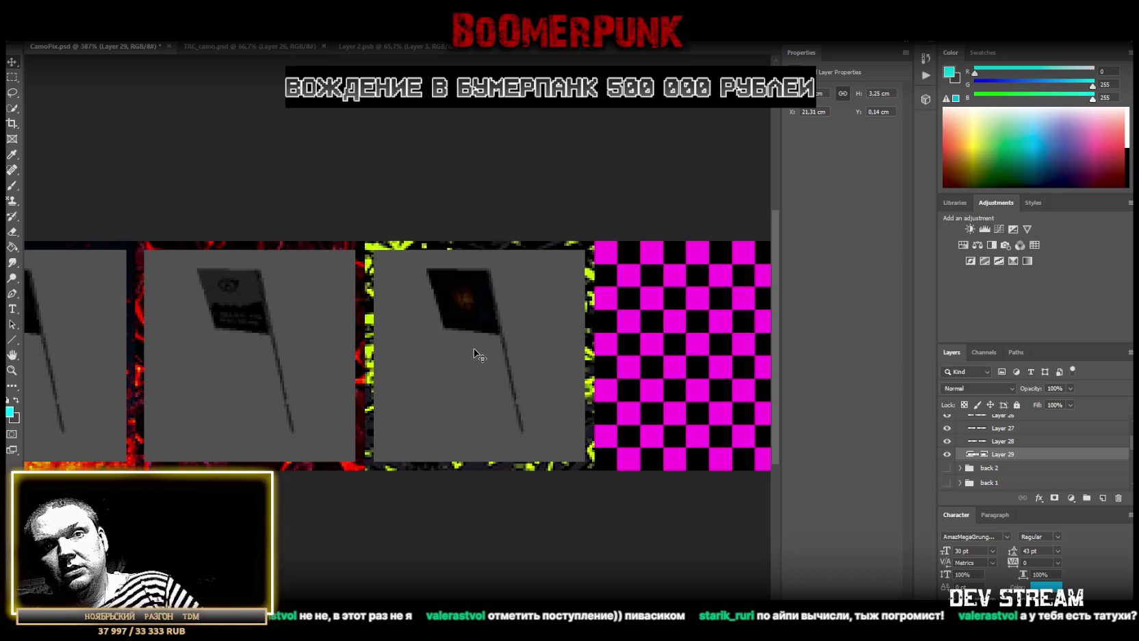
# Zoom out, collapse back 3, and show and select Layer 2
pyautogui.press('z')
pyautogui.moveTo(694, 385)
pyautogui.mouseDown()
pyautogui.moveTo(682, 396)
pyautogui.moveTo(704, 397)
pyautogui.mouseUp()
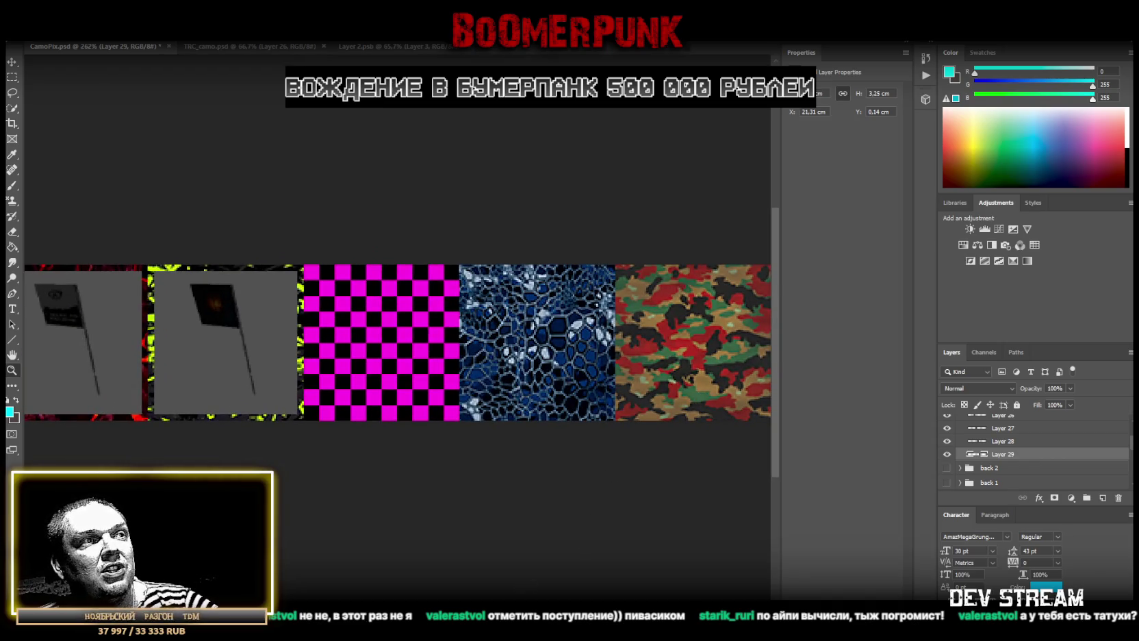
pyautogui.hscroll(-3, 397, 342)
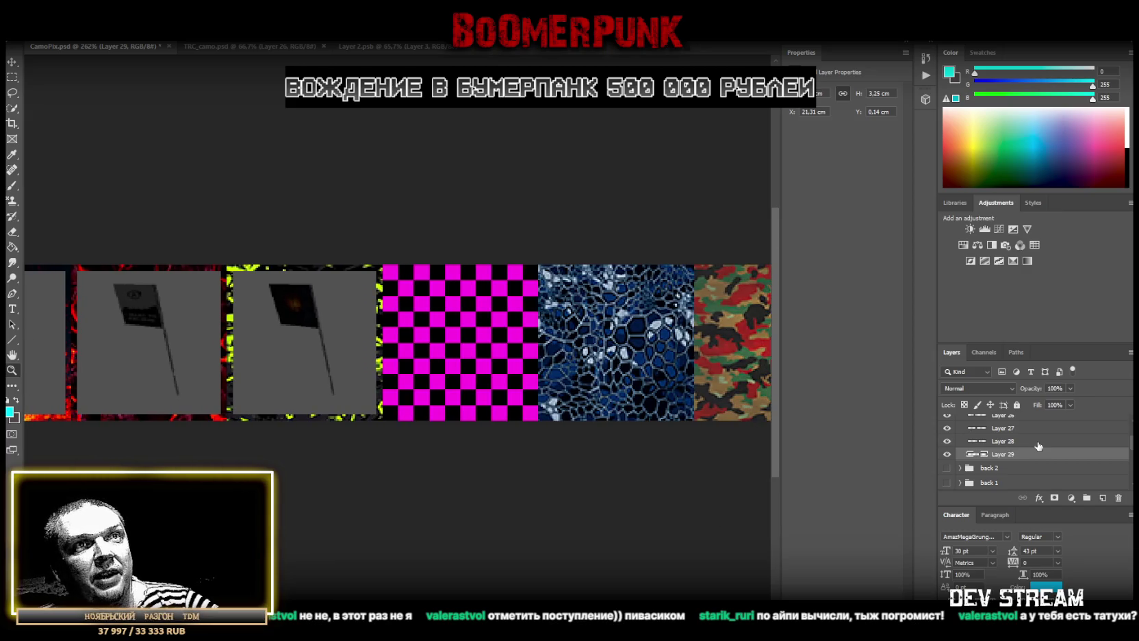
pyautogui.scroll(2, 1027, 436)
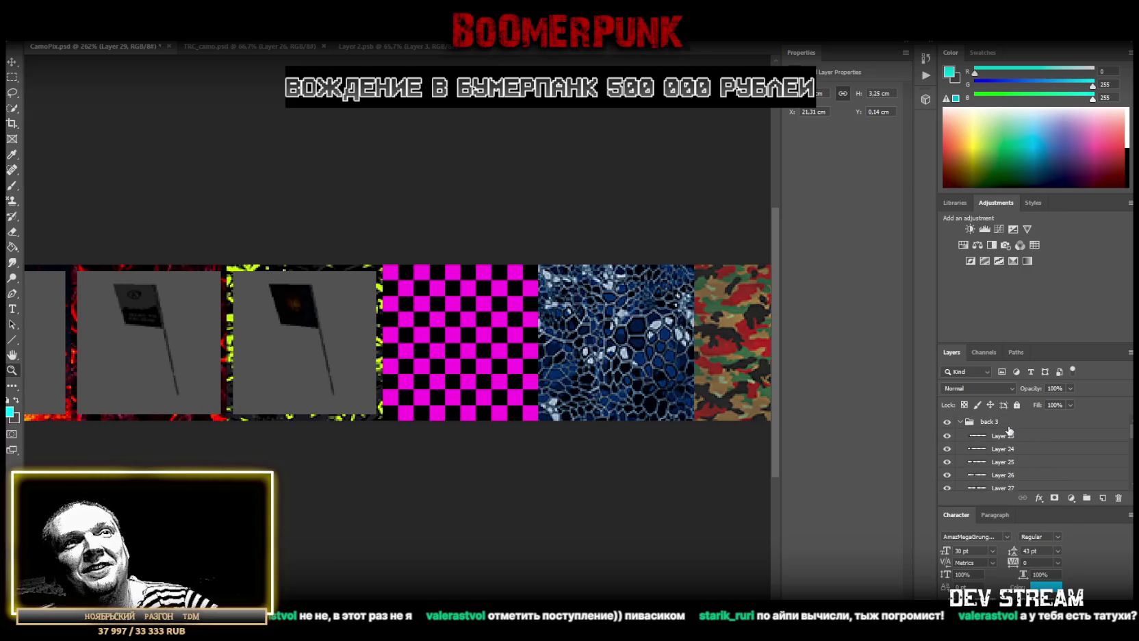
pyautogui.click(960, 425)
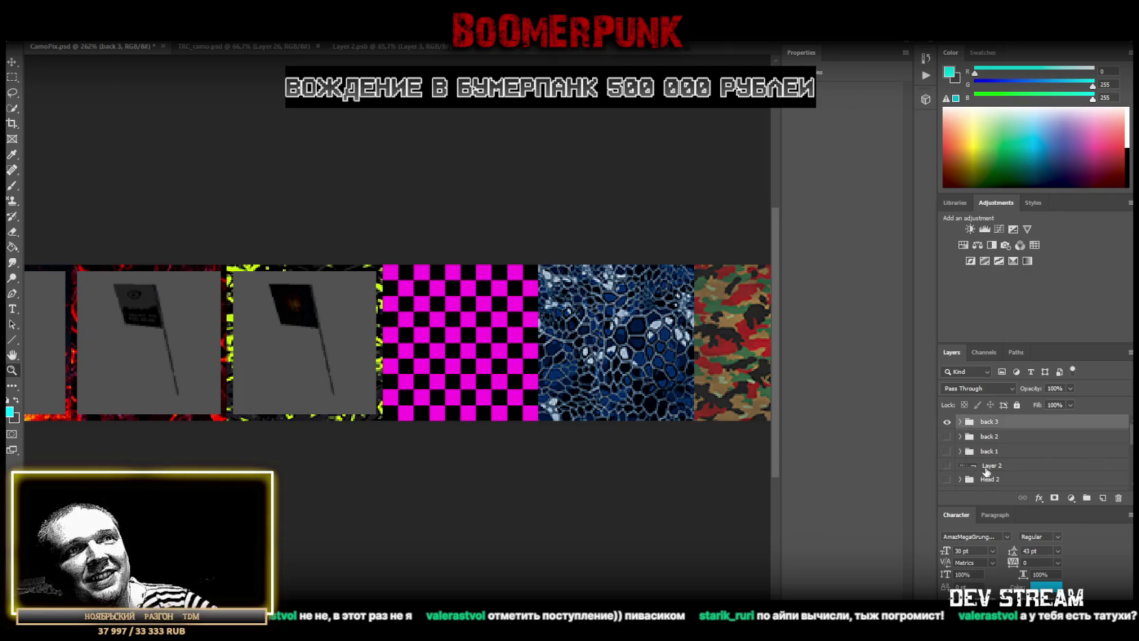
pyautogui.click(954, 467)
pyautogui.click(1014, 468)
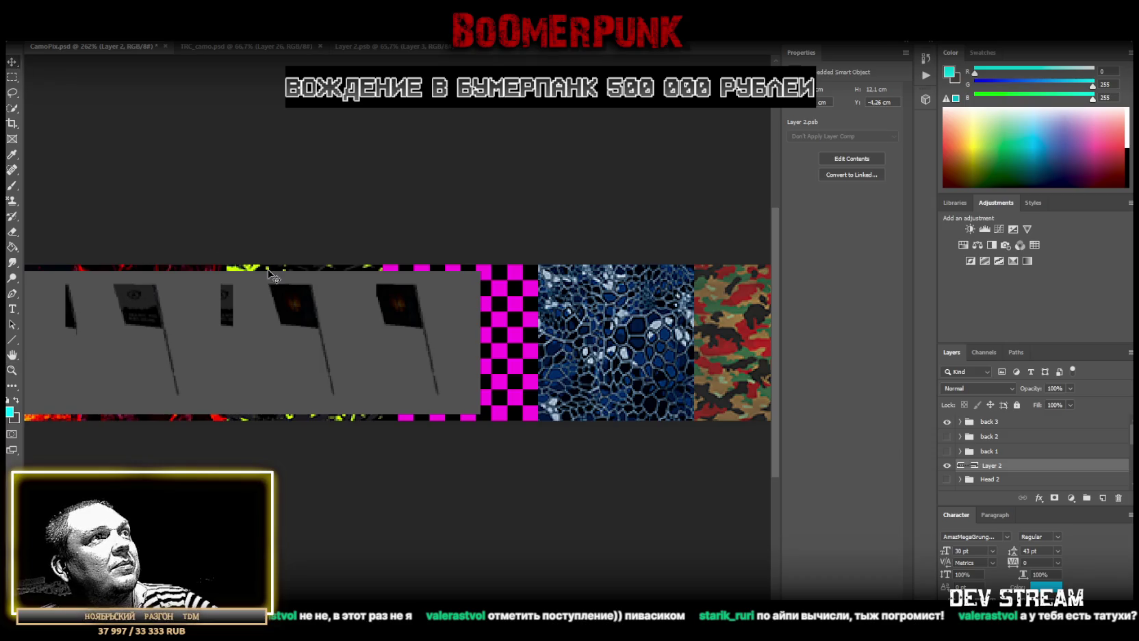
# Reposition Layer 2's flag strip up and right over the remaining pattern slots
pyautogui.moveTo(274, 322); pyautogui.dragTo(584, 335)
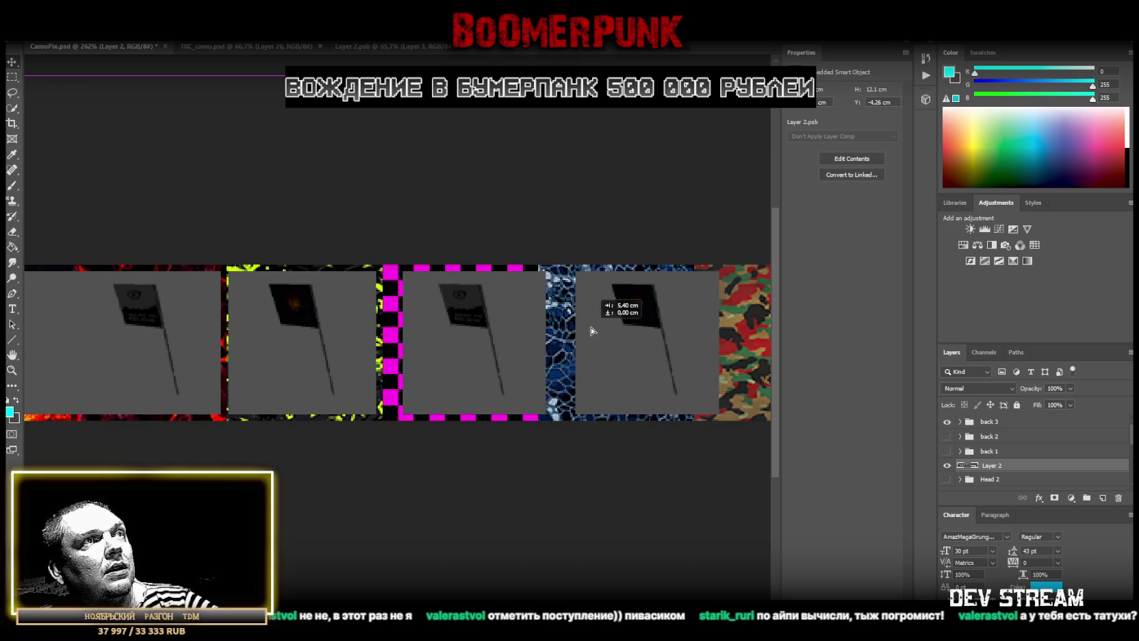
pyautogui.moveTo(584, 335); pyautogui.dragTo(632, 233)
pyautogui.moveTo(495, 363)
pyautogui.mouseDown()
pyautogui.moveTo(688, 355)
pyautogui.moveTo(706, 320)
pyautogui.moveTo(432, 338)
pyautogui.mouseUp()
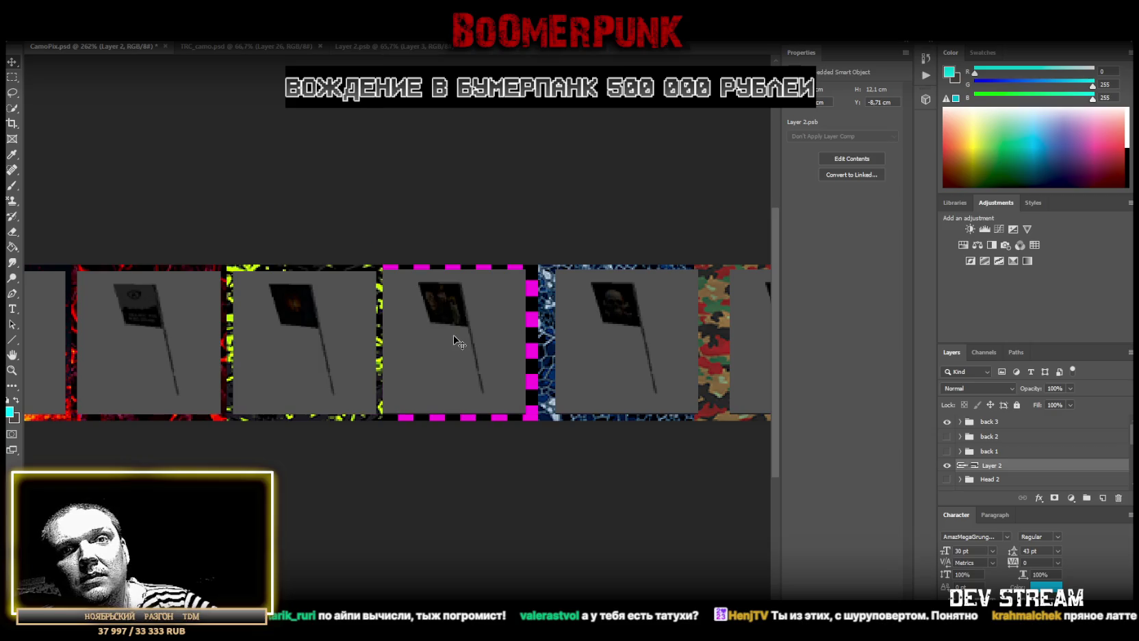
pyautogui.moveTo(469, 354); pyautogui.dragTo(470, 349)
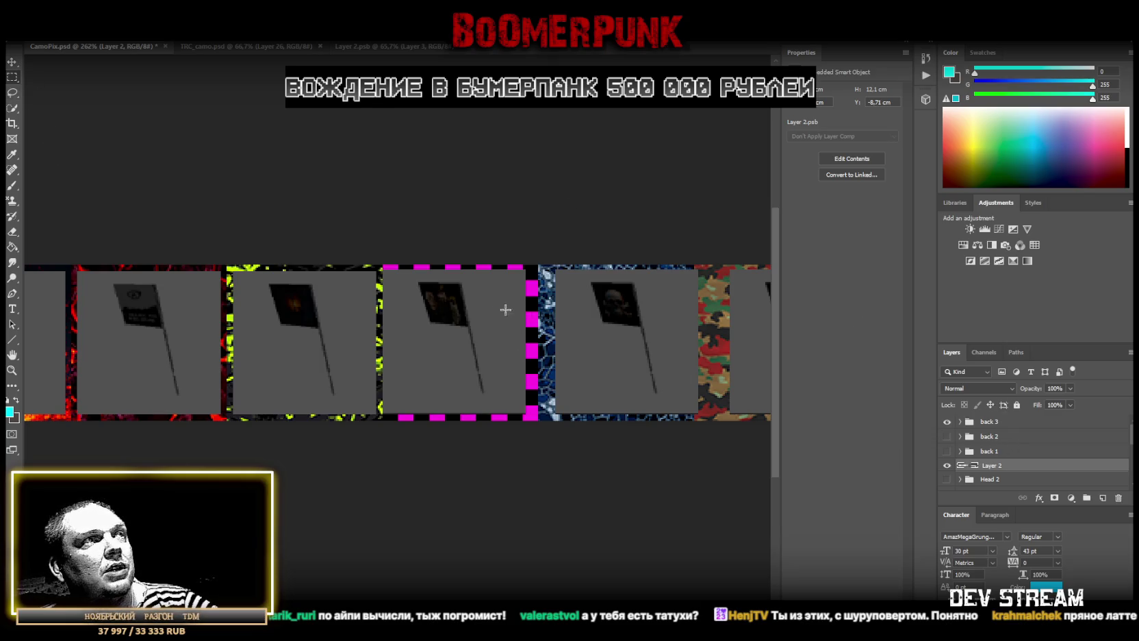
# Copy the flags over the magenta-bordered and blue slots onto new layers, 30 and 31
pyautogui.moveTo(371, 265); pyautogui.dragTo(538, 420)
pyautogui.rightClick(457, 346)
pyautogui.click(494, 426)
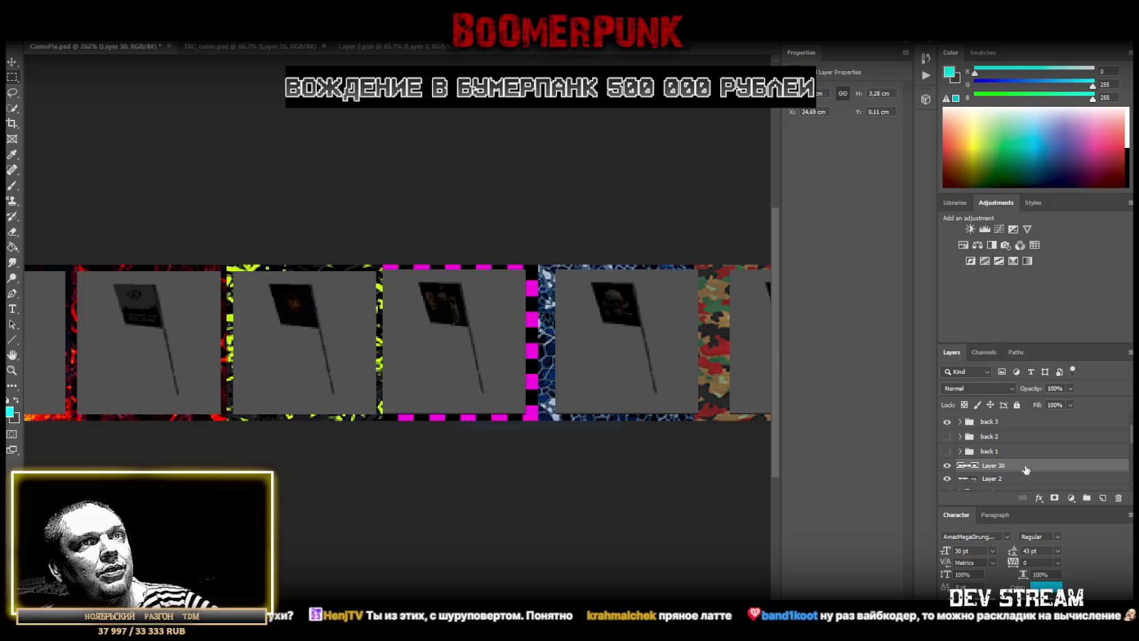
pyautogui.click(993, 479)
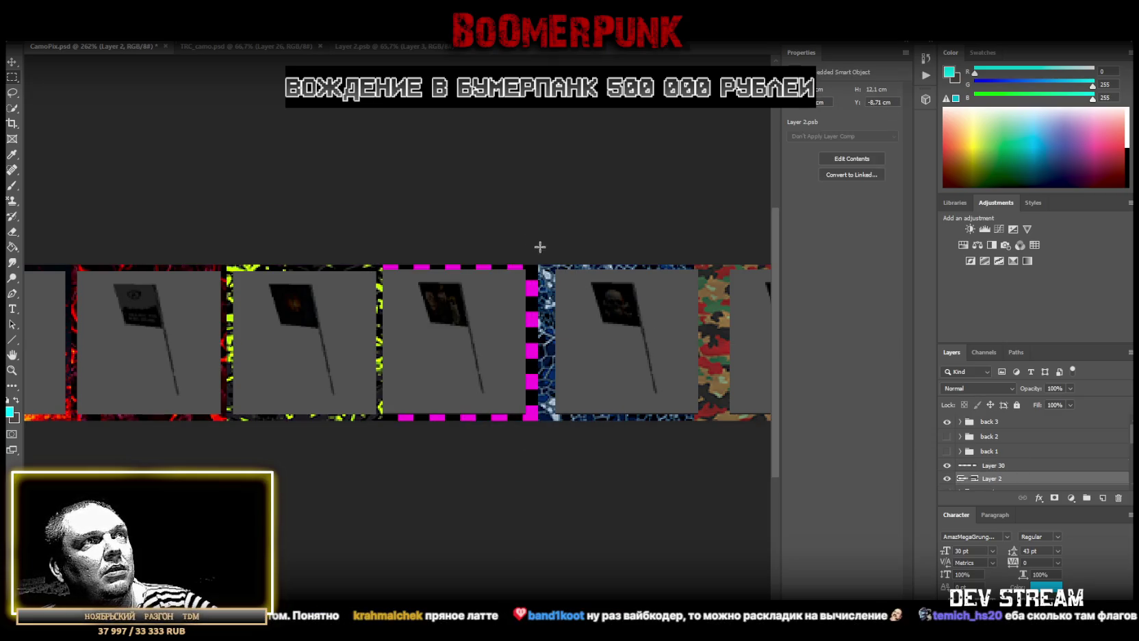
pyautogui.moveTo(538, 265); pyautogui.dragTo(706, 419)
pyautogui.rightClick(636, 351)
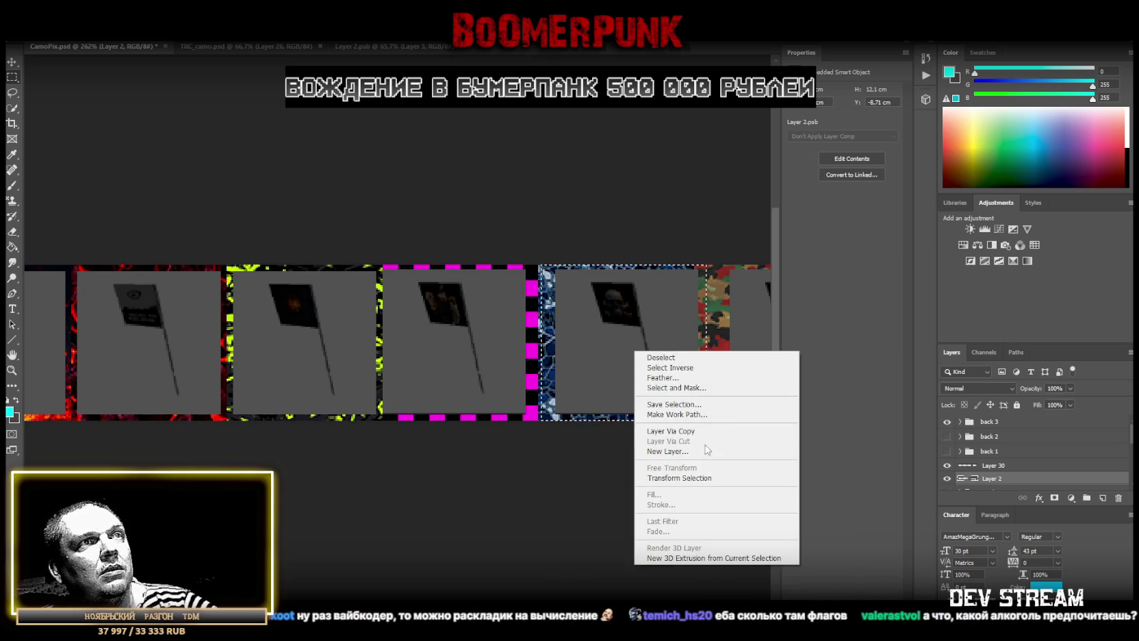
pyautogui.click(711, 431)
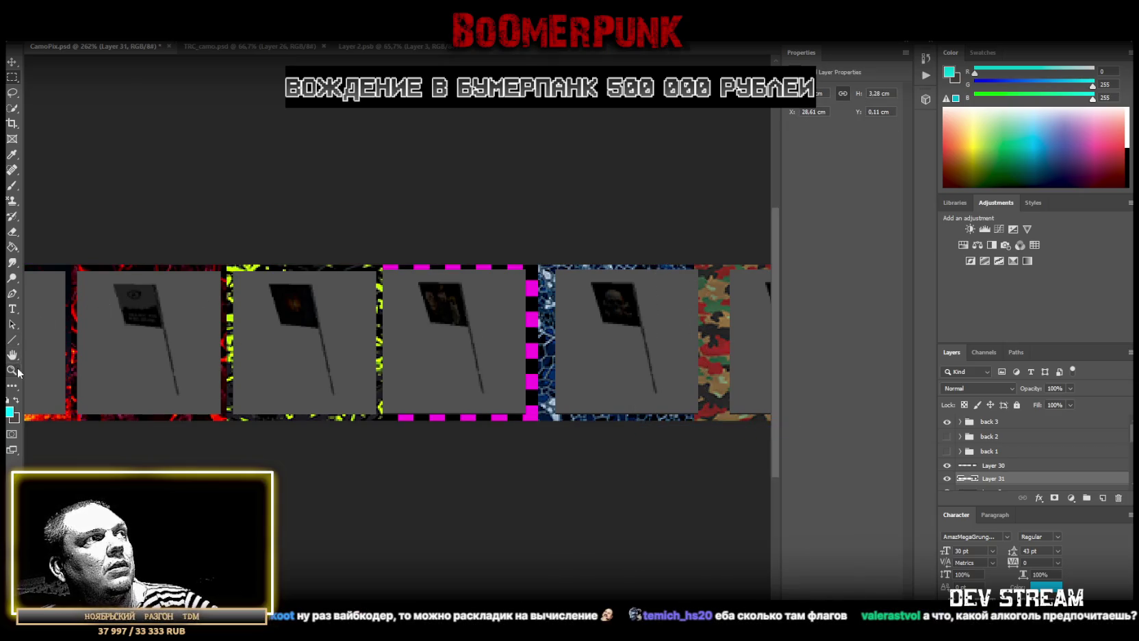
# Shift Layer 2's flags slightly right with the Move tool
pyautogui.scroll(-1, 629, 420)
pyautogui.scroll(-3, 629, 421)
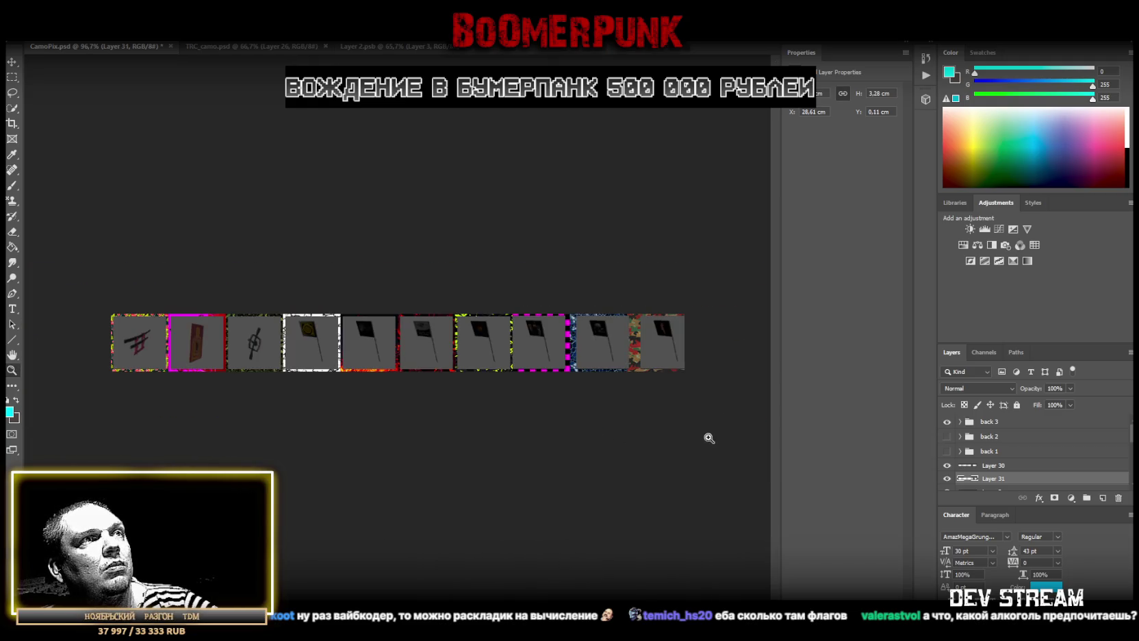
pyautogui.scroll(2, 702, 346)
pyautogui.scroll(1, 735, 338)
pyautogui.scroll(-1, 741, 341)
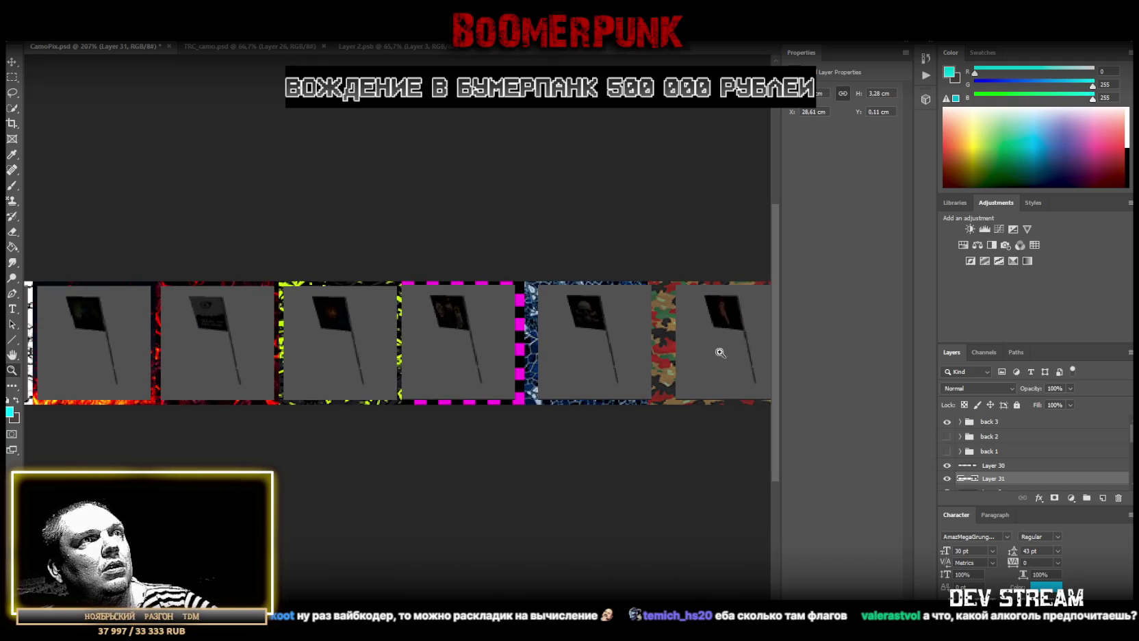
pyautogui.scroll(-1, 721, 353)
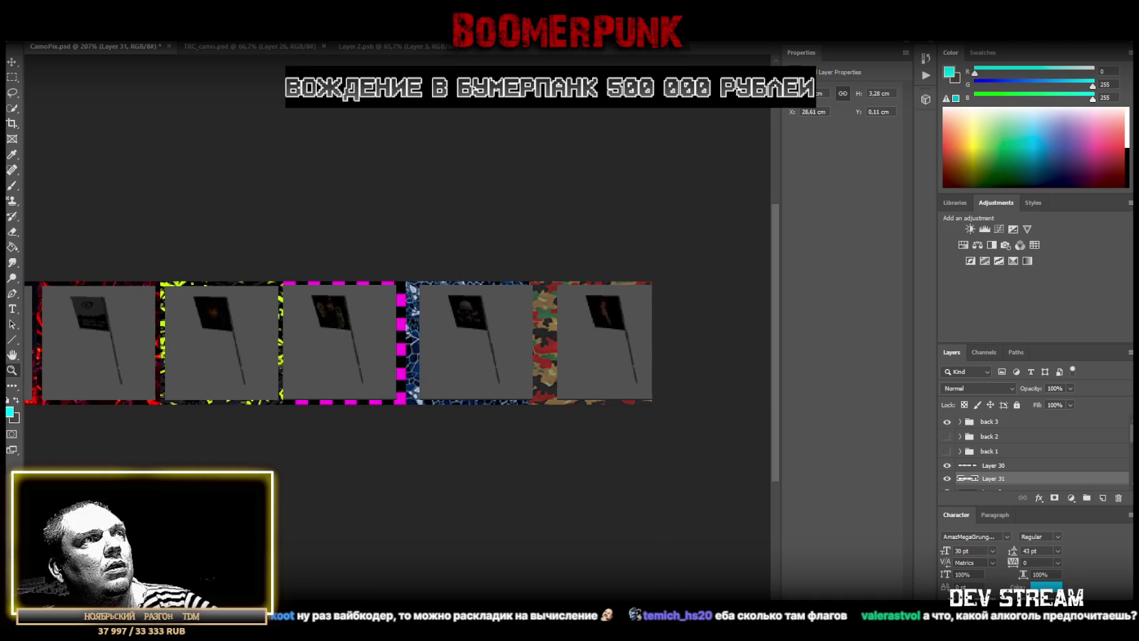
pyautogui.scroll(-1, 1005, 478)
pyautogui.scroll(-1, 999, 466)
pyautogui.click(998, 462)
pyautogui.click(12, 62)
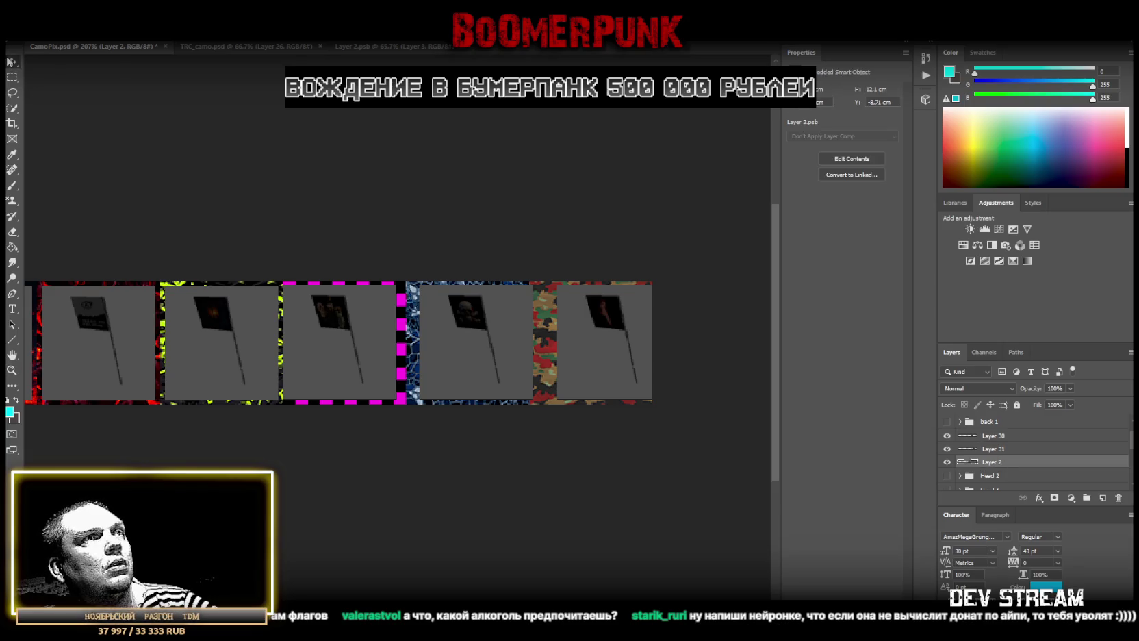
pyautogui.moveTo(525, 350); pyautogui.dragTo(582, 352)
# Copy the rightmost flag panel onto Layer 32 and hide Layer 2
pyautogui.press('m')
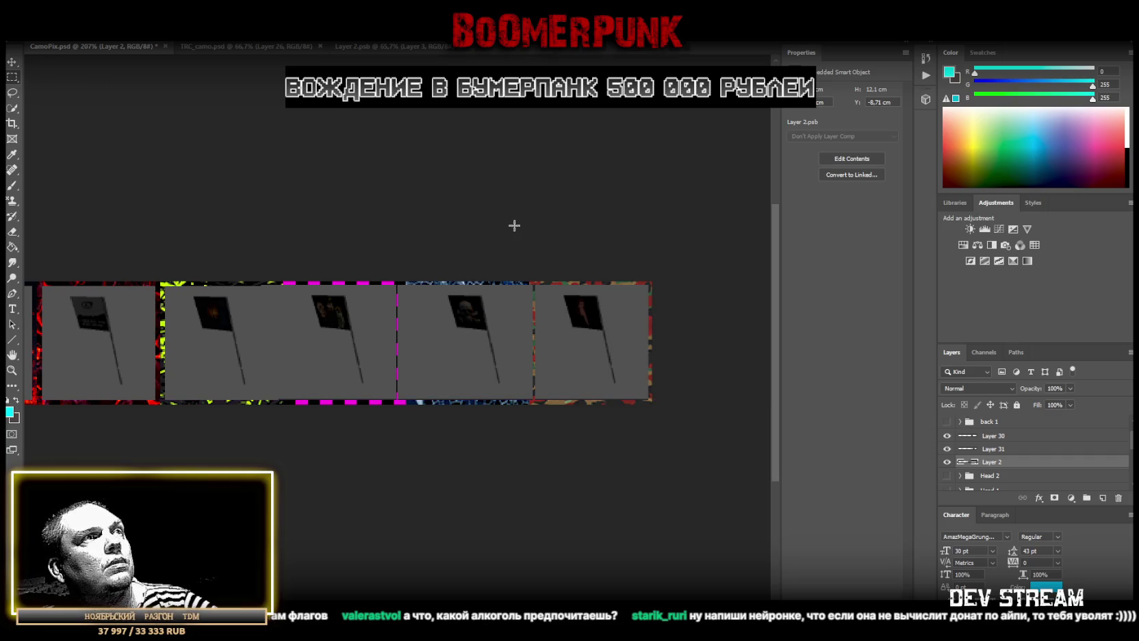
pyautogui.moveTo(504, 281); pyautogui.dragTo(681, 478)
pyautogui.rightClick(590, 342)
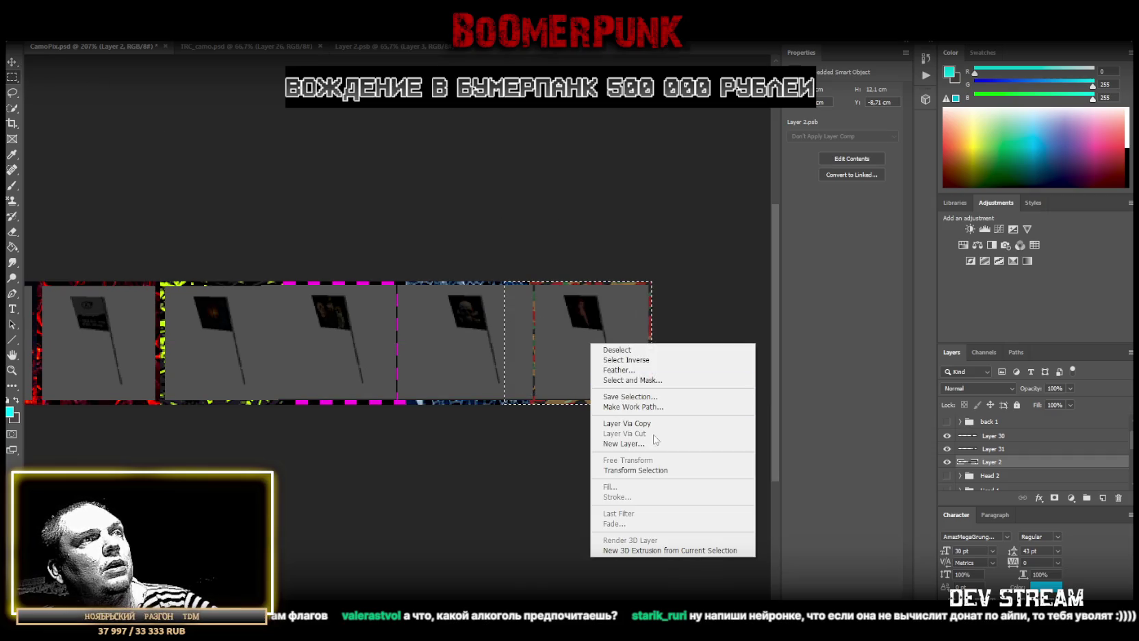
pyautogui.click(650, 423)
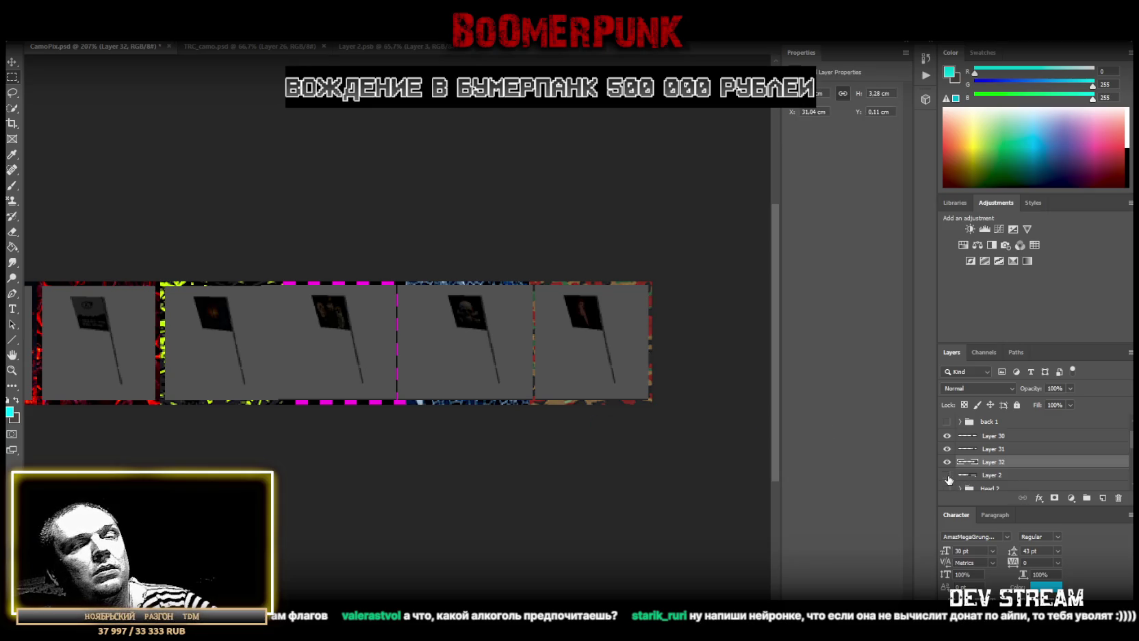
pyautogui.click(948, 475)
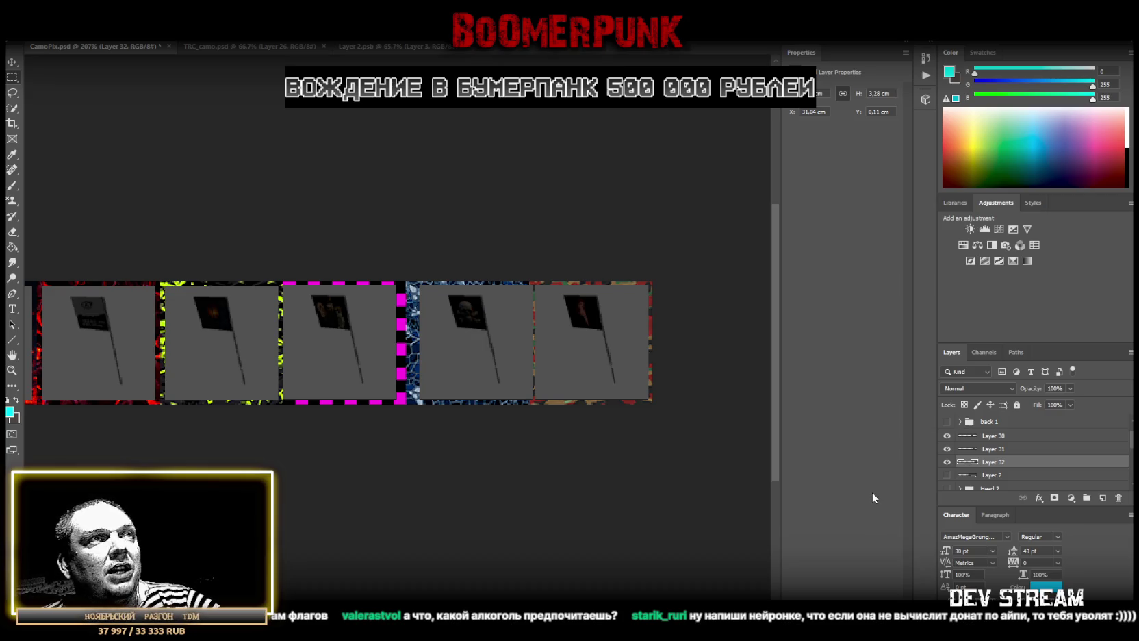
# Move Layers 30–32 into the back 3 group beneath Layer 29
pyautogui.click(946, 474)
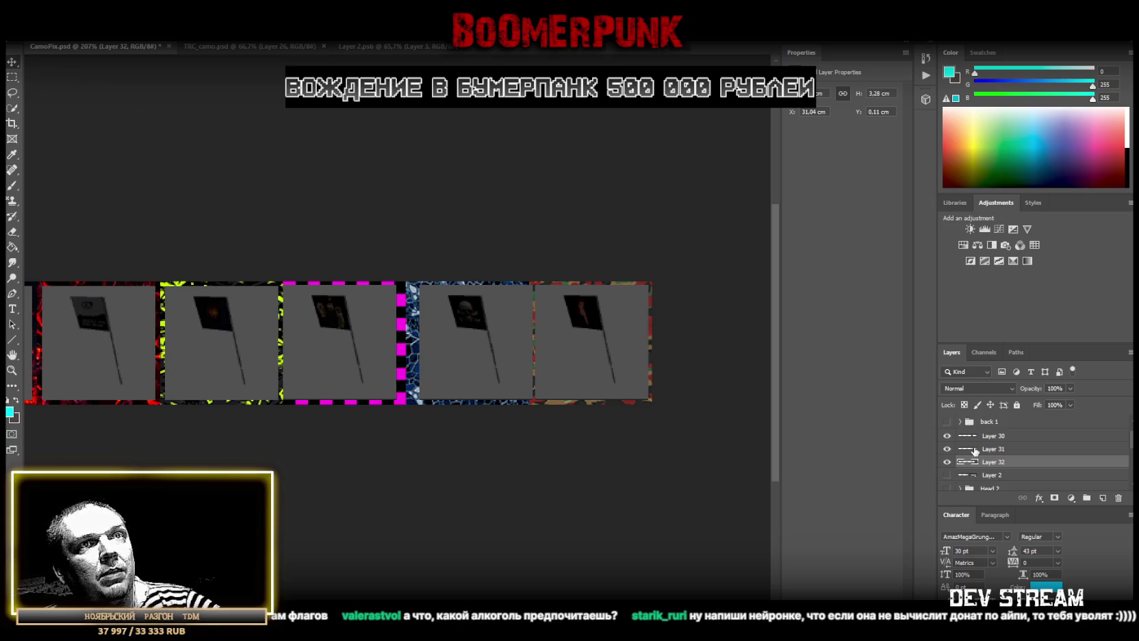
pyautogui.keyDown('shift'); pyautogui.click(995, 442); pyautogui.keyUp('shift')
pyautogui.scroll(1, 1011, 450)
pyautogui.scroll(1, 965, 428)
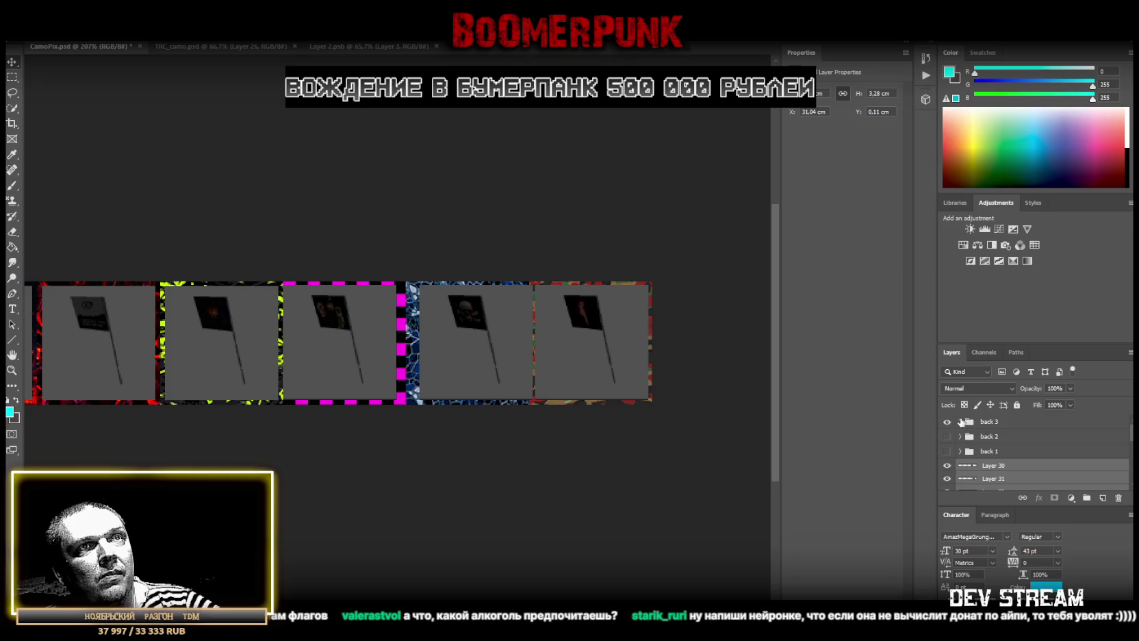
pyautogui.click(965, 422)
pyautogui.scroll(-1, 986, 448)
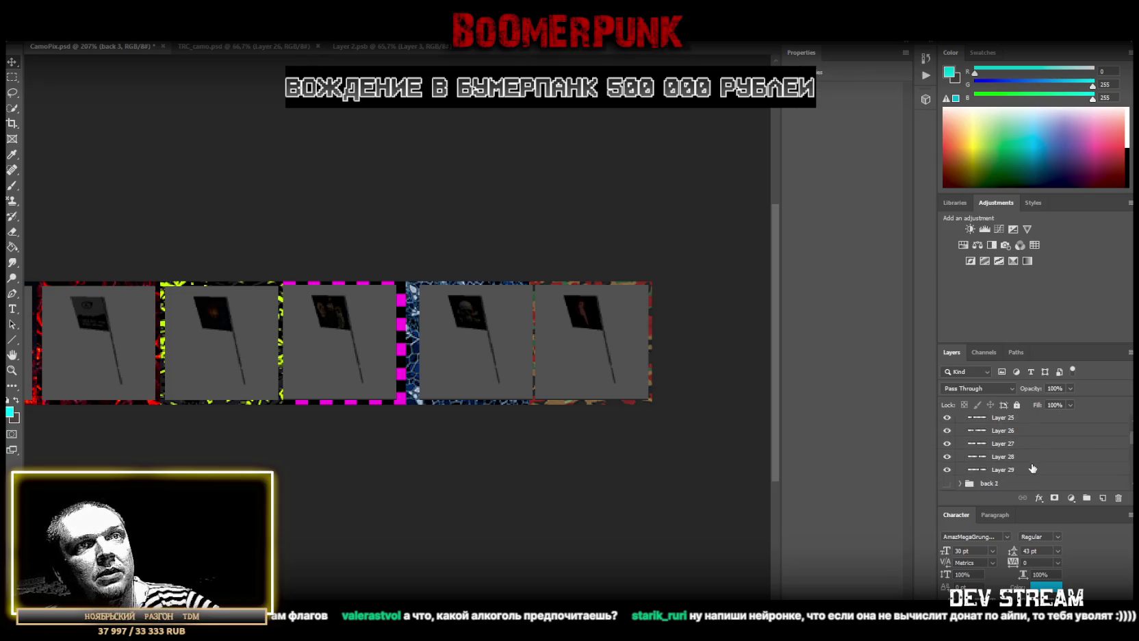
pyautogui.click(999, 454)
pyautogui.scroll(-2, 1013, 466)
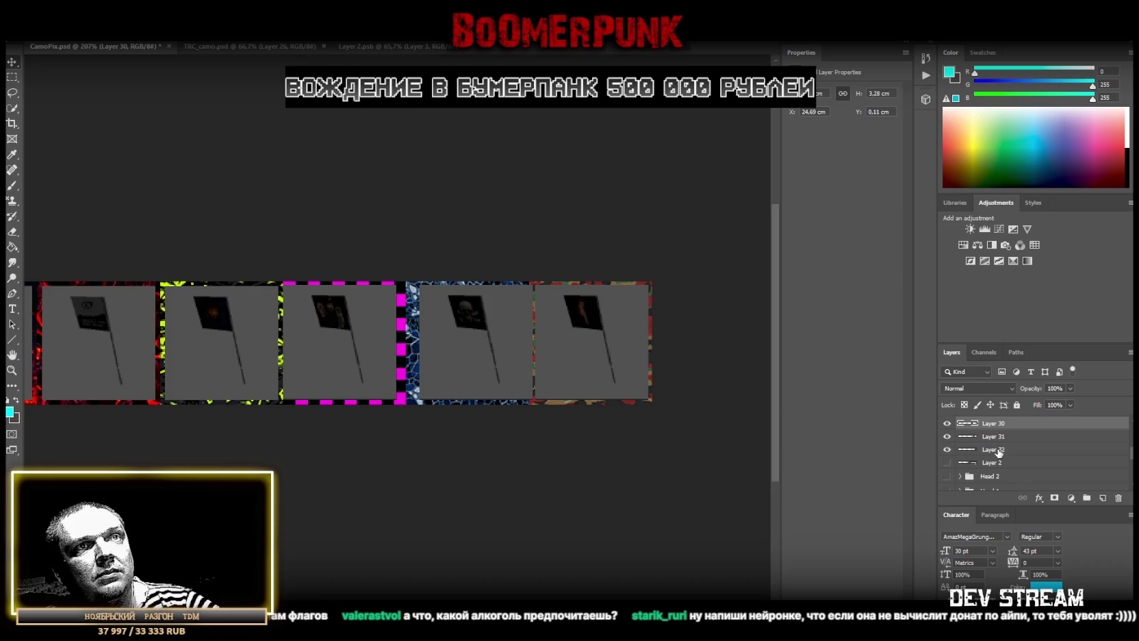
pyautogui.keyDown('shift'); pyautogui.click(999, 450); pyautogui.keyUp('shift')
pyautogui.scroll(3, 1006, 459)
pyautogui.moveTo(998, 469); pyautogui.dragTo(1011, 436)
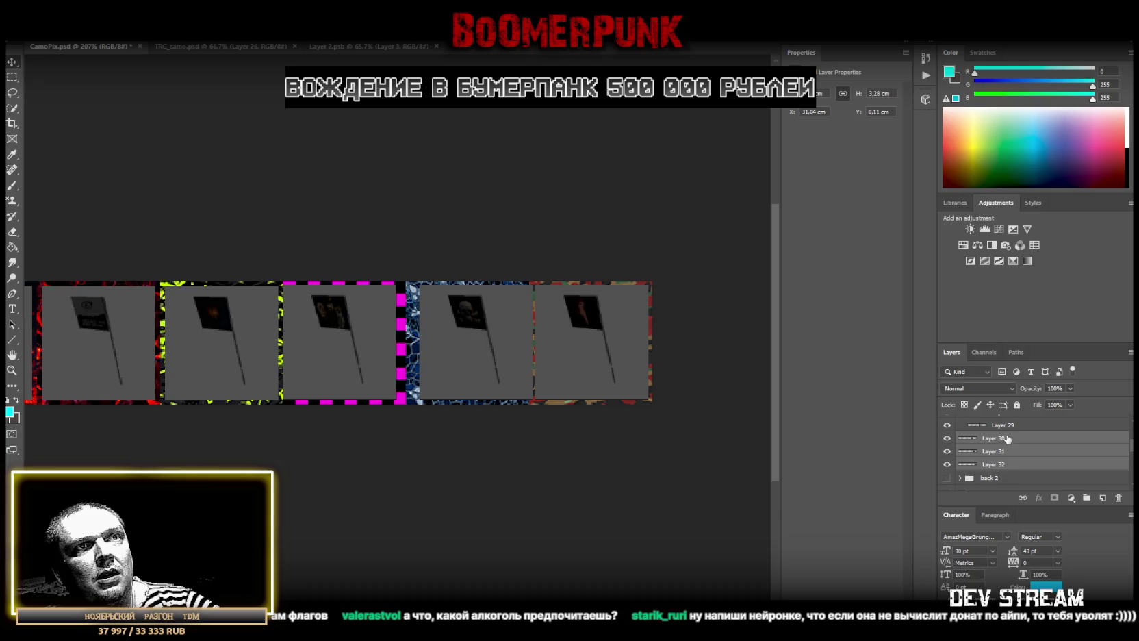
pyautogui.moveTo(1007, 439); pyautogui.dragTo(1018, 430)
# Line up the third flag on its magenta slot and space the fourth flag evenly
pyautogui.click(1009, 443)
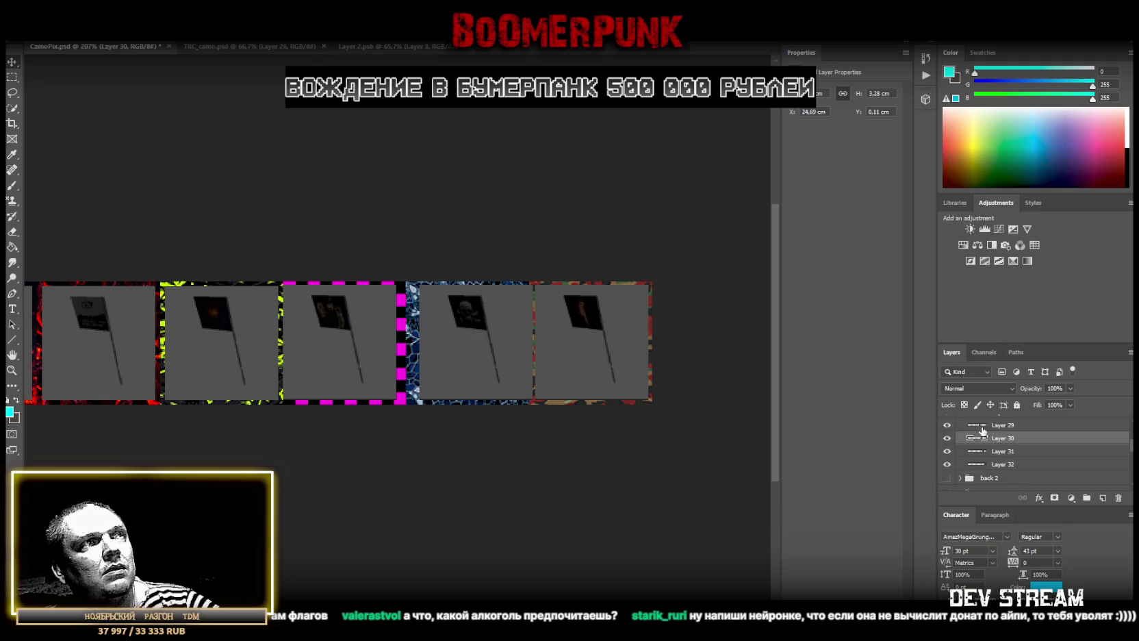
pyautogui.moveTo(322, 340); pyautogui.dragTo(321, 341)
pyautogui.click(1010, 451)
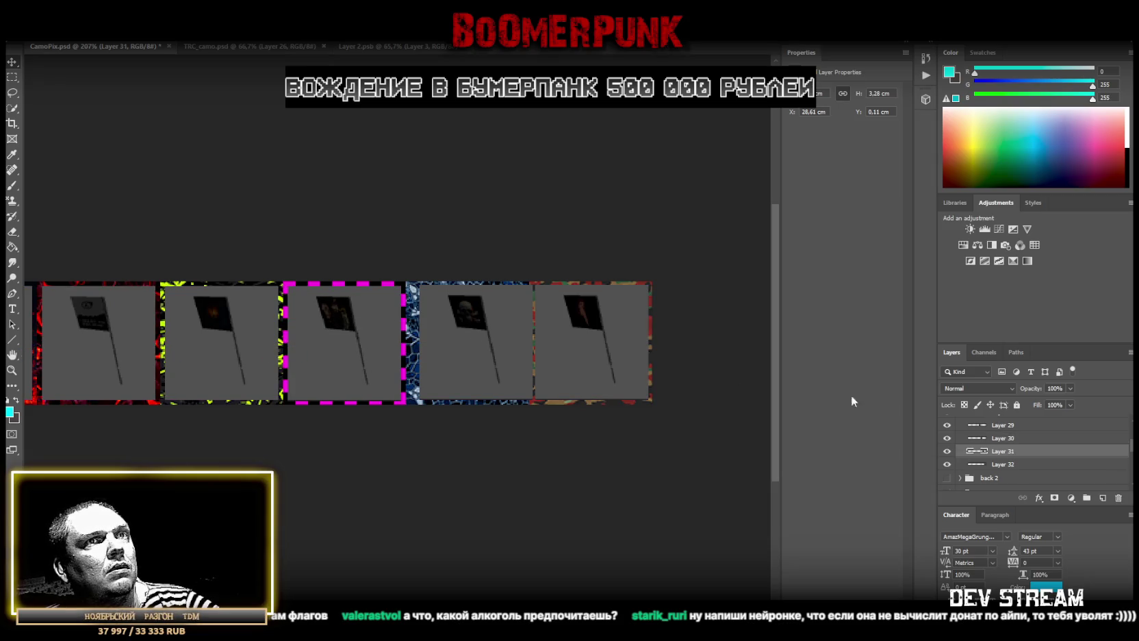
pyautogui.moveTo(488, 341); pyautogui.dragTo(481, 342)
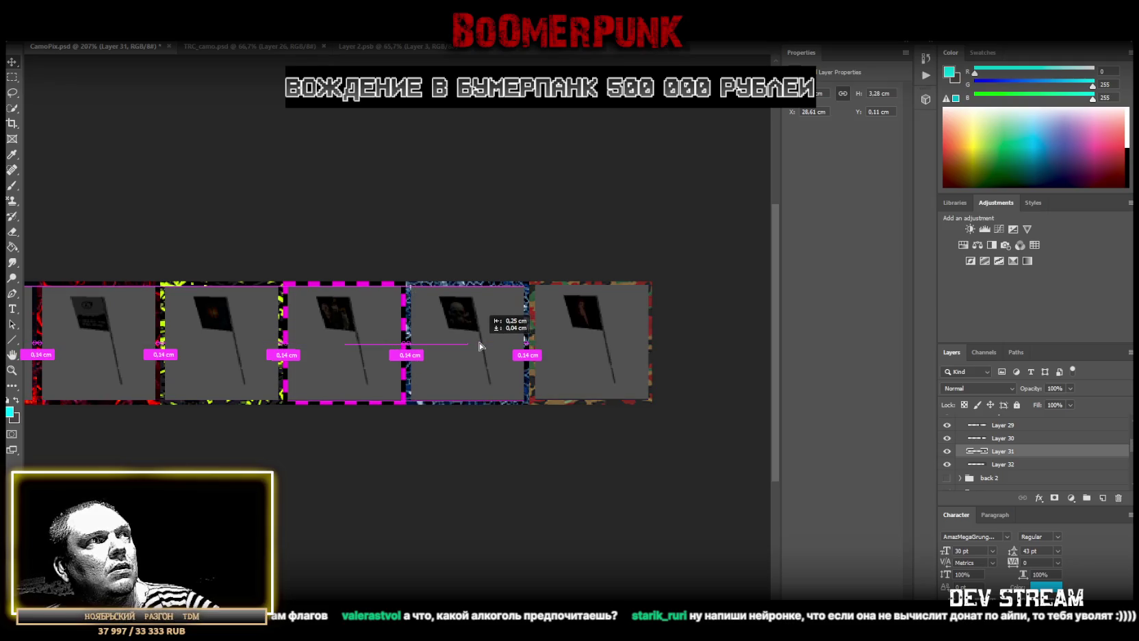
pyautogui.moveTo(480, 341); pyautogui.dragTo(586, 360)
# Select Layer 32 and hide the camo pattern borders around the tiles
pyautogui.click(1013, 465)
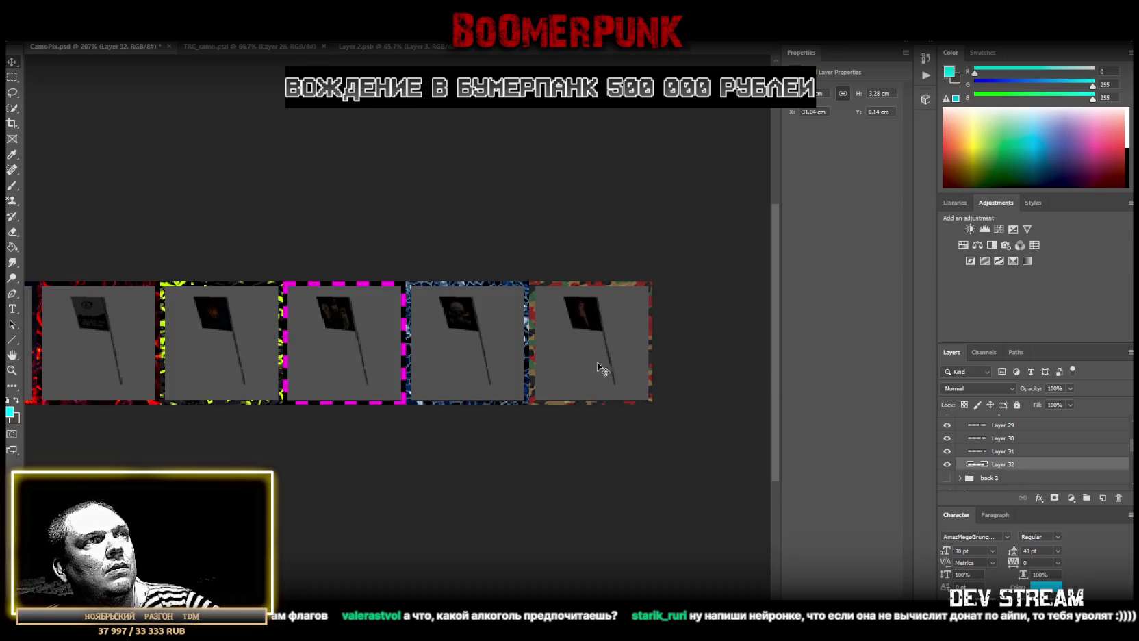
pyautogui.scroll(-3, 996, 477)
pyautogui.scroll(3, 959, 474)
pyautogui.click(947, 469)
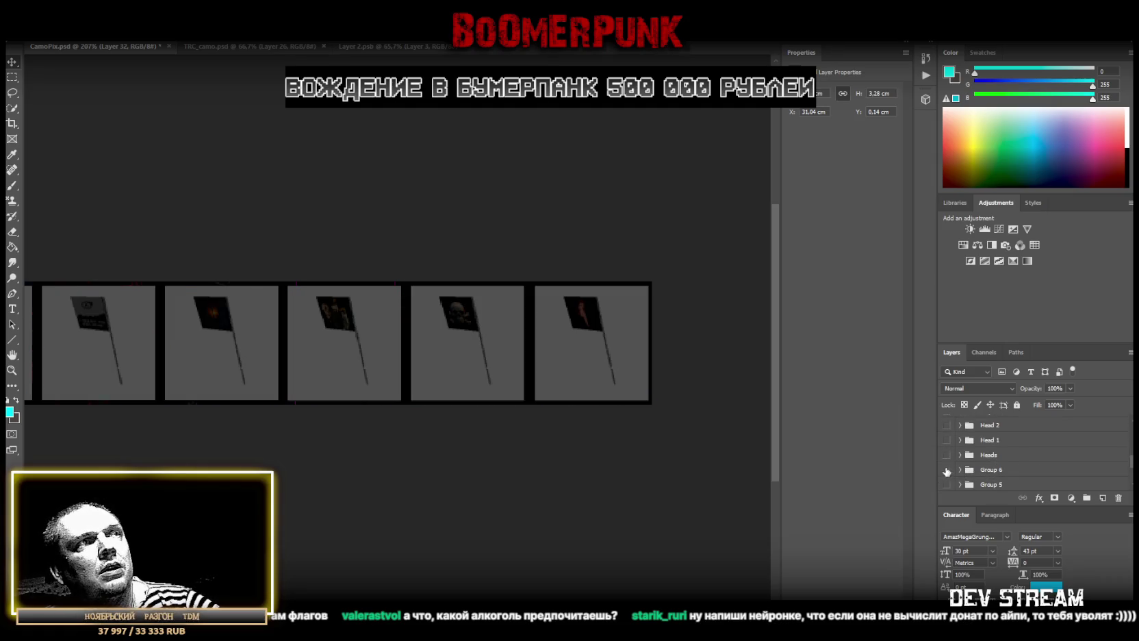
# Zoom out to show all ten flag tiles, then choose a command from the File menu
pyautogui.click(12, 369)
pyautogui.moveTo(280, 396); pyautogui.dragTo(370, 326)
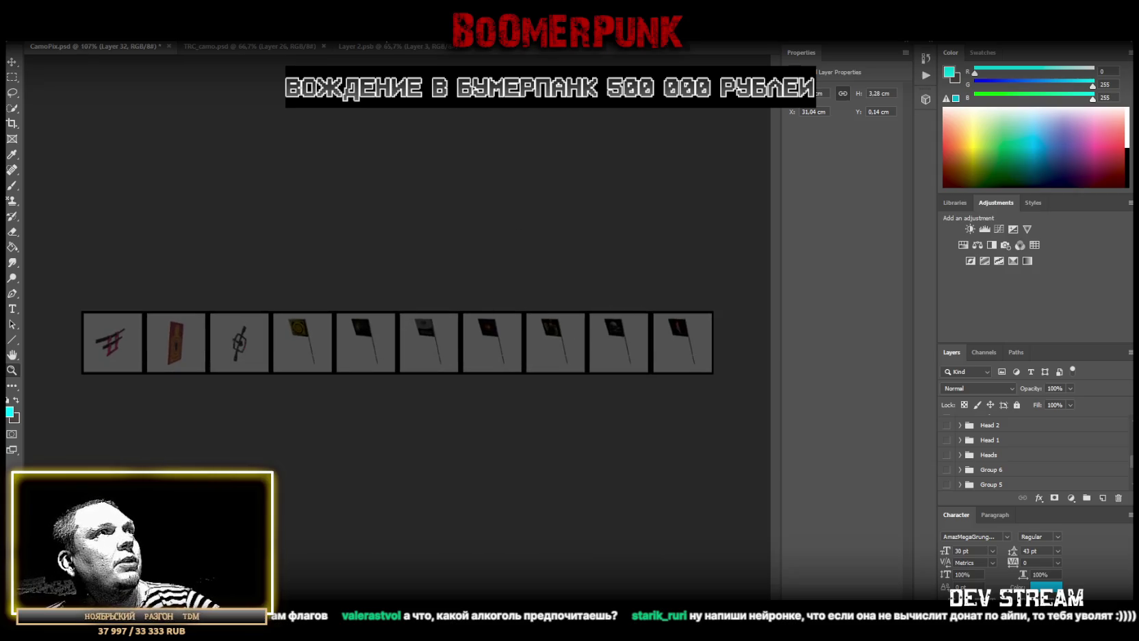
pyautogui.click(32, 28)
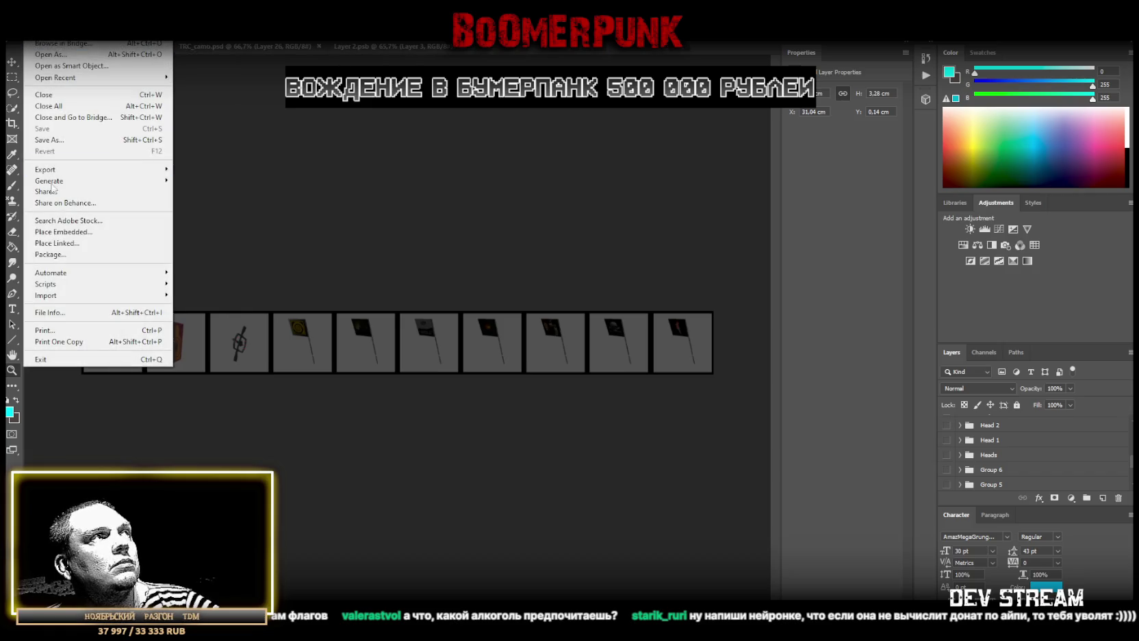
pyautogui.click(64, 140)
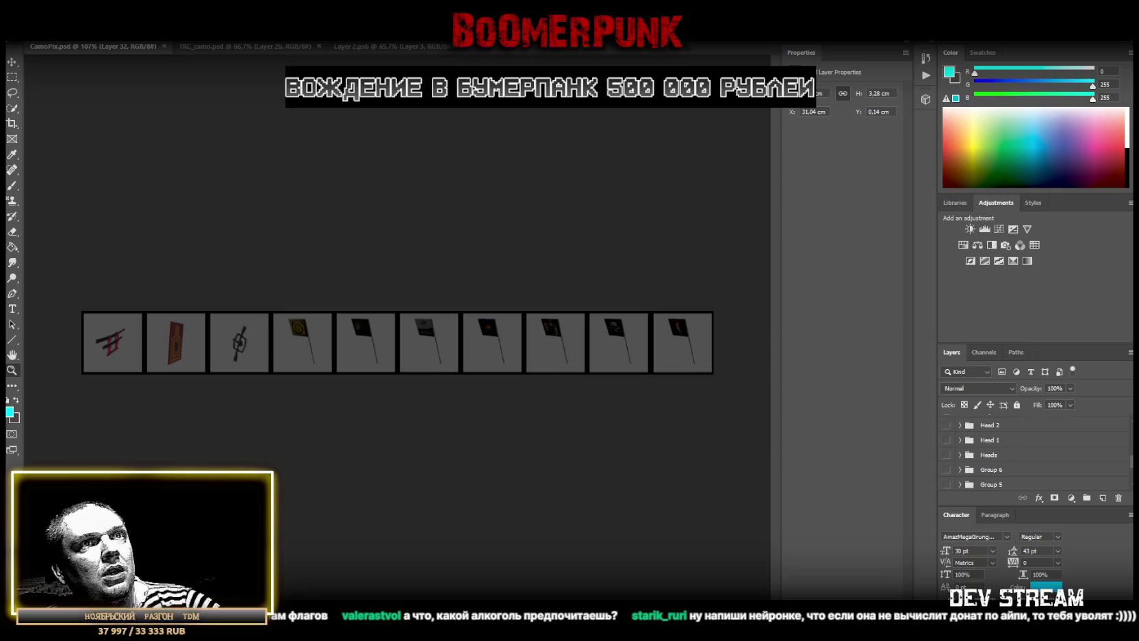
# Collapse back 3 in the Layers panel and switch Layer 2's visibility back on
pyautogui.scroll(5, 1020, 464)
pyautogui.scroll(2, 987, 454)
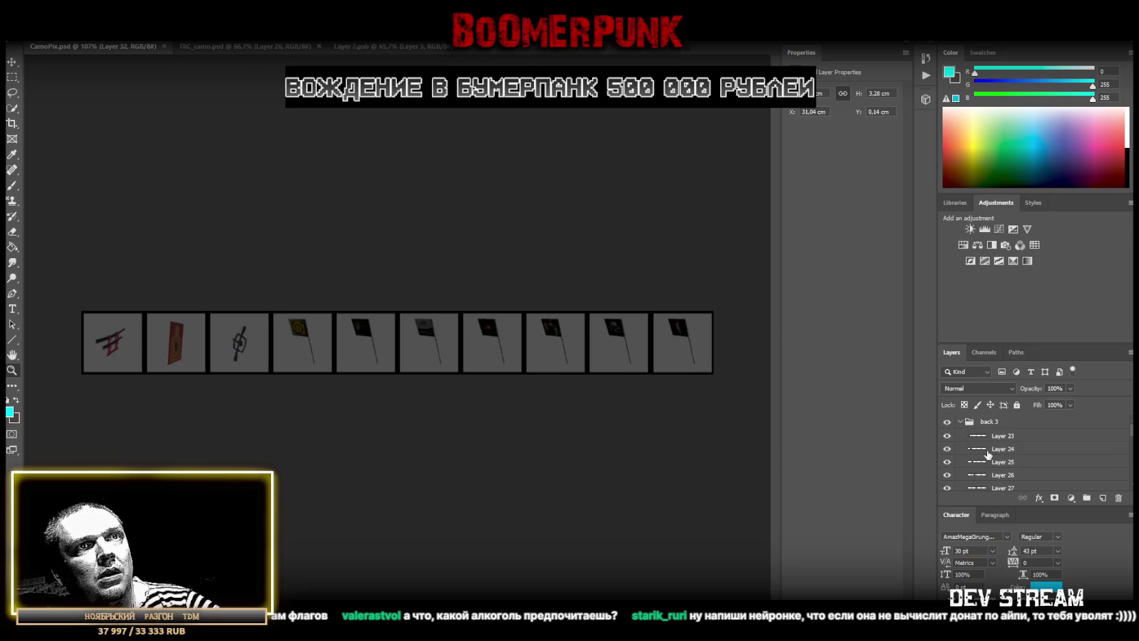
pyautogui.click(959, 421)
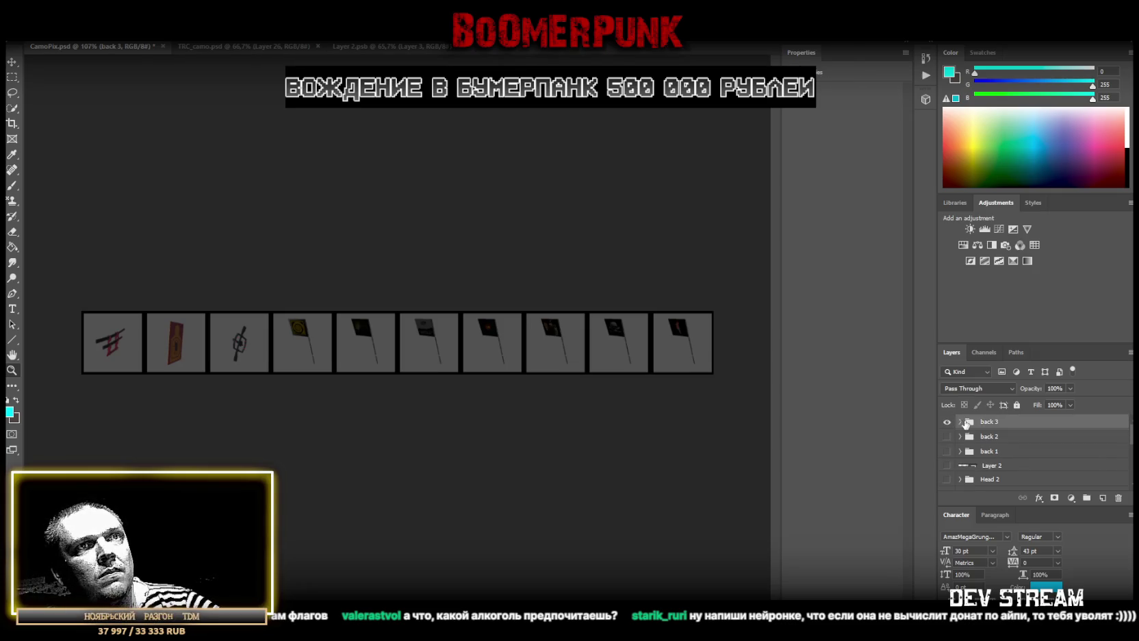
pyautogui.click(1004, 469)
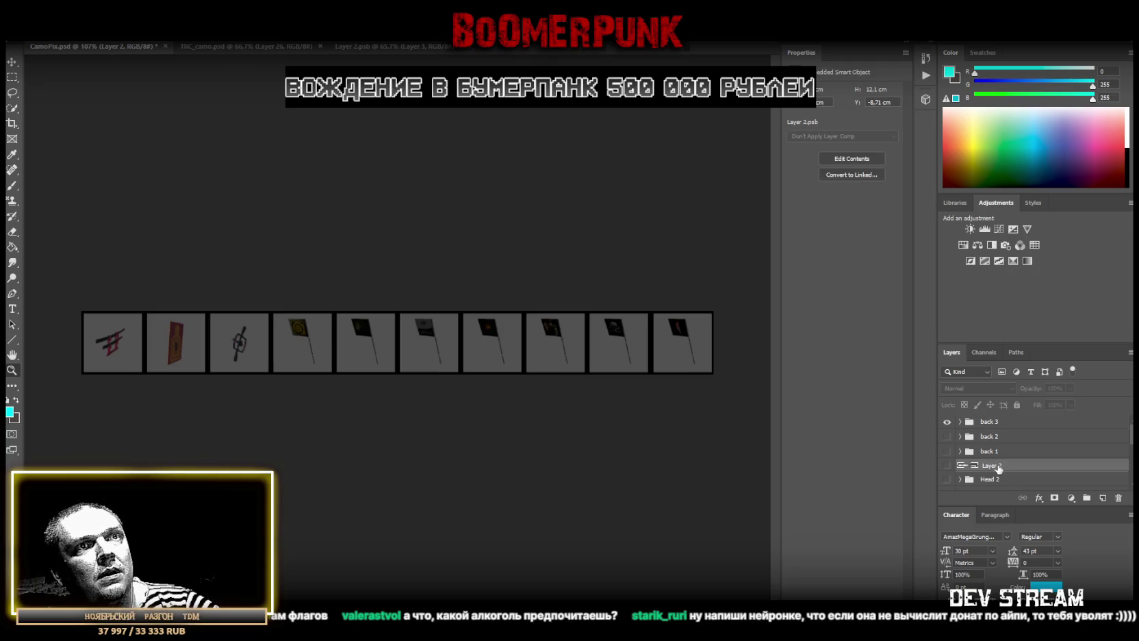
pyautogui.click(947, 466)
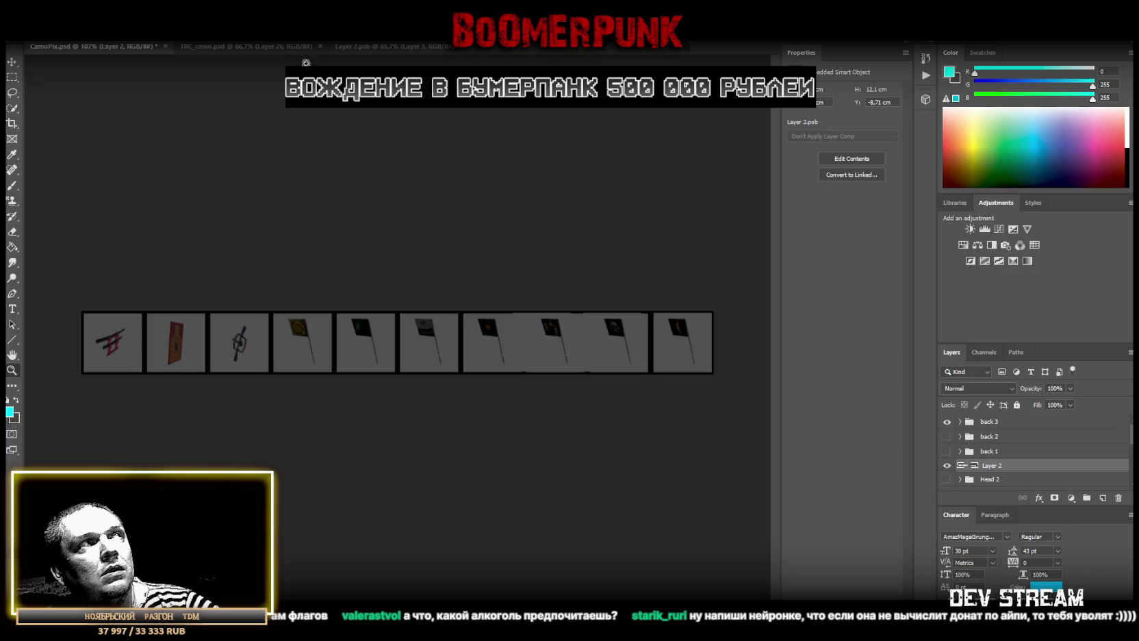
pyautogui.click(715, 348)
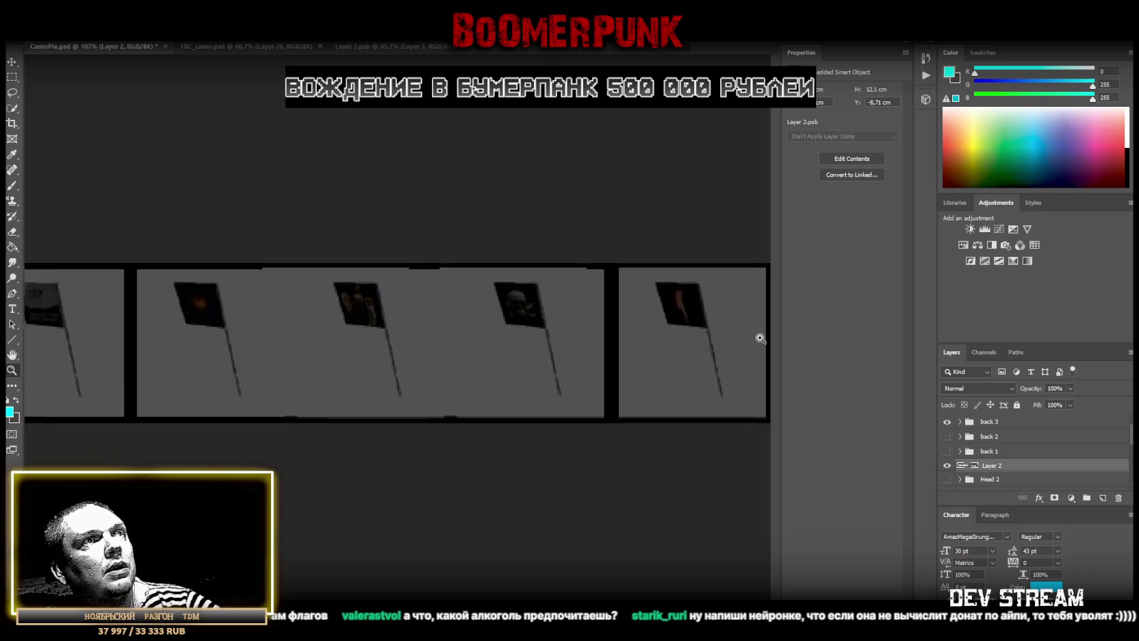
pyautogui.moveTo(772, 335); pyautogui.dragTo(690, 333)
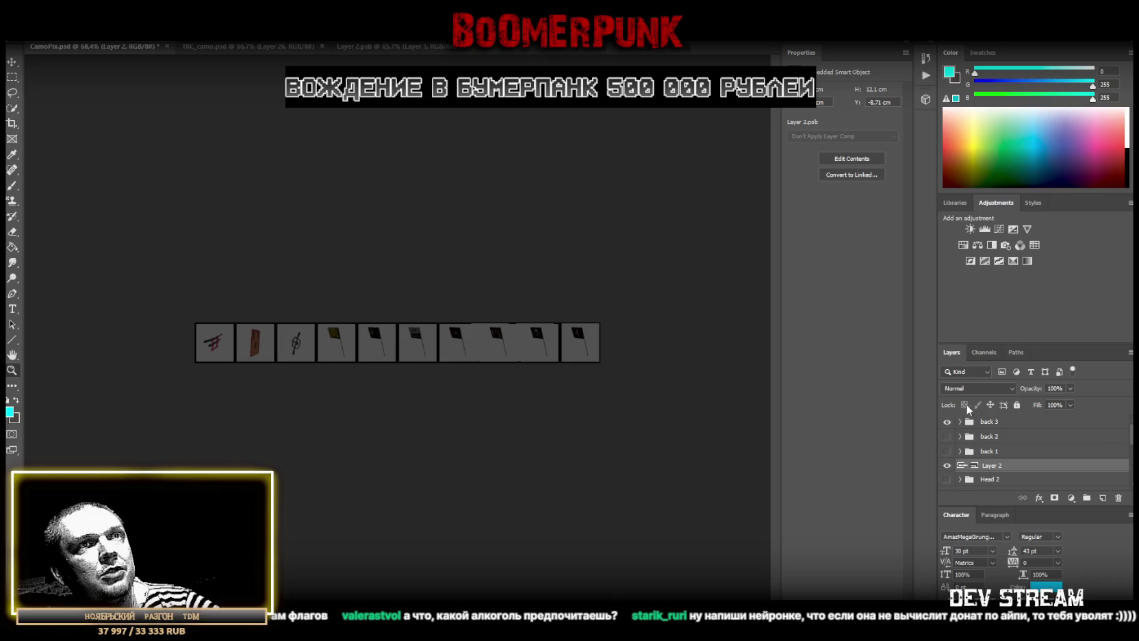
# Hide the back 3 group's flags and zoom in on the left end of the strip
pyautogui.click(948, 421)
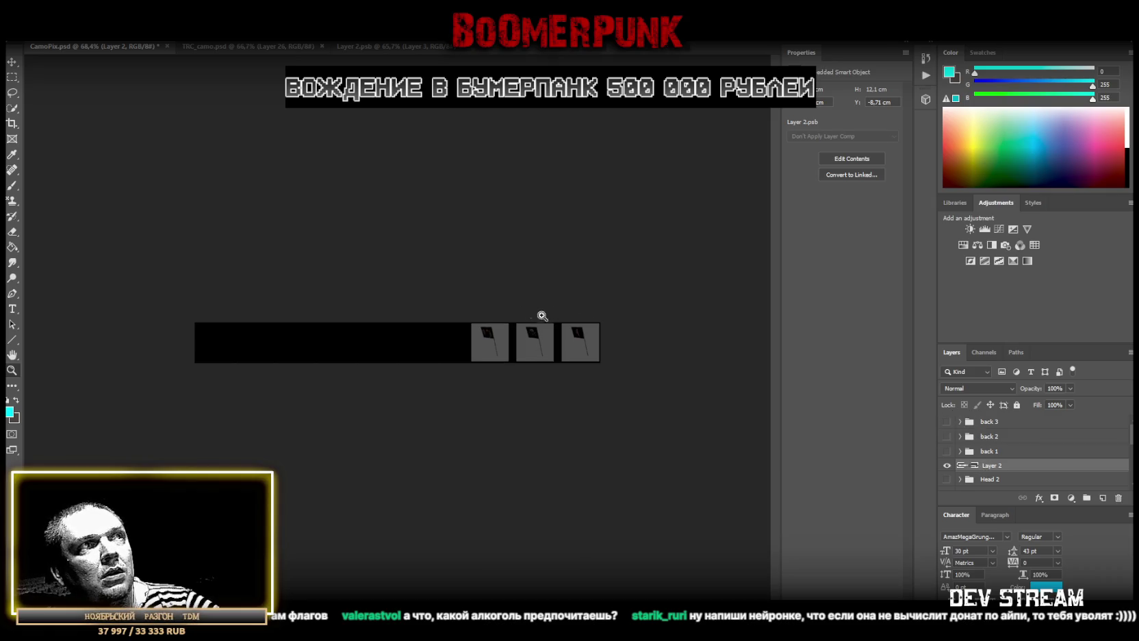
pyautogui.click(10, 63)
pyautogui.moveTo(566, 347)
pyautogui.mouseDown()
pyautogui.moveTo(169, 345)
pyautogui.moveTo(121, 334)
pyautogui.moveTo(132, 331)
pyautogui.mouseUp()
pyautogui.click(11, 370)
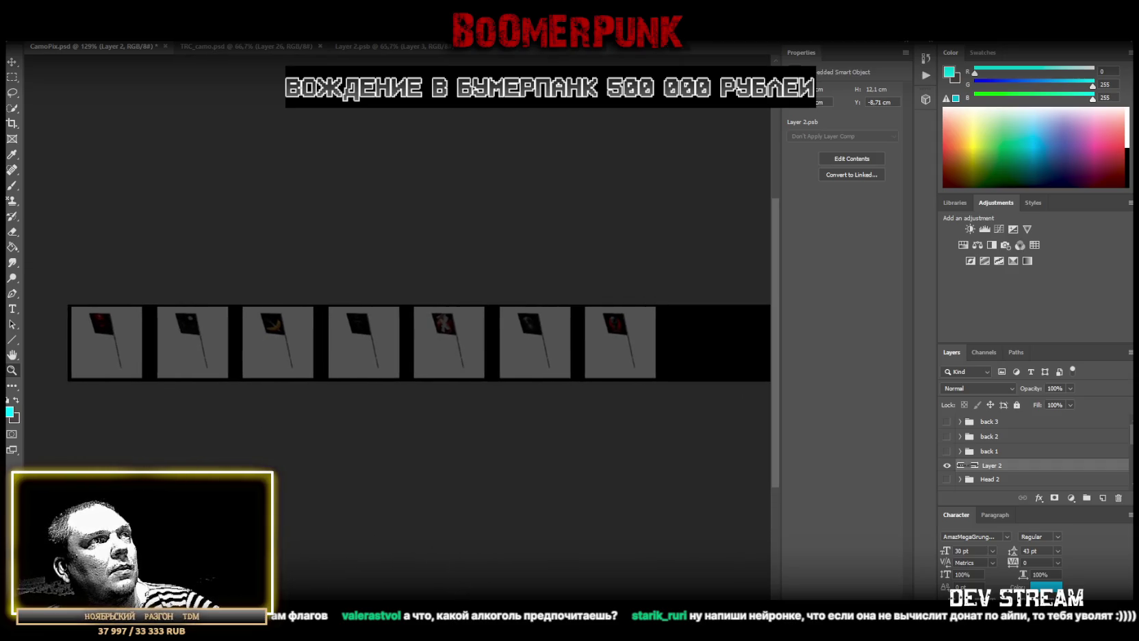
# Select the first flag cell and copy it onto a new layer, Layer 33, via Layer Via Copy
pyautogui.moveTo(60, 286); pyautogui.dragTo(145, 427)
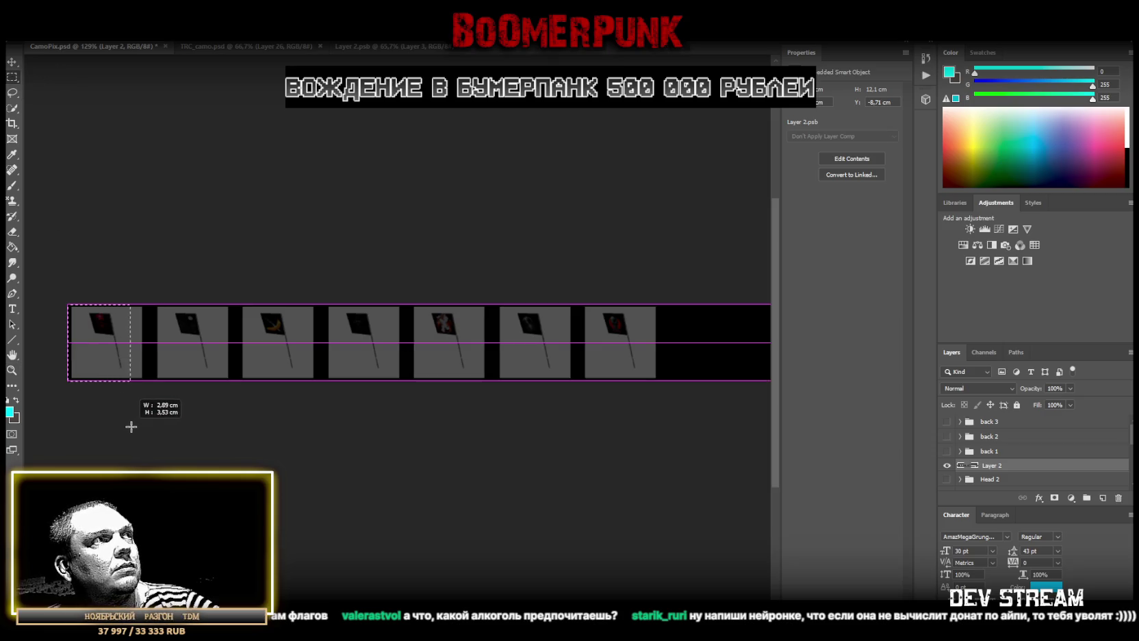
pyautogui.rightClick(101, 304)
pyautogui.rightClick(104, 327)
pyautogui.click(157, 408)
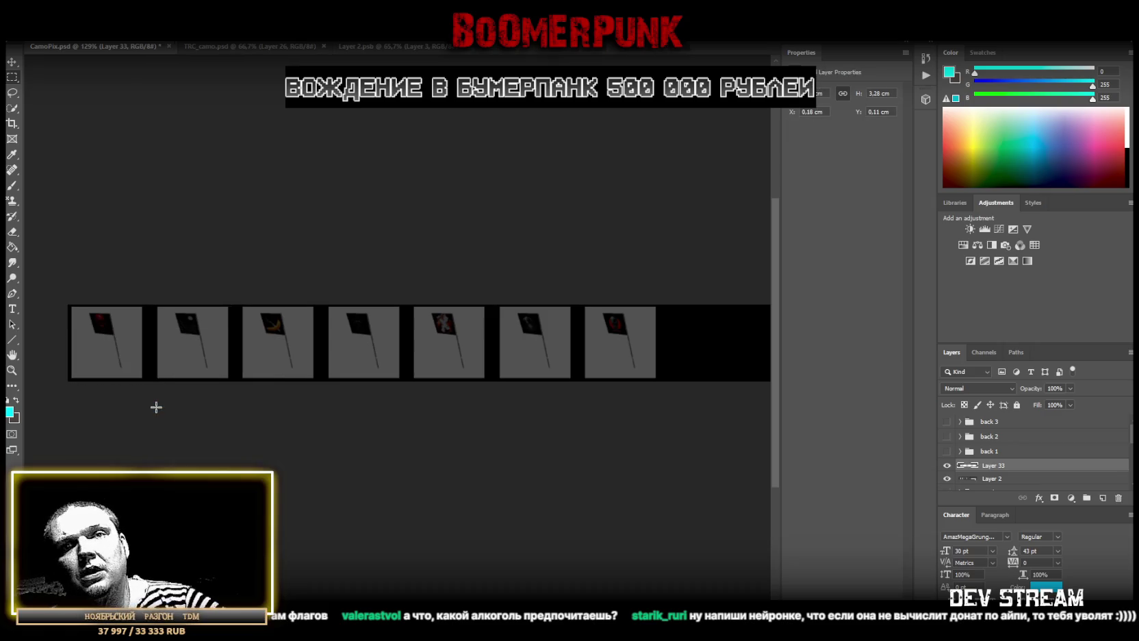
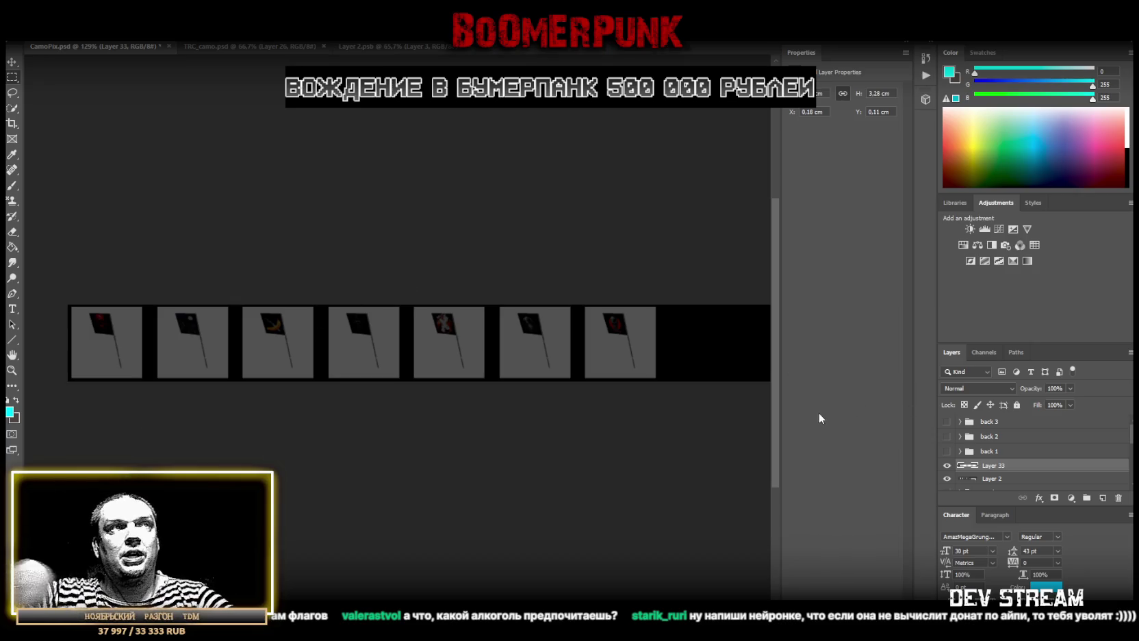
# From Layer 2, copy the second and third flag tiles onto their own layers with Layer Via Copy
pyautogui.scroll(-1, 973, 433)
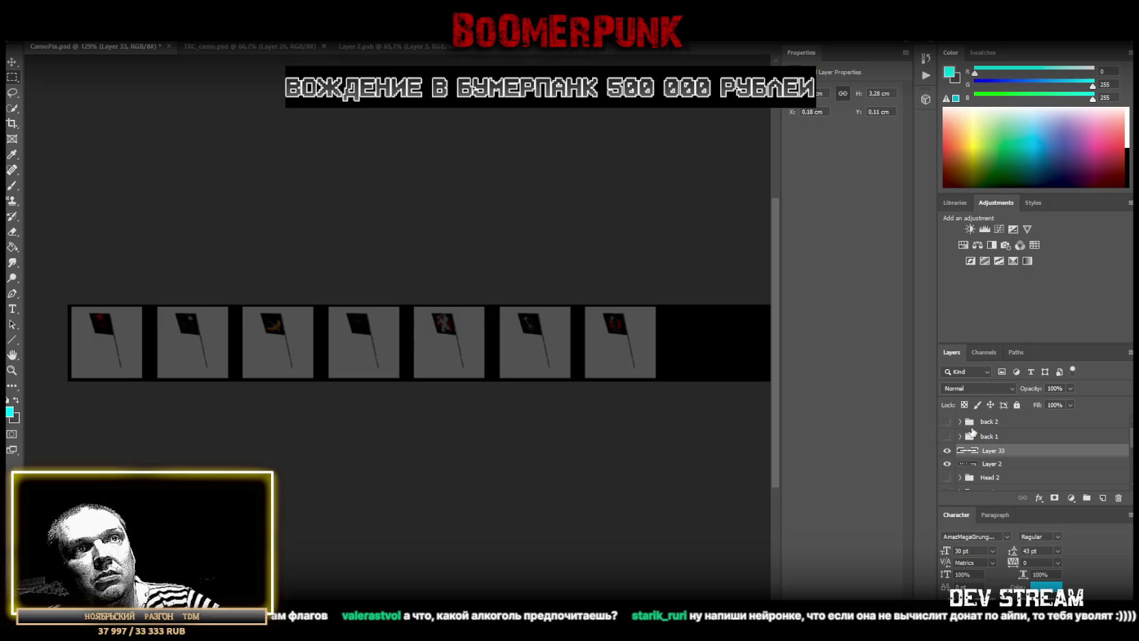
pyautogui.click(983, 464)
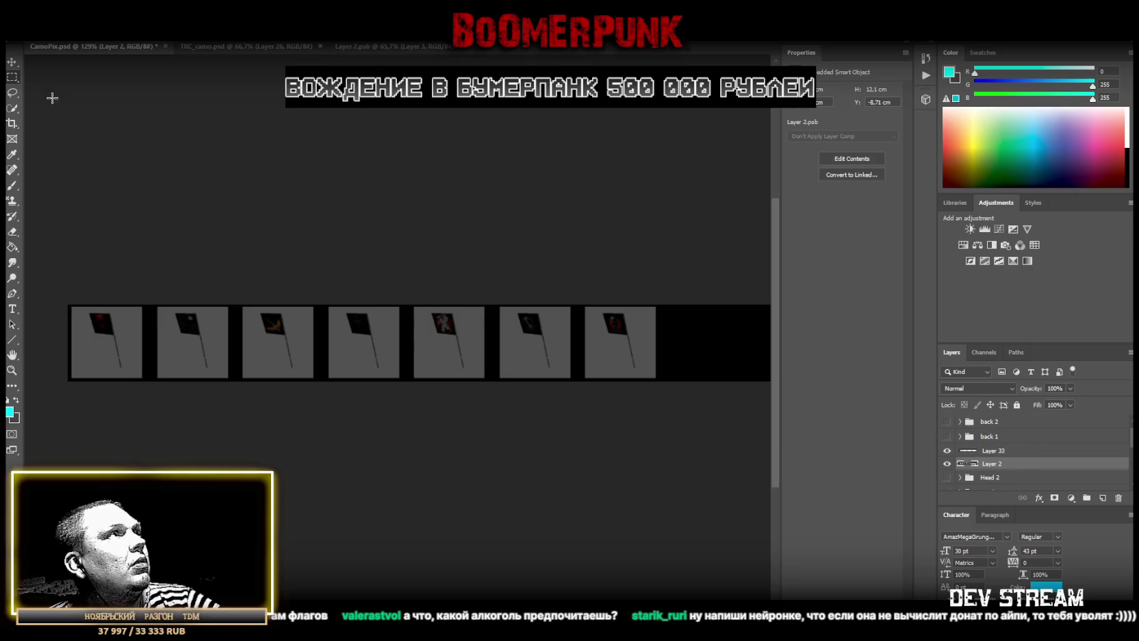
pyautogui.moveTo(146, 304); pyautogui.dragTo(235, 382)
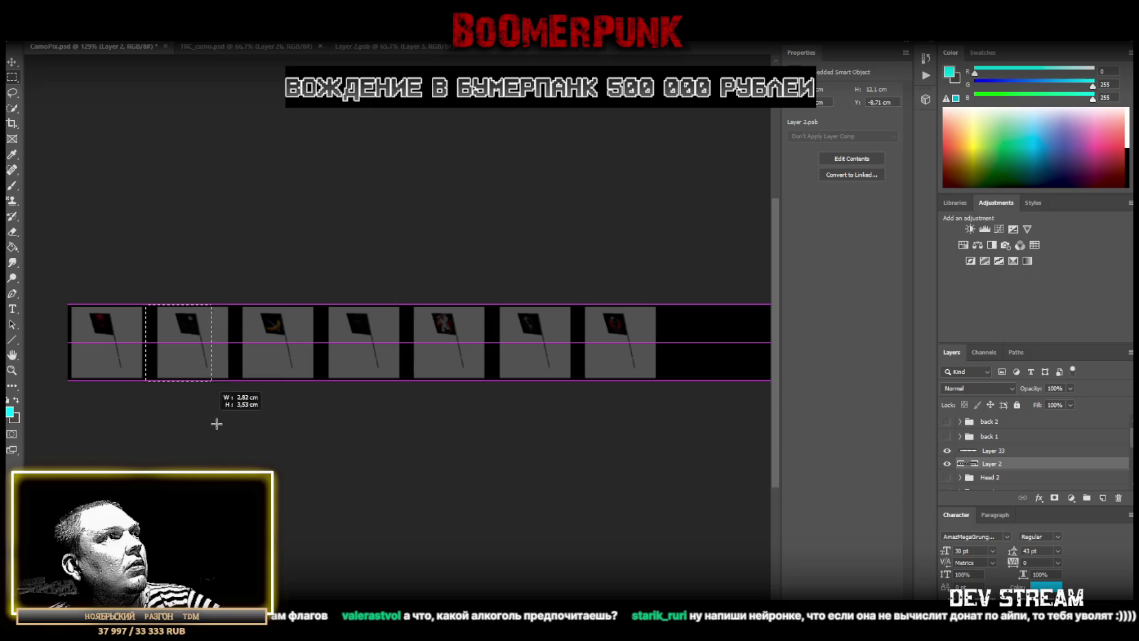
pyautogui.rightClick(184, 350)
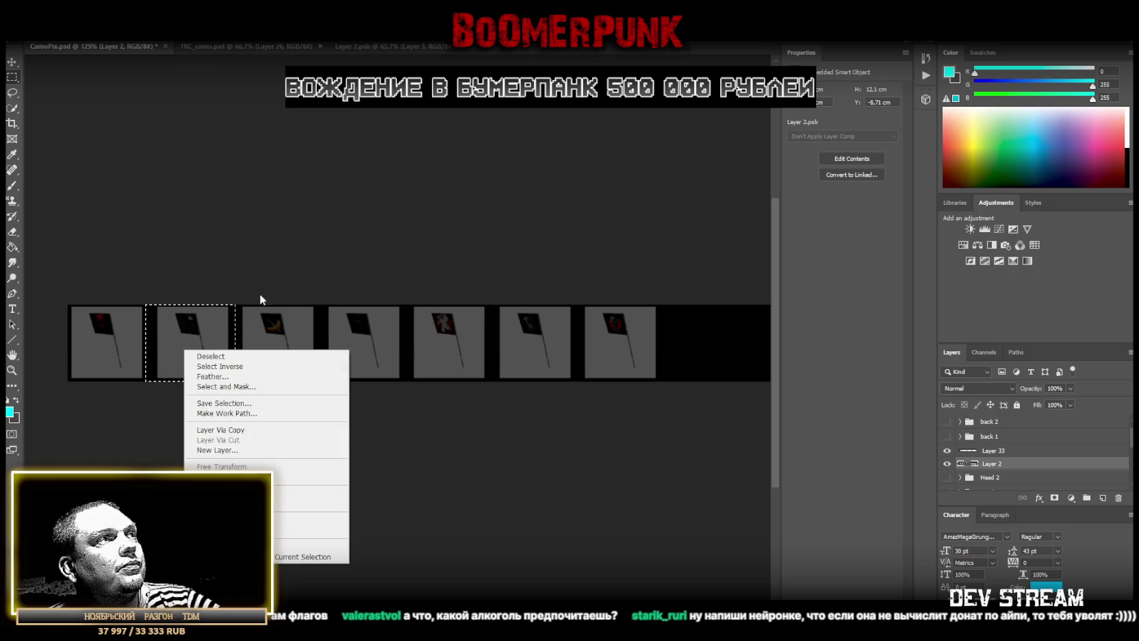
pyautogui.click(248, 430)
pyautogui.click(1018, 466)
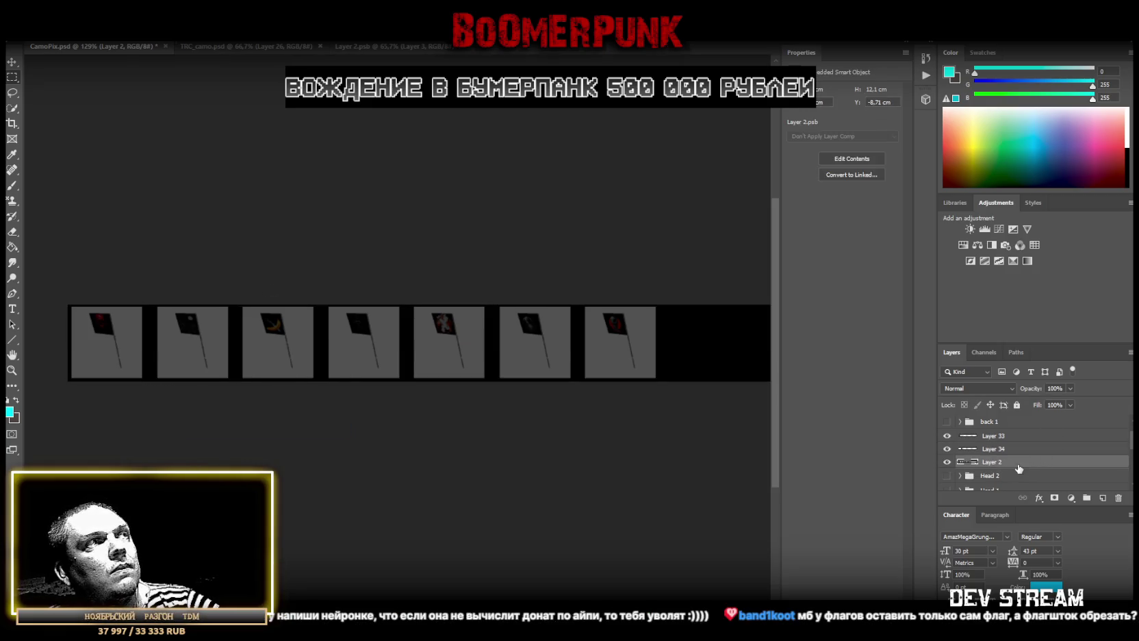
pyautogui.moveTo(235, 305); pyautogui.dragTo(321, 381)
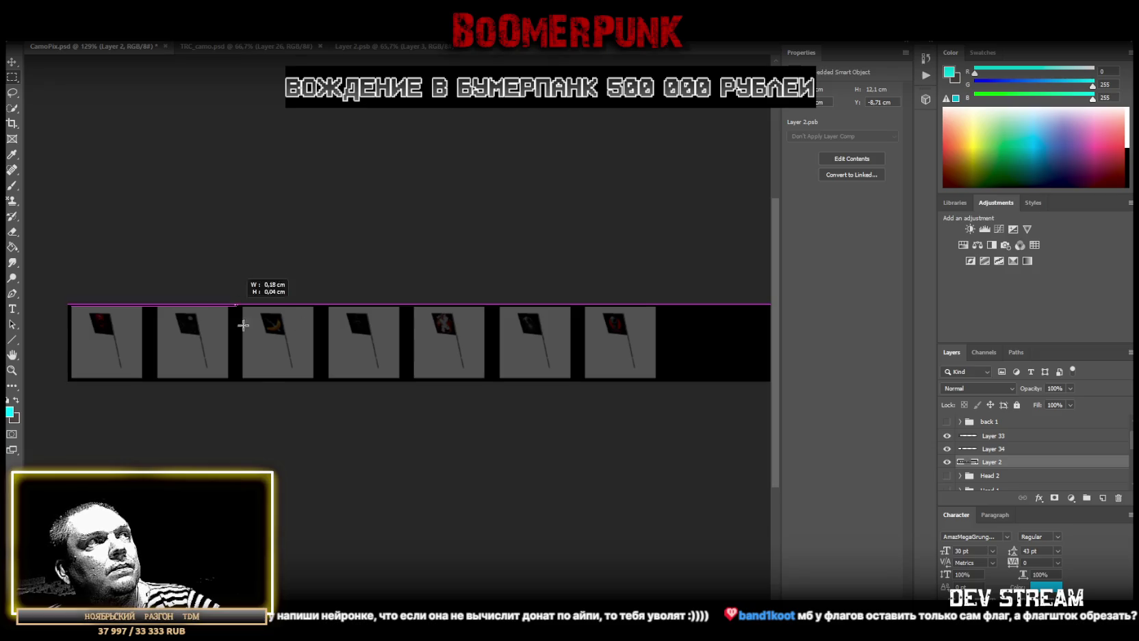
pyautogui.rightClick(261, 360)
pyautogui.click(294, 439)
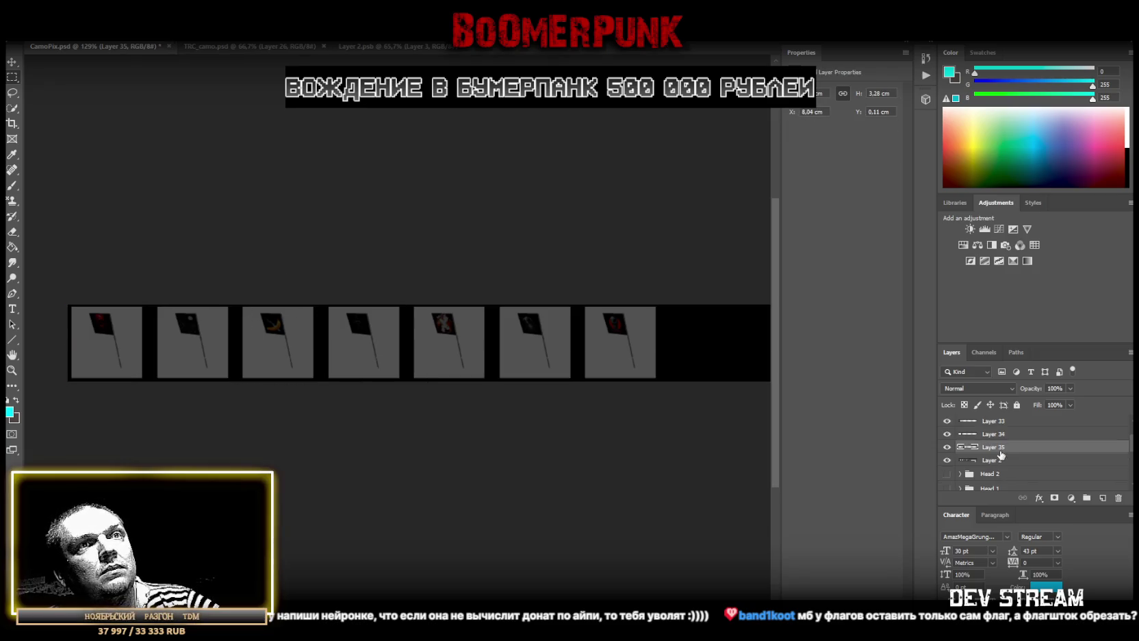
# Copy the fourth and fifth flag tiles from Layer 2 onto new layers
pyautogui.click(999, 461)
pyautogui.moveTo(319, 292); pyautogui.dragTo(405, 442)
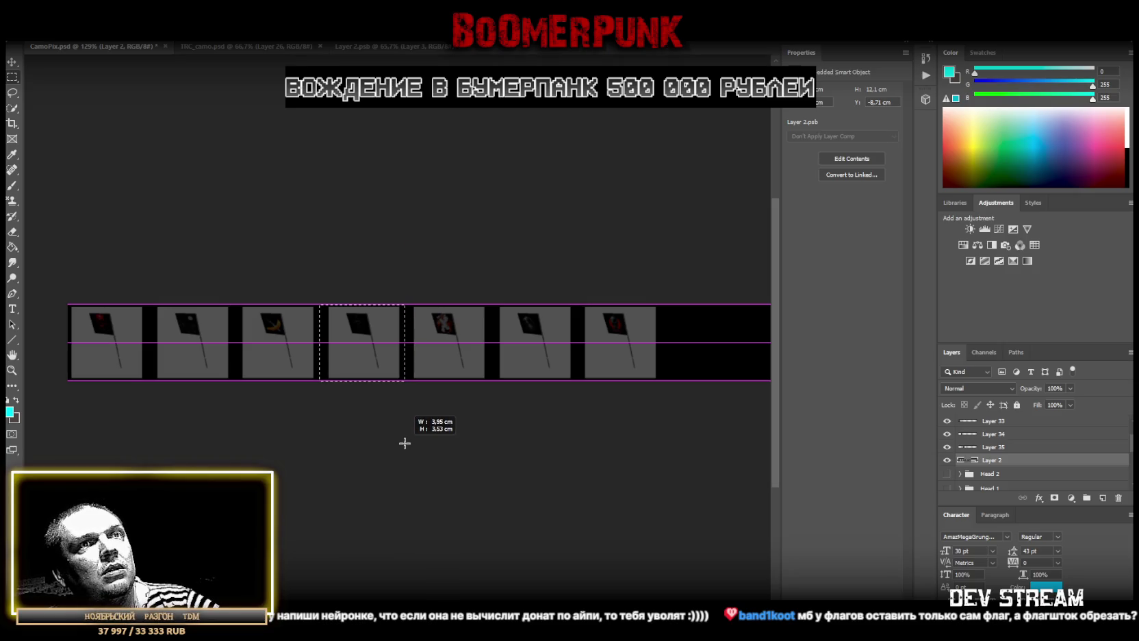
pyautogui.rightClick(349, 331)
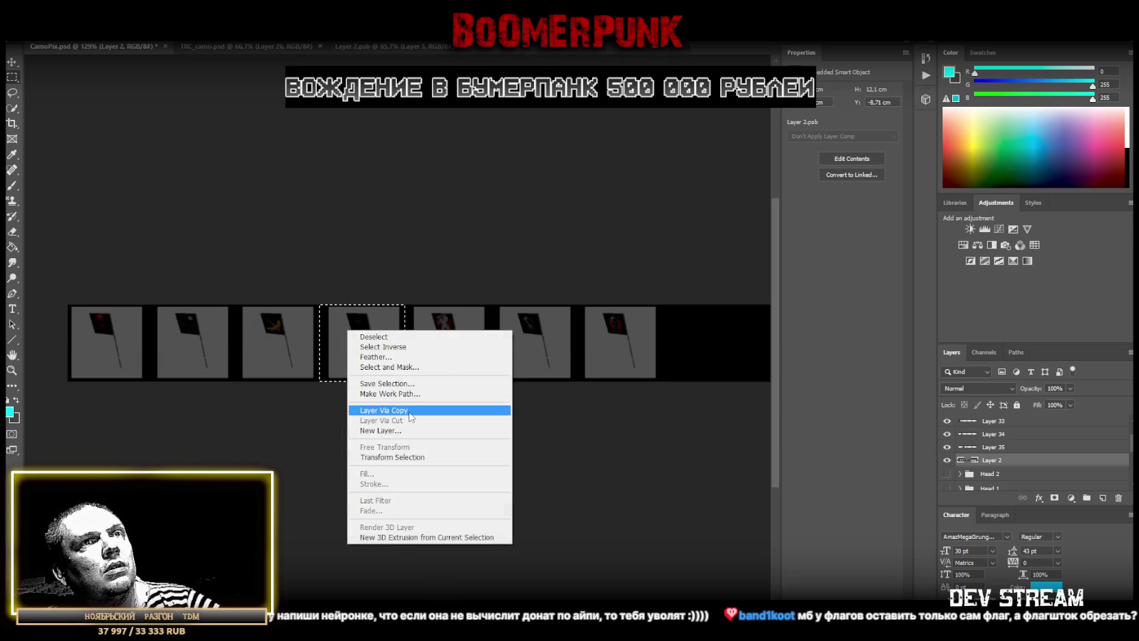
pyautogui.click(415, 410)
pyautogui.click(989, 458)
pyautogui.moveTo(403, 293); pyautogui.dragTo(488, 446)
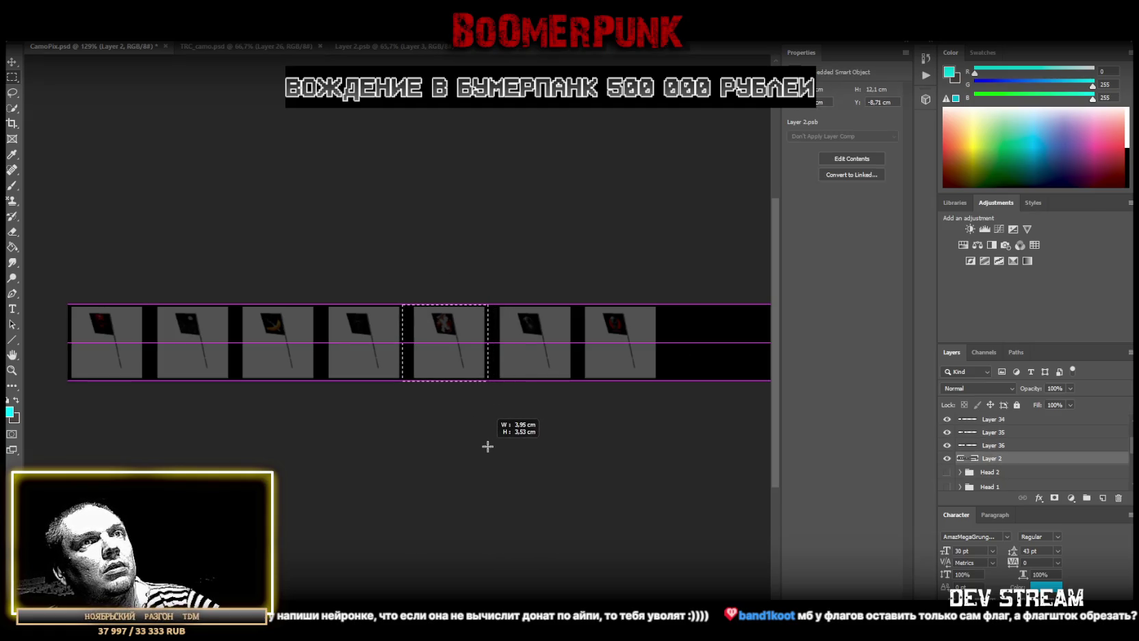
pyautogui.moveTo(489, 447); pyautogui.dragTo(486, 445)
pyautogui.rightClick(439, 332)
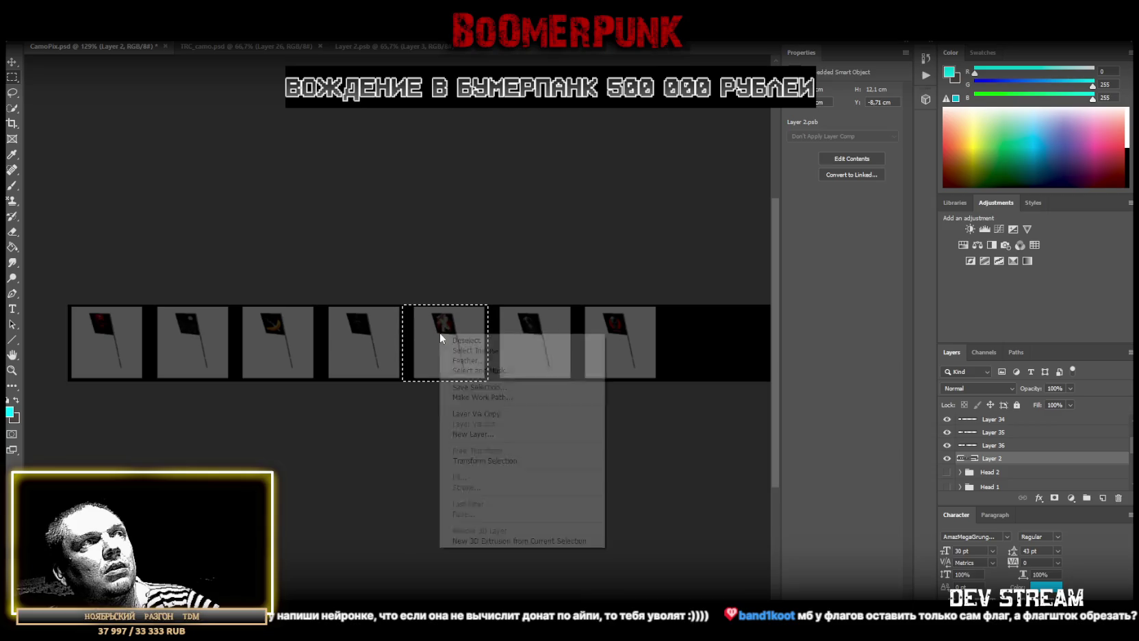
pyautogui.click(501, 414)
# Copy the sixth and seventh flag tiles onto new layers, ending at Layer 39
pyautogui.moveTo(498, 285); pyautogui.dragTo(875, 430)
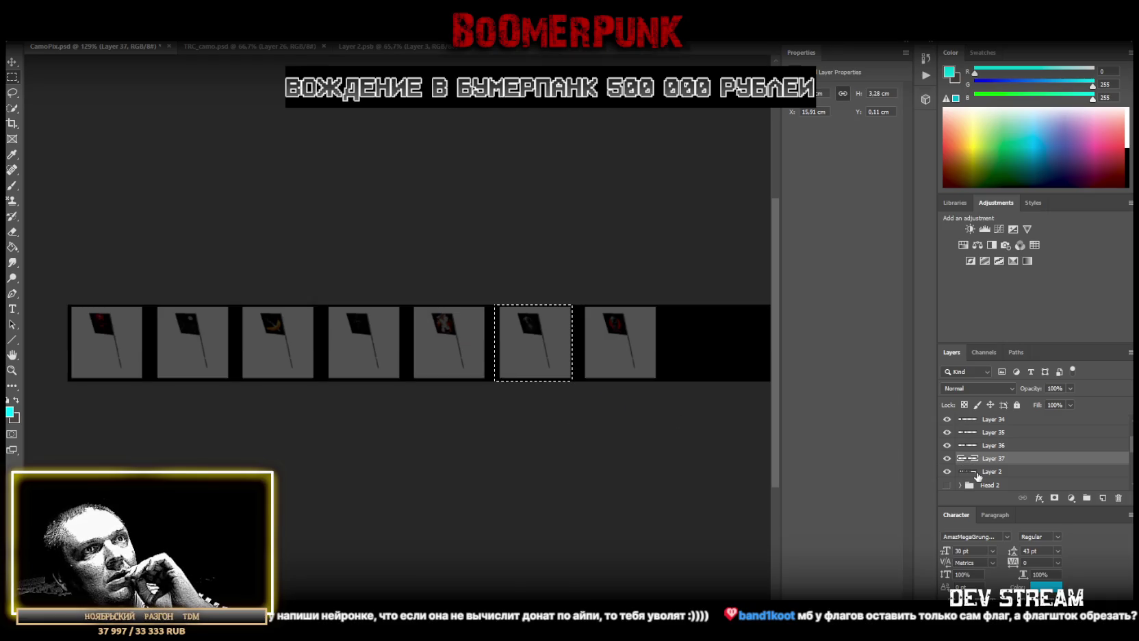
pyautogui.rightClick(522, 357)
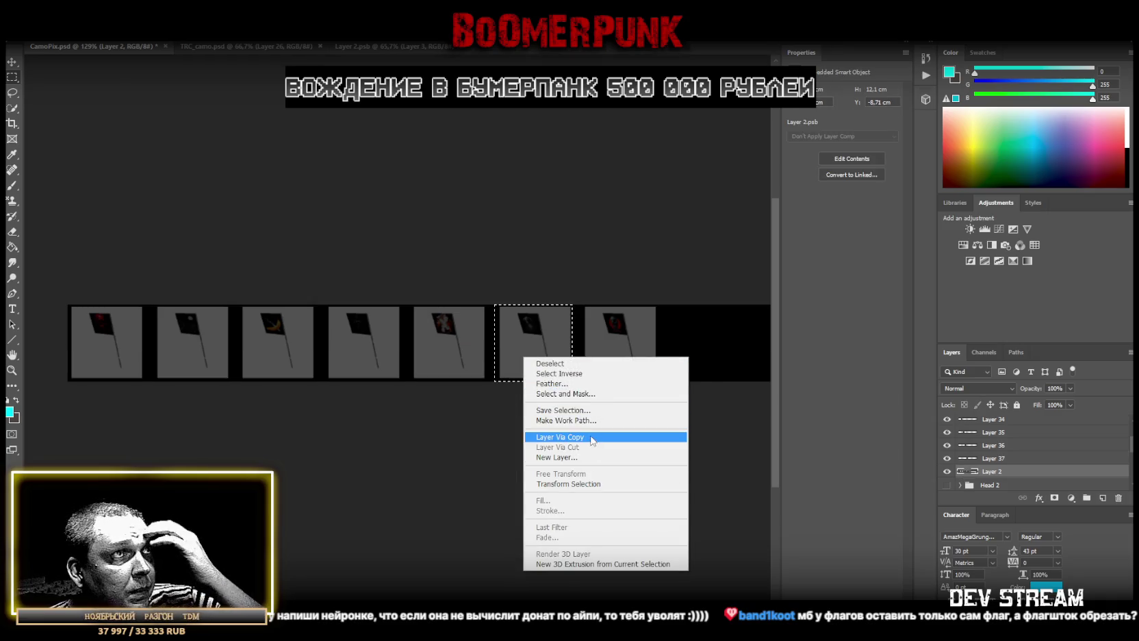
pyautogui.click(558, 437)
pyautogui.moveTo(712, 304); pyautogui.dragTo(579, 381)
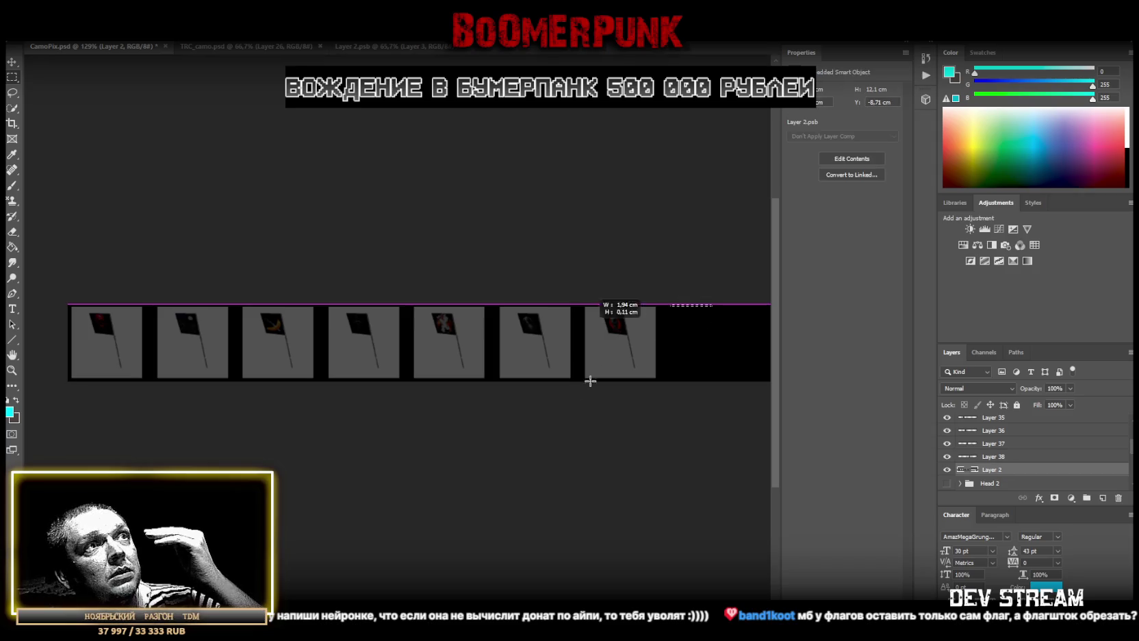
pyautogui.rightClick(614, 351)
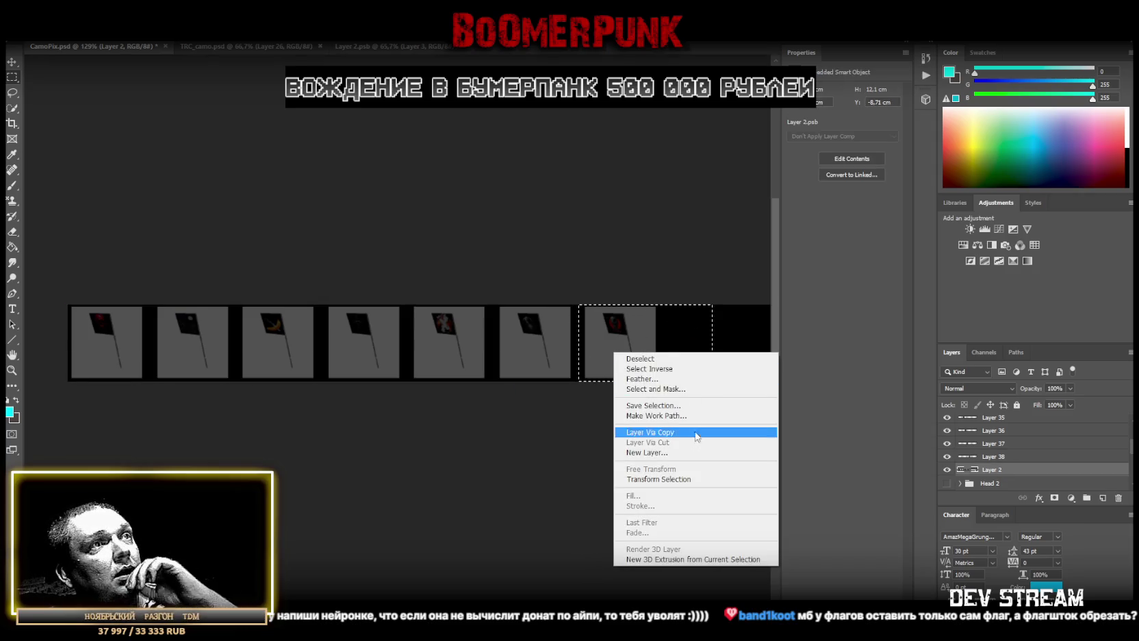
pyautogui.click(678, 432)
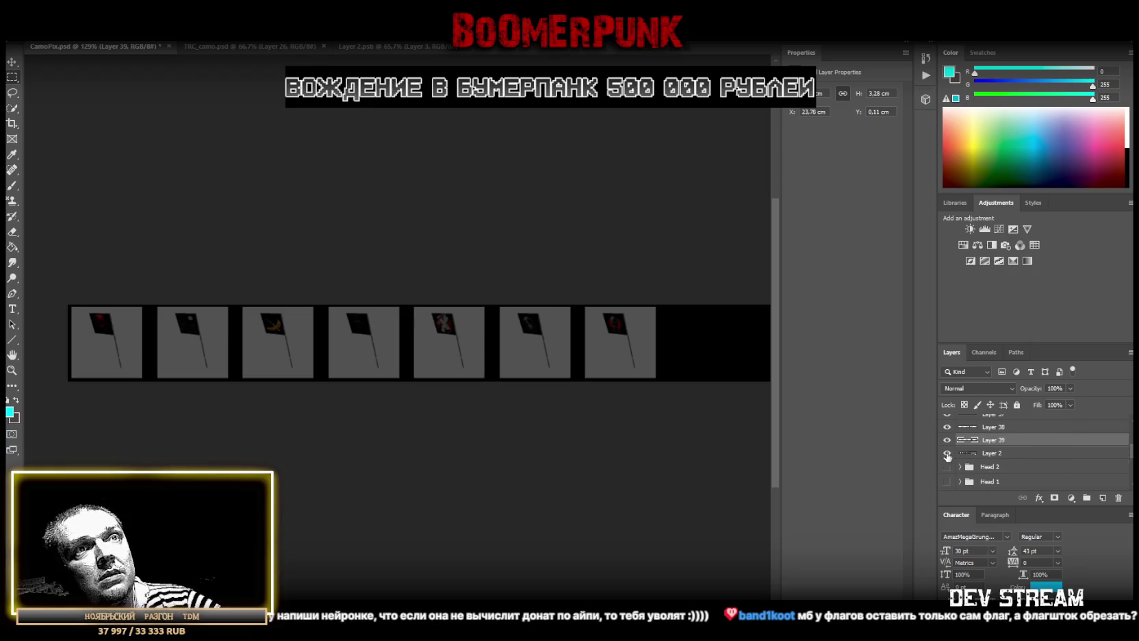
pyautogui.scroll(-3, 982, 456)
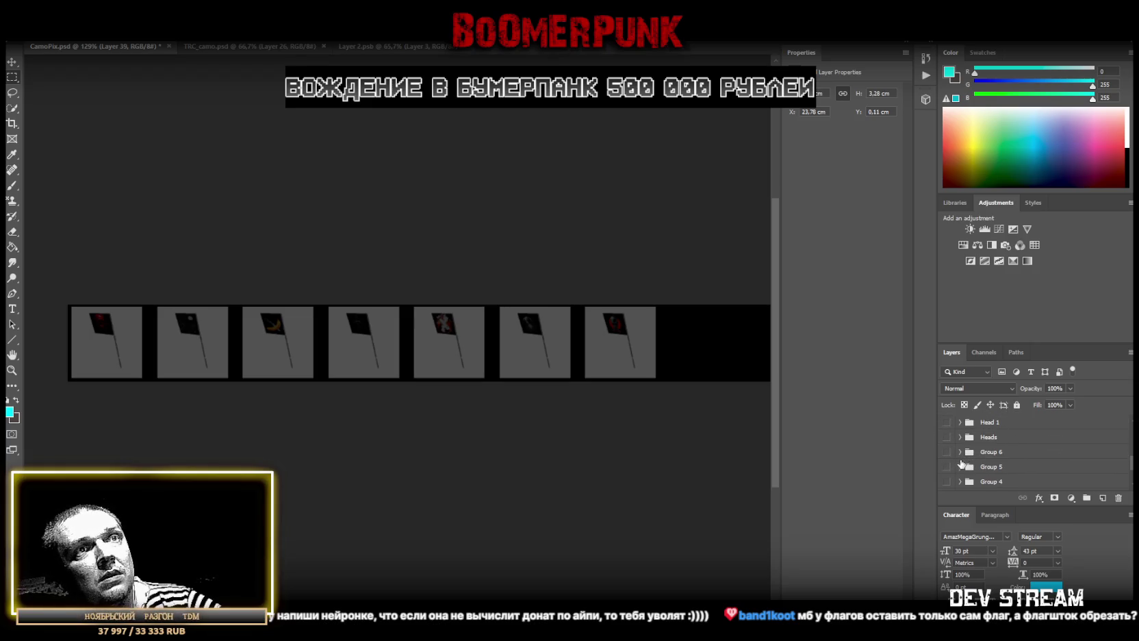
# Show the camo backgrounds and group flag Layers 33–39 together with Ctrl+G
pyautogui.click(947, 456)
pyautogui.scroll(-3, 1007, 438)
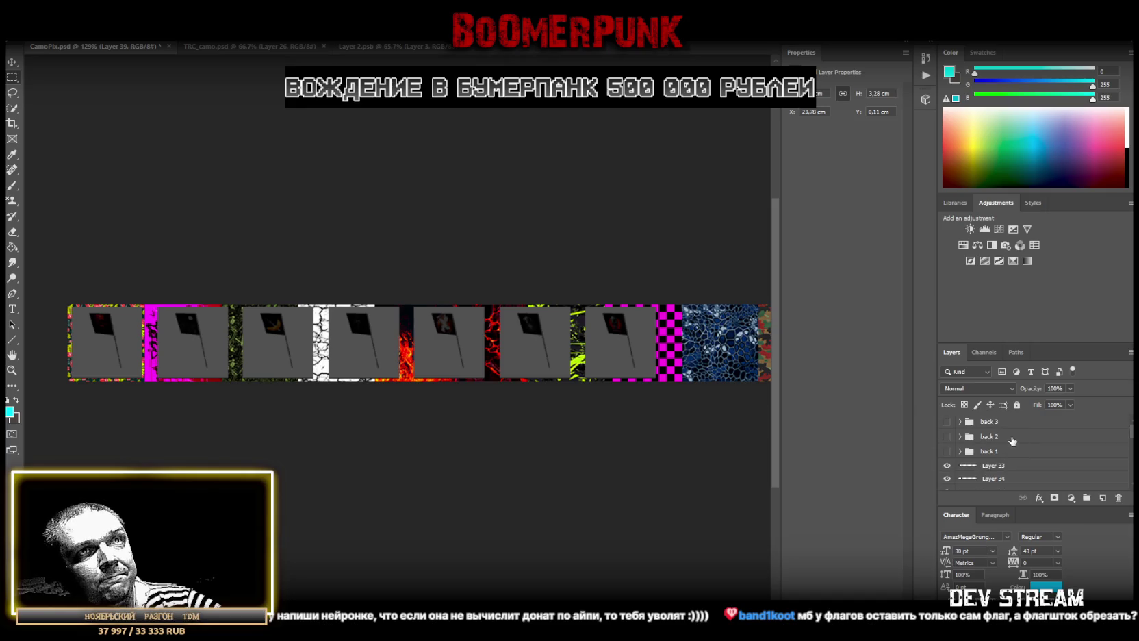
pyautogui.click(1005, 436)
pyautogui.scroll(-3, 1024, 459)
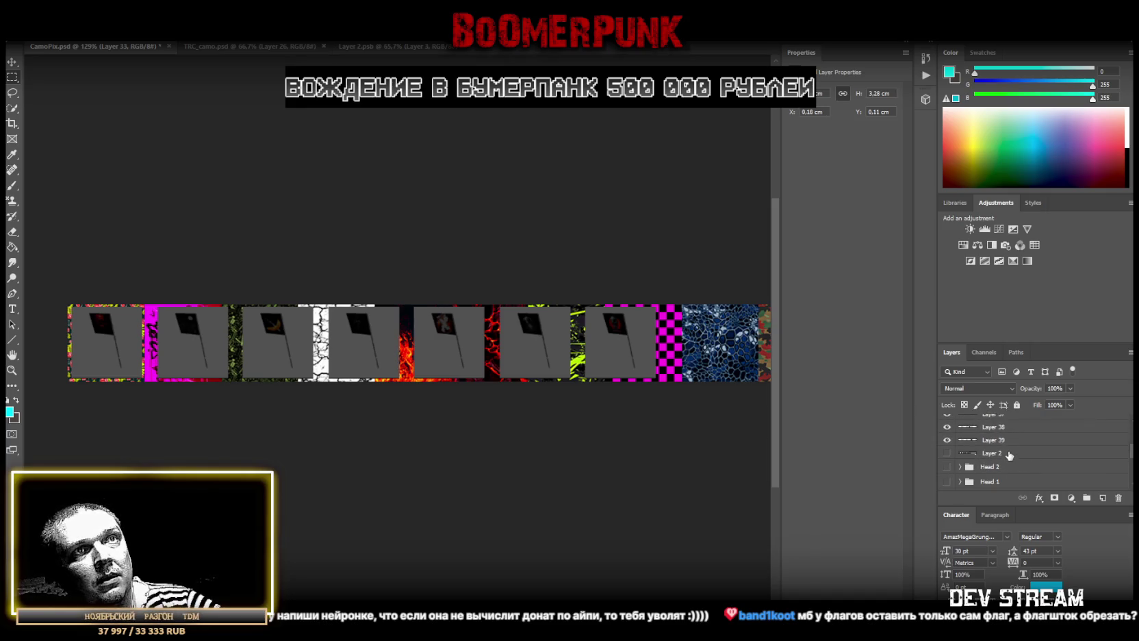
pyautogui.keyDown('shift'); pyautogui.click(1010, 440); pyautogui.keyUp('shift')
pyautogui.click(1086, 498)
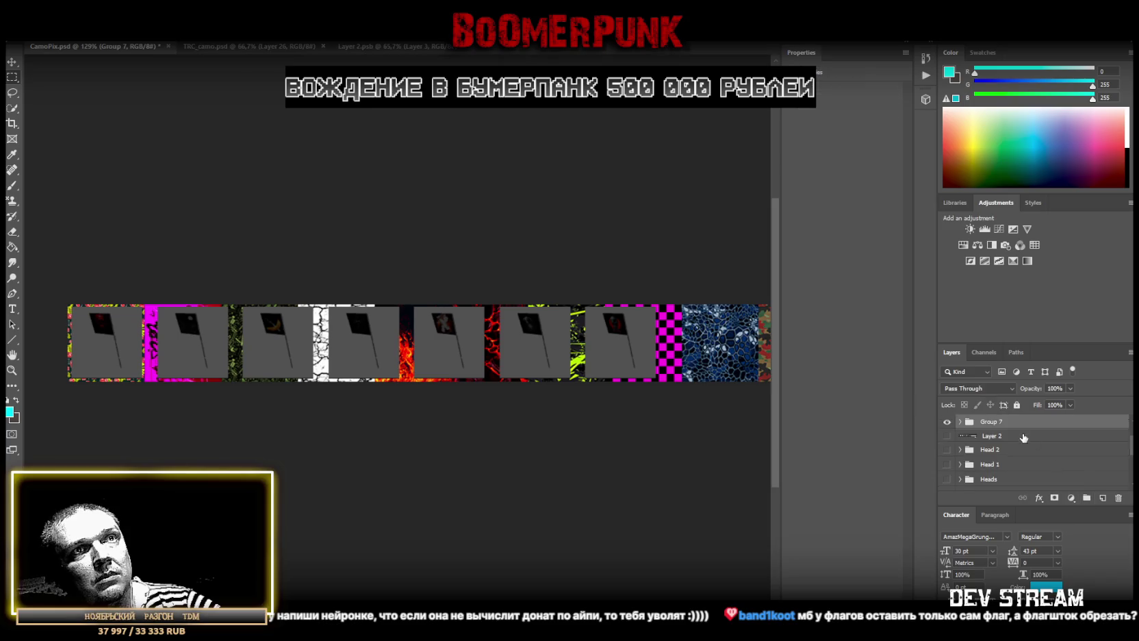
# Move the new group to the top of the layer stack and rename it 'back 4'
pyautogui.moveTo(1009, 480); pyautogui.dragTo(1008, 423)
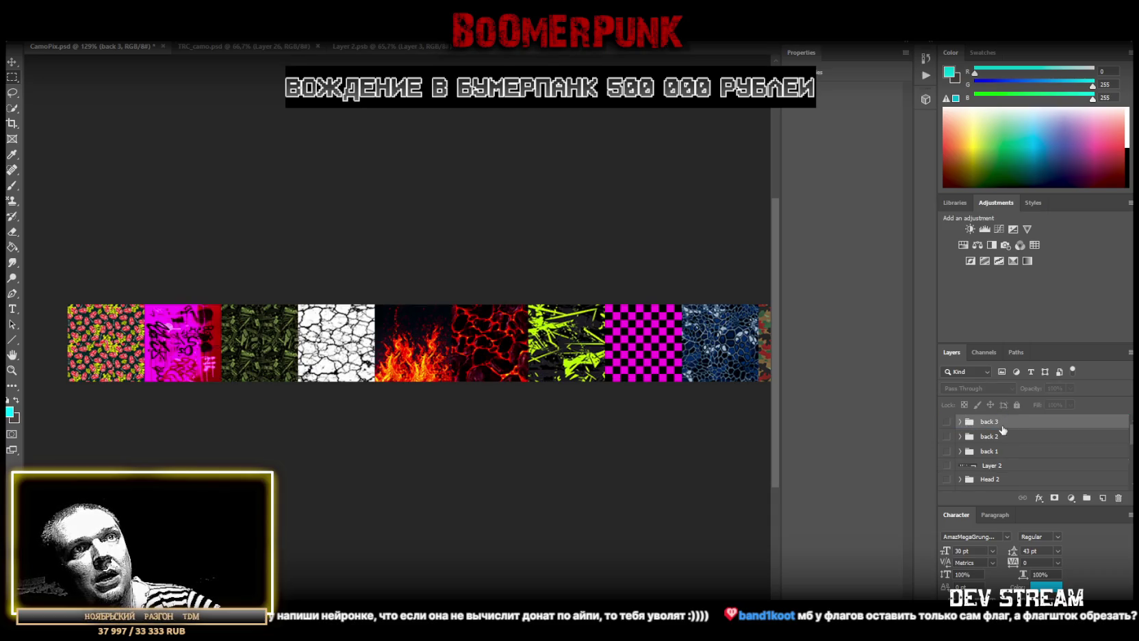
pyautogui.click(960, 422)
pyautogui.moveTo(1010, 439); pyautogui.dragTo(998, 423)
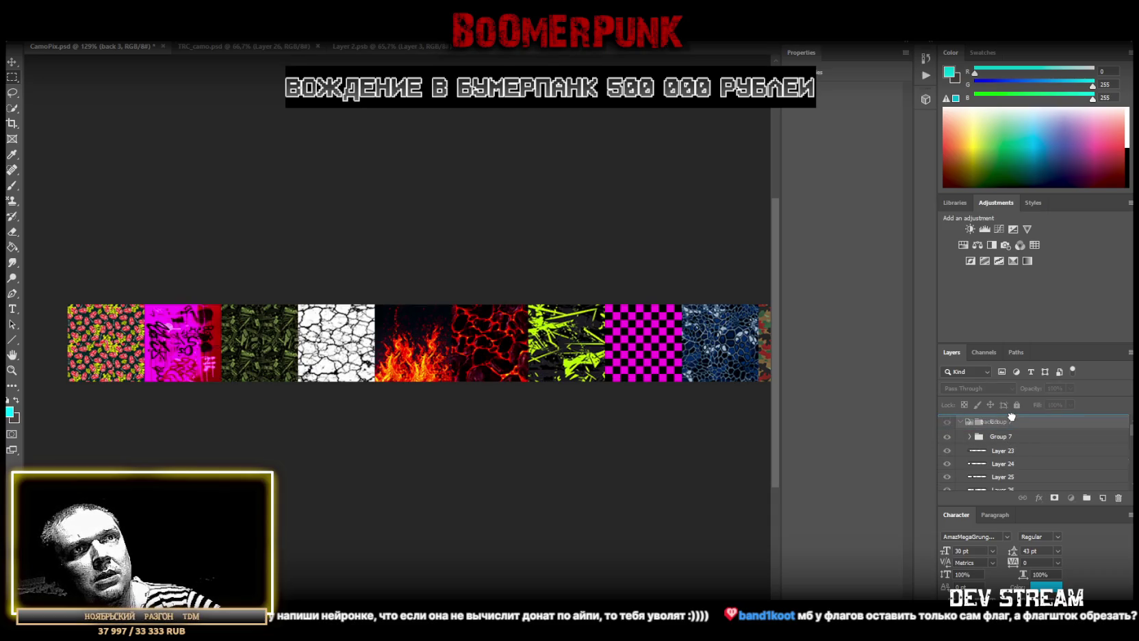
pyautogui.click(961, 436)
pyautogui.doubleClick(989, 421)
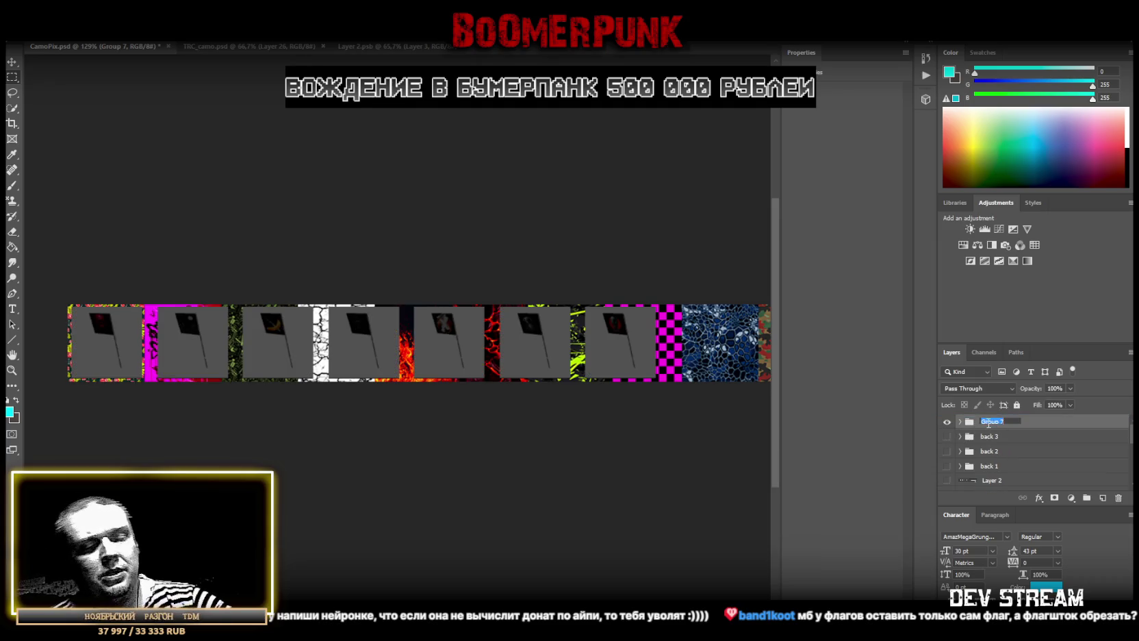
pyautogui.write('back 4')
pyautogui.press('Return')
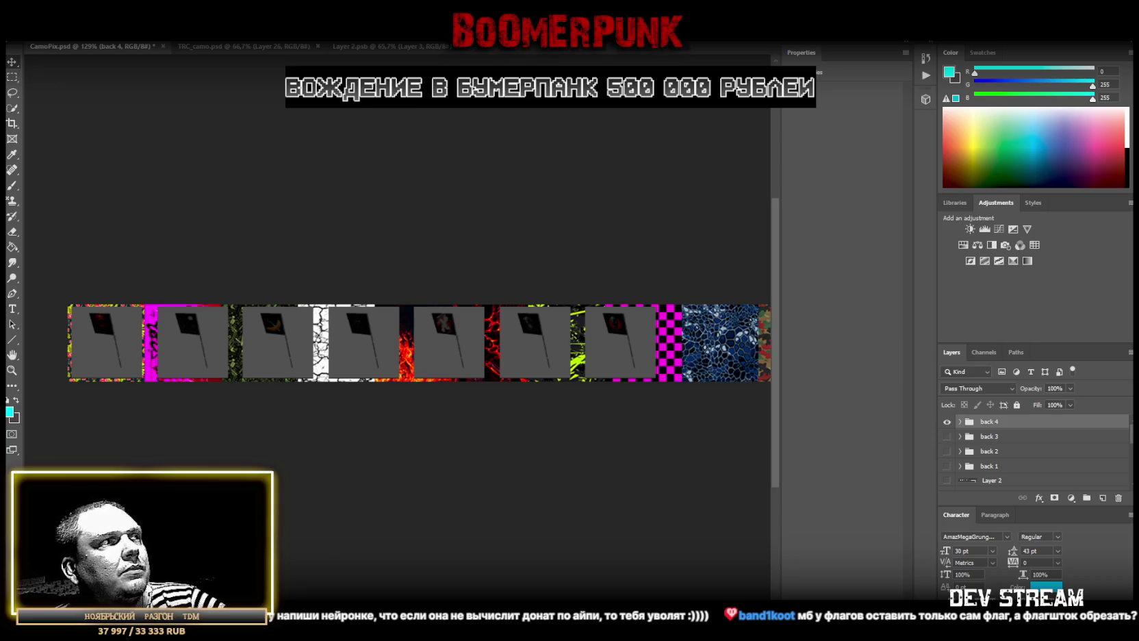
# Expand back 4 and nudge the Layer 33 flag panel into position
pyautogui.scroll(5, 127, 375)
pyautogui.scroll(-1, 120, 373)
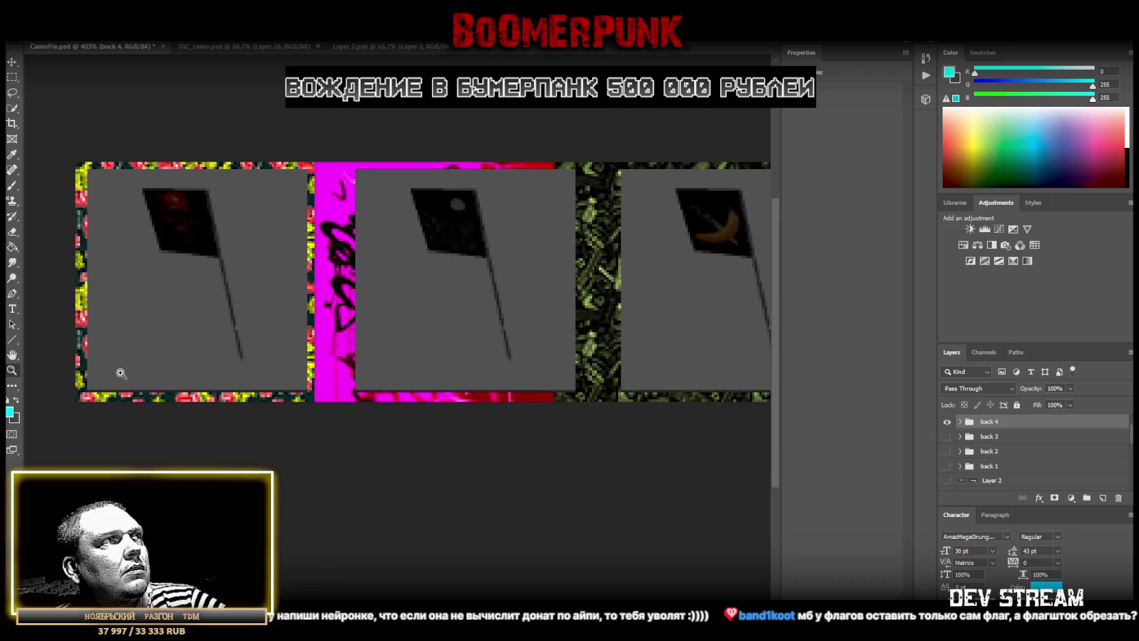
pyautogui.click(962, 422)
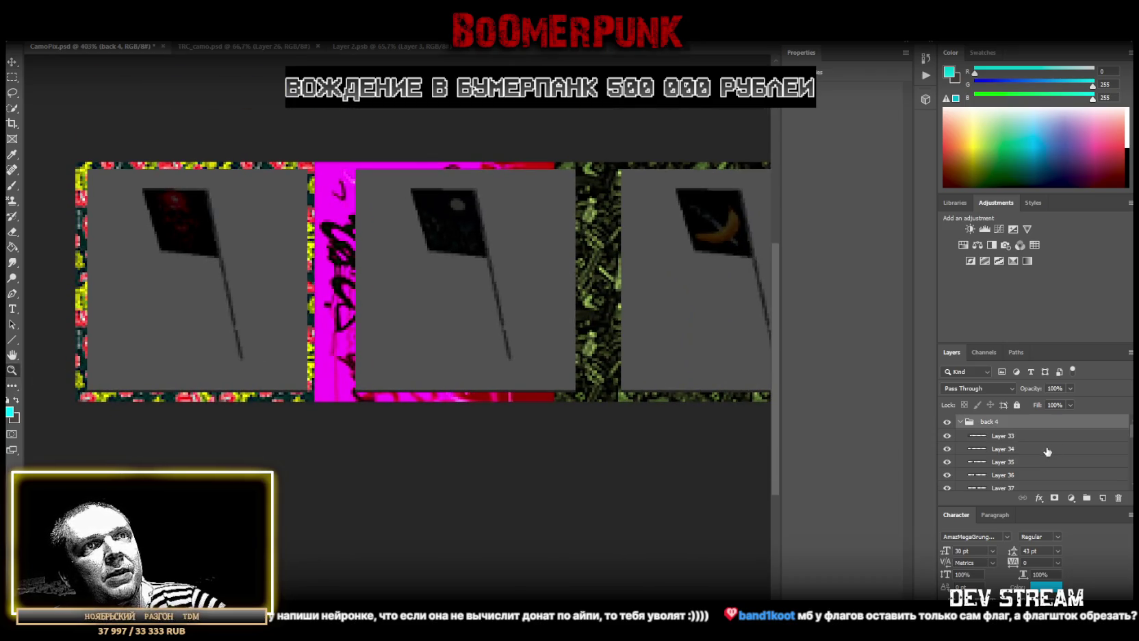
pyautogui.scroll(-5, 1005, 438)
pyautogui.scroll(1, 1005, 435)
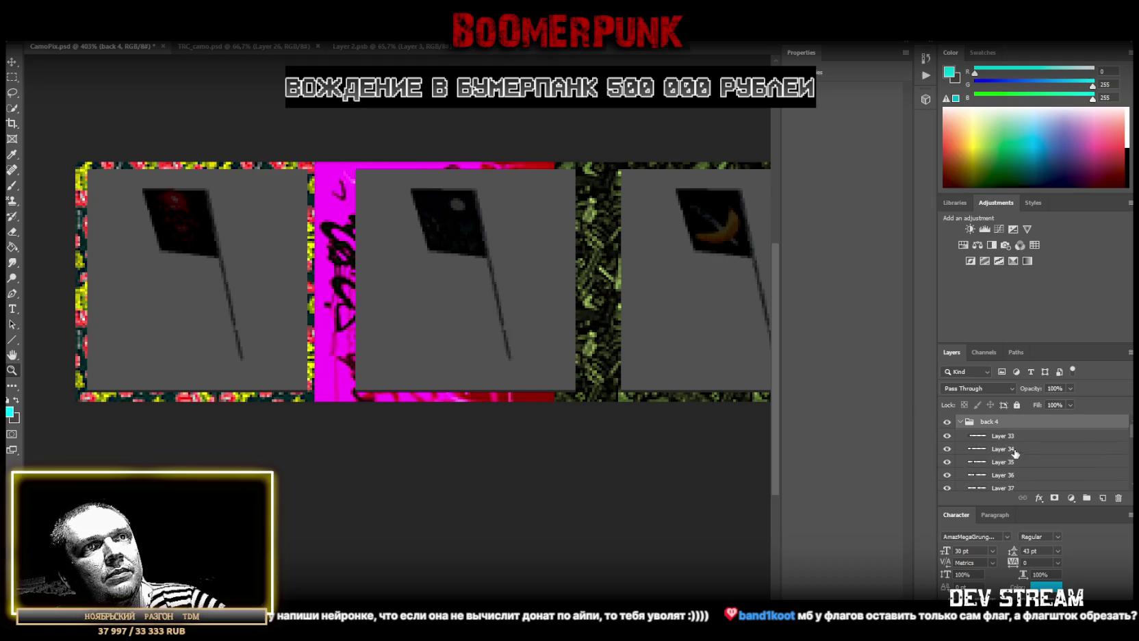
pyautogui.click(999, 437)
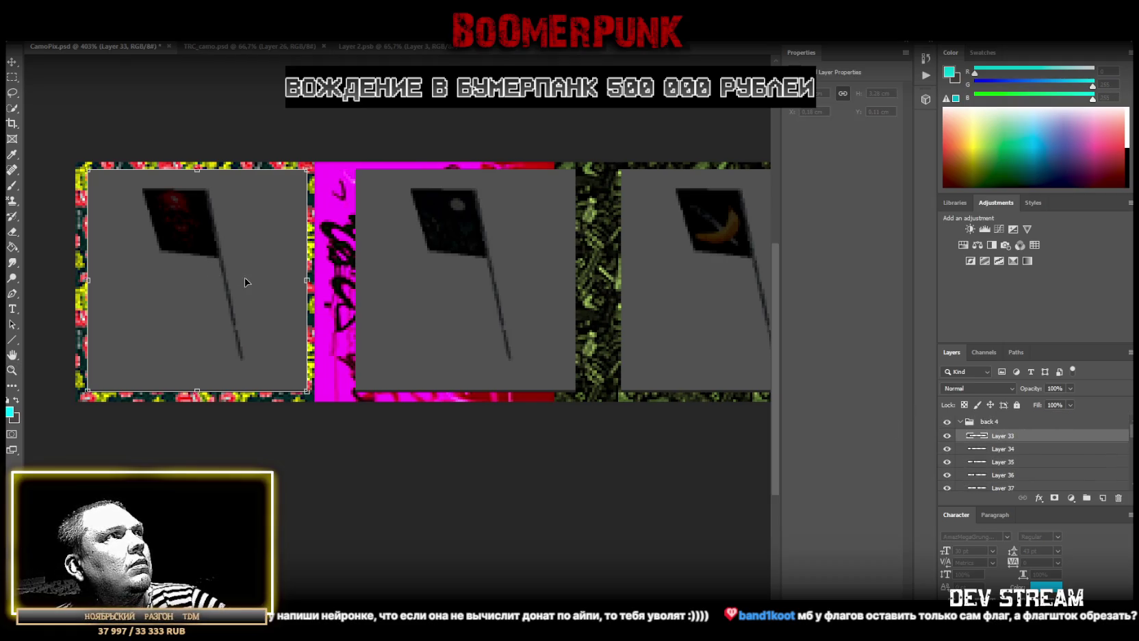
pyautogui.moveTo(243, 282); pyautogui.dragTo(241, 283)
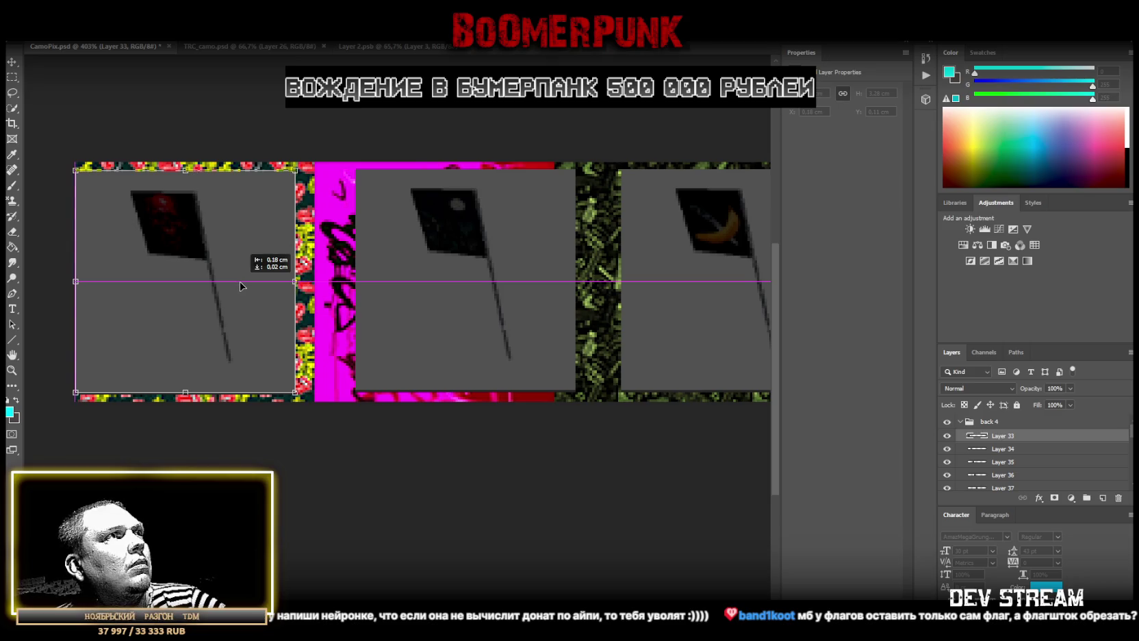
pyautogui.moveTo(241, 283); pyautogui.dragTo(242, 282)
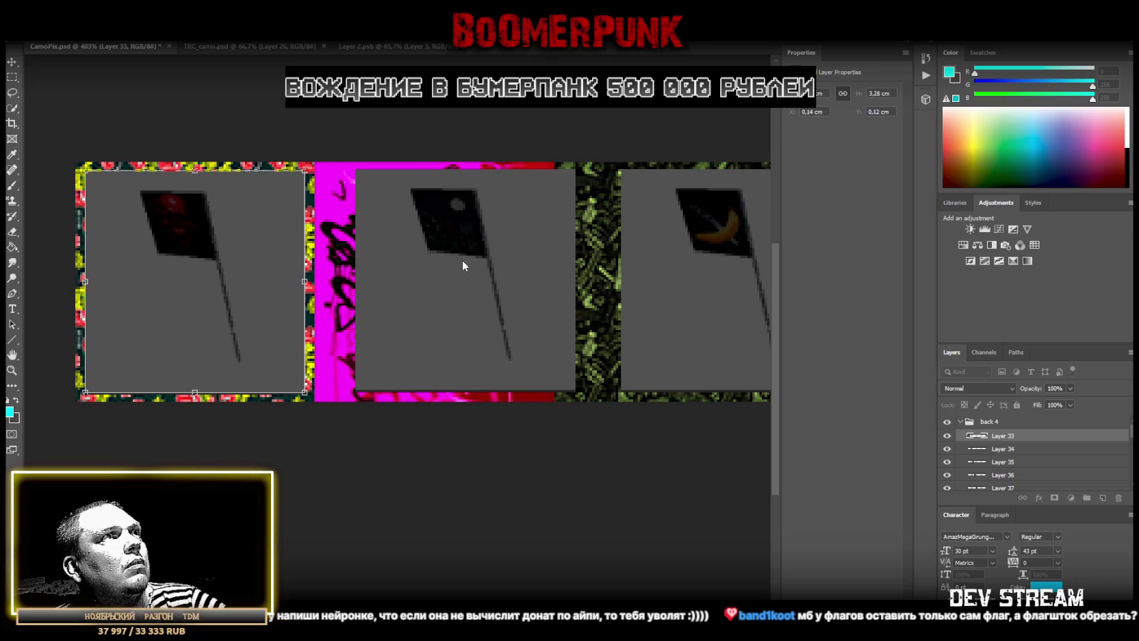
# Zoom out and slide the Layer 35 flag panel left into its tile
pyautogui.click(1030, 449)
pyautogui.press('z')
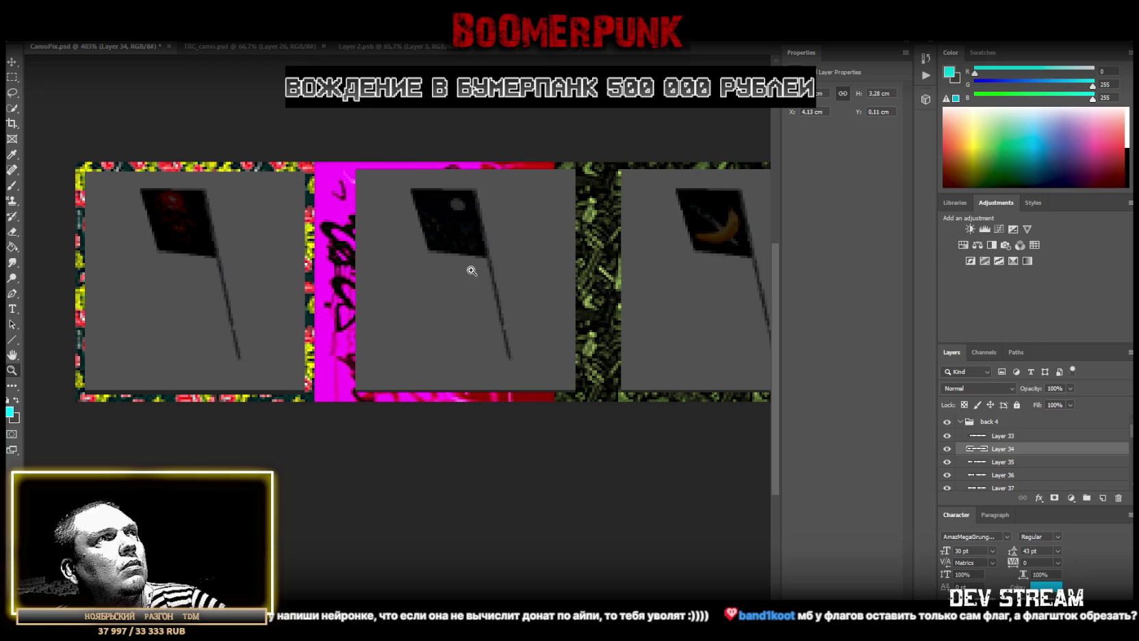
pyautogui.moveTo(472, 270); pyautogui.dragTo(387, 258)
pyautogui.press('v')
pyautogui.click(1001, 462)
pyautogui.moveTo(594, 273); pyautogui.dragTo(555, 276)
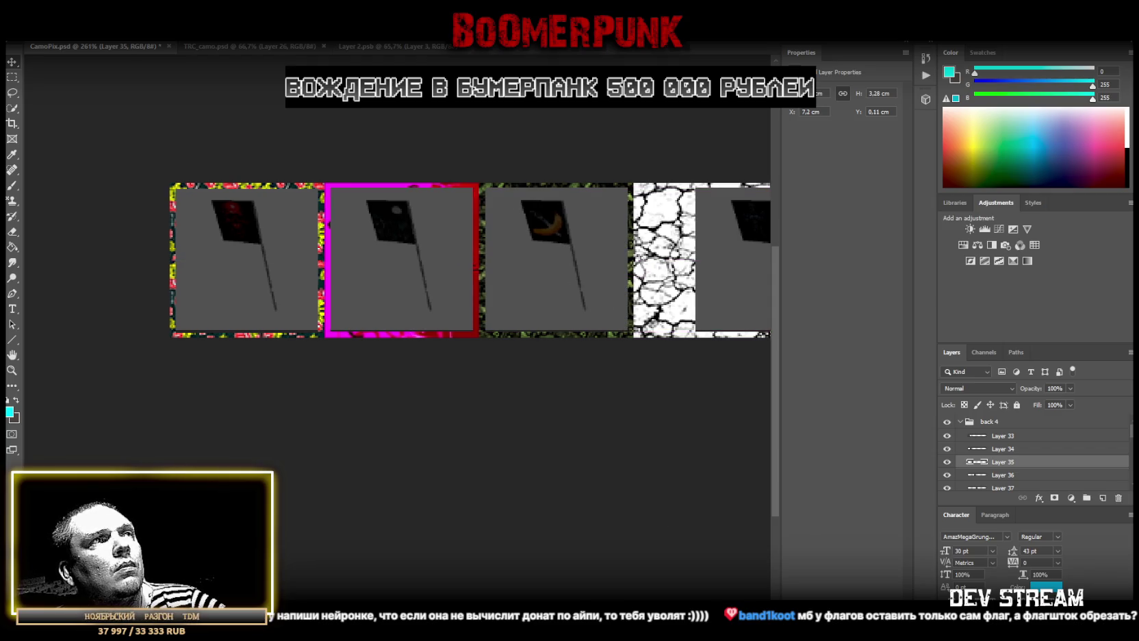
# Slide the Layer 36 and Layer 37 flag panels left into their tiles, level with the others
pyautogui.hscroll(5, 572, 288)
pyautogui.moveTo(449, 252); pyautogui.dragTo(412, 252)
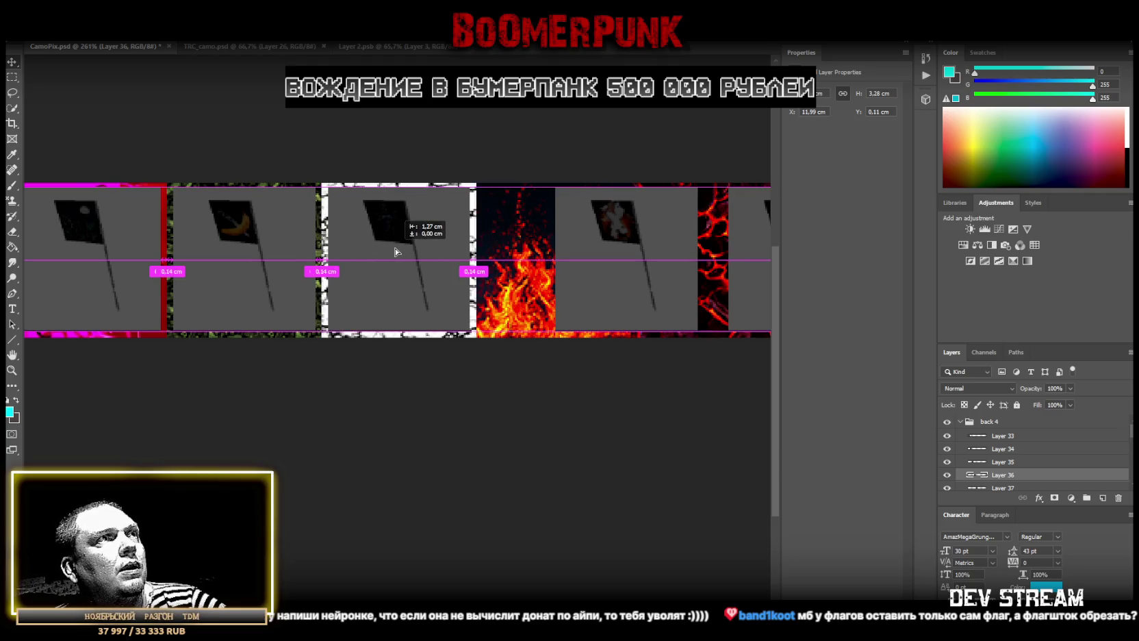
pyautogui.moveTo(412, 252); pyautogui.dragTo(396, 248)
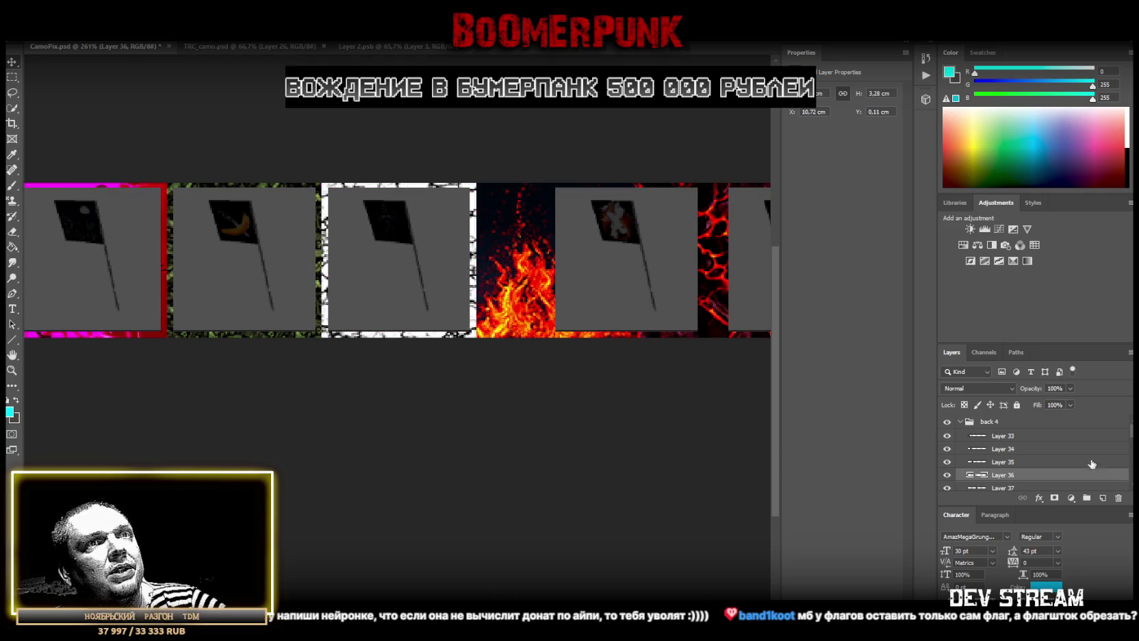
pyautogui.scroll(-1, 1102, 469)
pyautogui.click(1003, 458)
pyautogui.moveTo(614, 255); pyautogui.dragTo(540, 258)
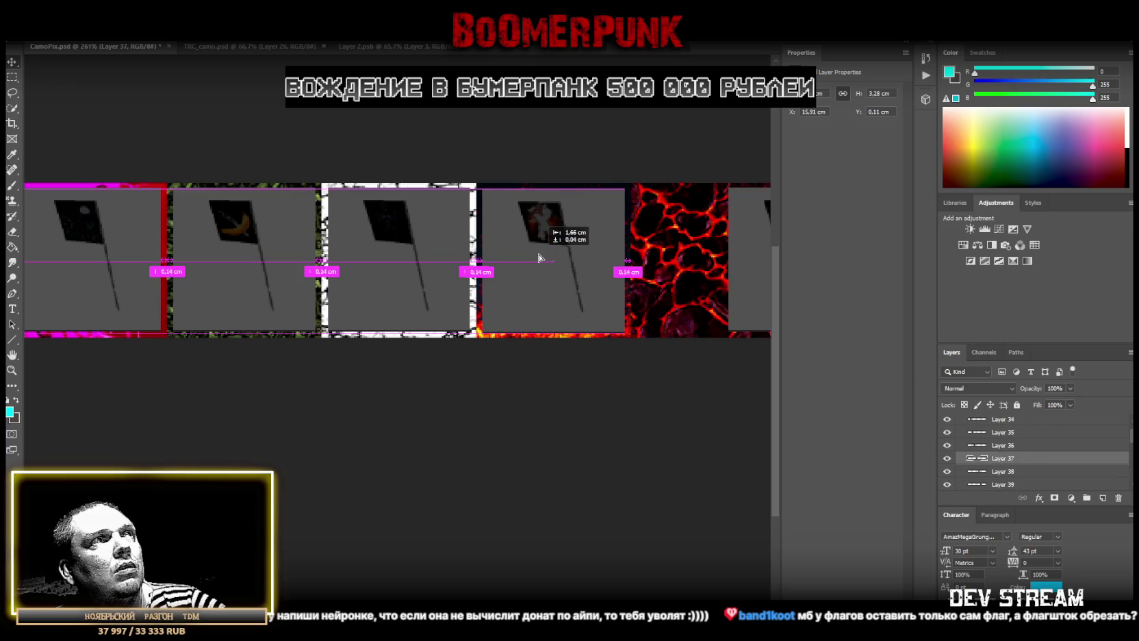
pyautogui.moveTo(541, 257); pyautogui.dragTo(537, 254)
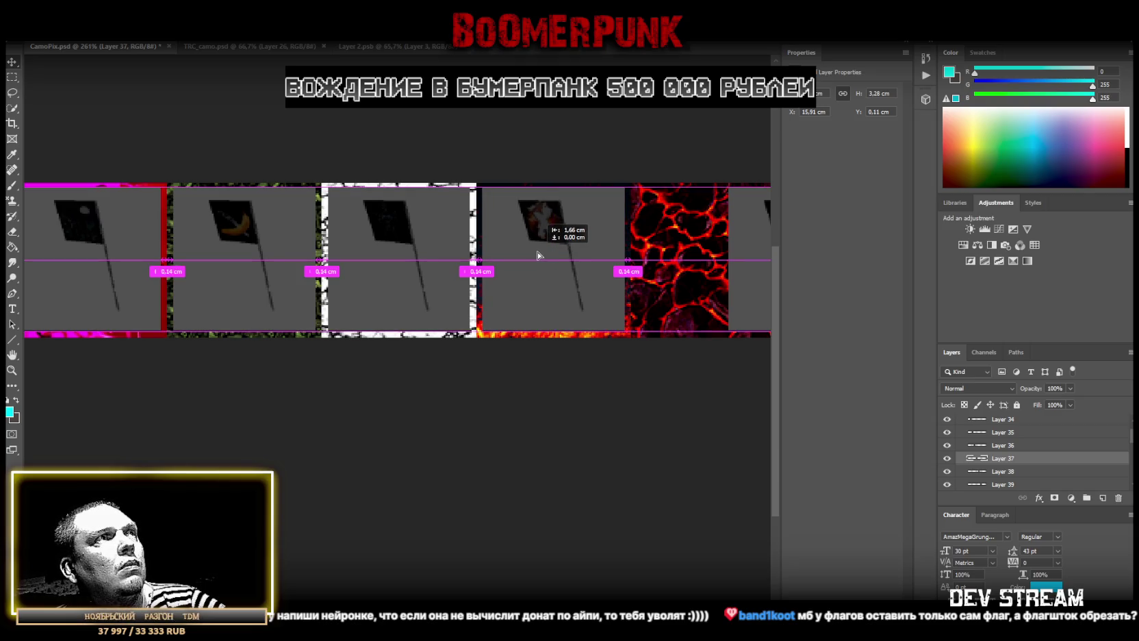
pyautogui.moveTo(537, 255); pyautogui.dragTo(537, 255)
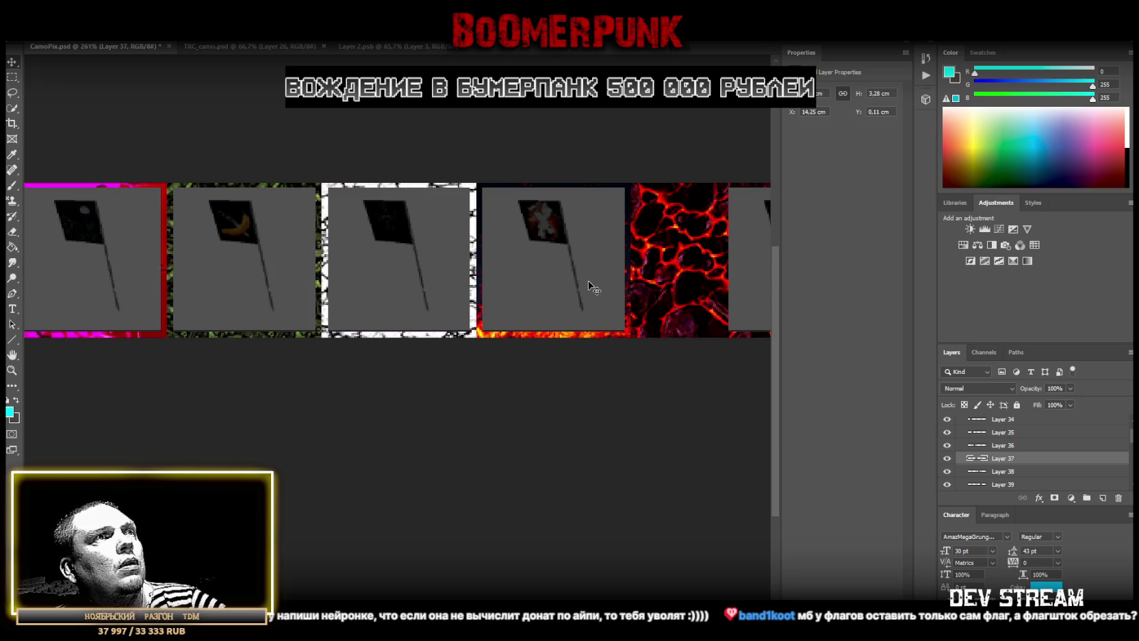
# Shift Layers 33–37 together to 0.14 cm spacing, then re-align the Layer 33 panel
pyautogui.scroll(2, 1008, 434)
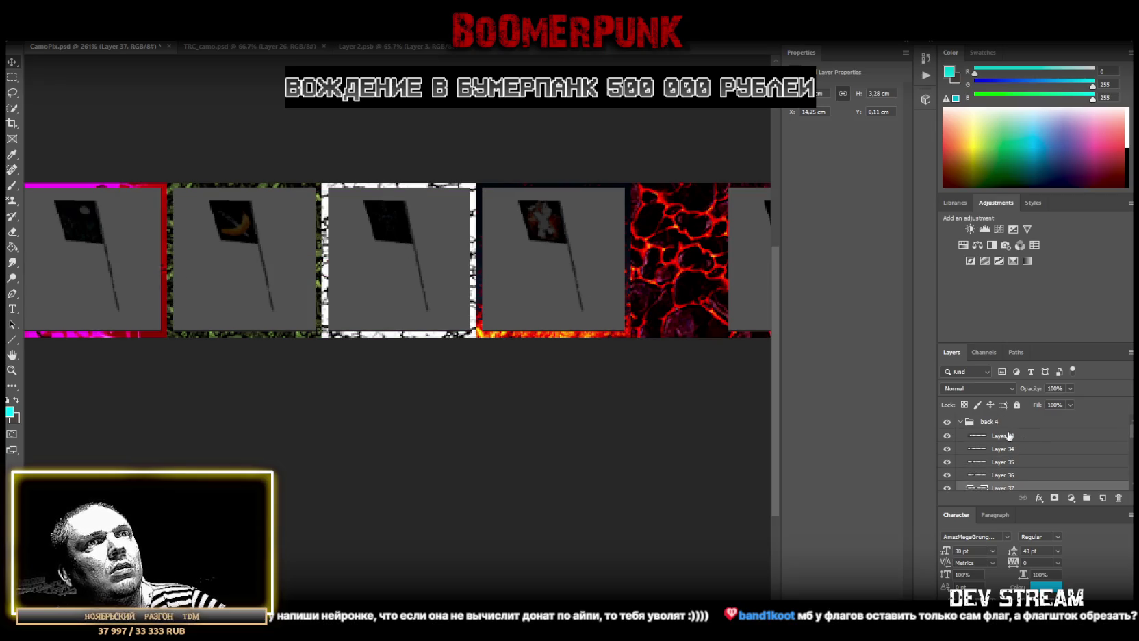
pyautogui.keyDown('shift'); pyautogui.click(986, 435); pyautogui.keyUp('shift')
pyautogui.moveTo(557, 267); pyautogui.dragTo(556, 269)
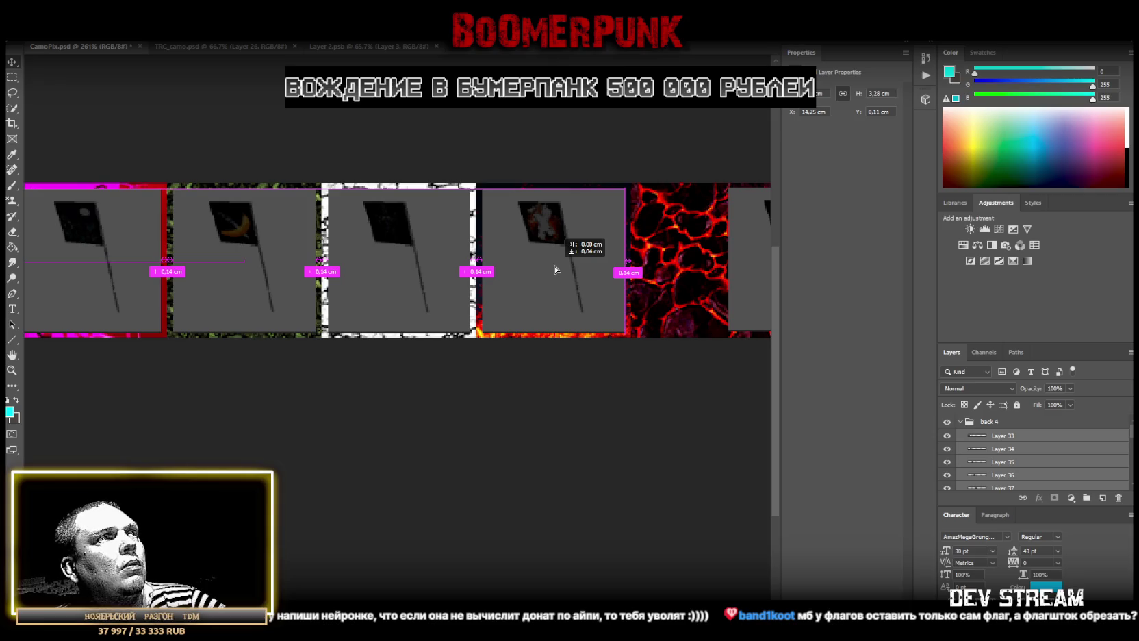
pyautogui.moveTo(556, 269); pyautogui.dragTo(556, 270)
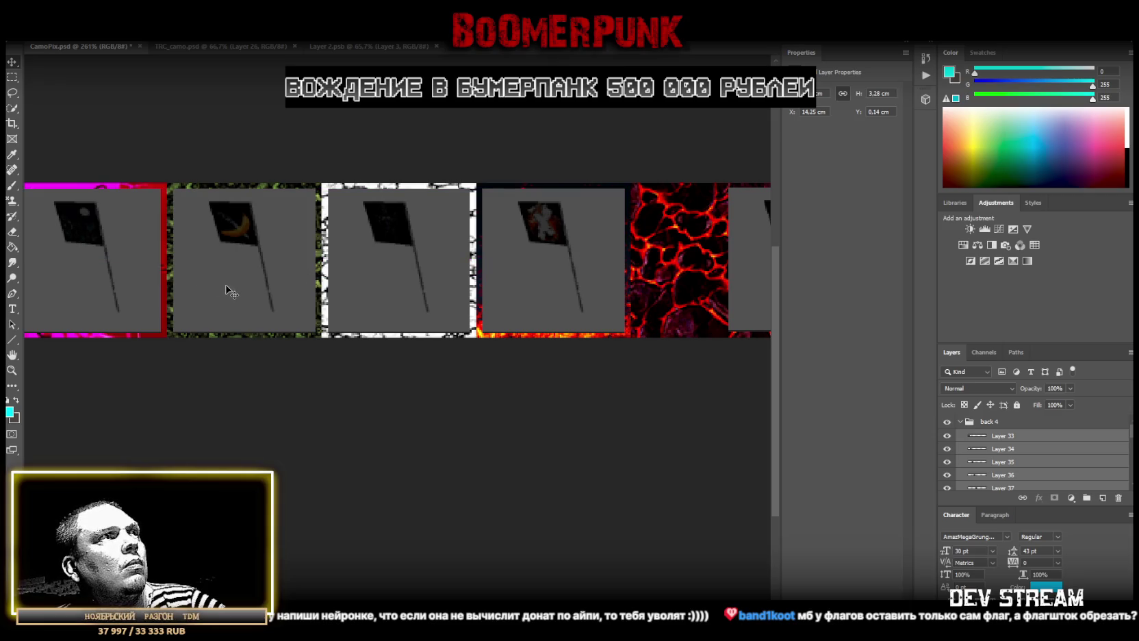
pyautogui.hscroll(-5, 268, 290)
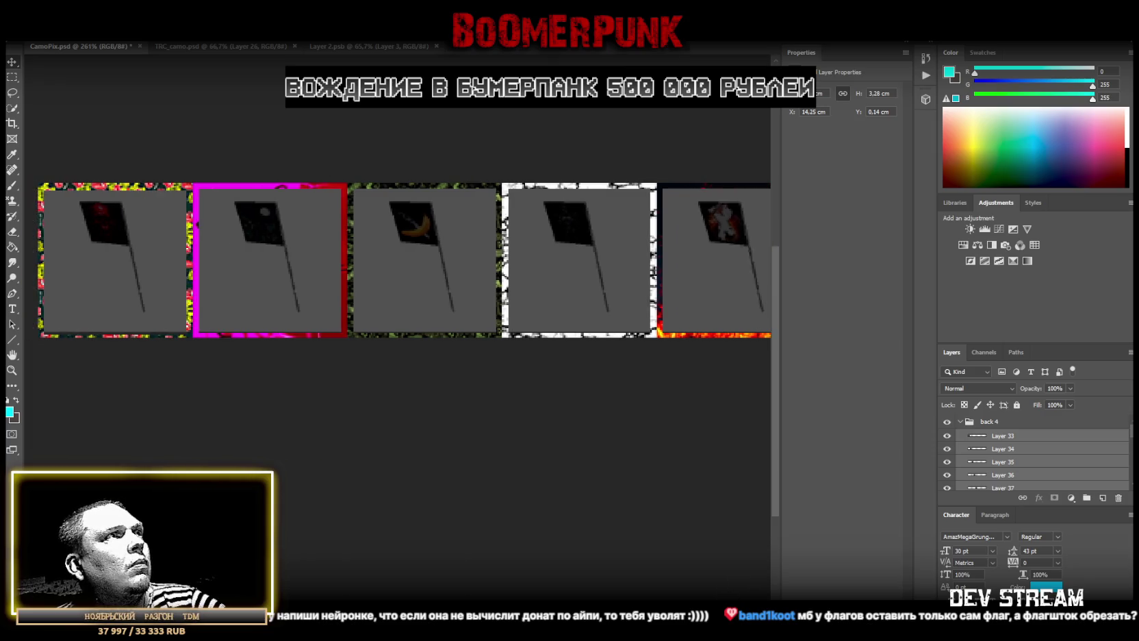
pyautogui.hscroll(-3, 269, 290)
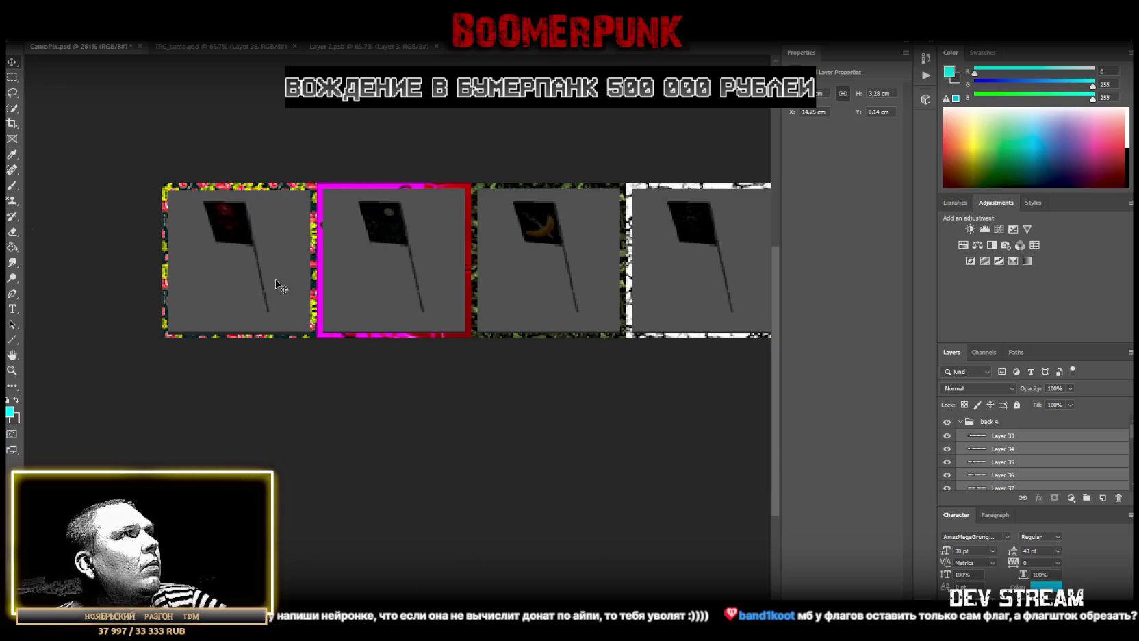
pyautogui.moveTo(417, 295); pyautogui.dragTo(409, 292)
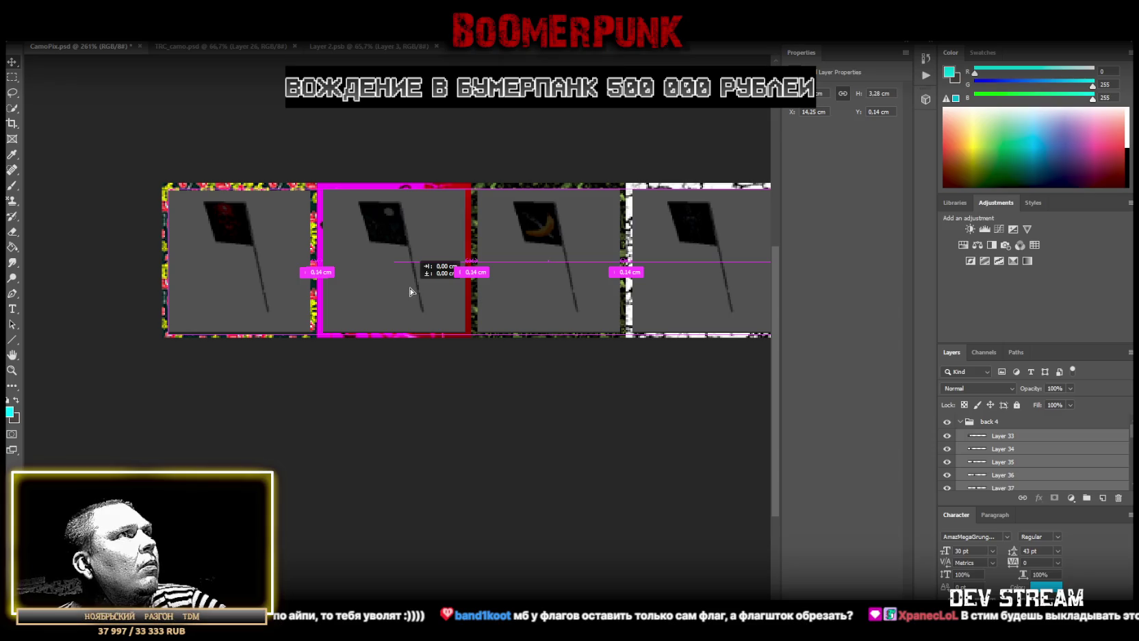
pyautogui.moveTo(410, 292); pyautogui.dragTo(410, 292)
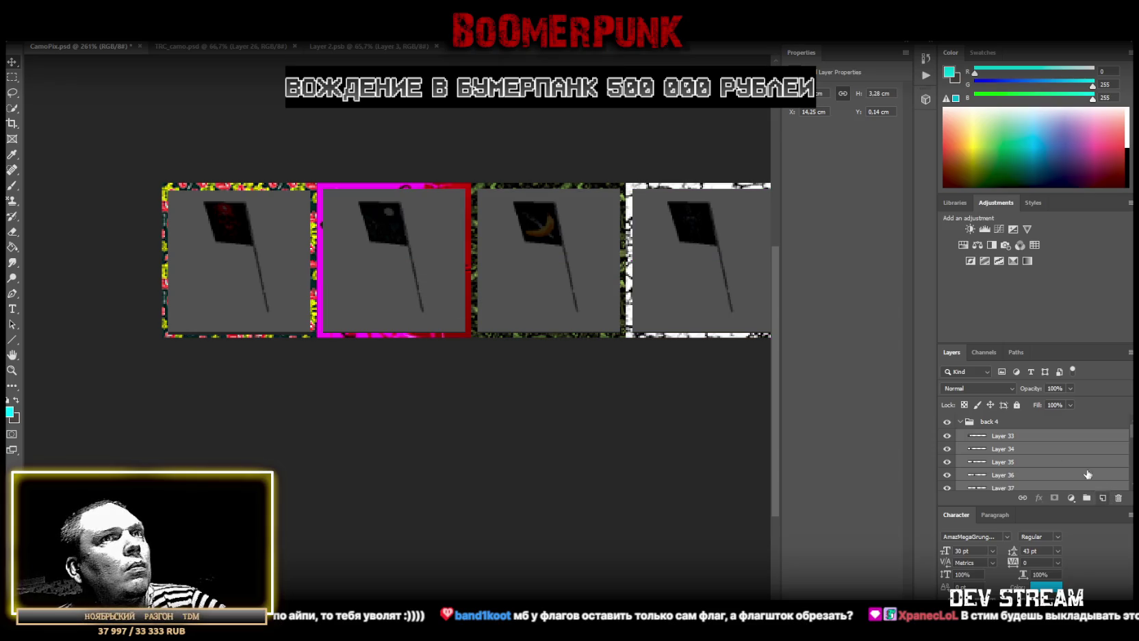
pyautogui.click(1006, 437)
pyautogui.moveTo(243, 280); pyautogui.dragTo(239, 276)
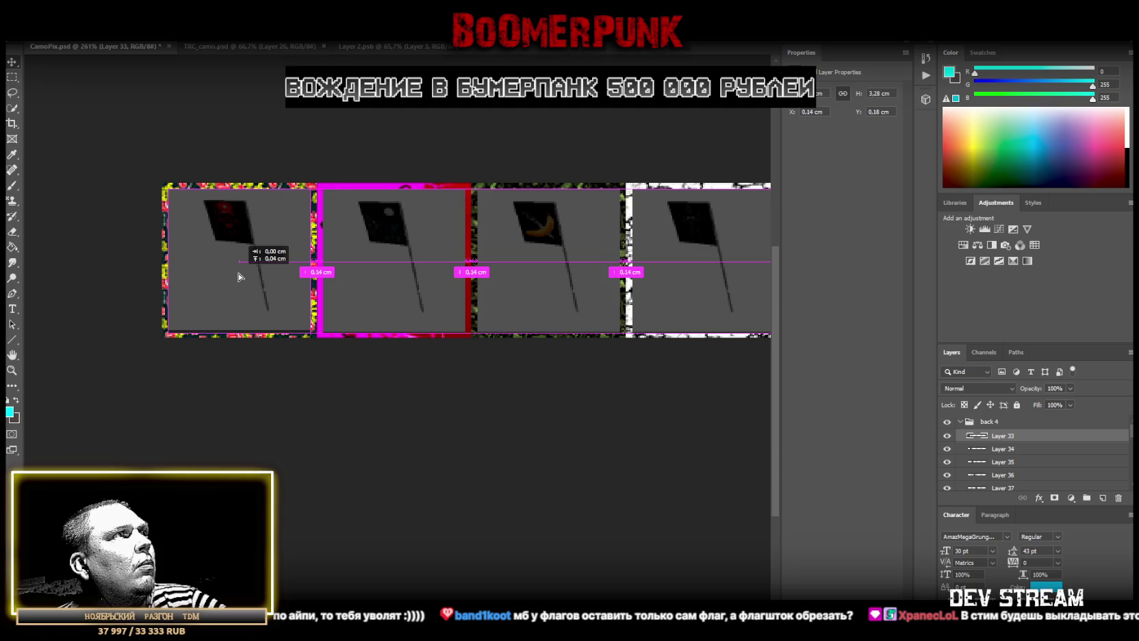
pyautogui.moveTo(239, 277); pyautogui.dragTo(244, 279)
# Slide the Layer 38 flag panel left beside the others and align it
pyautogui.hscroll(5, 623, 314)
pyautogui.hscroll(5, 623, 315)
pyautogui.hscroll(2, 623, 314)
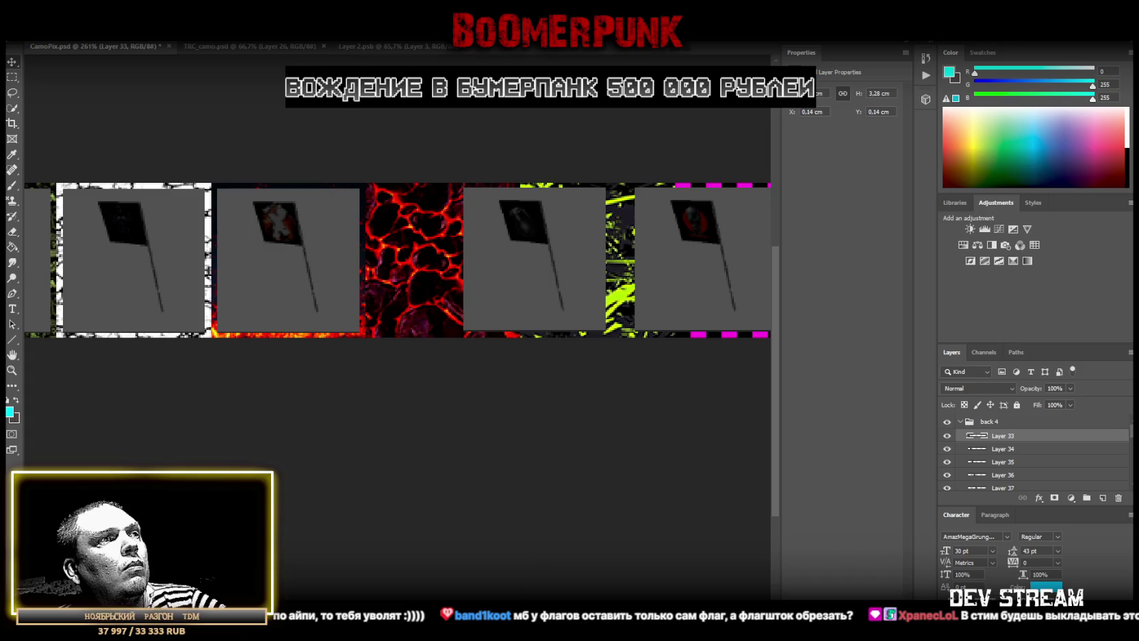
pyautogui.hscroll(2, 623, 315)
pyautogui.hscroll(3, 623, 315)
pyautogui.scroll(-1, 623, 314)
pyautogui.scroll(-2, 1023, 474)
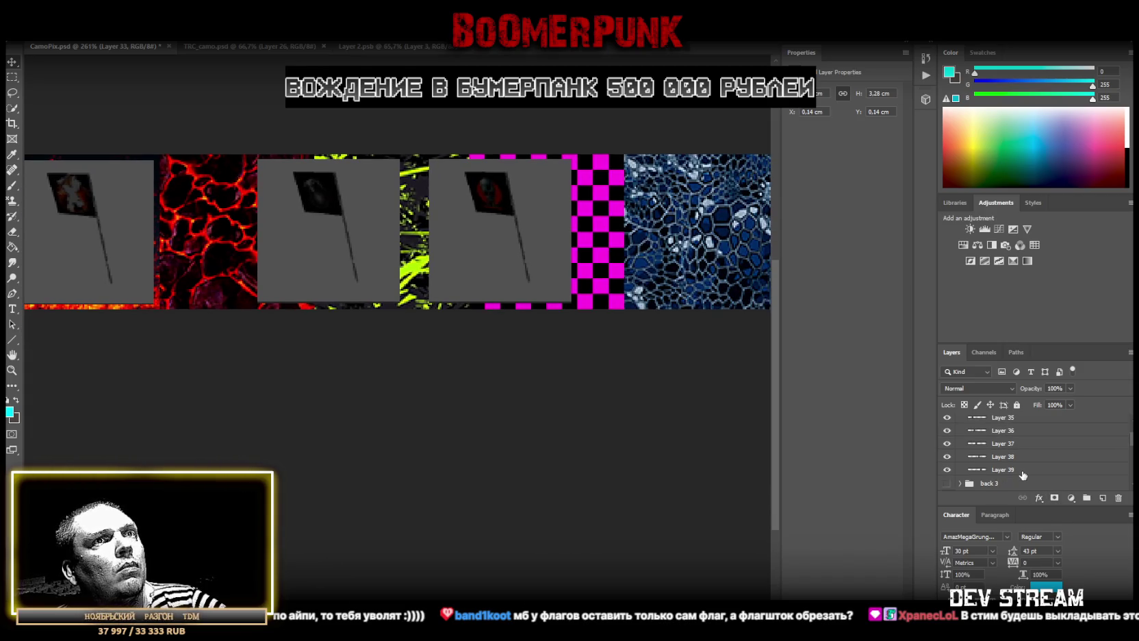
pyautogui.click(1007, 458)
pyautogui.moveTo(299, 204); pyautogui.dragTo(214, 204)
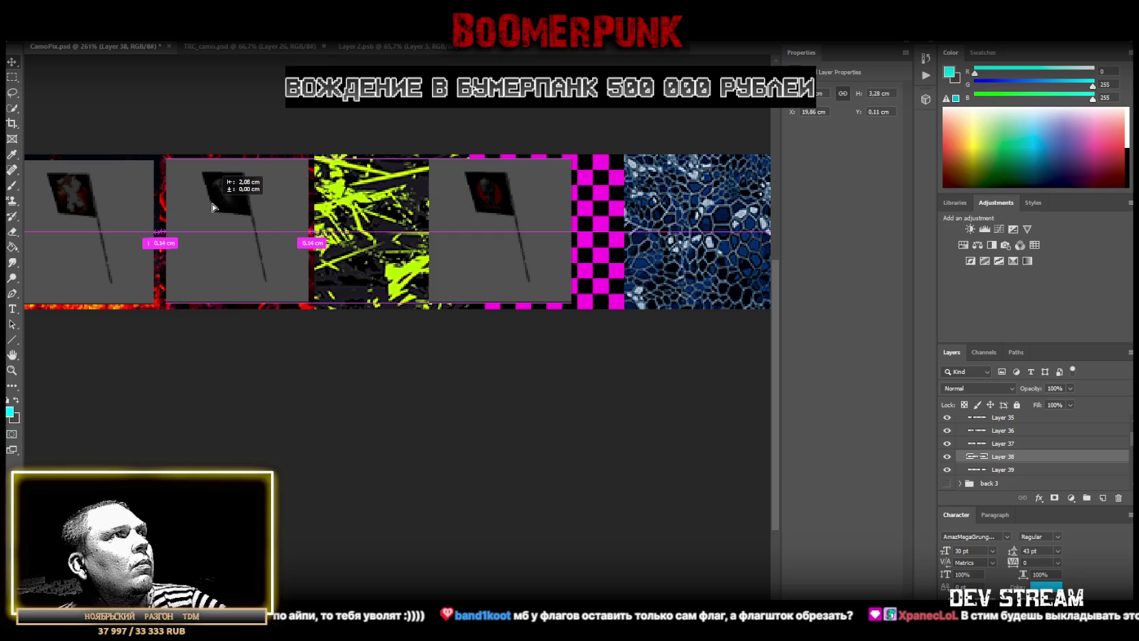
pyautogui.moveTo(214, 204); pyautogui.dragTo(208, 204)
pyautogui.moveTo(233, 241); pyautogui.dragTo(236, 243)
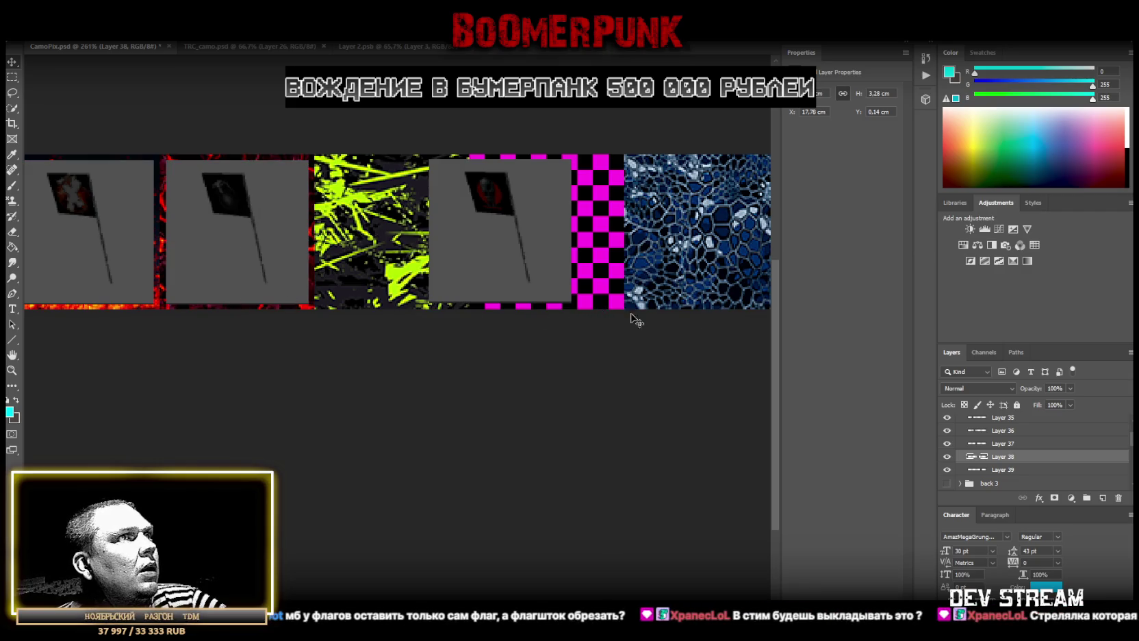
# Move the Layer 39 flag panel onto its tile and zoom out to the whole strip
pyautogui.click(1009, 469)
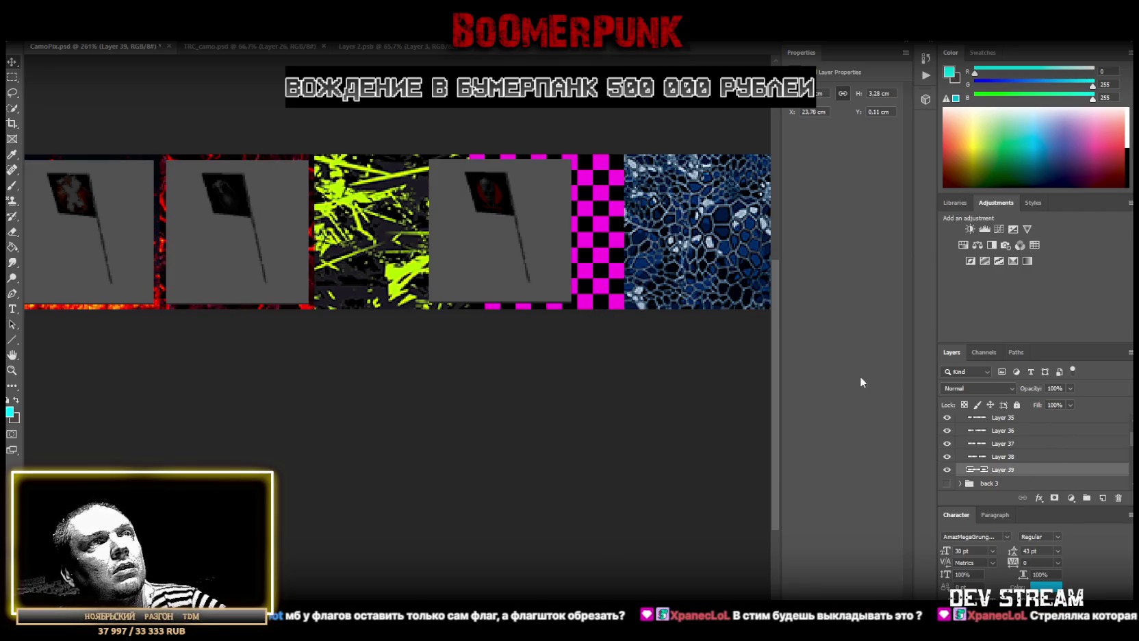
pyautogui.moveTo(452, 222); pyautogui.dragTo(343, 221)
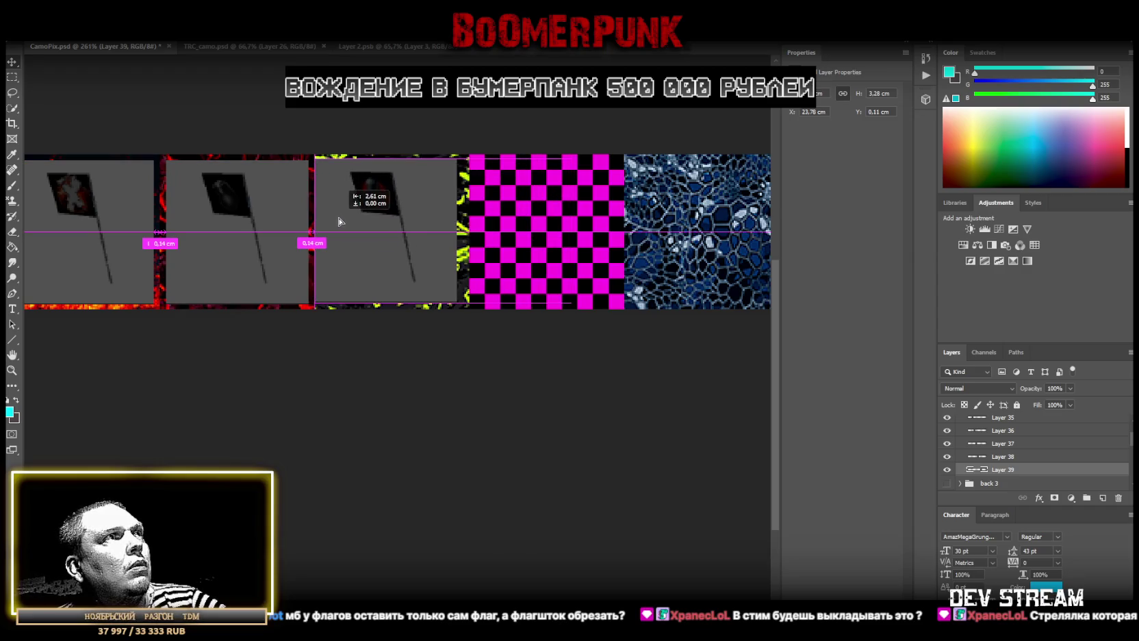
pyautogui.press('z')
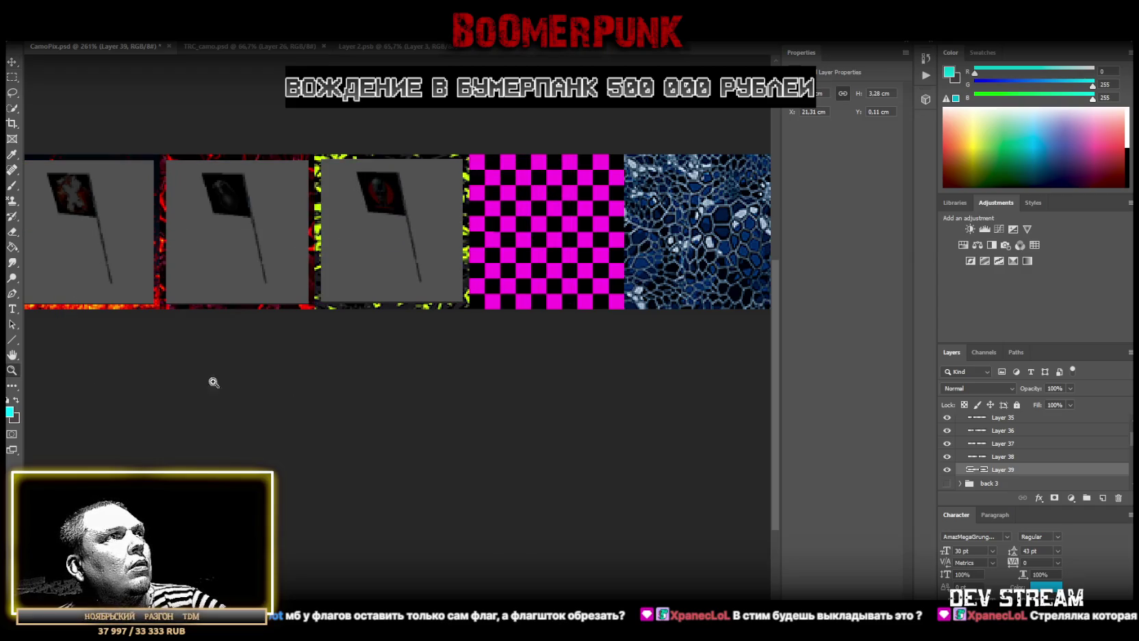
pyautogui.hotkey('ctrl', '0')
pyautogui.moveTo(392, 360); pyautogui.dragTo(442, 359)
pyautogui.scroll(-3, 1009, 446)
pyautogui.scroll(2, 1009, 446)
pyautogui.scroll(2, 1004, 443)
# Collapse back 4, hide Group 6's patterned tiles, and switch to the Google Sheets guide
pyautogui.click(962, 426)
pyautogui.click(960, 423)
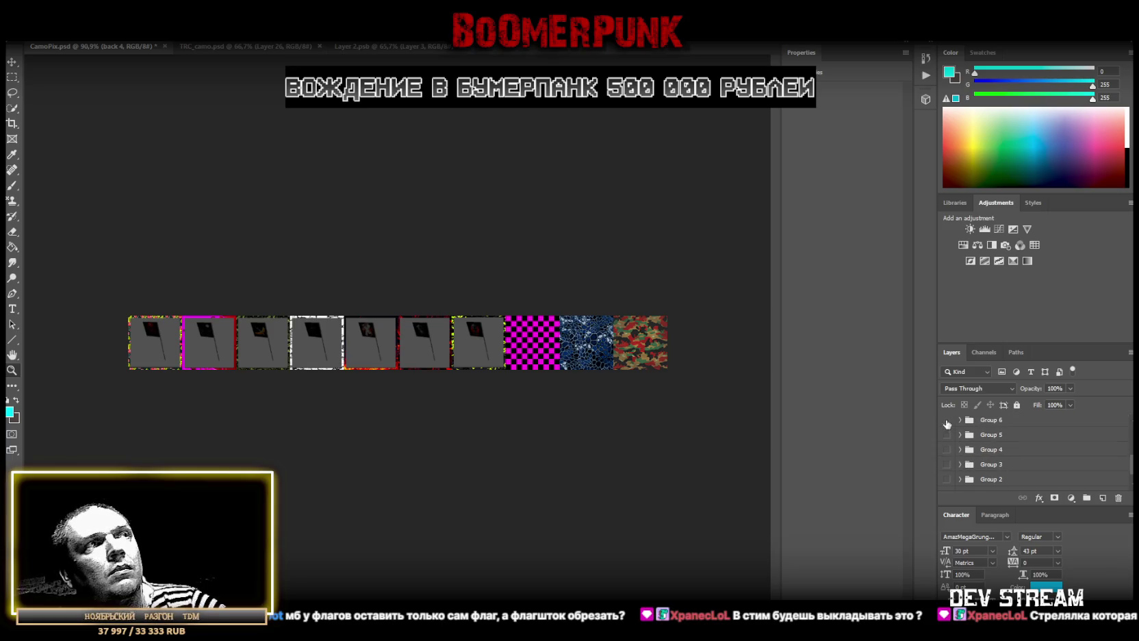
pyautogui.click(947, 420)
pyautogui.hotkey('alt', 'f')
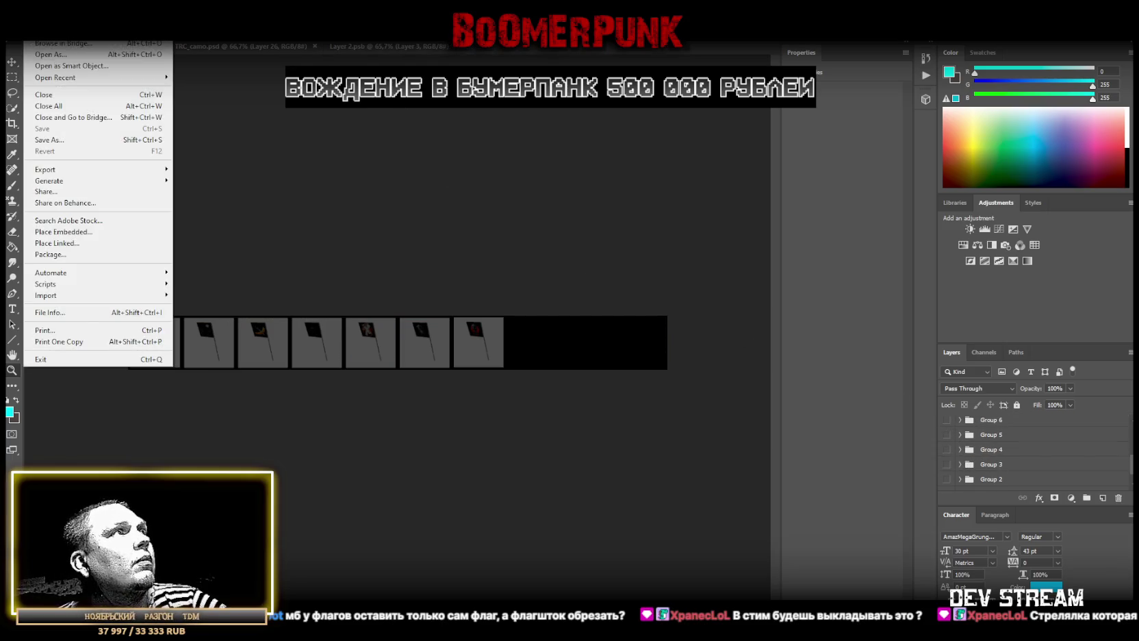
pyautogui.click(49, 139)
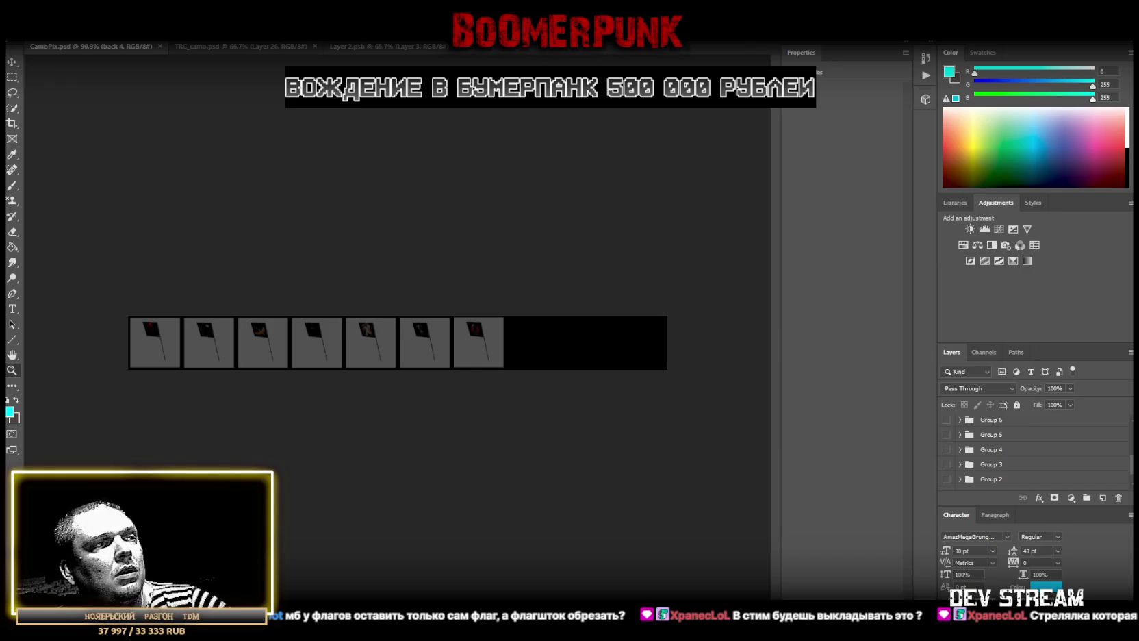
pyautogui.hotkey('alt', 'Tab')
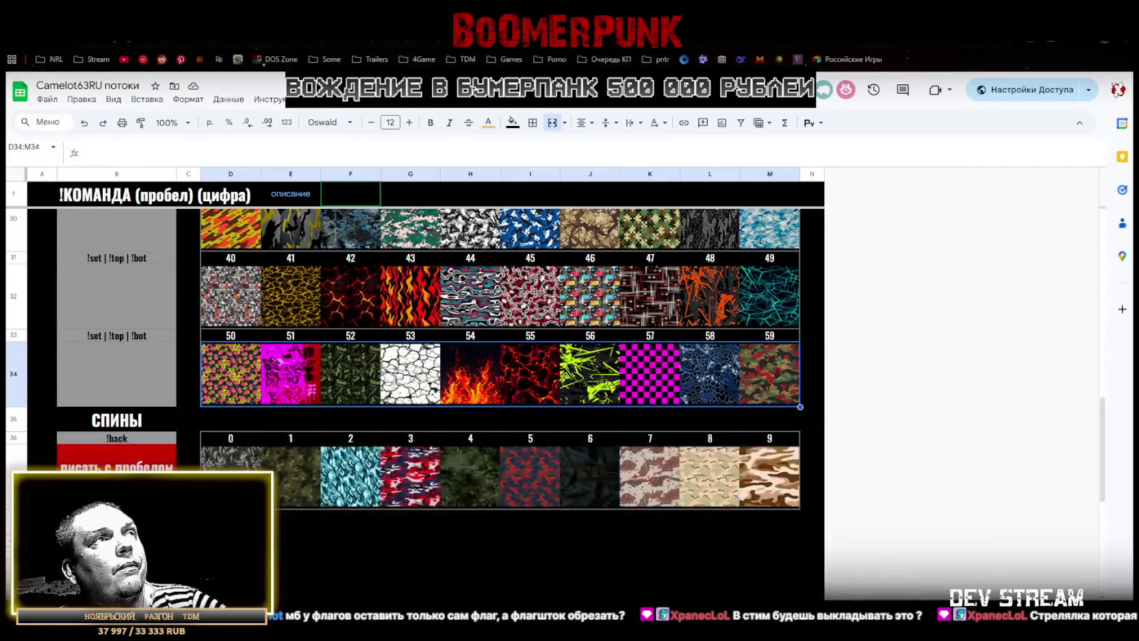
# Clear the camo images from row 37 (D37:M37) under !back
pyautogui.scroll(-5, 318, 502)
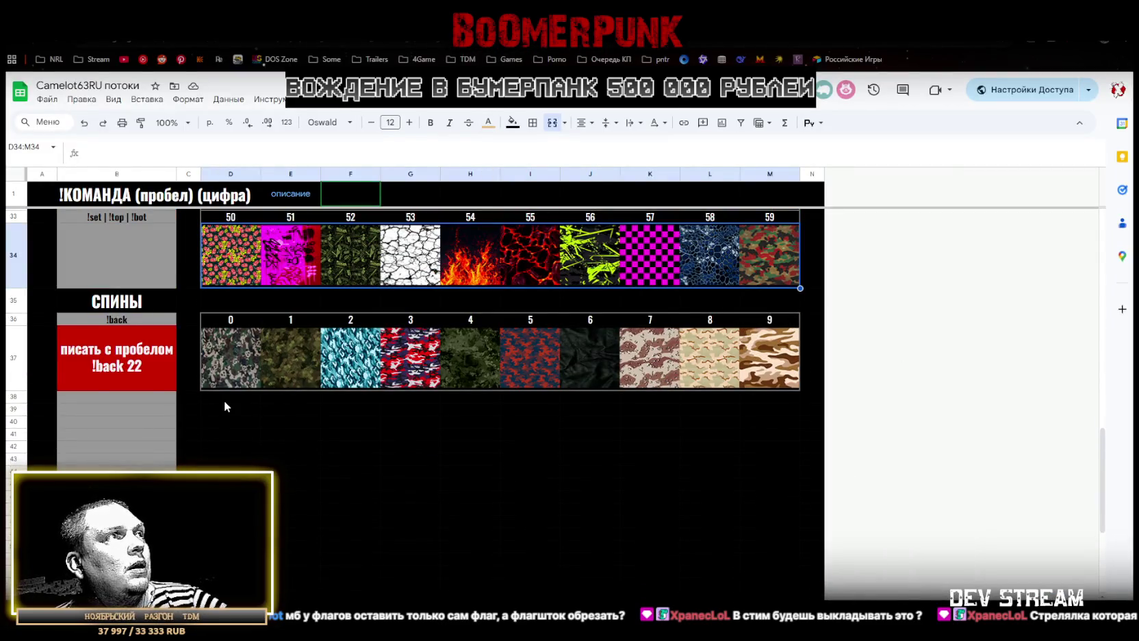
pyautogui.click(213, 398)
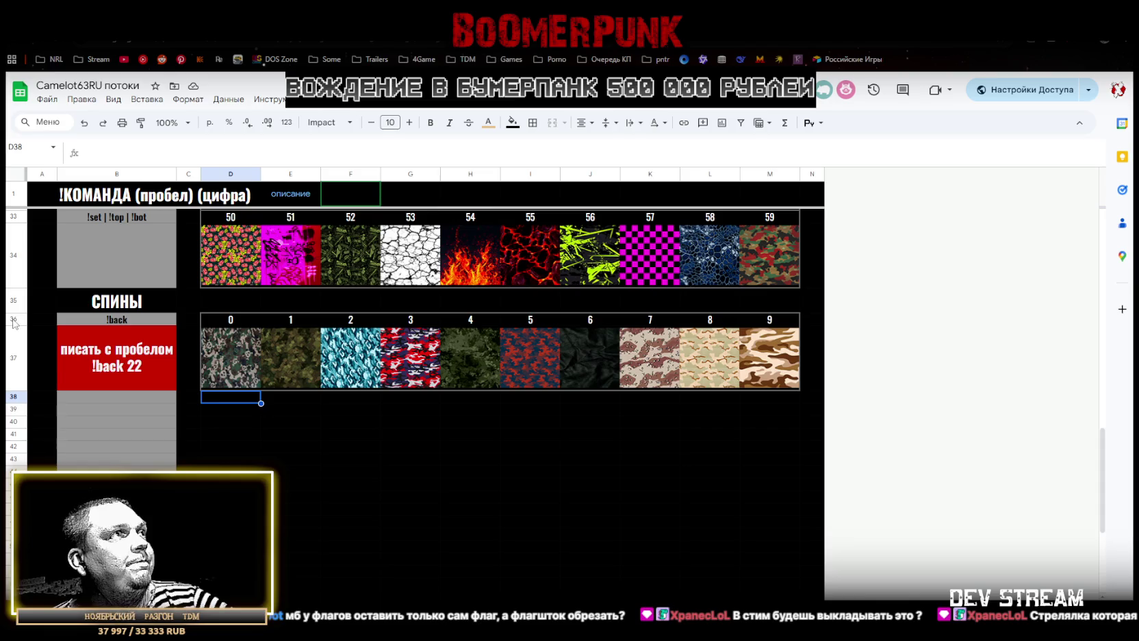
pyautogui.click(138, 370)
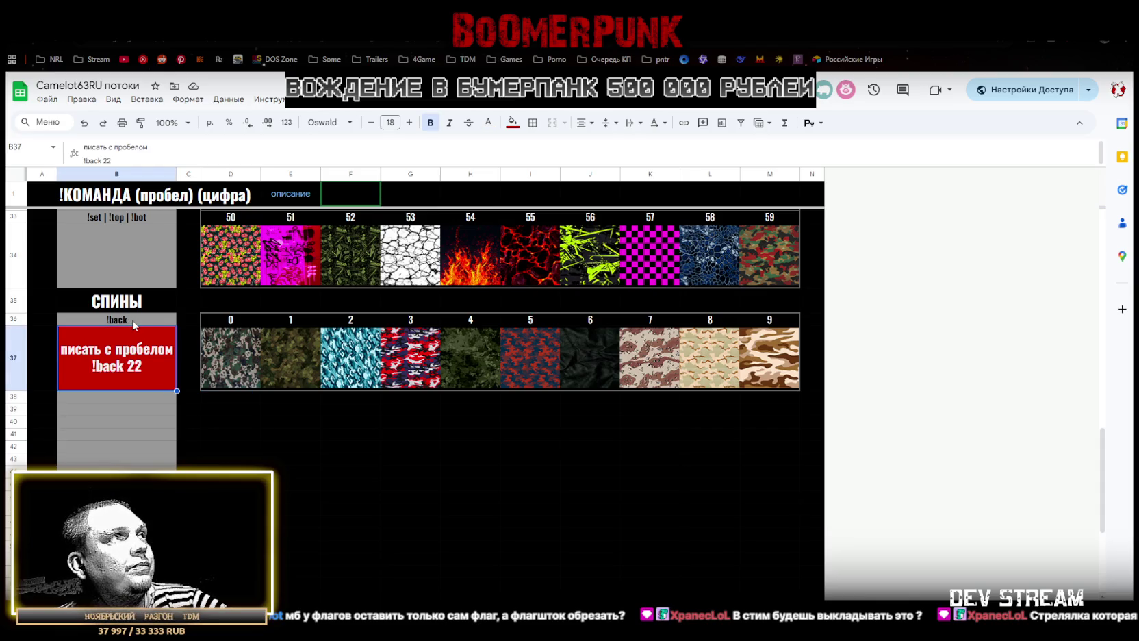
pyautogui.click(132, 320)
pyautogui.click(130, 370)
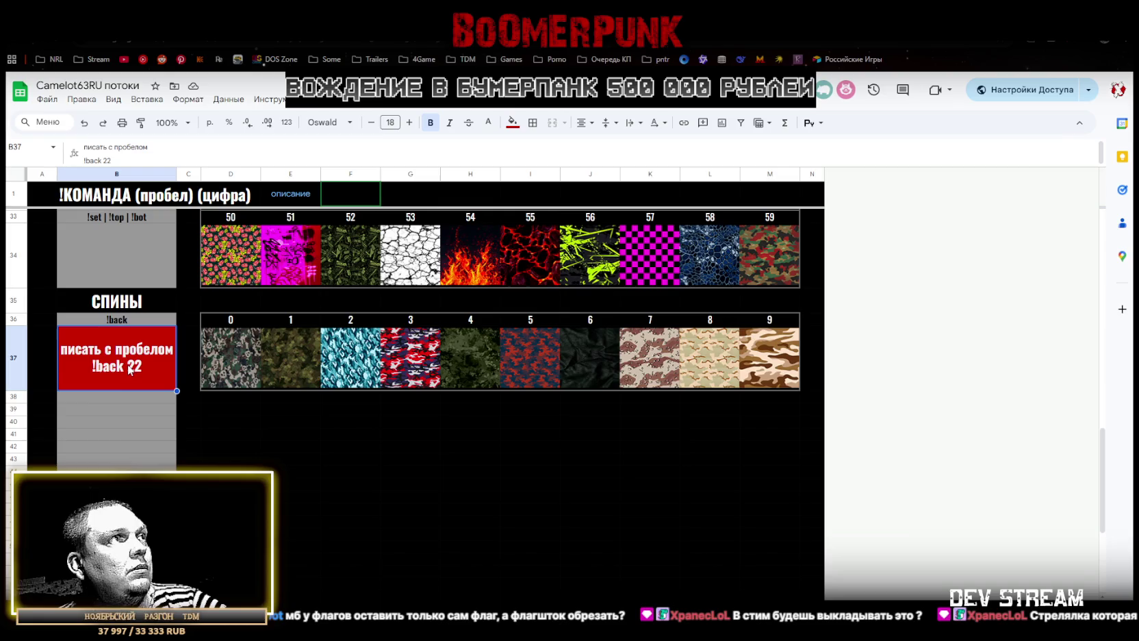
pyautogui.click(79, 411)
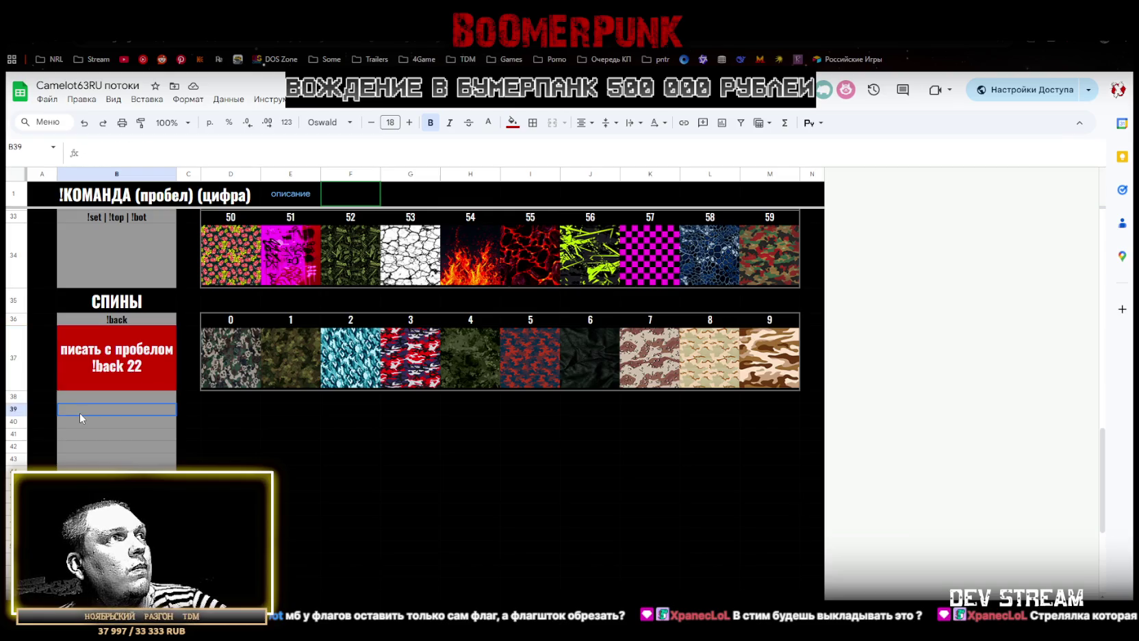
pyautogui.click(251, 361)
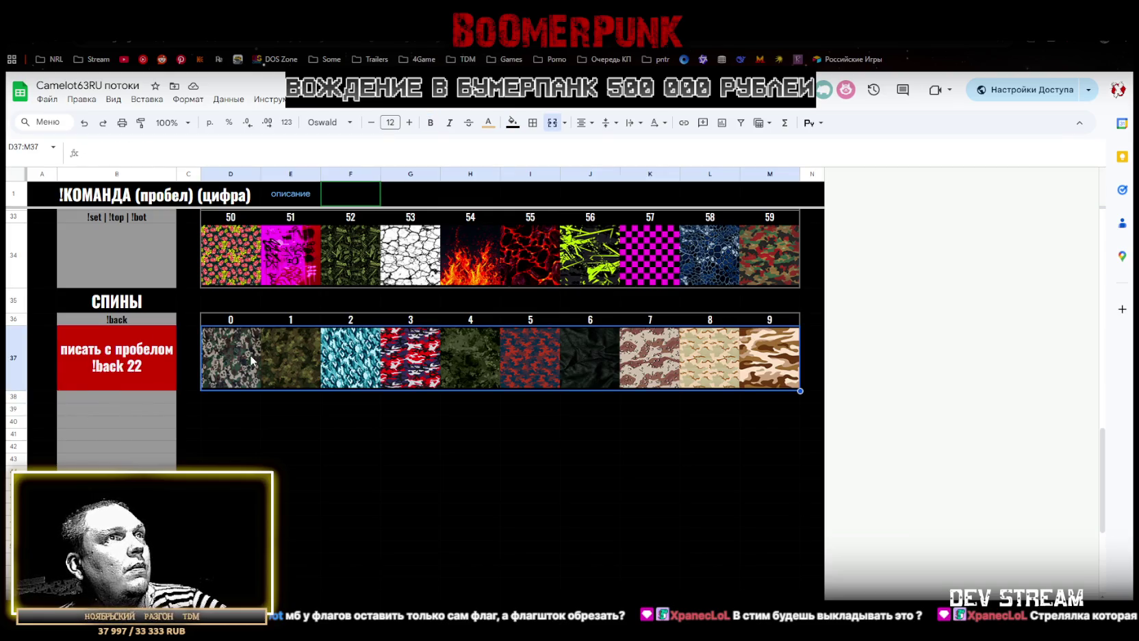
pyautogui.press('Delete')
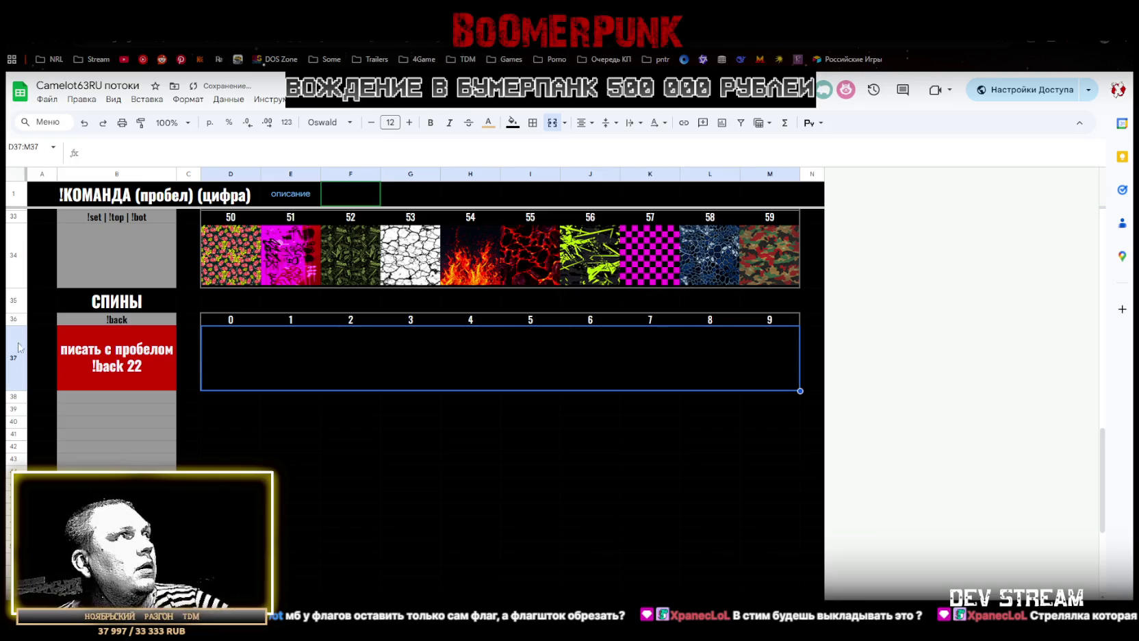
# Paste rows 36–37 into rows 38–39, removing the red note in B39 and making it grey
pyautogui.moveTo(14, 319); pyautogui.dragTo(16, 415)
pyautogui.hotkey('ctrl', 'v')
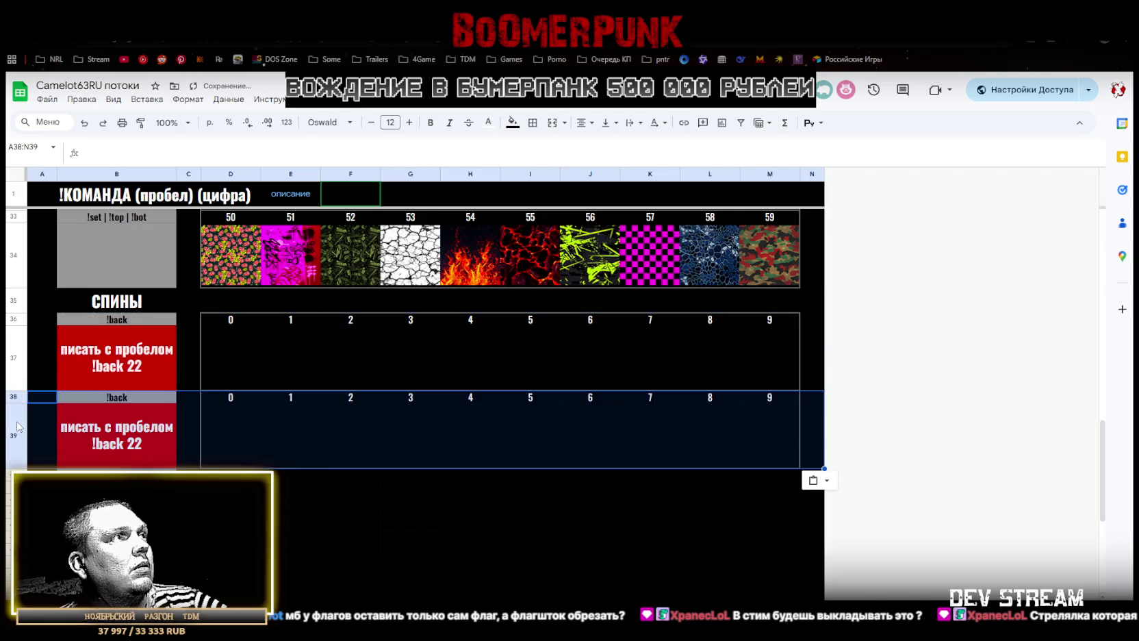
pyautogui.click(116, 435)
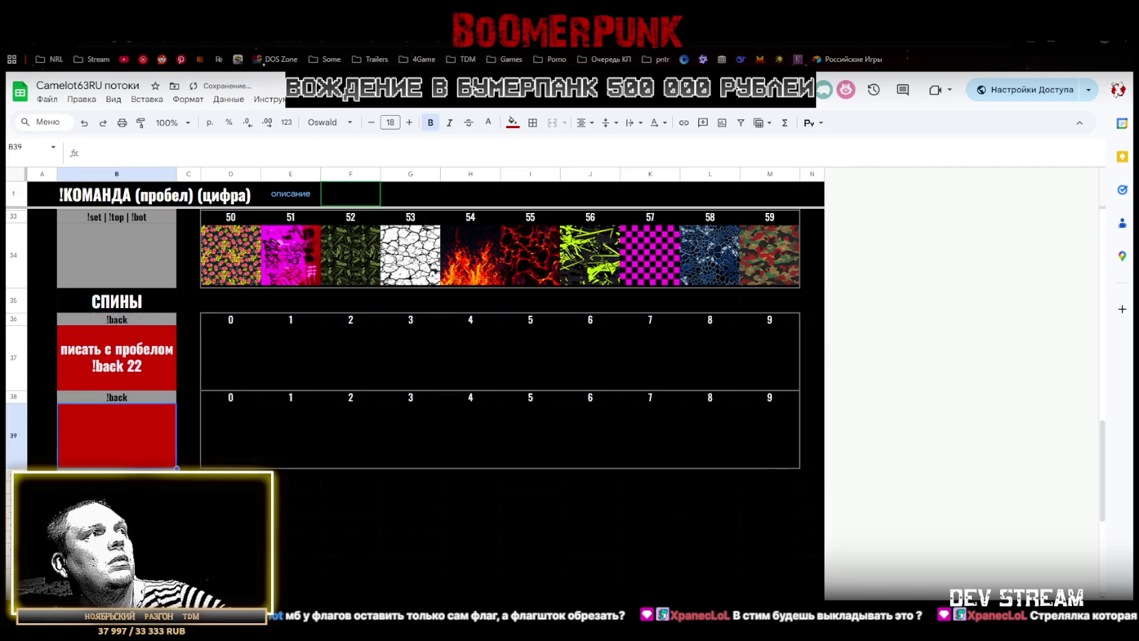
pyautogui.press('Delete')
pyautogui.click(118, 445)
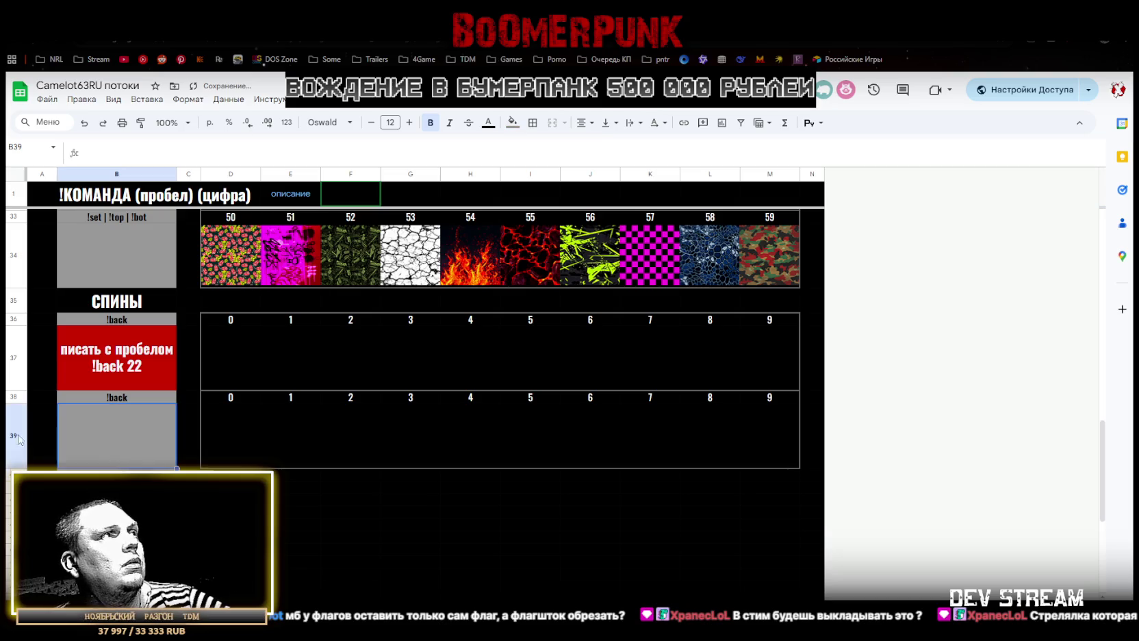
# Paste the copied block again into rows 40–41 and 42–43
pyautogui.moveTo(13, 399); pyautogui.dragTo(13, 434)
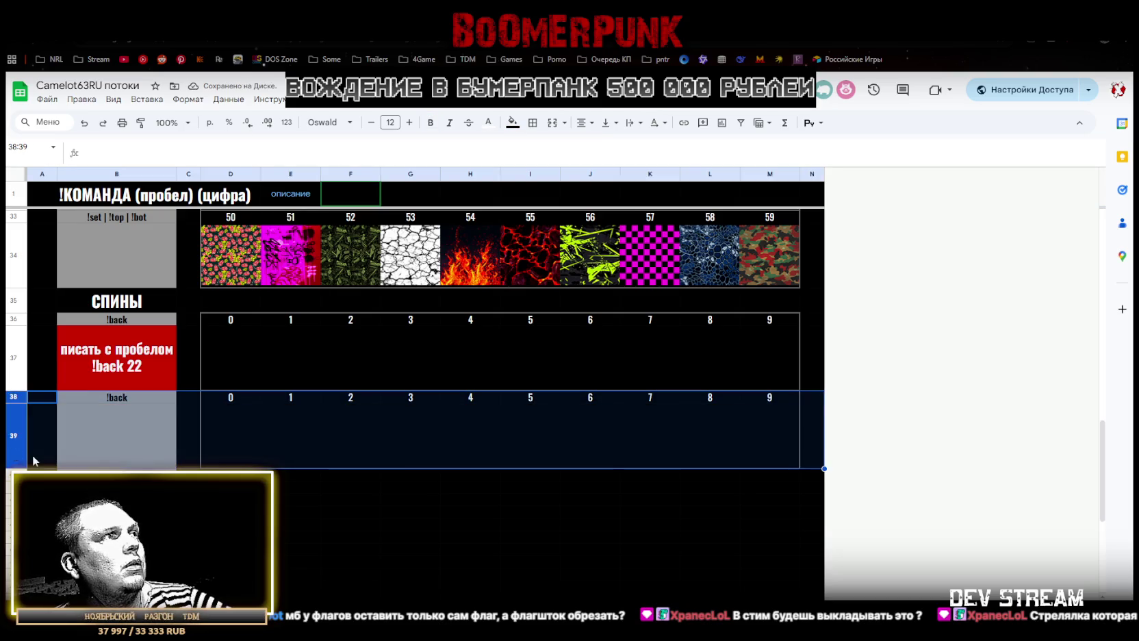
pyautogui.click(13, 479)
pyautogui.hotkey('ctrl', 'v')
pyautogui.click(13, 552)
pyautogui.hotkey('ctrl', 'v')
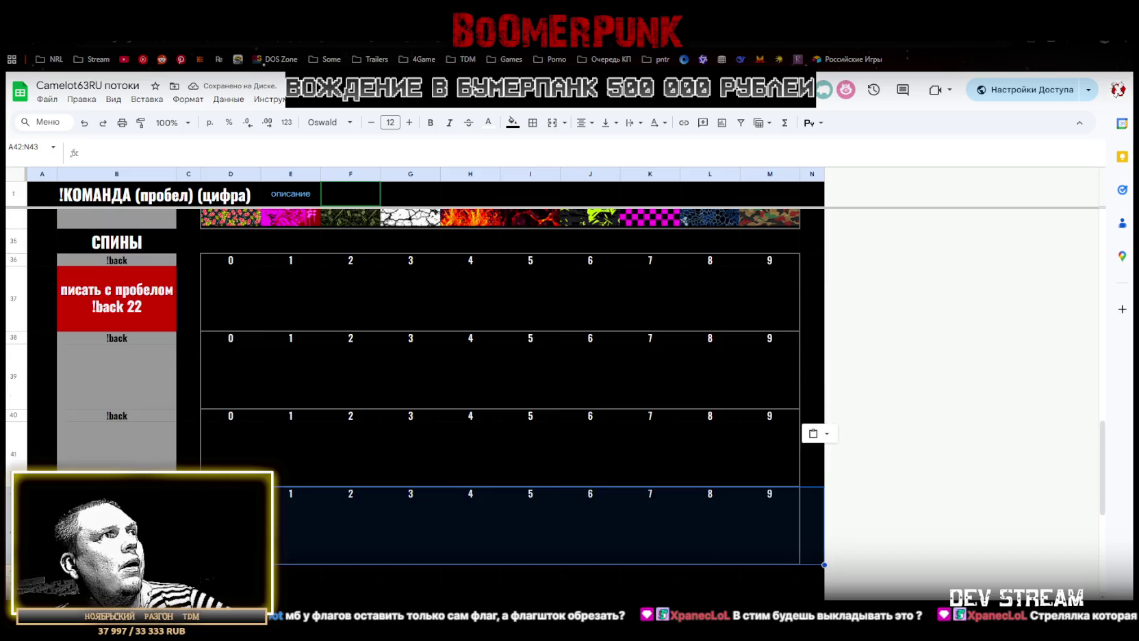
# Number row 38 from 10 to 19 by entering 10, 11 and filling to column M
pyautogui.click(252, 344)
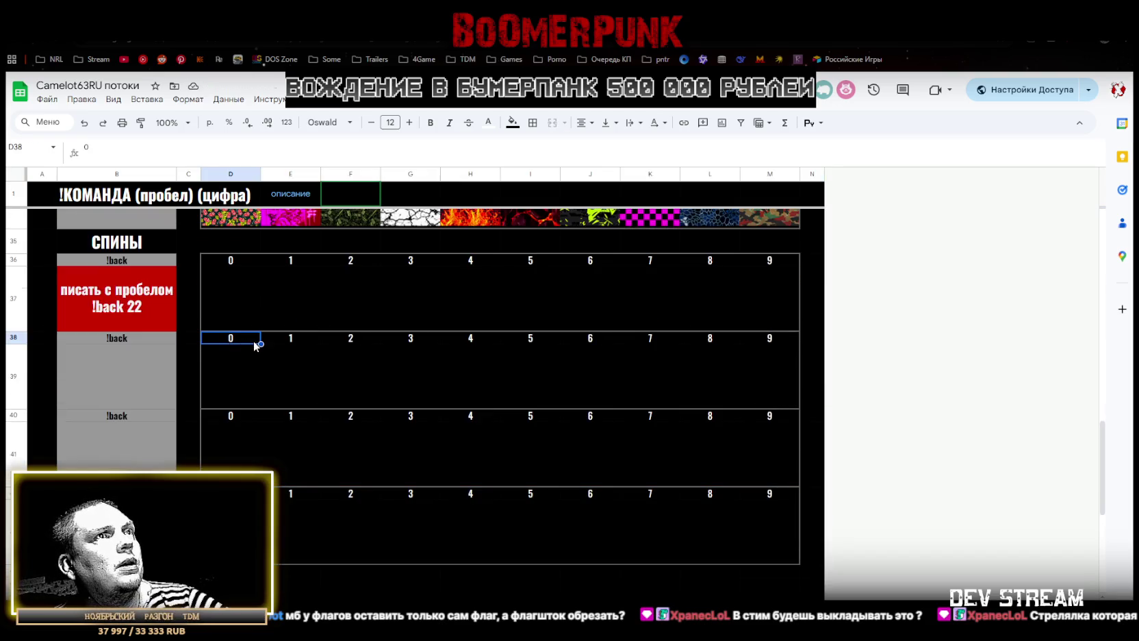
pyautogui.write('10')
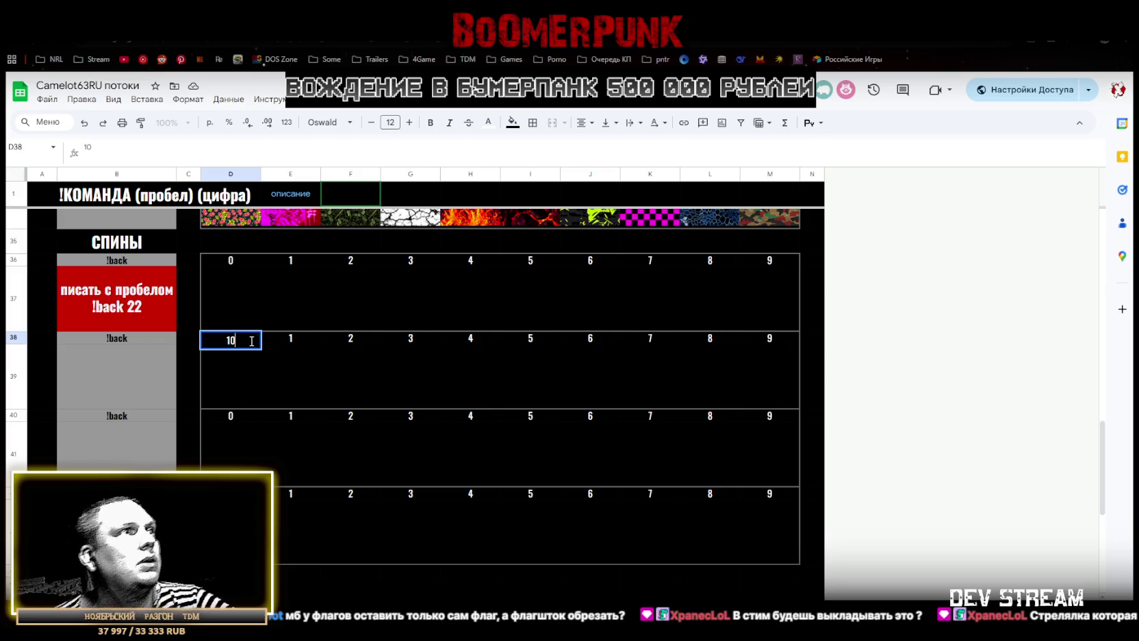
pyautogui.click(302, 336)
pyautogui.write('11')
pyautogui.moveTo(235, 338); pyautogui.dragTo(777, 354)
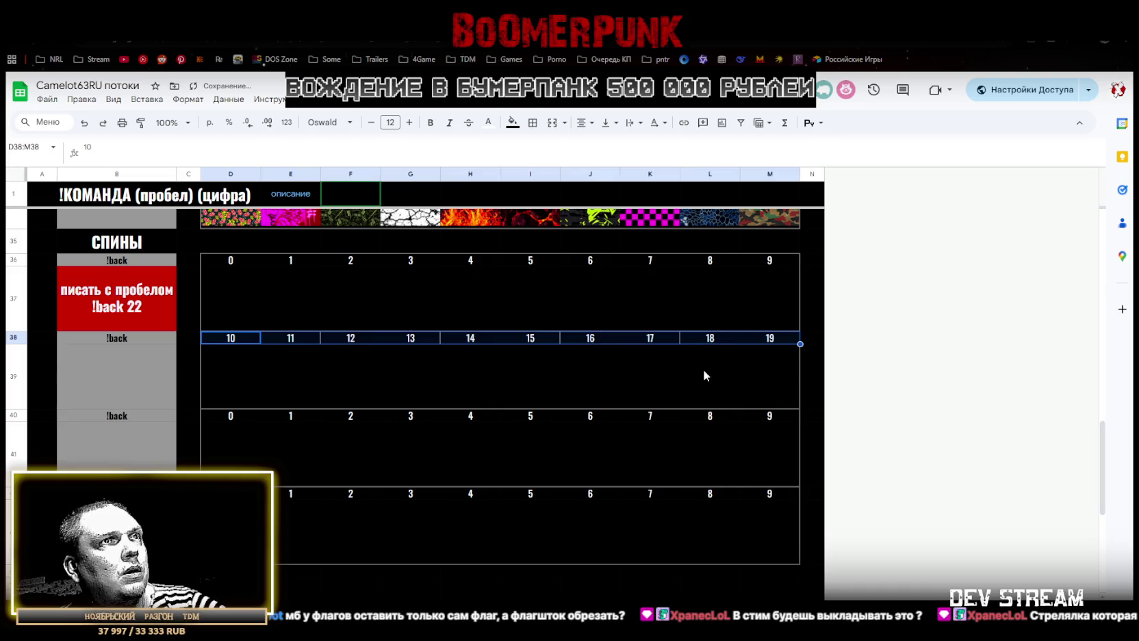
# Number row 40 from 20 to 29 by entering 20, 21 and filling across
pyautogui.click(229, 416)
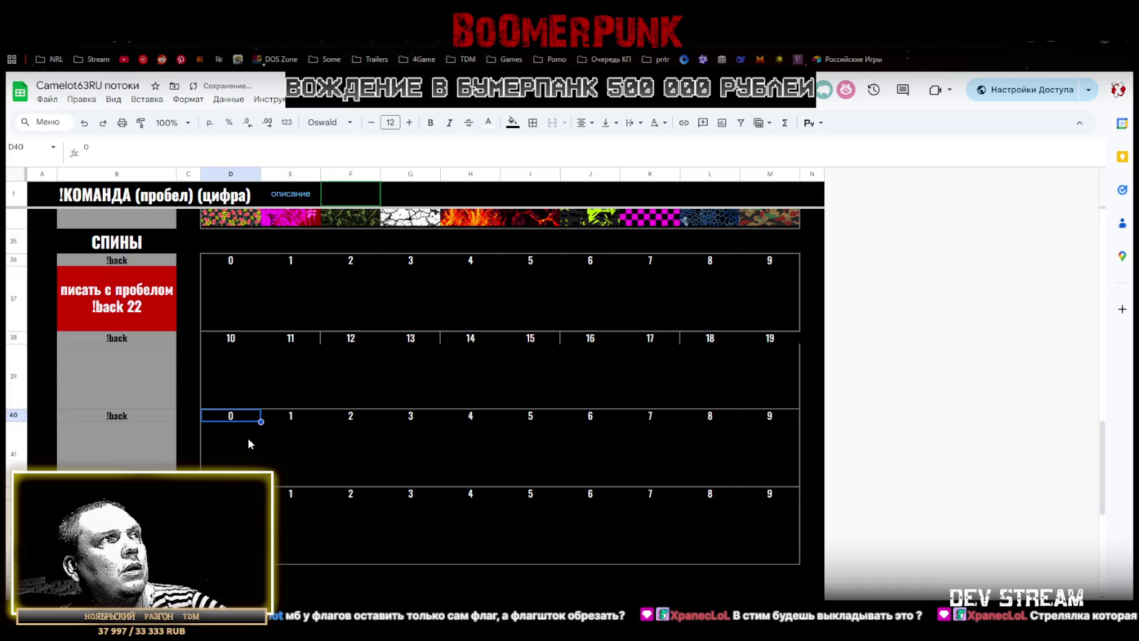
pyautogui.write('20')
pyautogui.press('Tab')
pyautogui.write('21')
pyautogui.moveTo(235, 415); pyautogui.dragTo(779, 424)
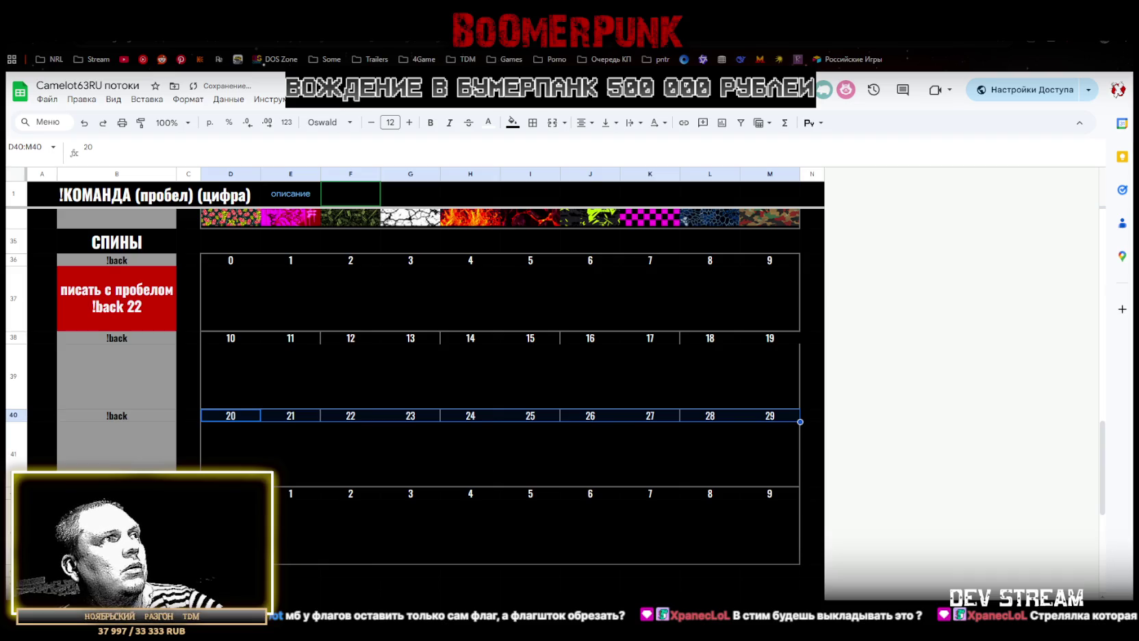
# Number row 42 from 30 to 39 by entering 30, 31 and filling across
pyautogui.click(231, 493)
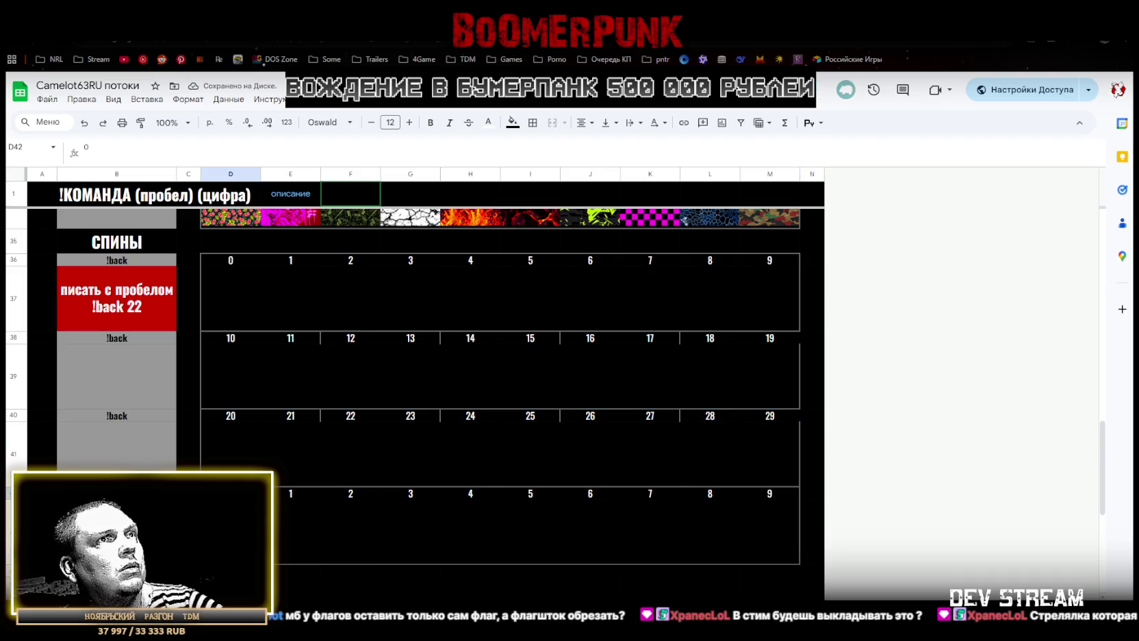
pyautogui.write('3')
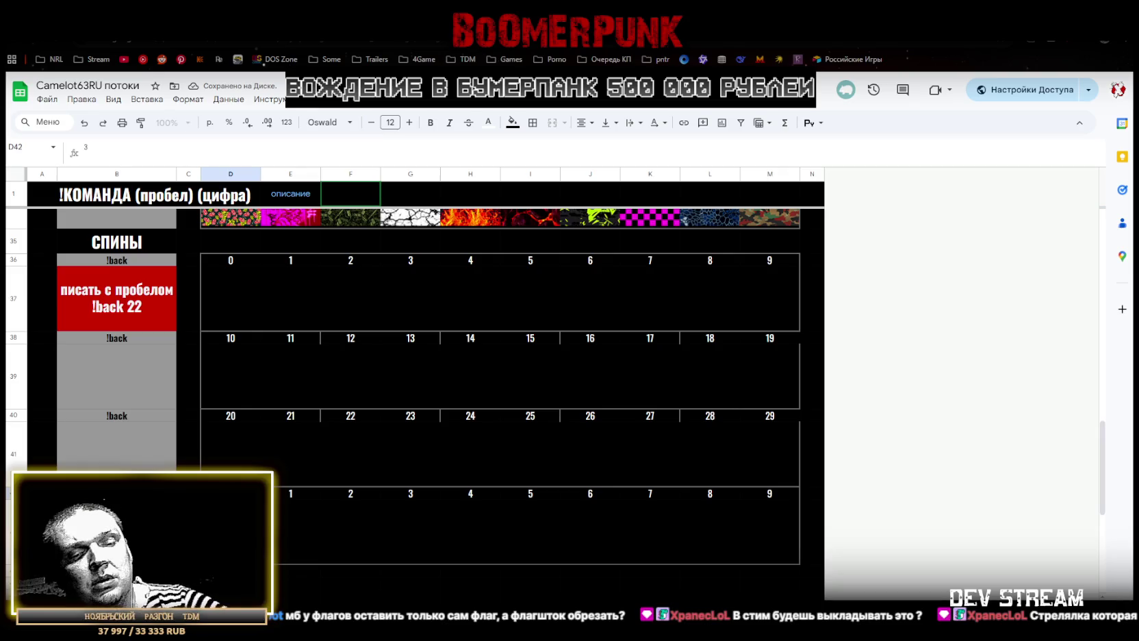
pyautogui.write('0')
pyautogui.click(296, 492)
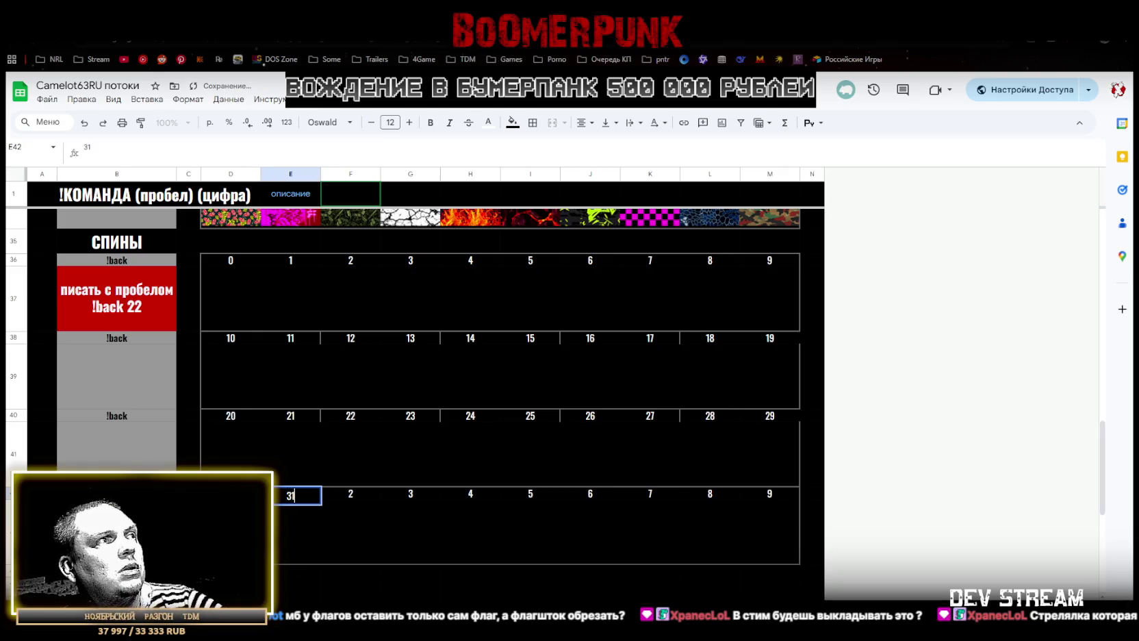
pyautogui.press('Left')
pyautogui.keyDown('shift'); pyautogui.click(306, 498); pyautogui.keyUp('shift')
pyautogui.moveTo(320, 499)
pyautogui.mouseDown()
pyautogui.moveTo(764, 487)
pyautogui.moveTo(775, 470)
pyautogui.mouseUp()
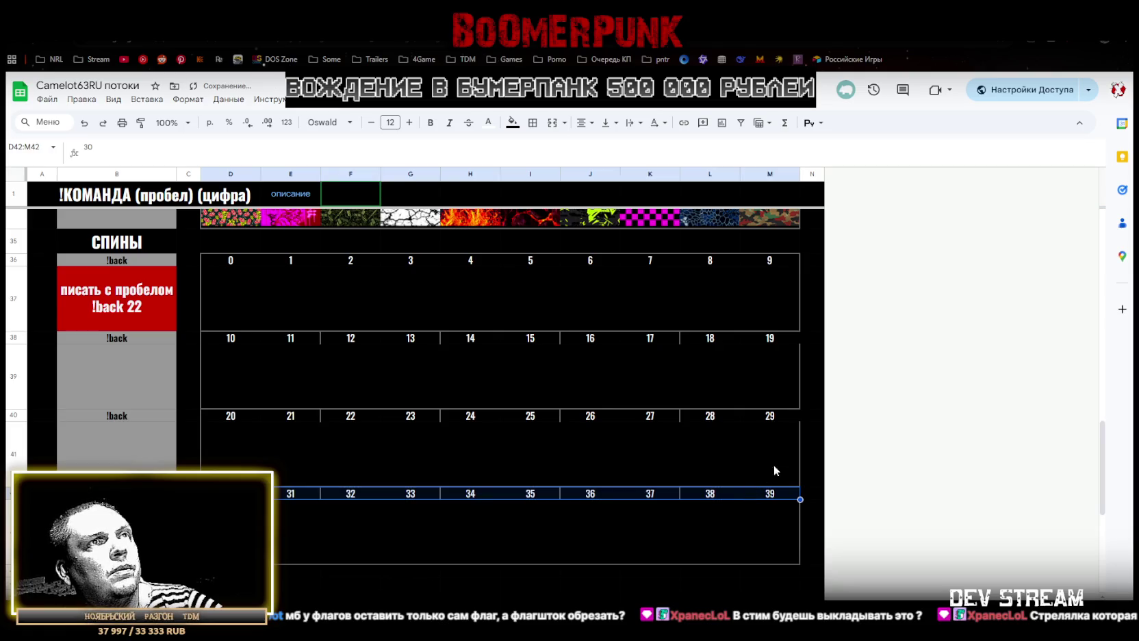
pyautogui.click(772, 269)
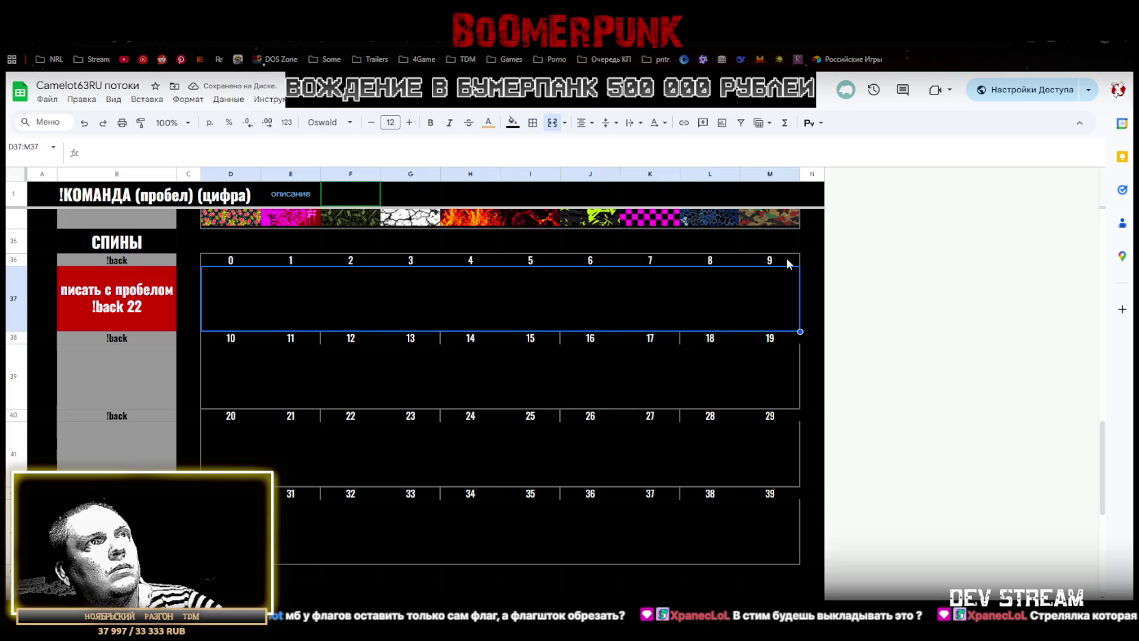
# Border the numbered !back grid, clearing inner borders and keeping left and right edges
pyautogui.moveTo(788, 260); pyautogui.dragTo(779, 543)
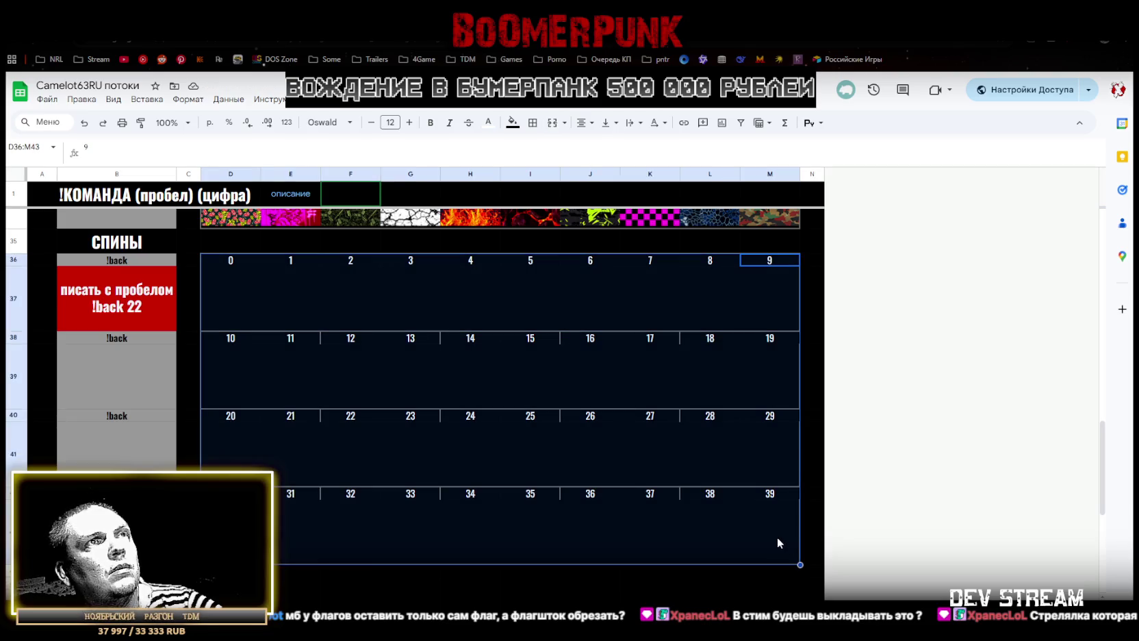
pyautogui.click(533, 123)
pyautogui.click(620, 169)
pyautogui.click(661, 360)
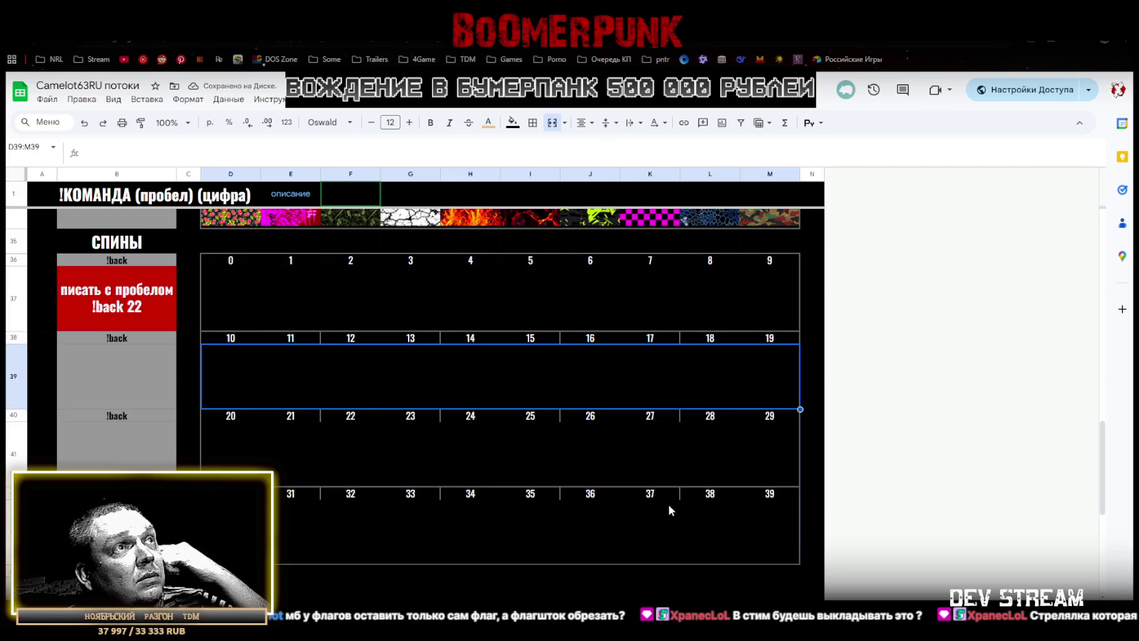
pyautogui.click(300, 339)
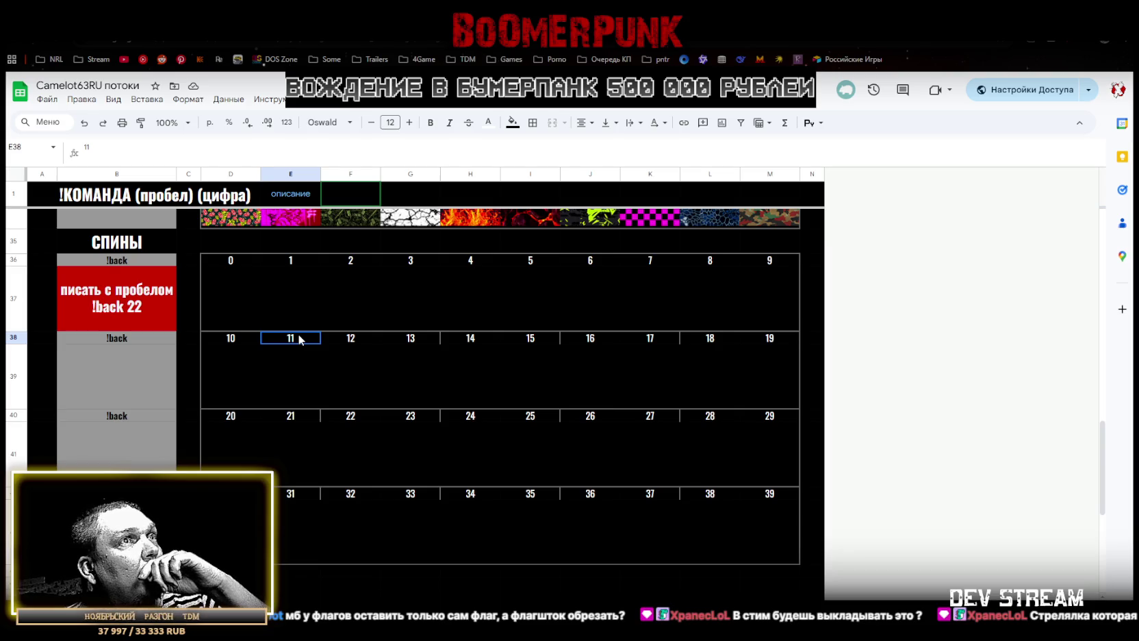
pyautogui.moveTo(299, 338); pyautogui.dragTo(692, 479)
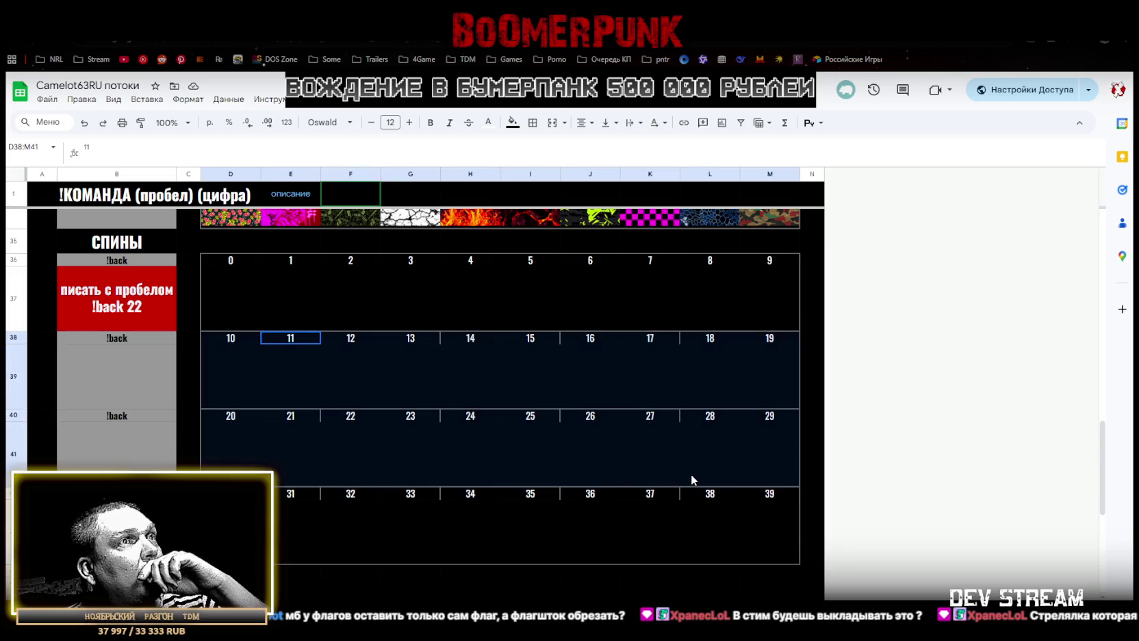
pyautogui.moveTo(690, 475); pyautogui.dragTo(686, 498)
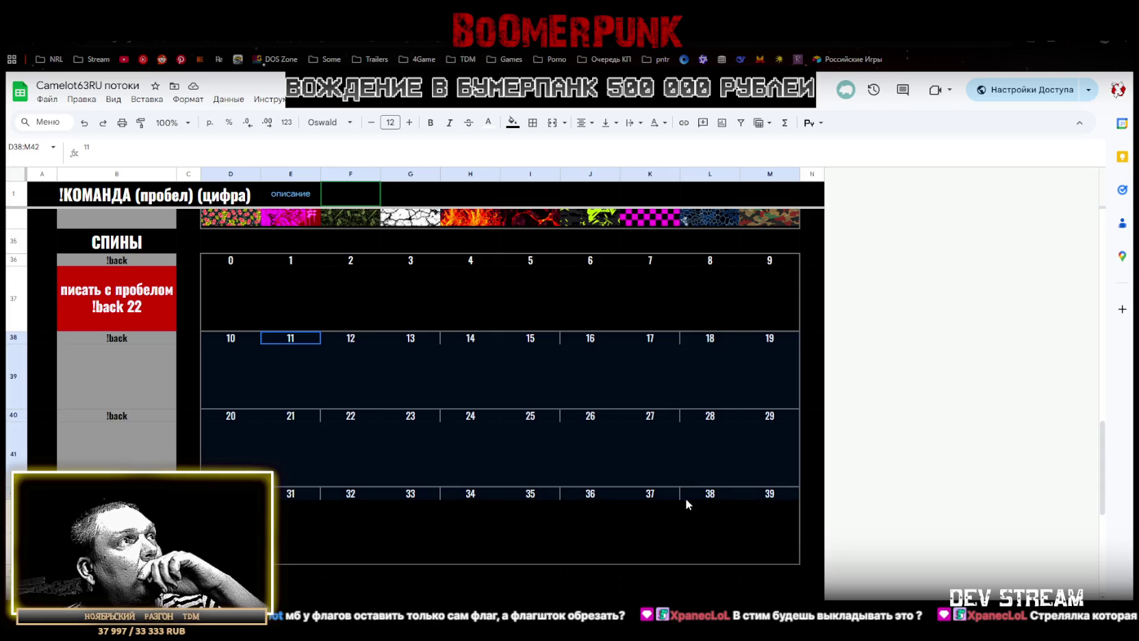
pyautogui.click(532, 123)
pyautogui.click(620, 167)
pyautogui.click(539, 168)
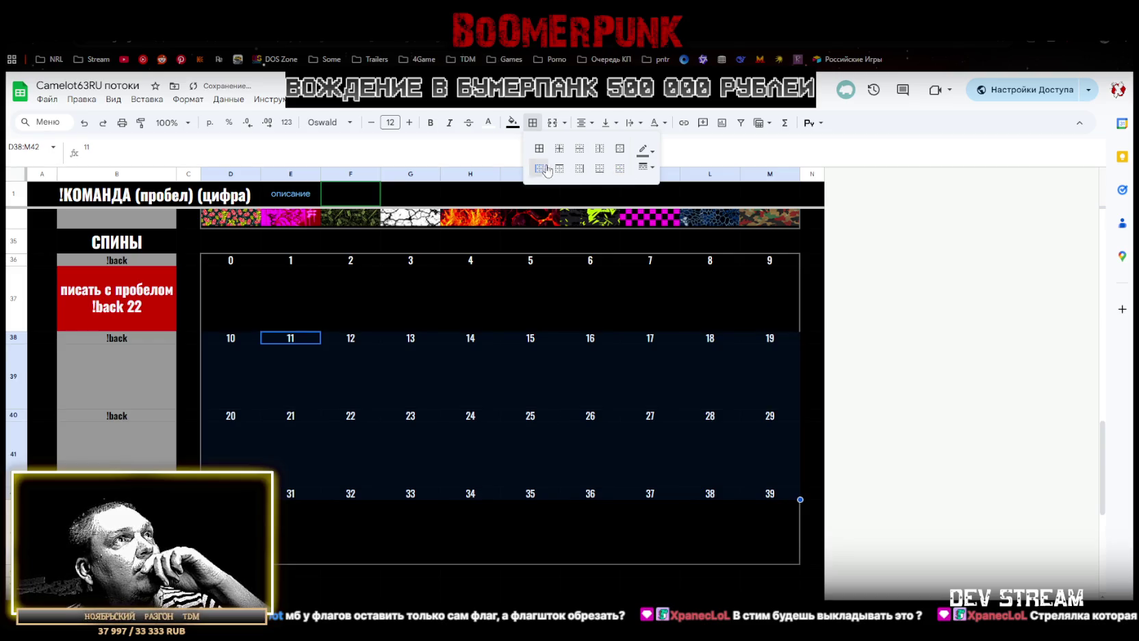
pyautogui.click(579, 168)
pyautogui.click(230, 346)
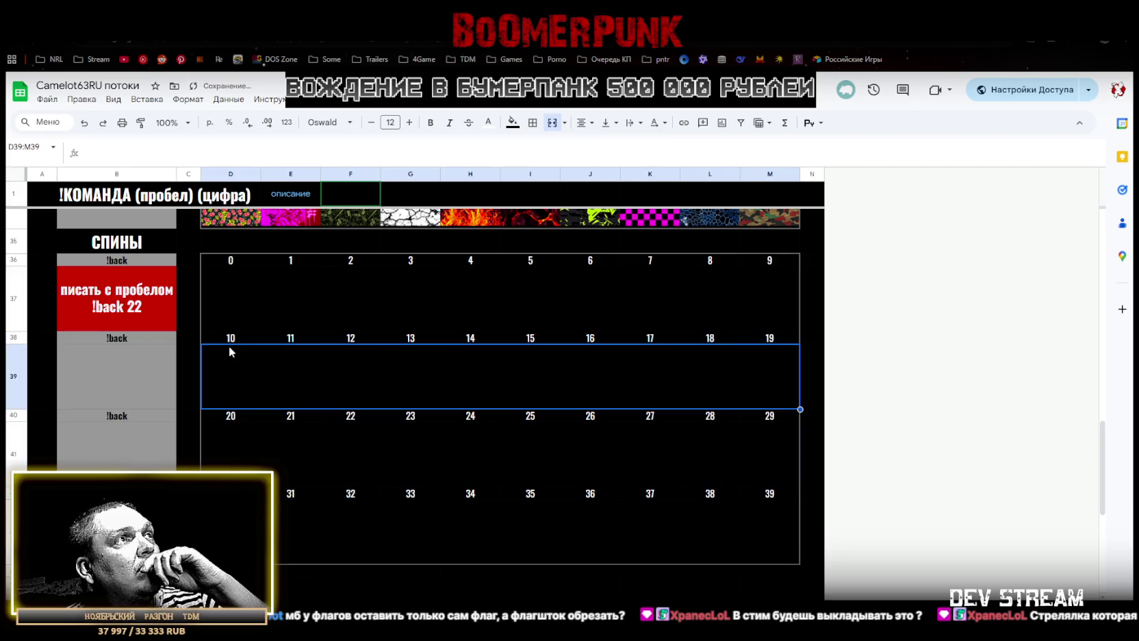
# Add horizontal borders to the empty rows beneath the number rows
pyautogui.click(264, 313)
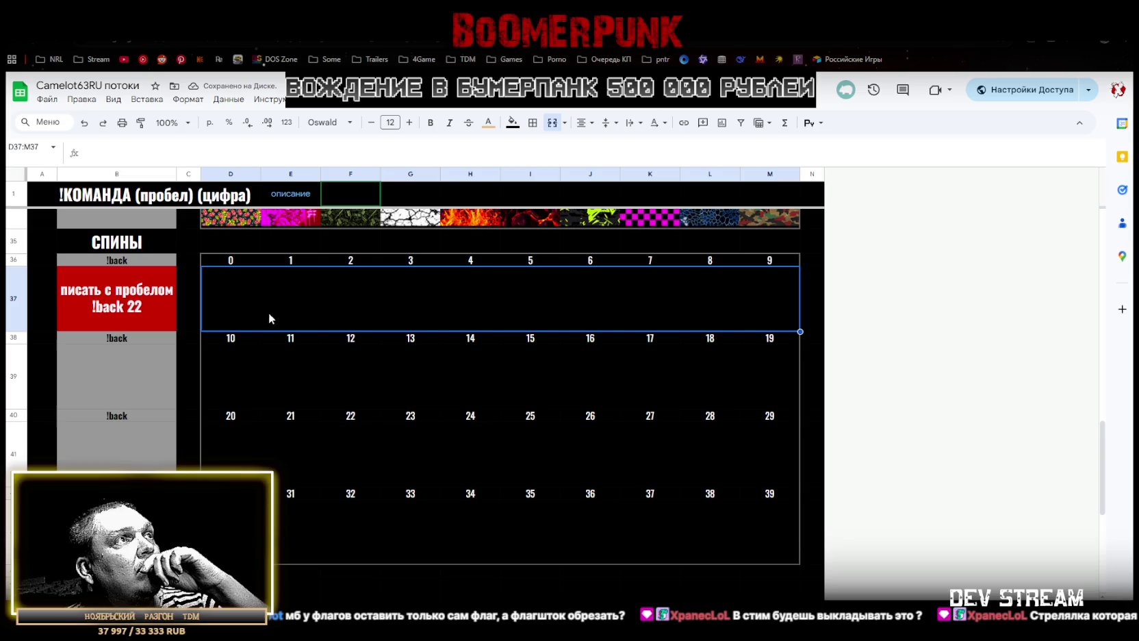
pyautogui.keyDown('ctrl'); pyautogui.click(374, 383); pyautogui.keyUp('ctrl')
pyautogui.keyDown('ctrl'); pyautogui.click(406, 460); pyautogui.keyUp('ctrl')
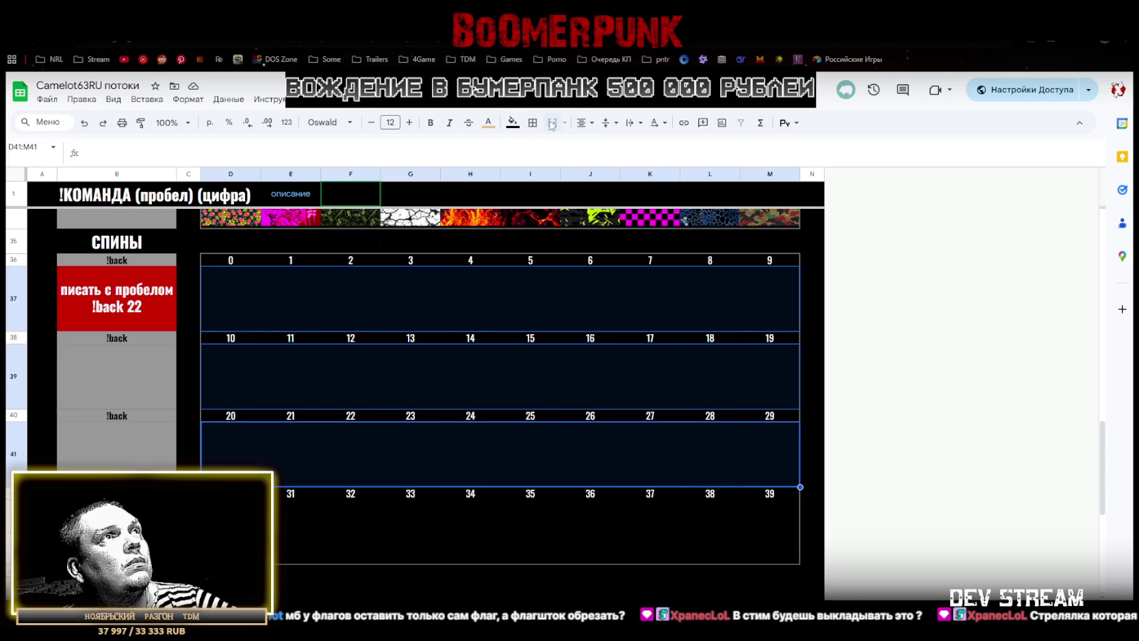
pyautogui.click(532, 123)
pyautogui.click(599, 177)
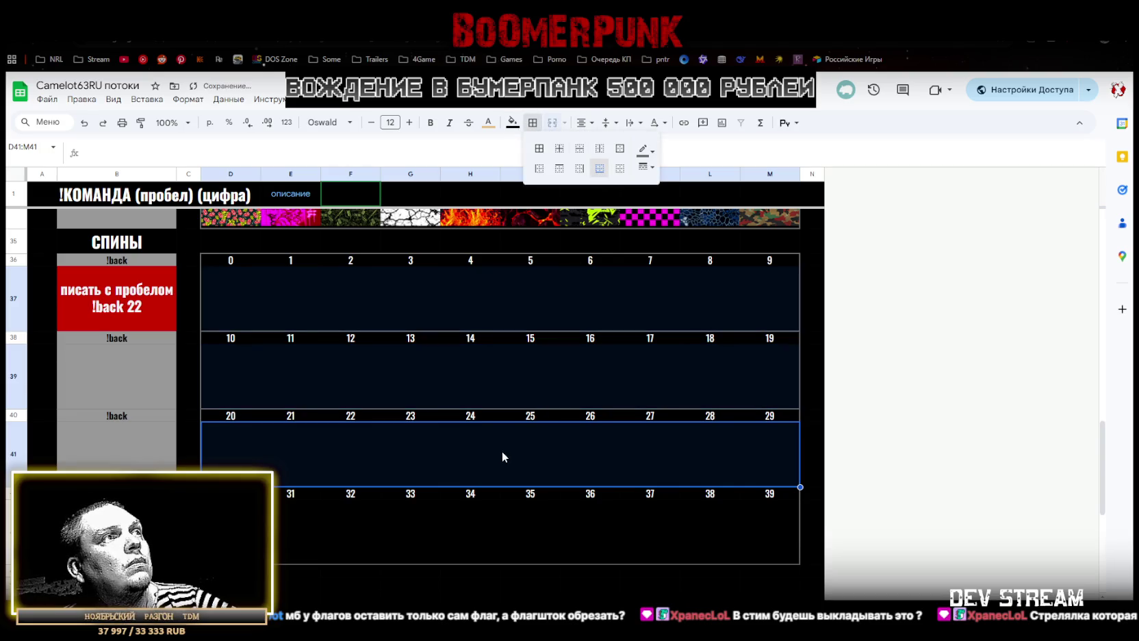
pyautogui.click(502, 450)
pyautogui.click(479, 510)
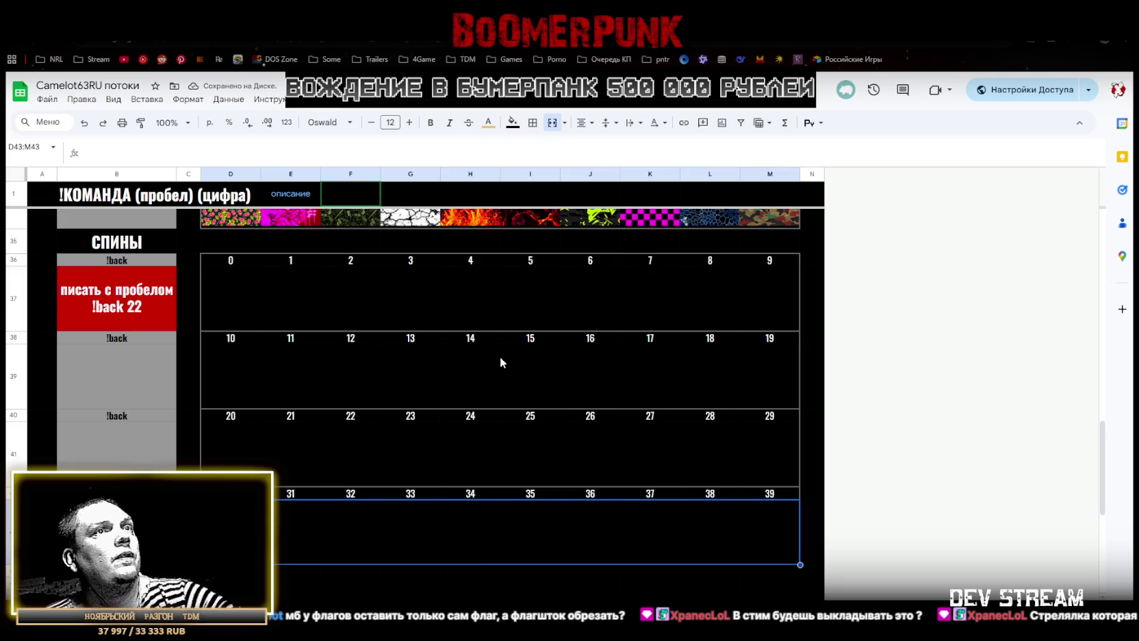
pyautogui.click(205, 284)
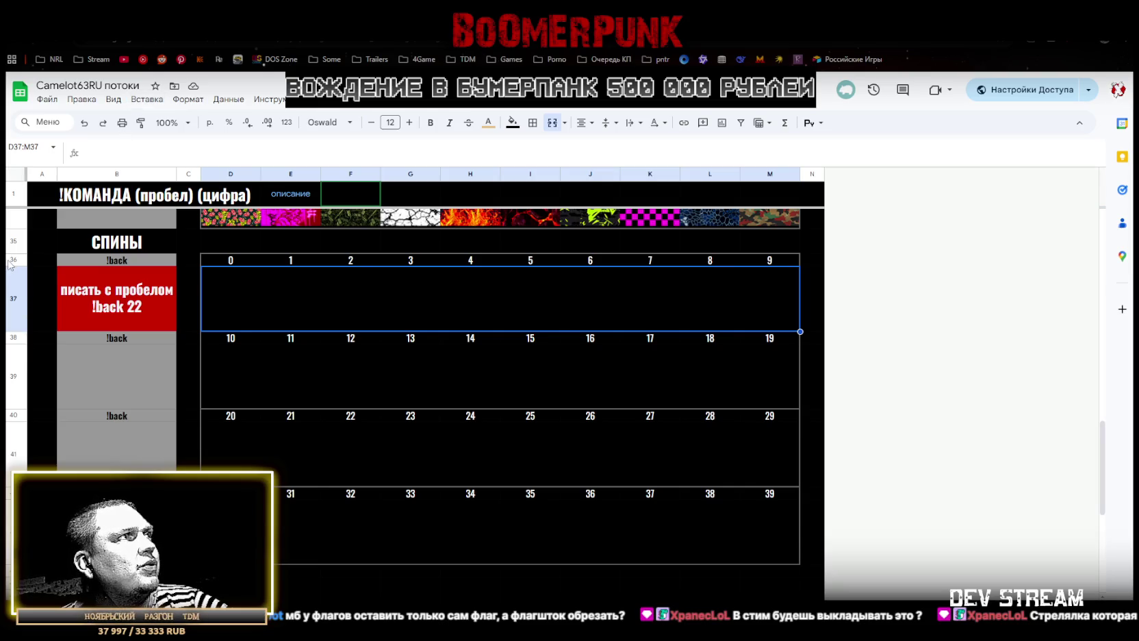
# Insert a spacer row above row 38 and outline the 0–9 block D36:M38
pyautogui.rightClick(13, 340)
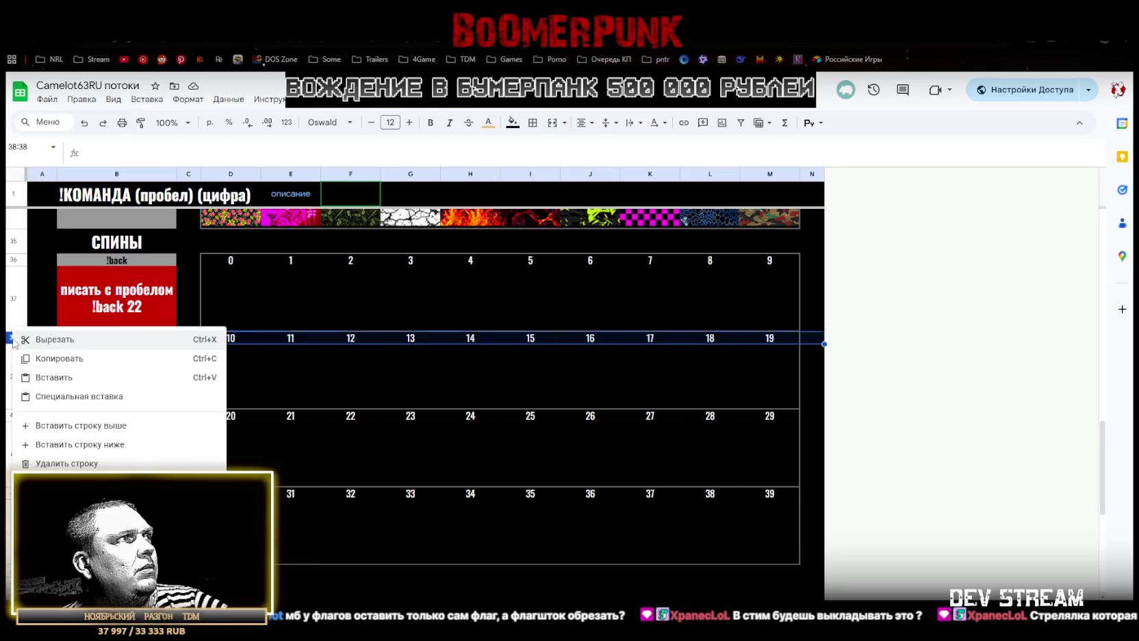
pyautogui.click(93, 424)
pyautogui.click(295, 354)
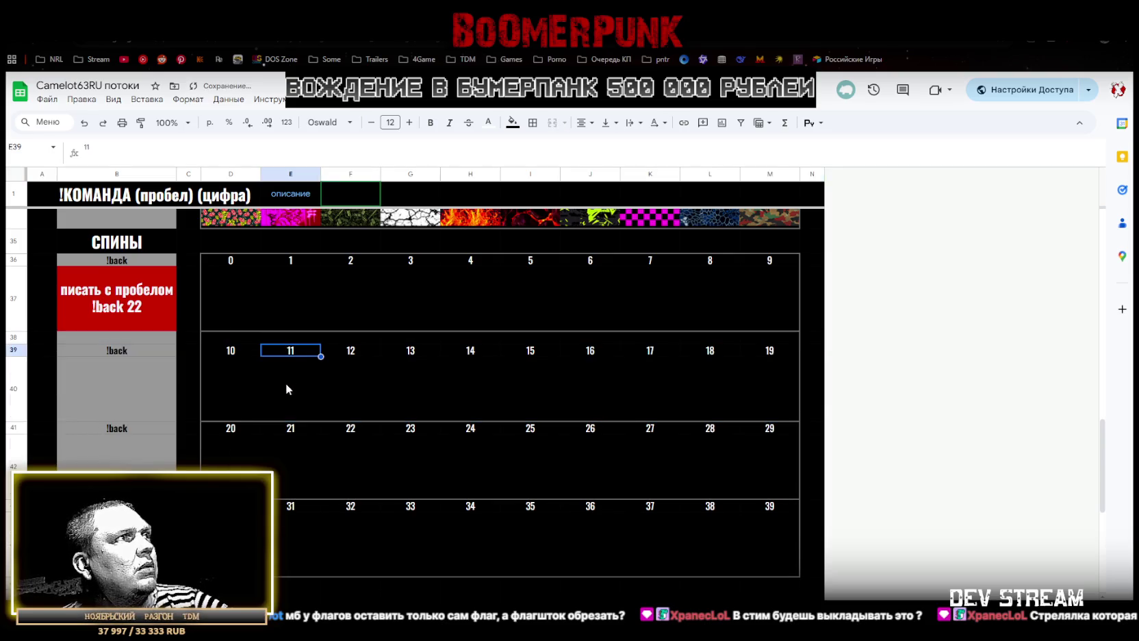
pyautogui.click(227, 338)
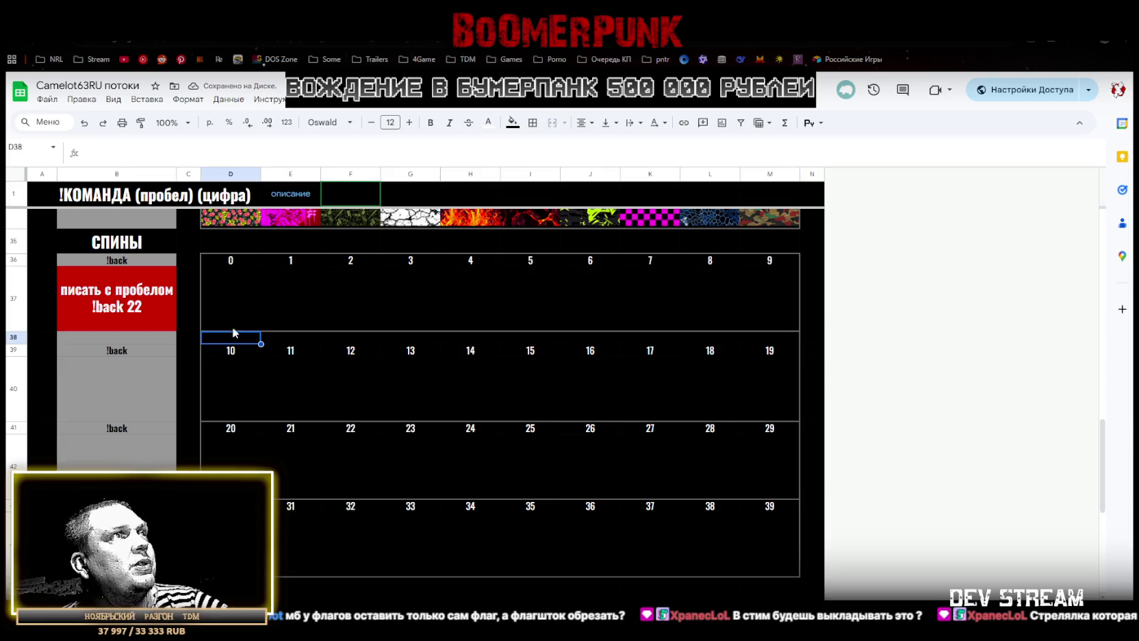
pyautogui.moveTo(210, 260); pyautogui.dragTo(743, 339)
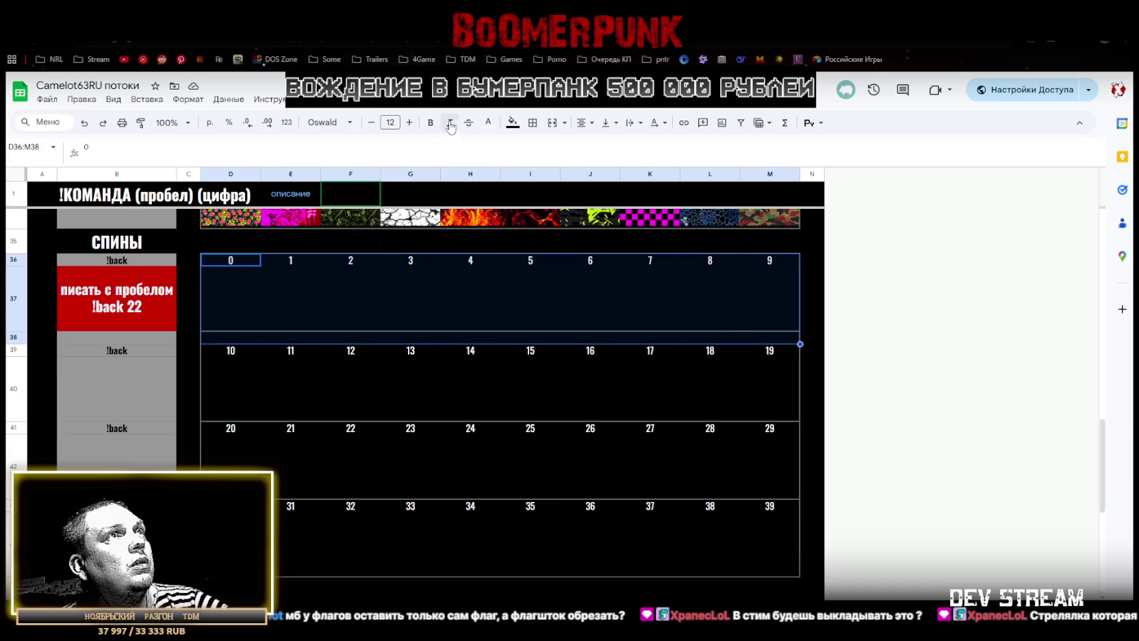
pyautogui.click(532, 123)
pyautogui.click(620, 148)
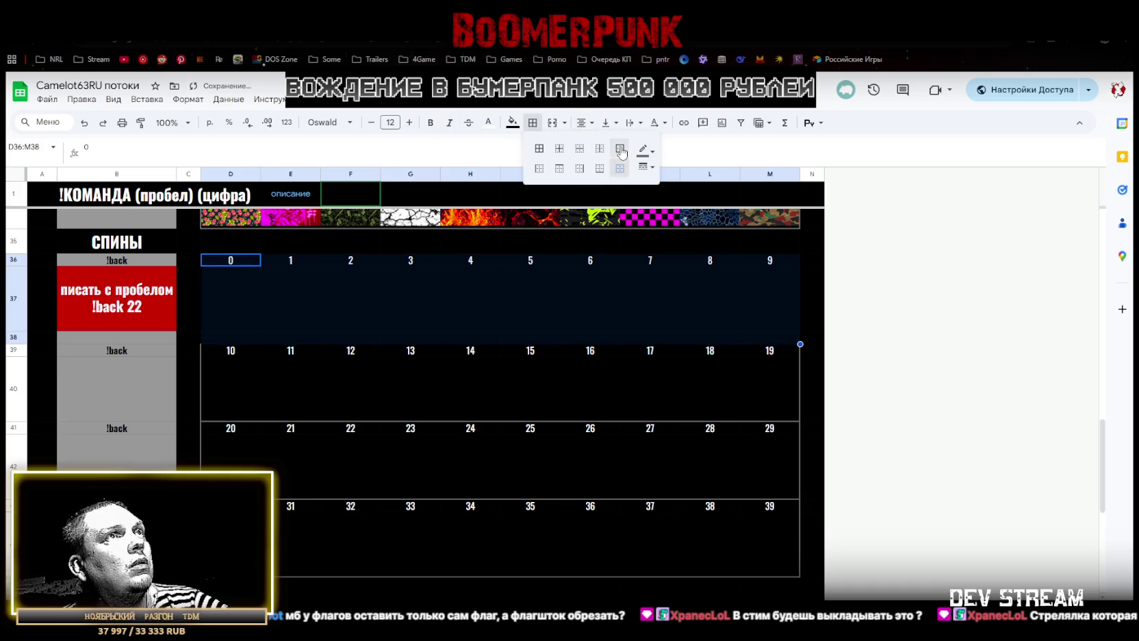
# Insert spacer rows above the 20–29 and 30–39 number rows
pyautogui.click(14, 337)
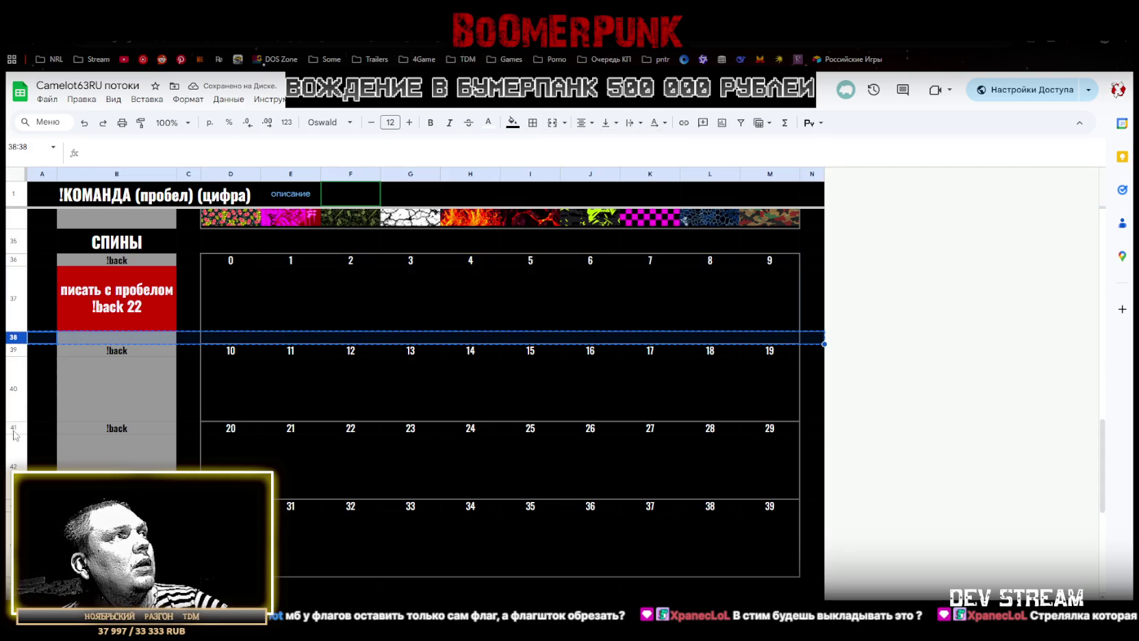
pyautogui.rightClick(14, 431)
pyautogui.click(103, 216)
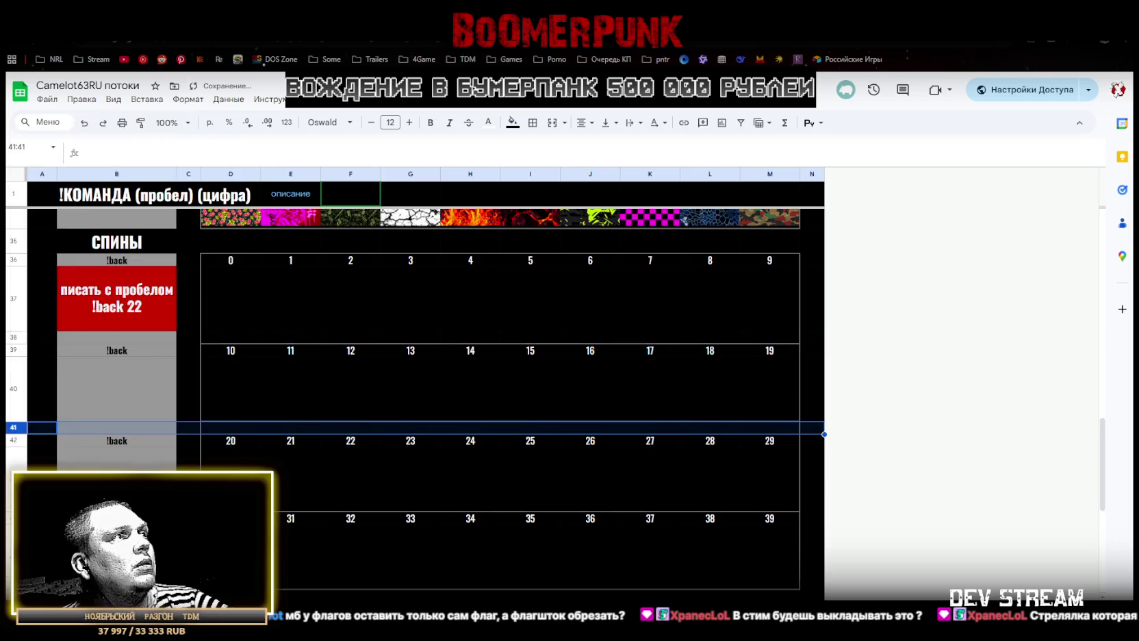
pyautogui.rightClick(13, 519)
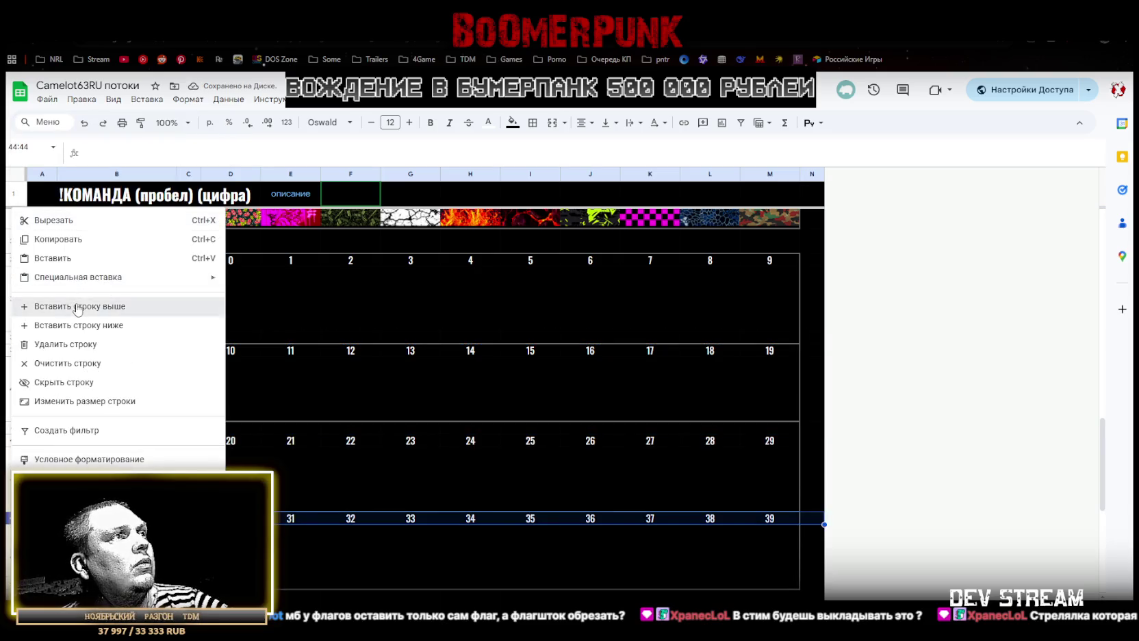
pyautogui.click(75, 302)
pyautogui.scroll(-3, 76, 301)
pyautogui.scroll(-1, 108, 459)
pyautogui.scroll(5, 222, 401)
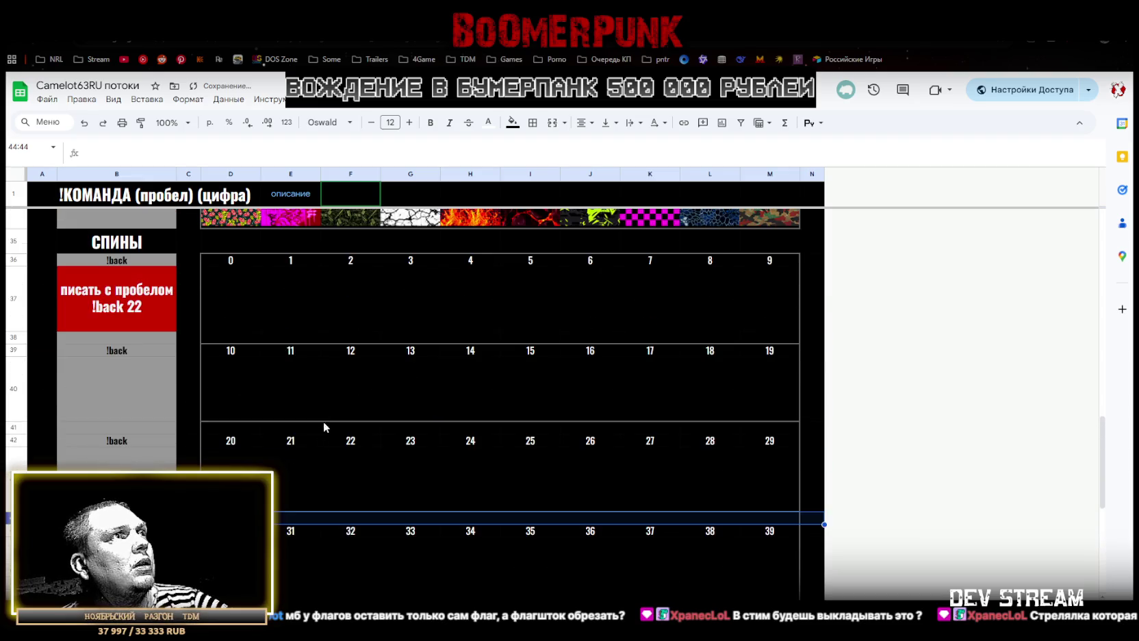
# Merge D37:M37 into a picture row and paste it under the 10–19, 20–29 and 30–39 blocks
pyautogui.moveTo(213, 261); pyautogui.dragTo(809, 343)
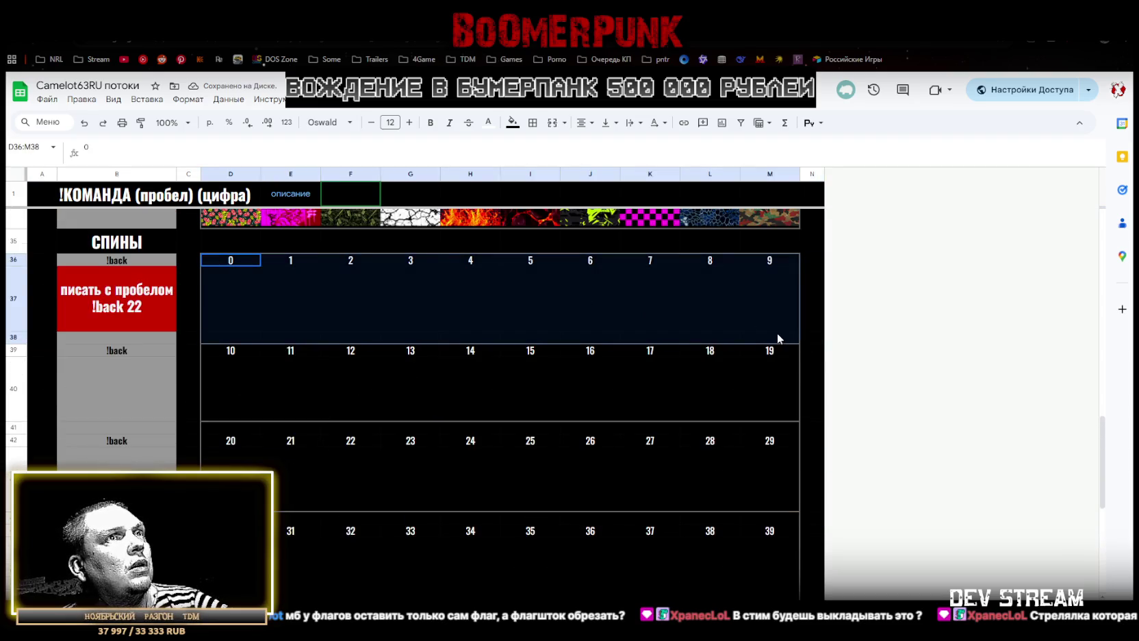
pyautogui.click(228, 274)
pyautogui.moveTo(289, 286); pyautogui.dragTo(472, 339)
pyautogui.click(234, 388)
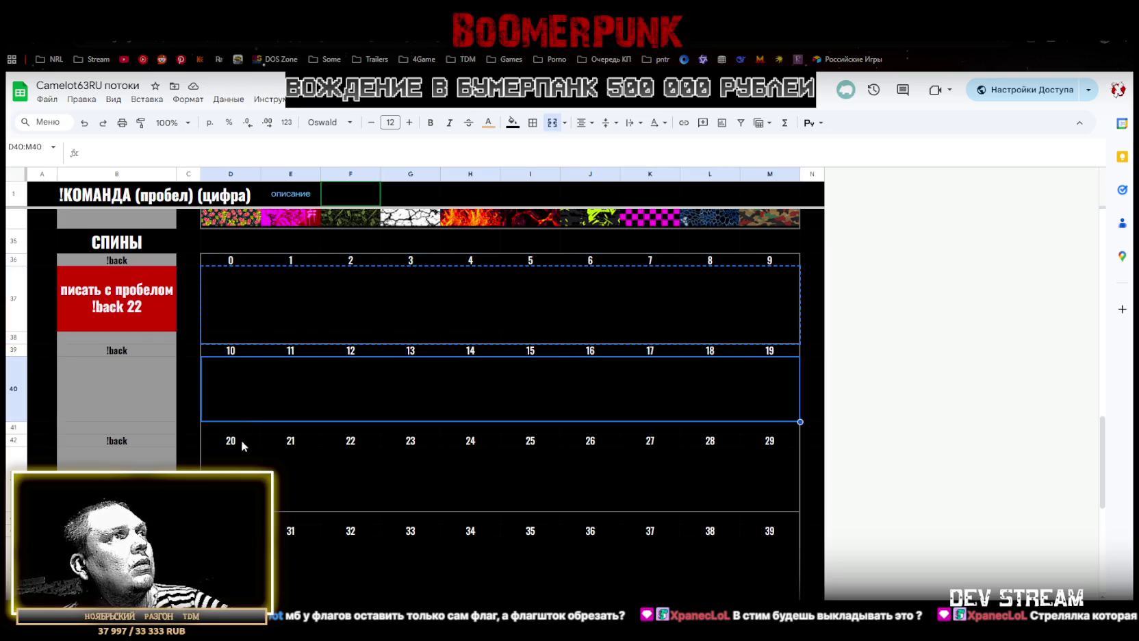
pyautogui.hotkey('ctrl', 'v')
pyautogui.click(355, 473)
pyautogui.hotkey('ctrl', 'v')
pyautogui.click(355, 548)
pyautogui.hotkey('ctrl', 'v')
pyautogui.scroll(-2, 356, 548)
pyautogui.click(364, 546)
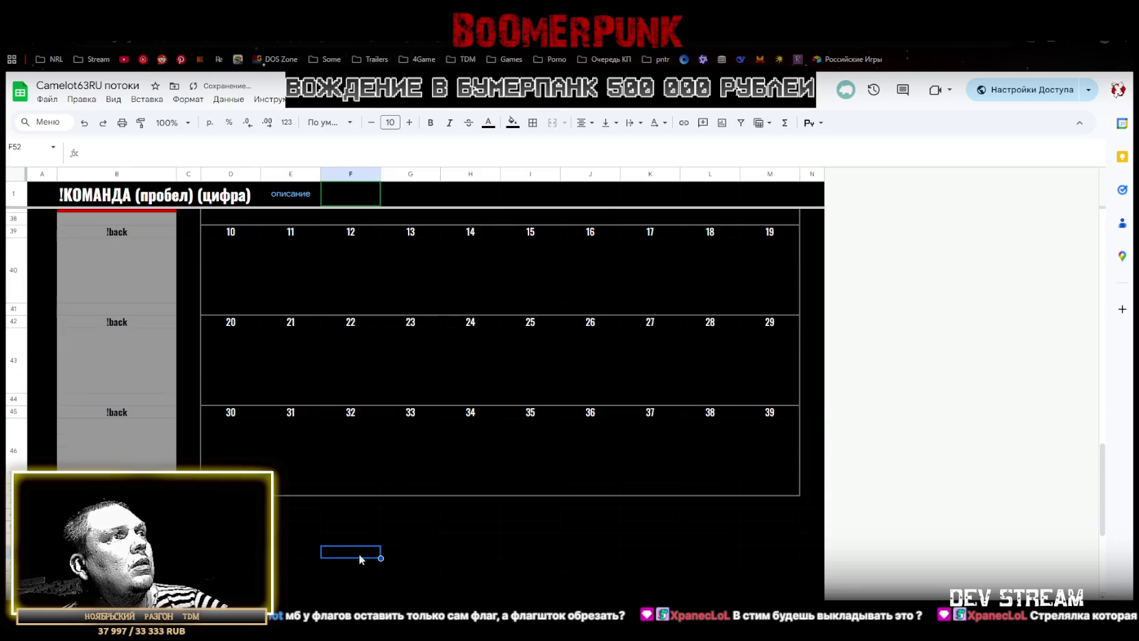
pyautogui.scroll(3, 402, 529)
pyautogui.click(238, 353)
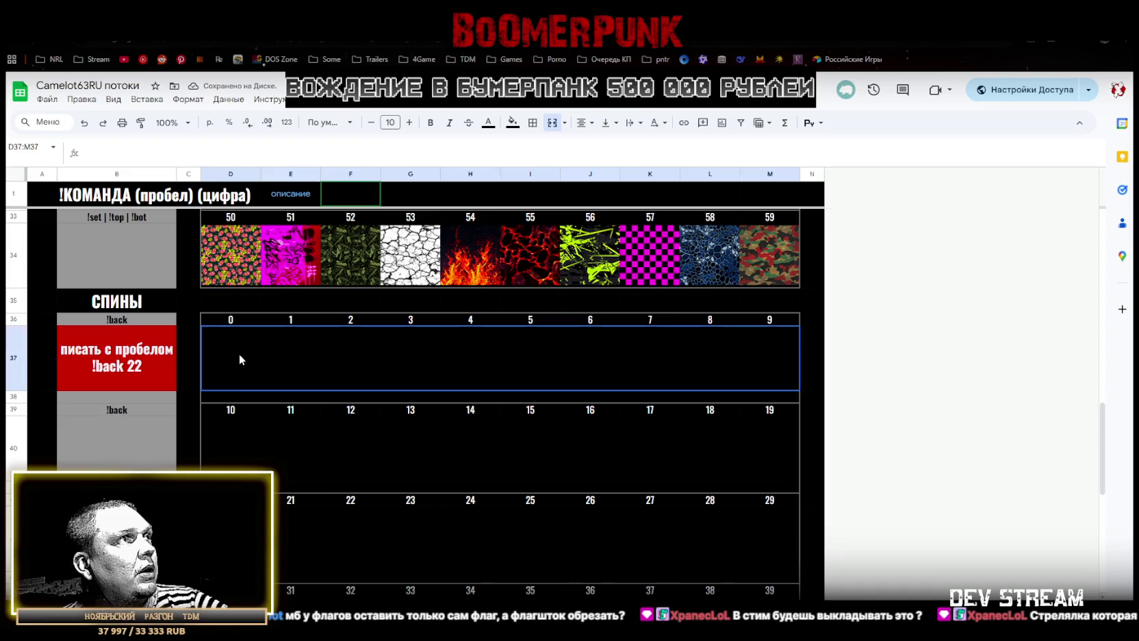
pyautogui.click(226, 397)
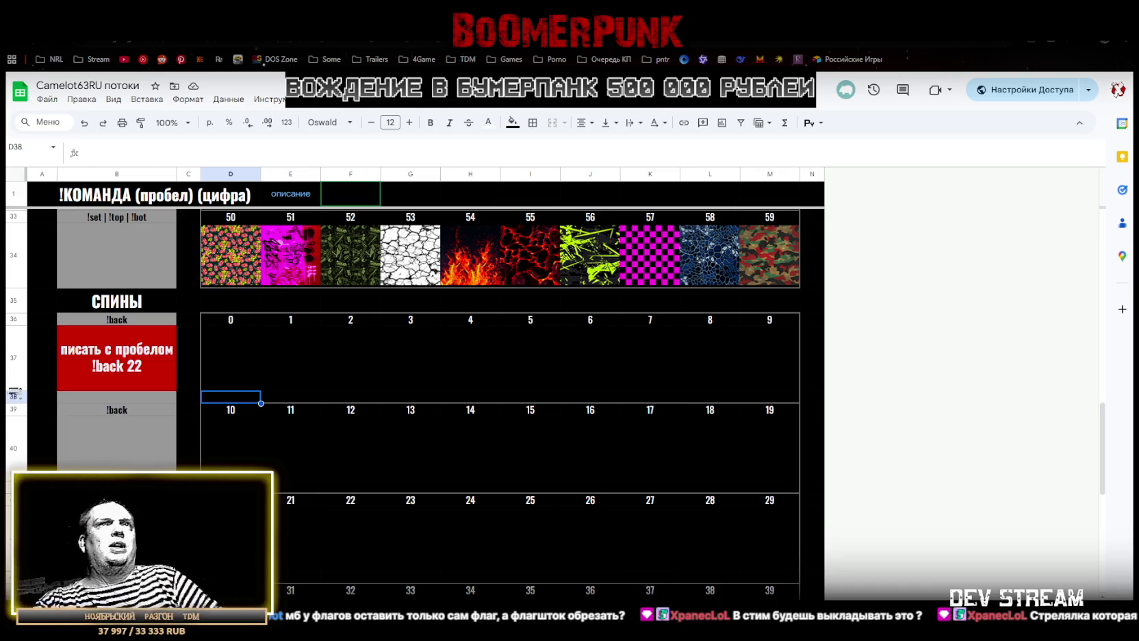
# Select the merged picture row D37:M37 under 0–9 and open the Вставка menu
pyautogui.scroll(1, 433, 363)
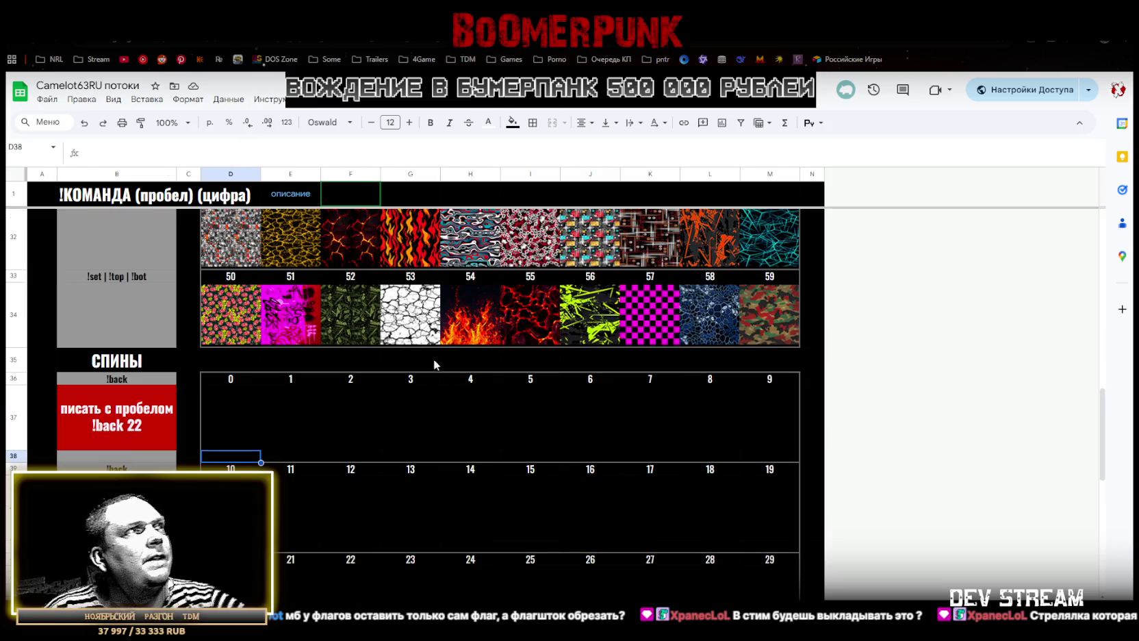
pyautogui.click(228, 425)
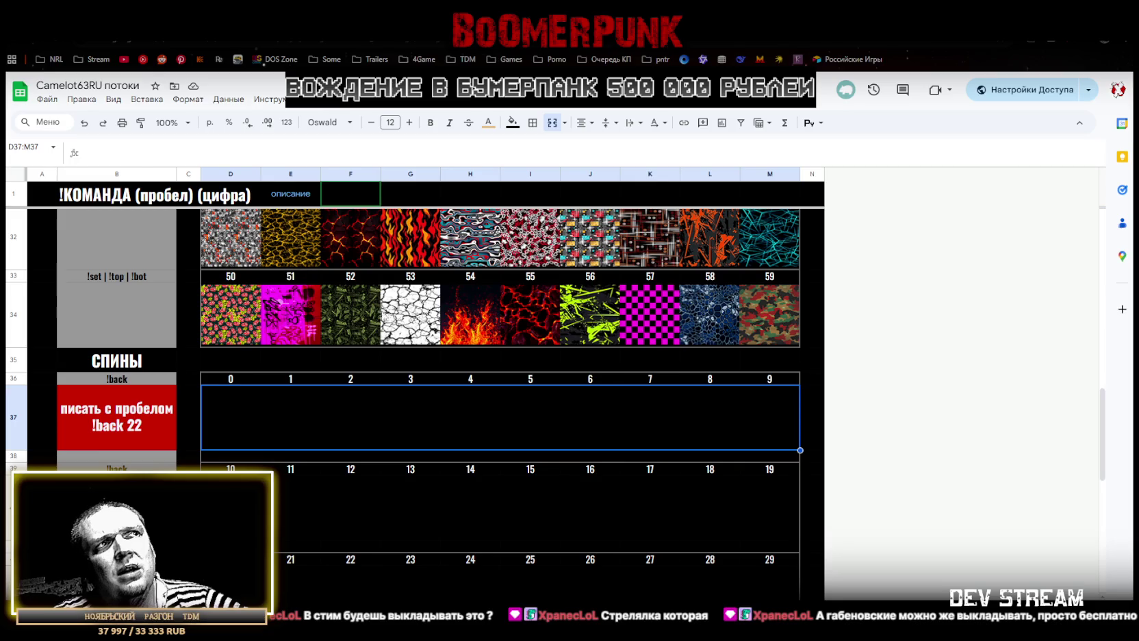
pyautogui.press('Down')
pyautogui.press('Down')
pyautogui.press('Down')
pyautogui.click(231, 420)
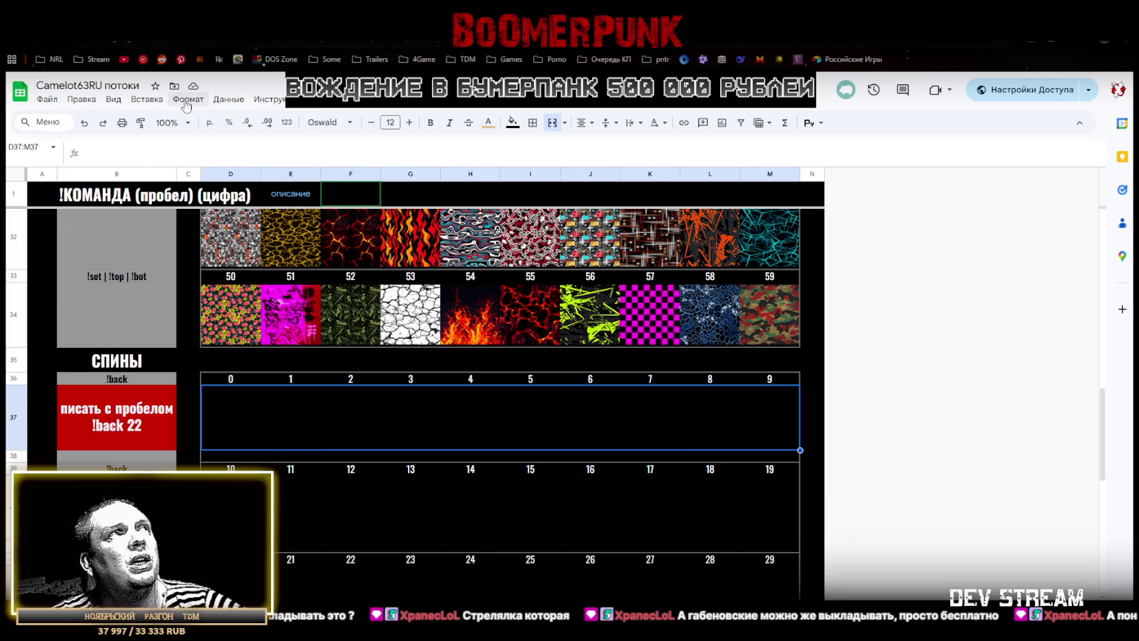
pyautogui.click(148, 100)
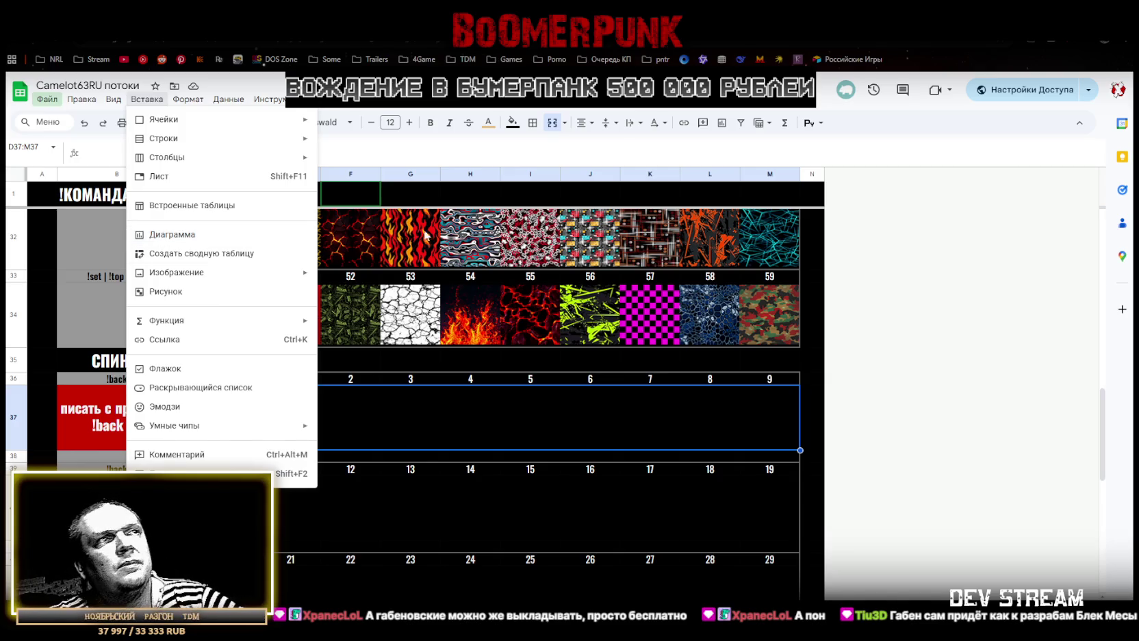
pyautogui.click(431, 456)
# Insert in-cell item images into D37:M37 and D40:M40 via Вставка > Изображение
pyautogui.click(241, 423)
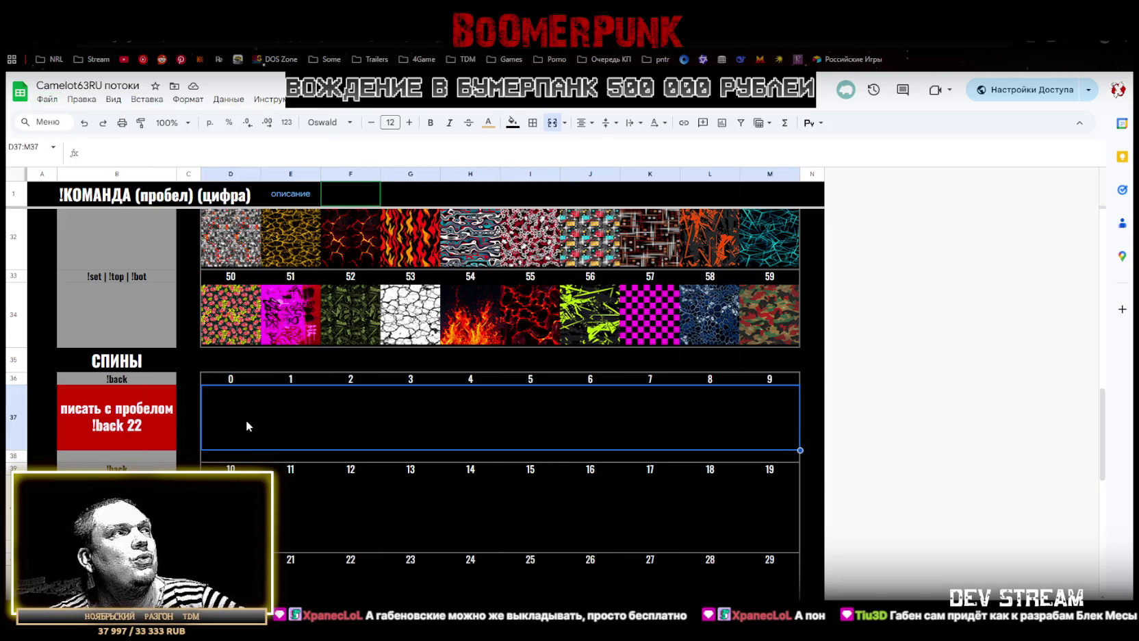
pyautogui.click(144, 100)
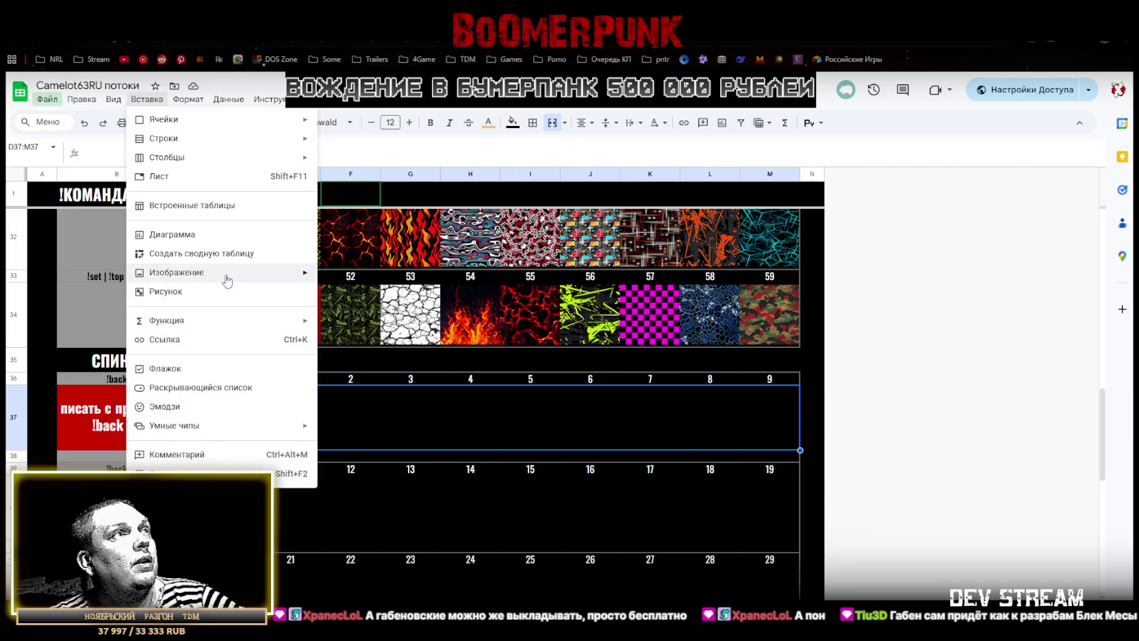
pyautogui.moveTo(176, 273)
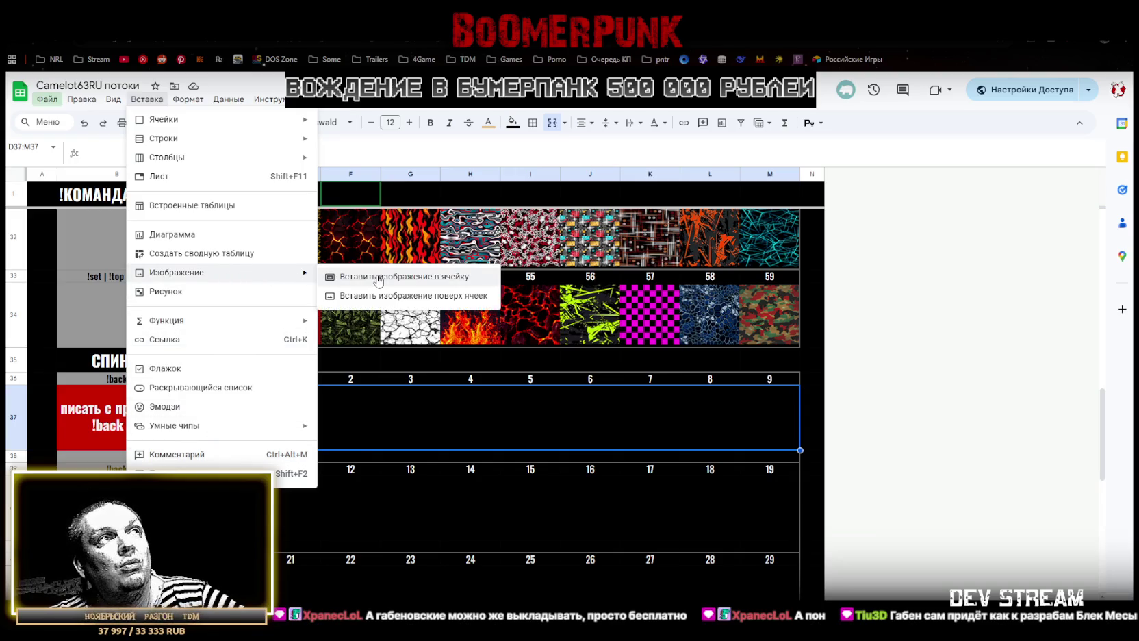
pyautogui.click(379, 282)
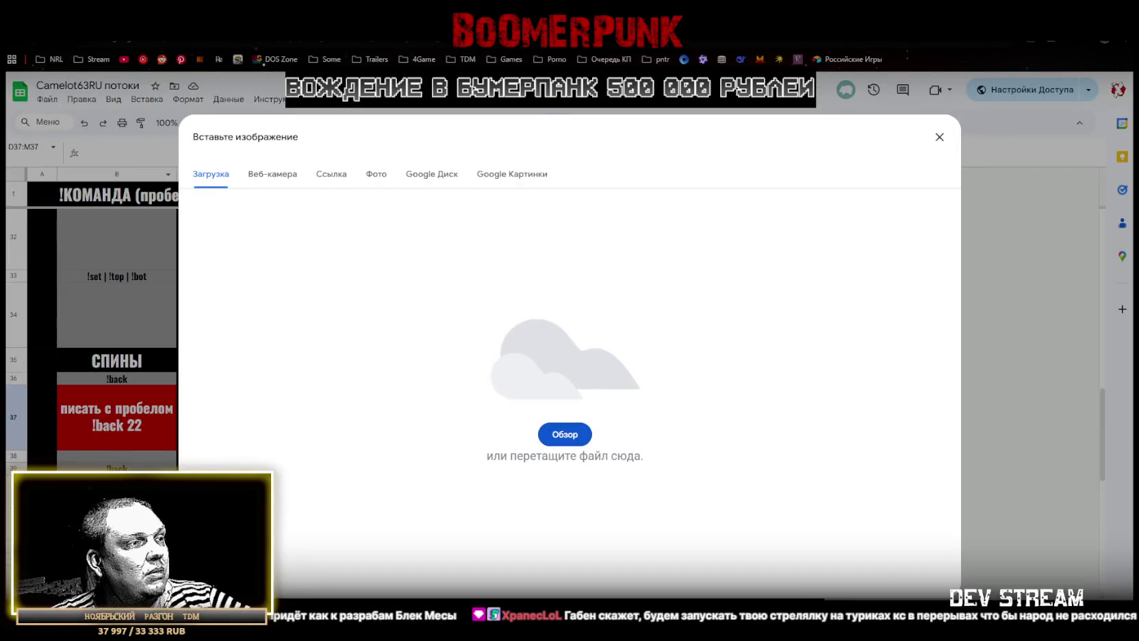
pyautogui.moveTo(623, 409)
pyautogui.mouseDown()
pyautogui.moveTo(570, 384)
pyautogui.moveTo(560, 409)
pyautogui.mouseUp()
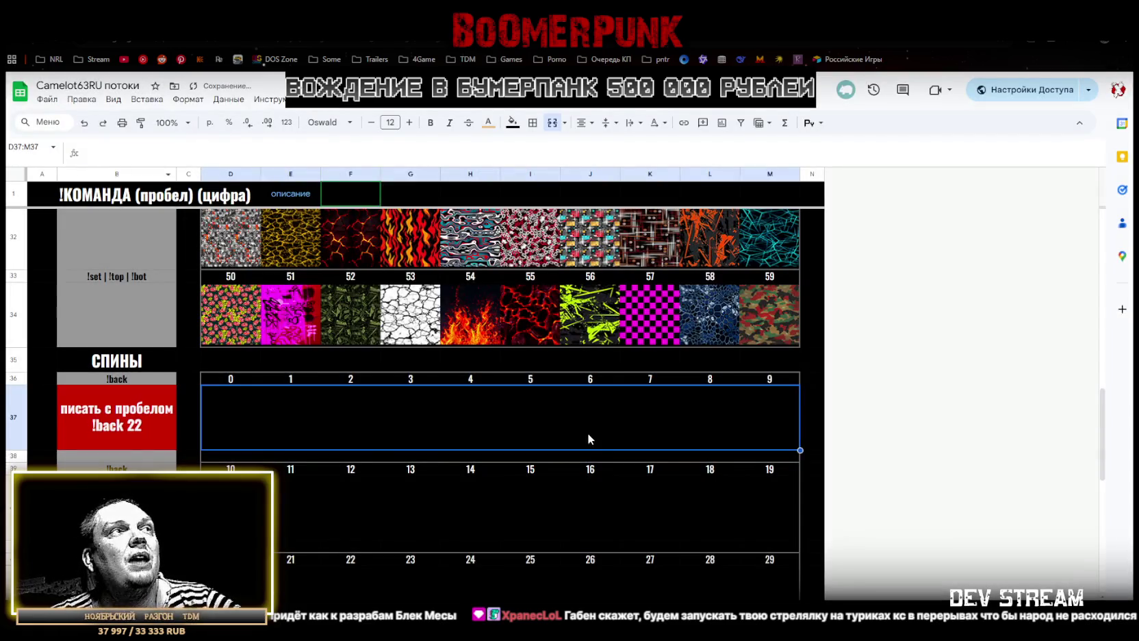
pyautogui.click(260, 507)
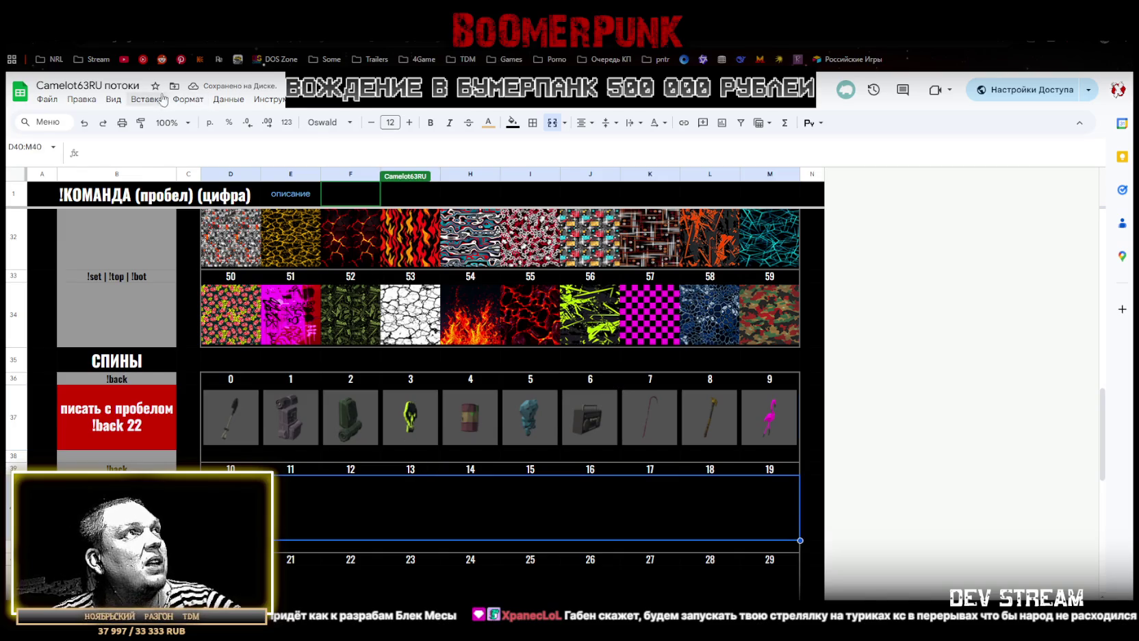
pyautogui.click(146, 99)
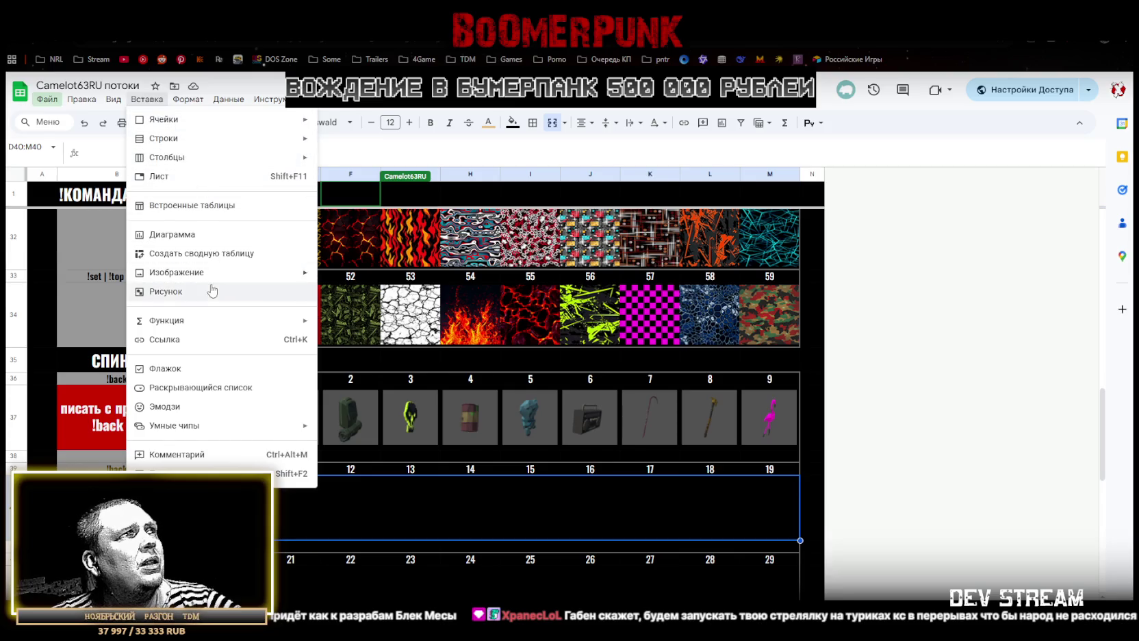
pyautogui.moveTo(176, 272)
pyautogui.click(362, 278)
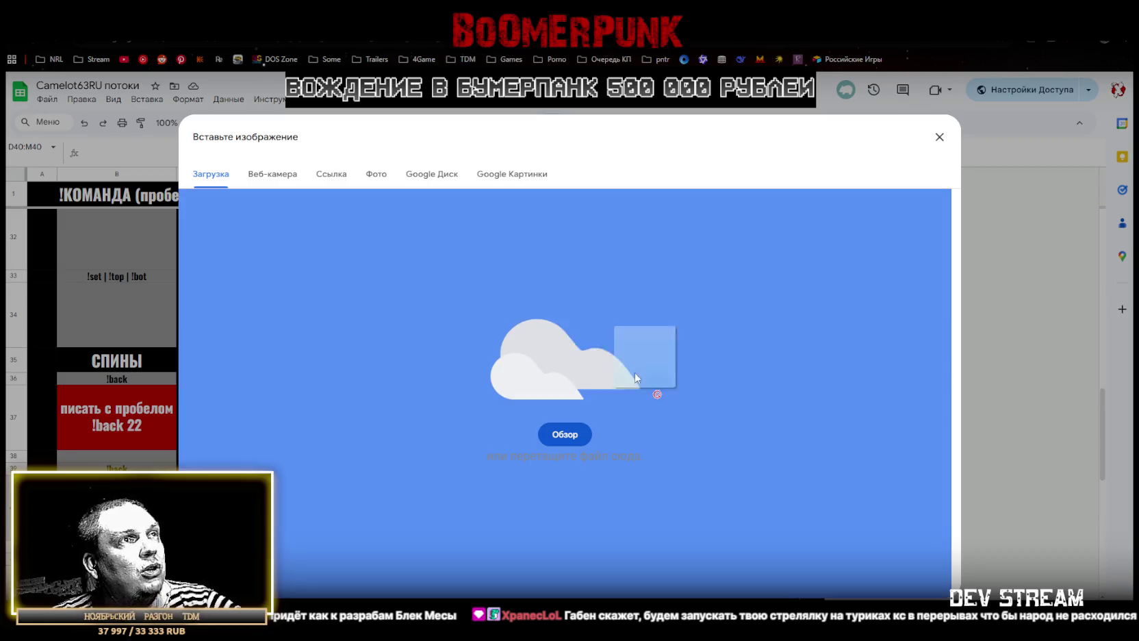
pyautogui.moveTo(656, 394); pyautogui.dragTo(593, 446)
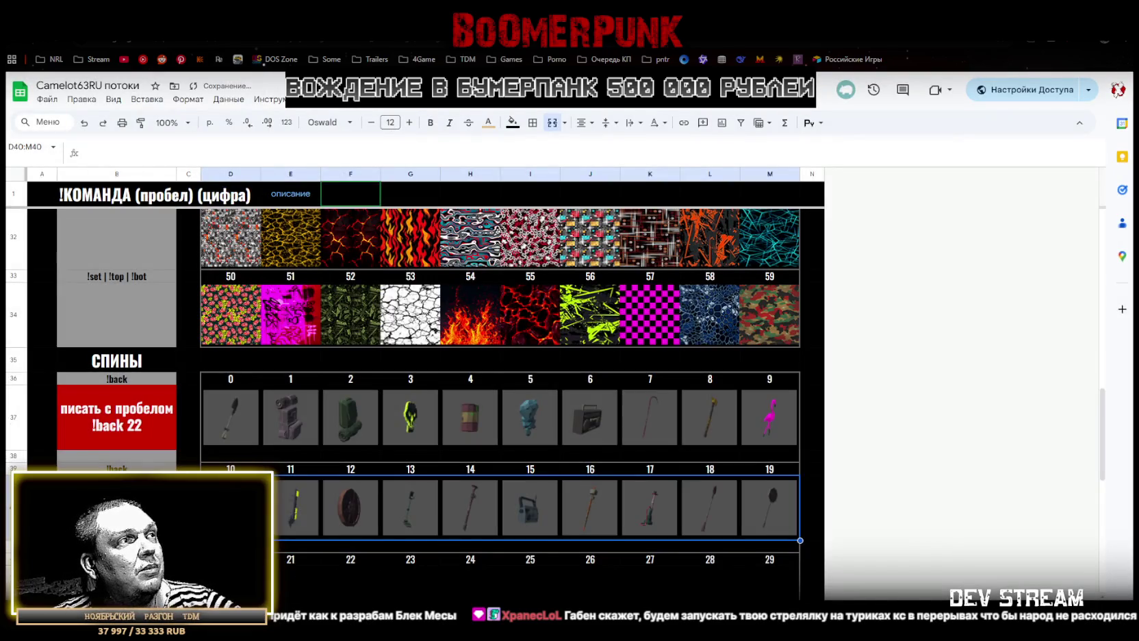
pyautogui.scroll(-3, 406, 496)
pyautogui.click(435, 456)
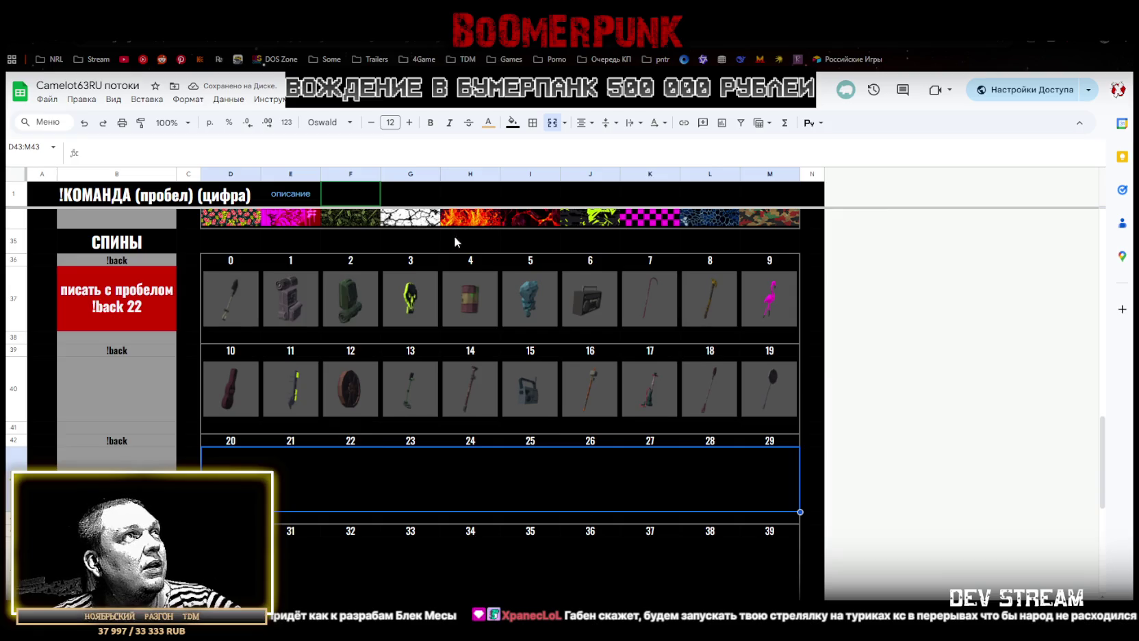
# Insert in-cell images for items 20–29, then the flag images into D46:M46
pyautogui.click(146, 99)
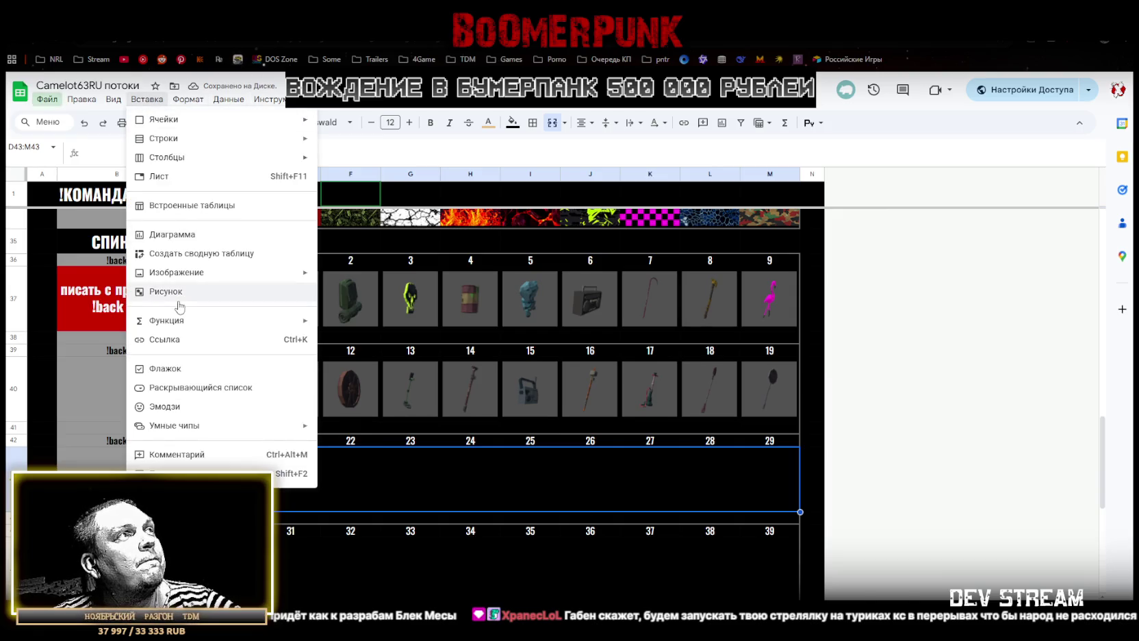
pyautogui.click(410, 275)
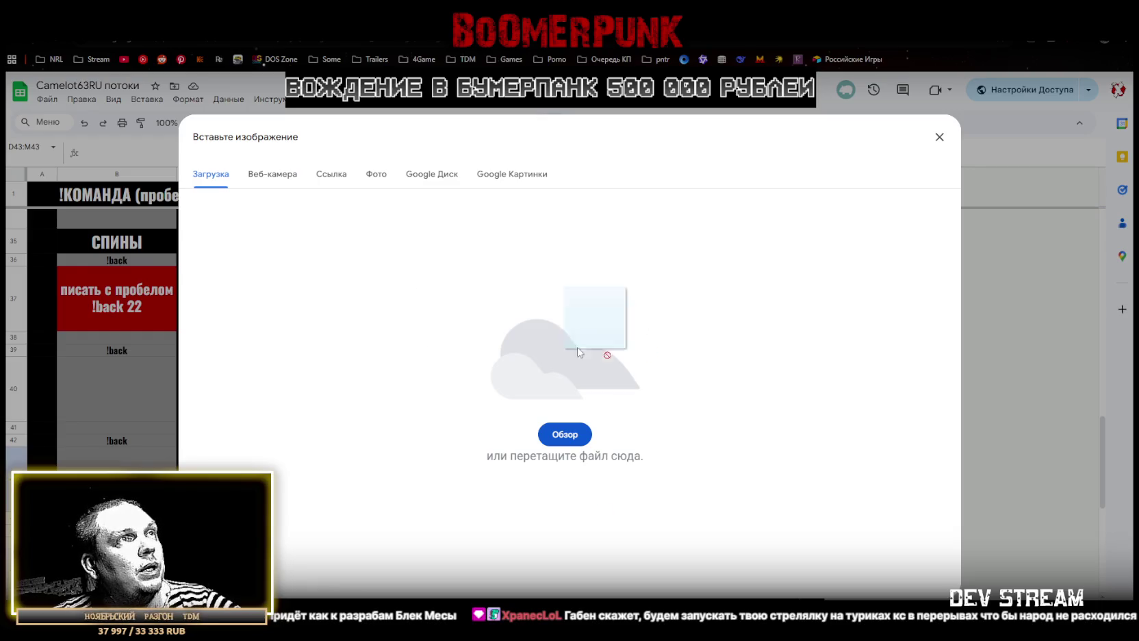
pyautogui.moveTo(647, 382); pyautogui.dragTo(553, 351)
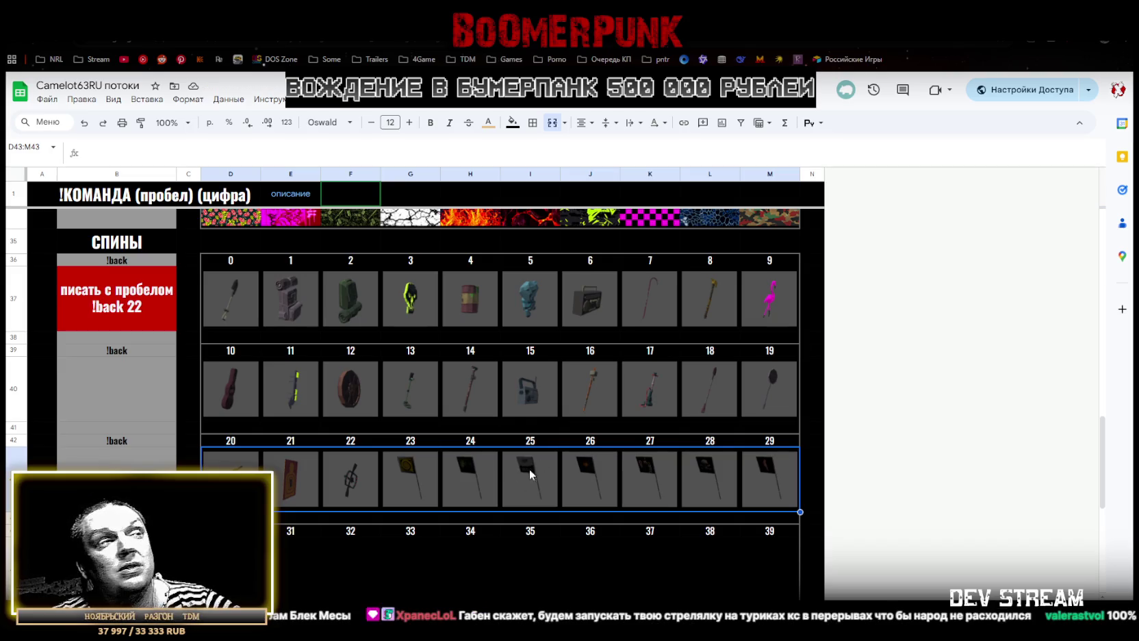
pyautogui.click(311, 565)
pyautogui.scroll(-3, 416, 568)
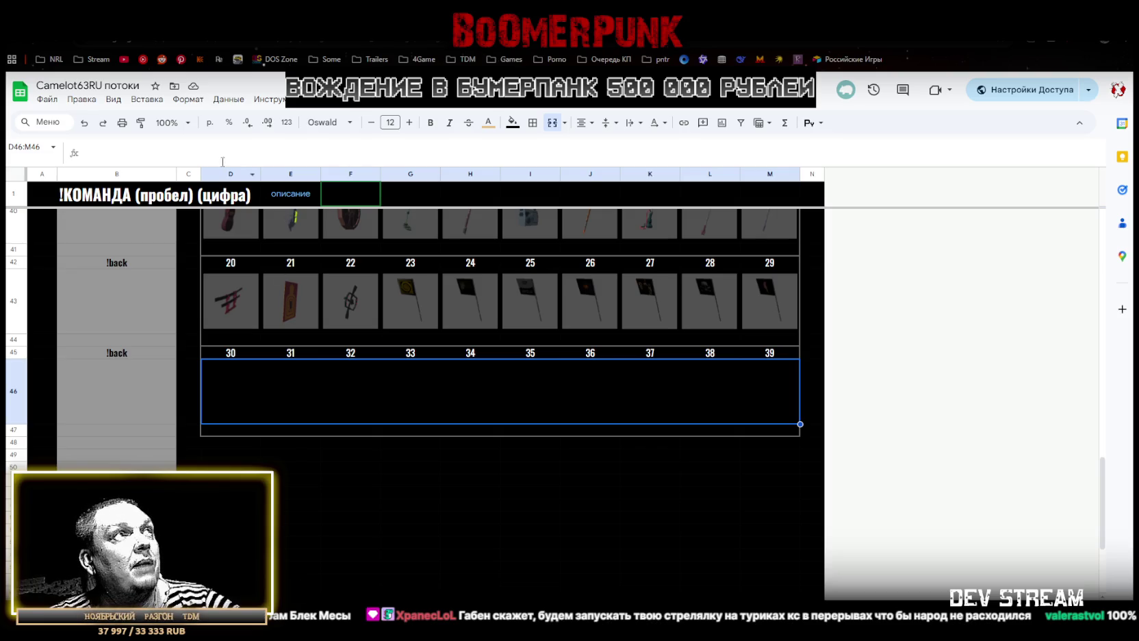
pyautogui.click(147, 99)
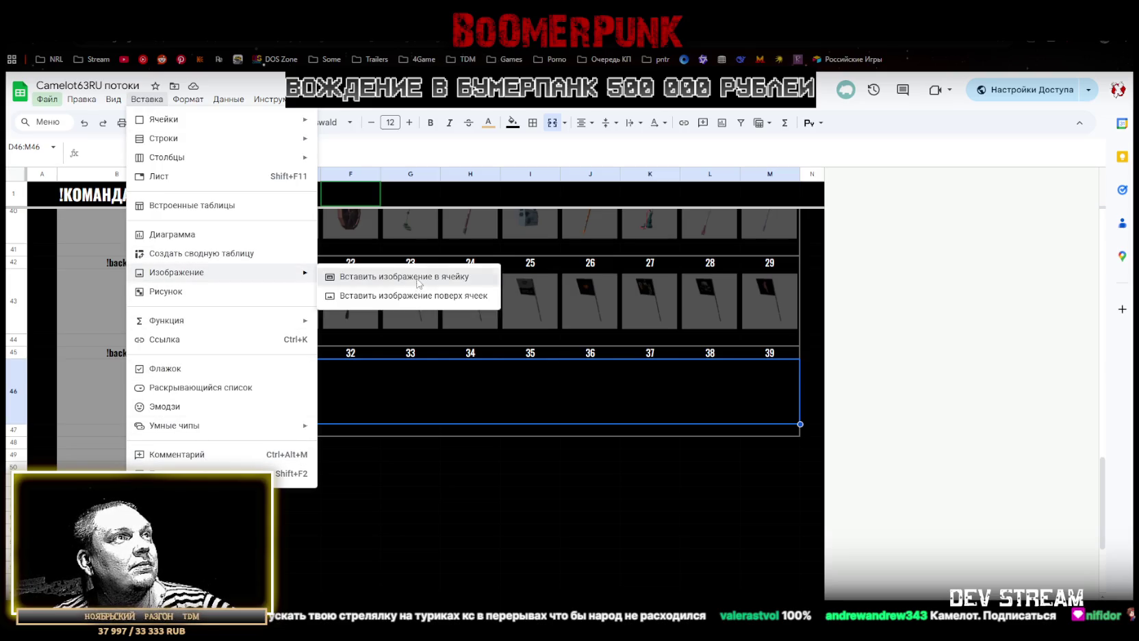
pyautogui.moveTo(176, 273)
pyautogui.click(416, 276)
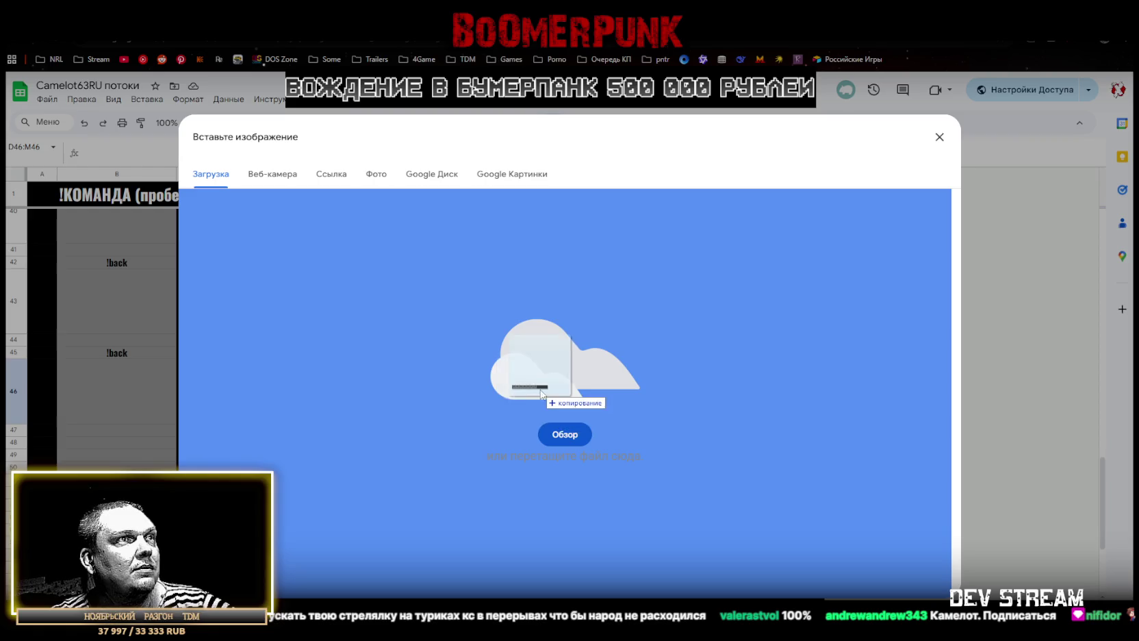
pyautogui.moveTo(534, 387); pyautogui.dragTo(534, 387)
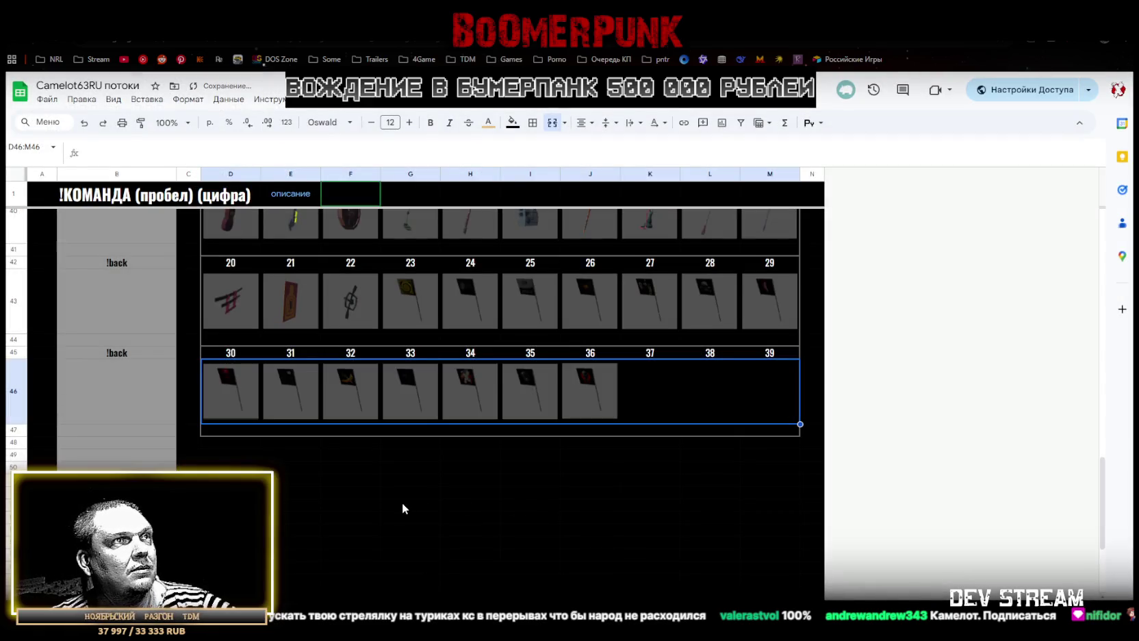
# Delete the unused numbers 37, 38 and 39 from row 45
pyautogui.click(657, 354)
pyautogui.press('Delete')
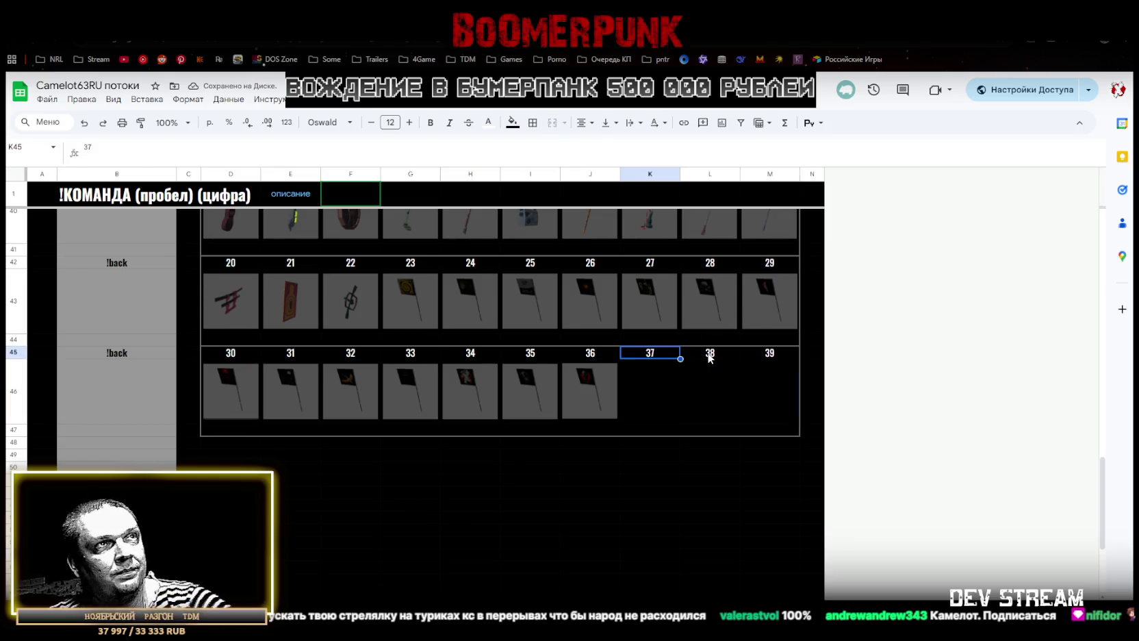
pyautogui.click(709, 354)
pyautogui.press('Delete')
pyautogui.click(768, 354)
pyautogui.press('Delete')
pyautogui.click(581, 503)
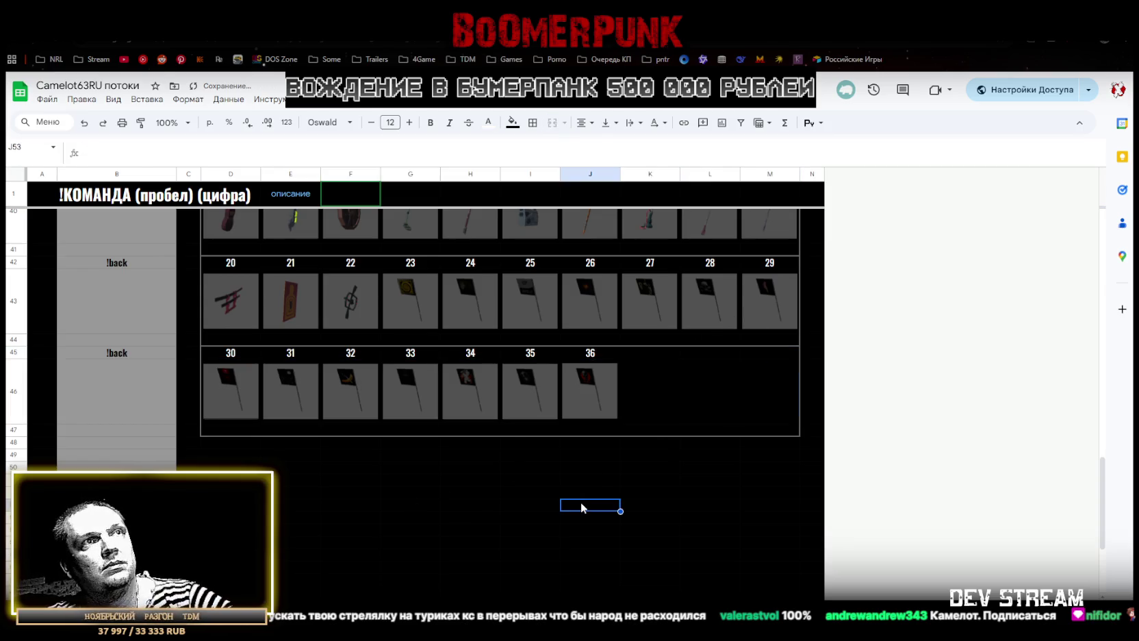
# Enter the caption лопатка in cell D38 under item 0's picture
pyautogui.scroll(2, 578, 501)
pyautogui.scroll(3, 560, 488)
pyautogui.scroll(3, 558, 462)
pyautogui.scroll(3, 560, 455)
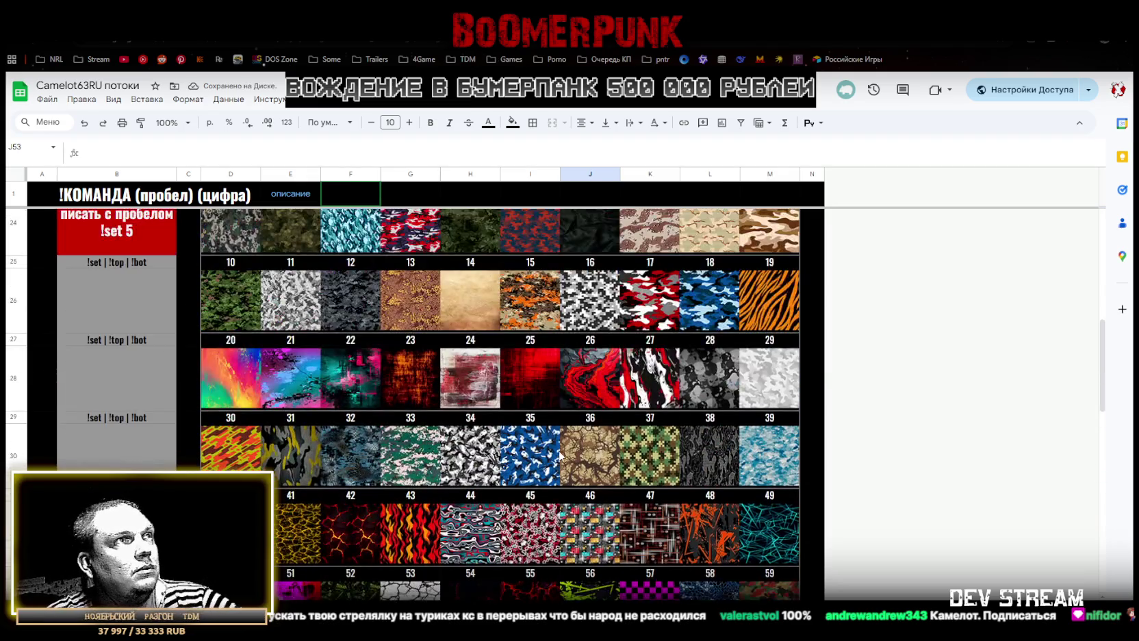
pyautogui.scroll(3, 567, 450)
pyautogui.scroll(2, 564, 448)
pyautogui.scroll(-1, 568, 447)
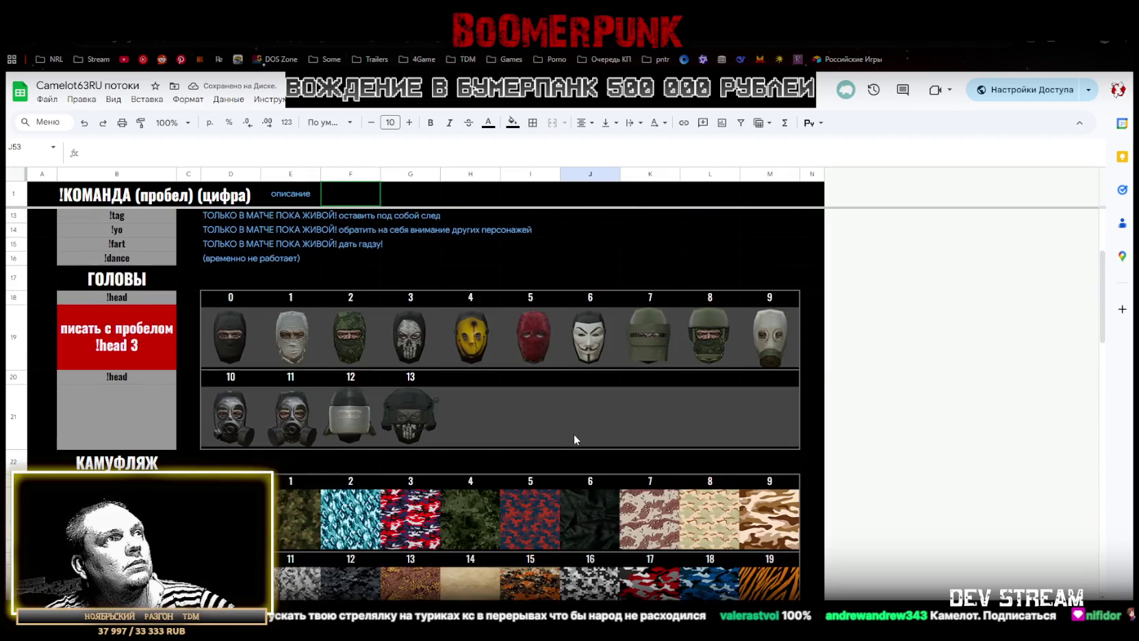
pyautogui.scroll(-5, 573, 434)
pyautogui.scroll(-5, 569, 437)
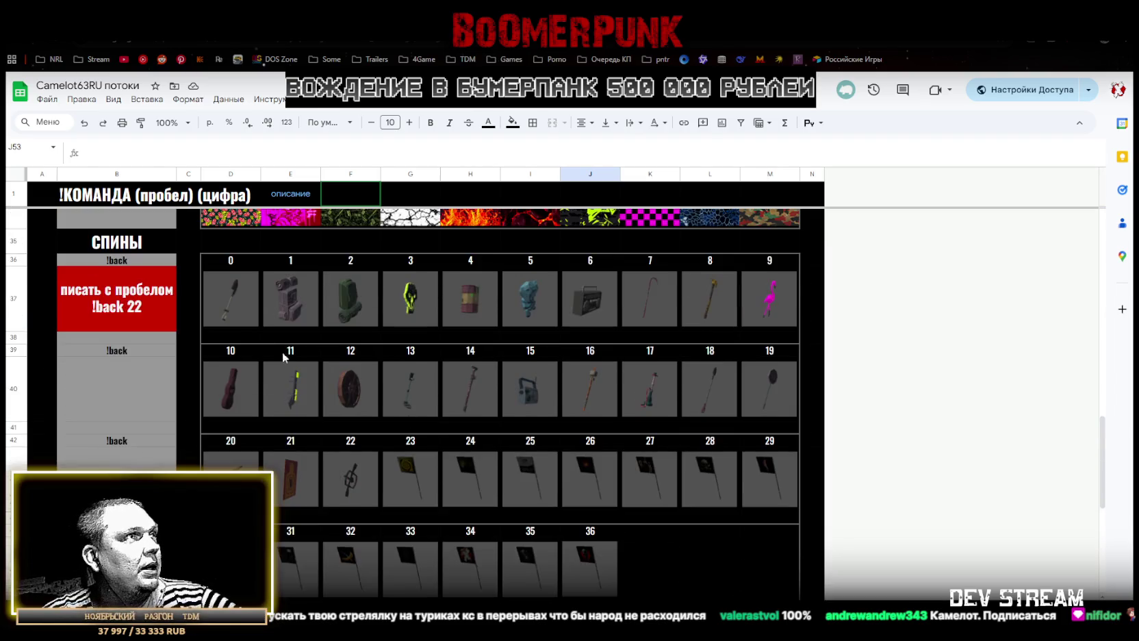
pyautogui.click(233, 338)
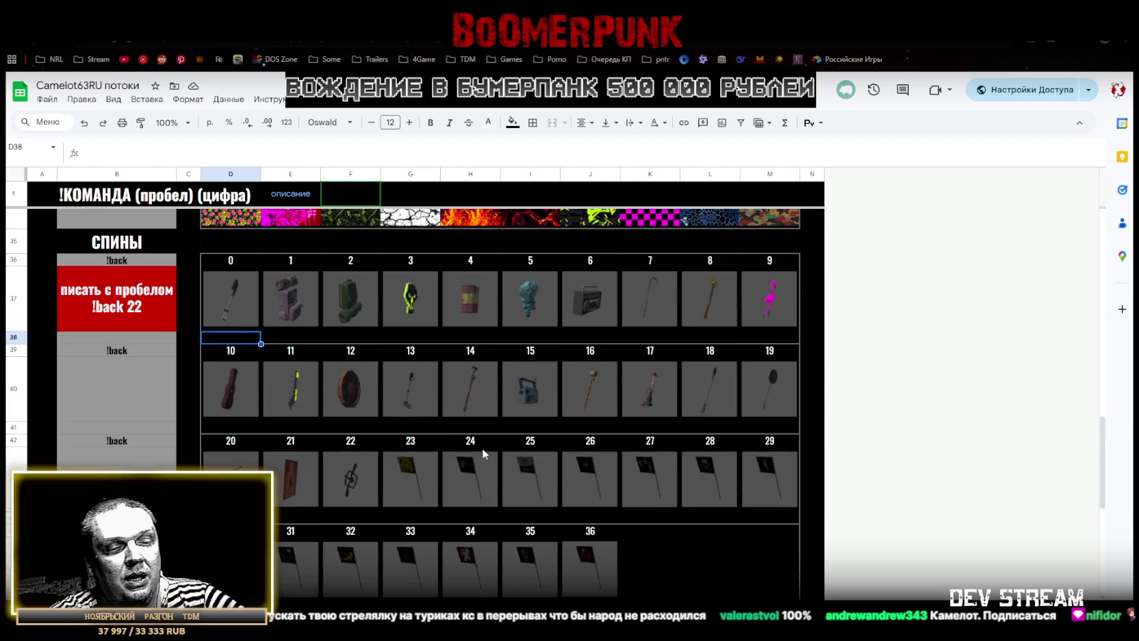
pyautogui.write('kjgf')
pyautogui.press('BackSpace')
pyautogui.press('BackSpace')
pyautogui.press('BackSpace')
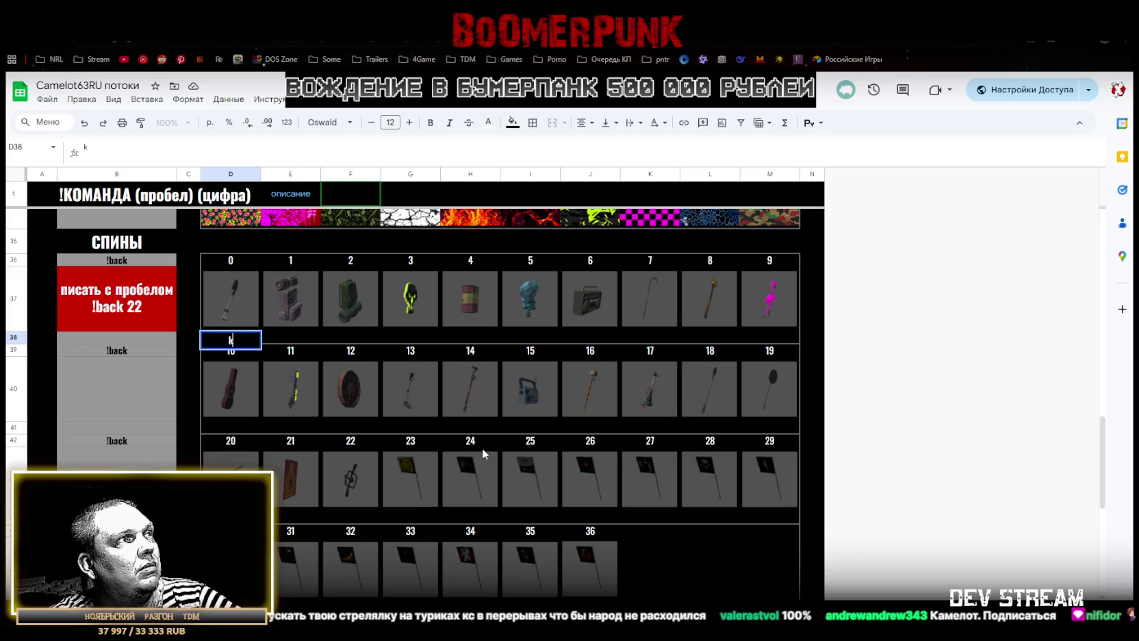
pyautogui.press('BackSpace')
pyautogui.write('лоа')
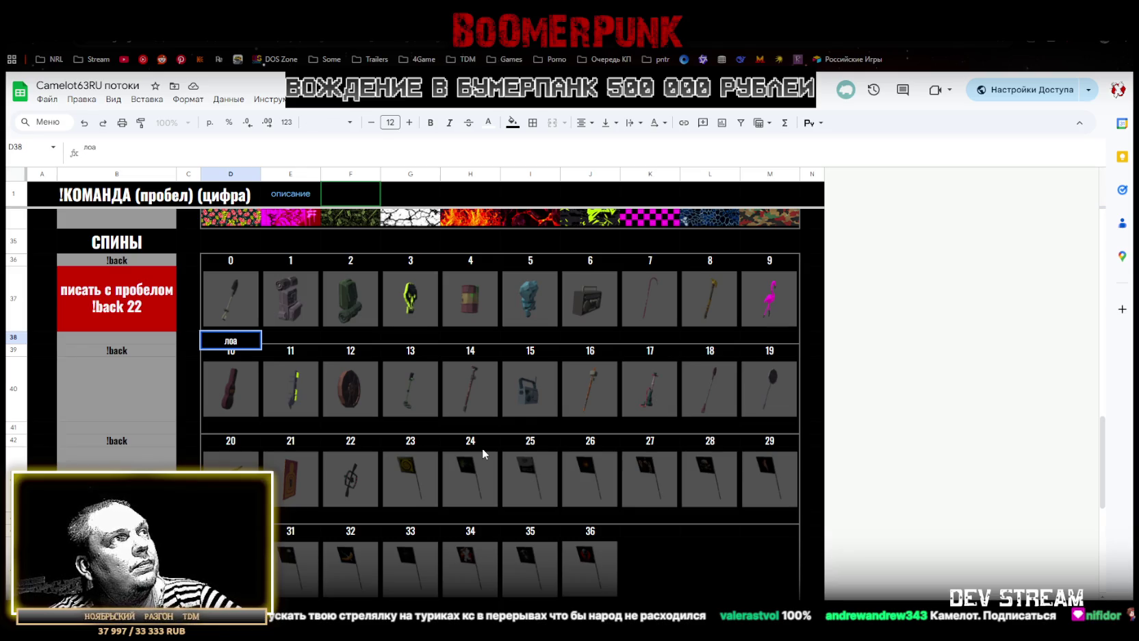
pyautogui.press('BackSpace')
pyautogui.write('пата сапёрная')
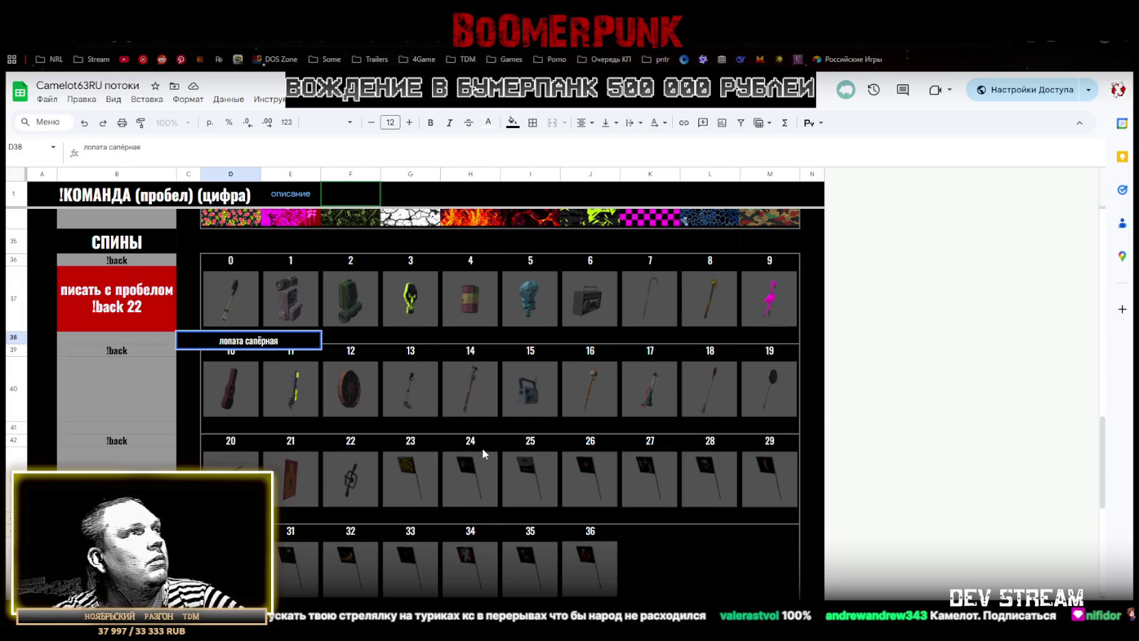
pyautogui.click(244, 370)
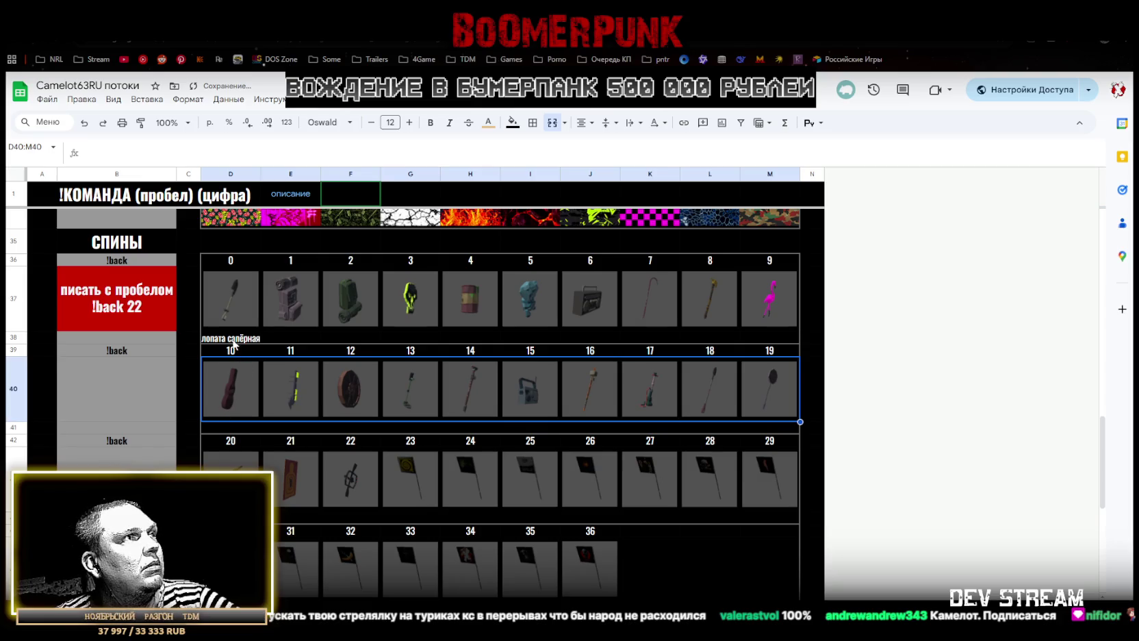
pyautogui.click(233, 340)
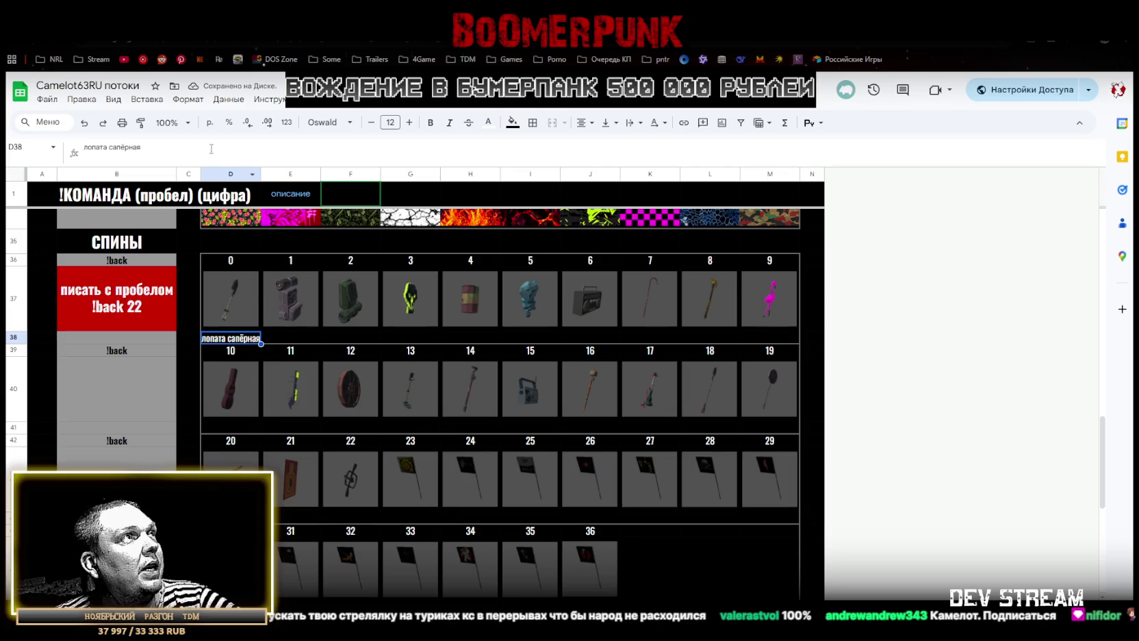
pyautogui.moveTo(101, 146); pyautogui.dragTo(142, 147)
pyautogui.write('ка')
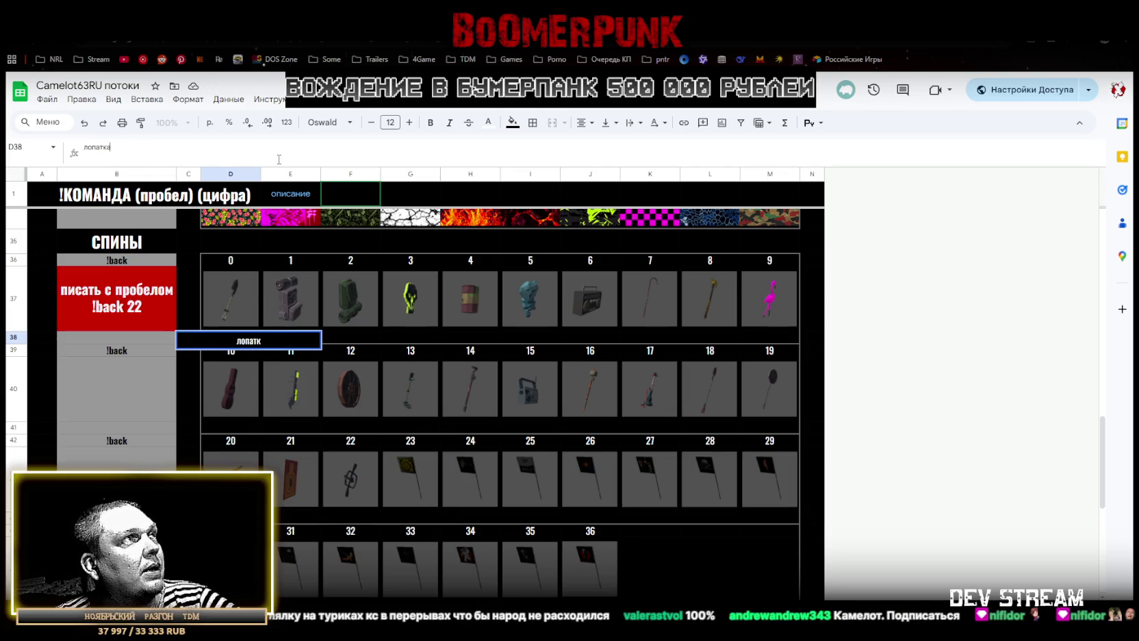
pyautogui.click(340, 329)
pyautogui.click(282, 338)
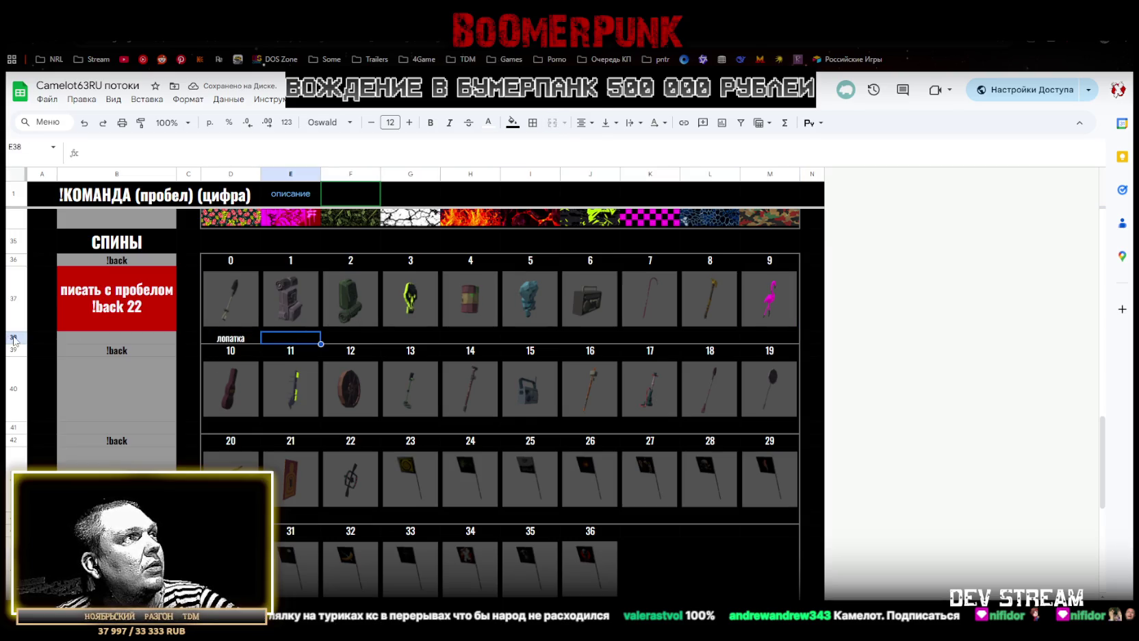
pyautogui.click(13, 338)
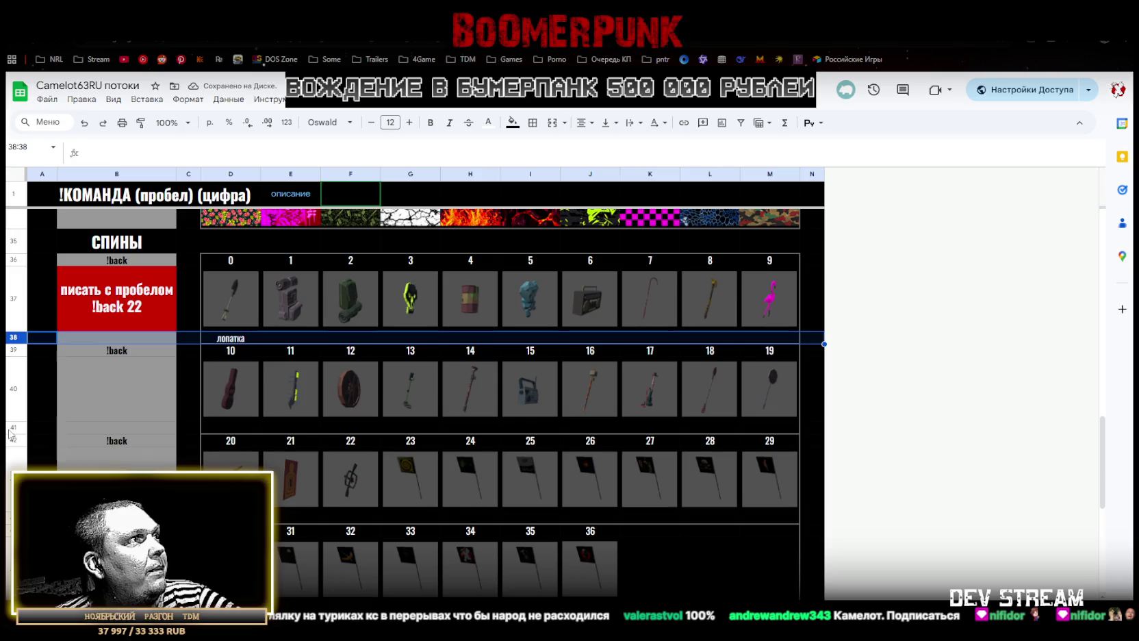
# Set vertical alignment to Top for rows 38, 41, 44 and 47
pyautogui.keyDown('ctrl'); pyautogui.click(13, 427); pyautogui.keyUp('ctrl')
pyautogui.keyDown('ctrl'); pyautogui.click(13, 518); pyautogui.keyUp('ctrl')
pyautogui.scroll(-1, 13, 518)
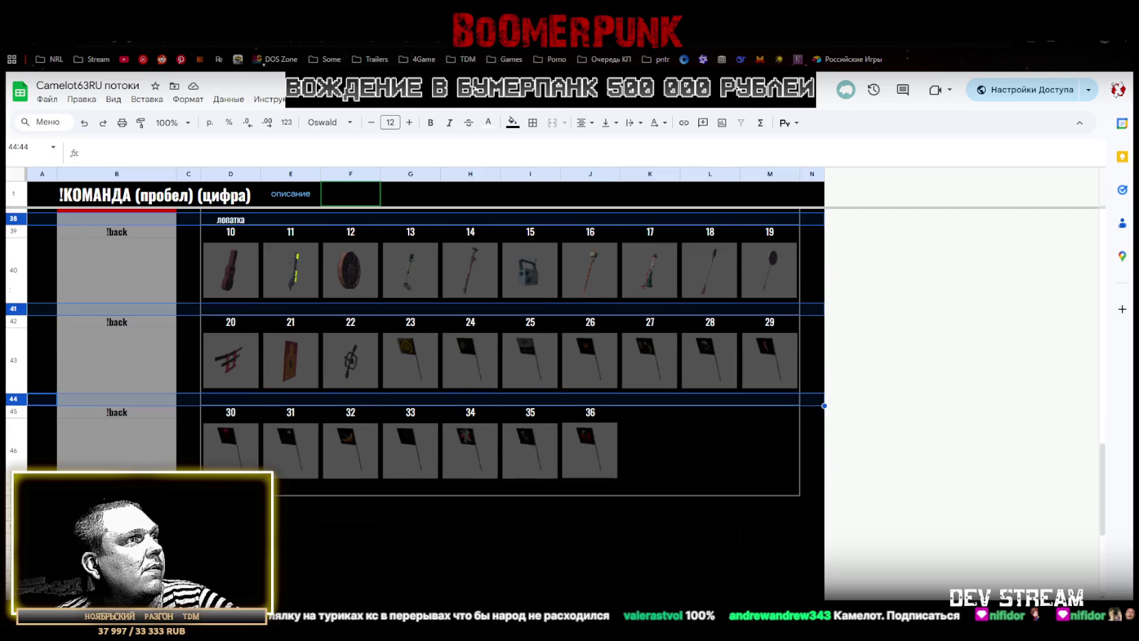
pyautogui.keyDown('ctrl'); pyautogui.click(8, 489); pyautogui.keyUp('ctrl')
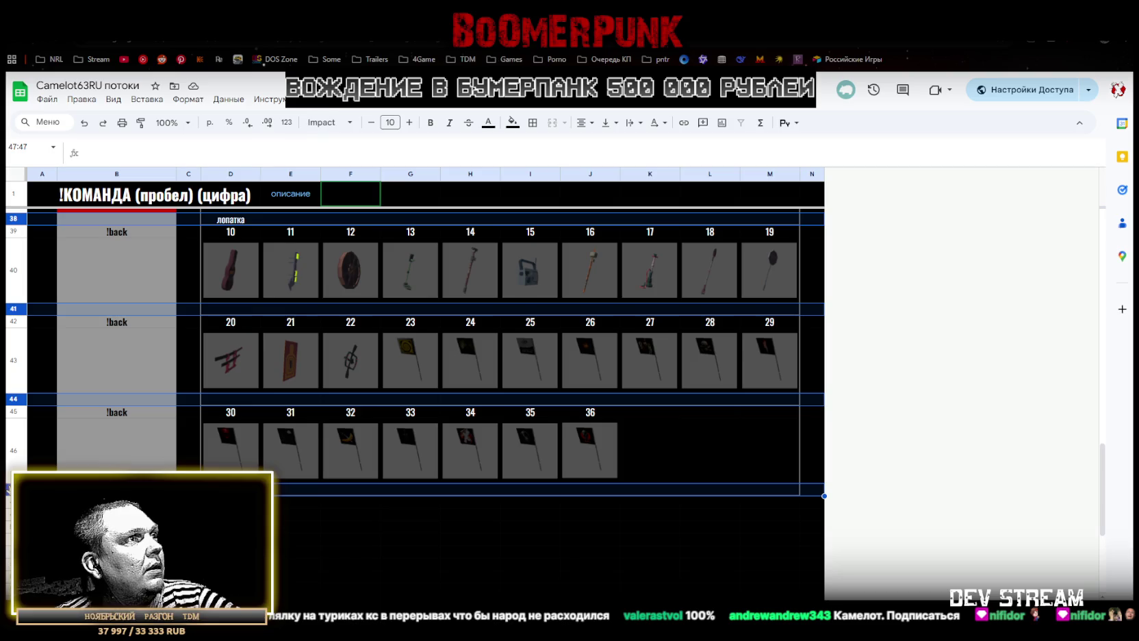
pyautogui.scroll(3, 298, 411)
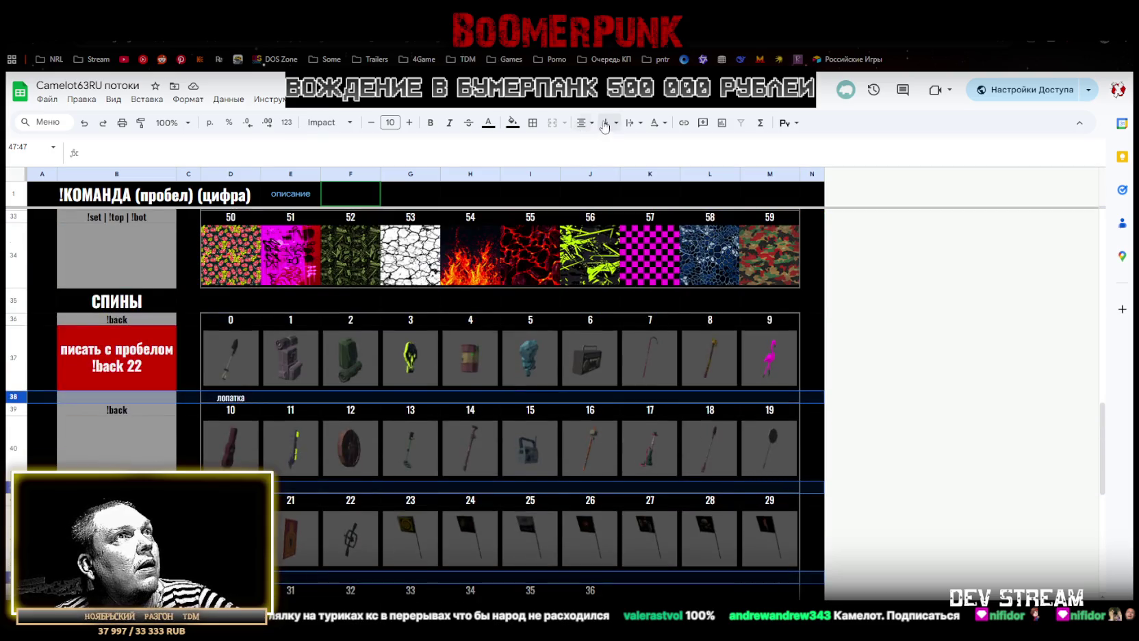
pyautogui.click(617, 125)
pyautogui.click(606, 148)
pyautogui.scroll(3, 304, 371)
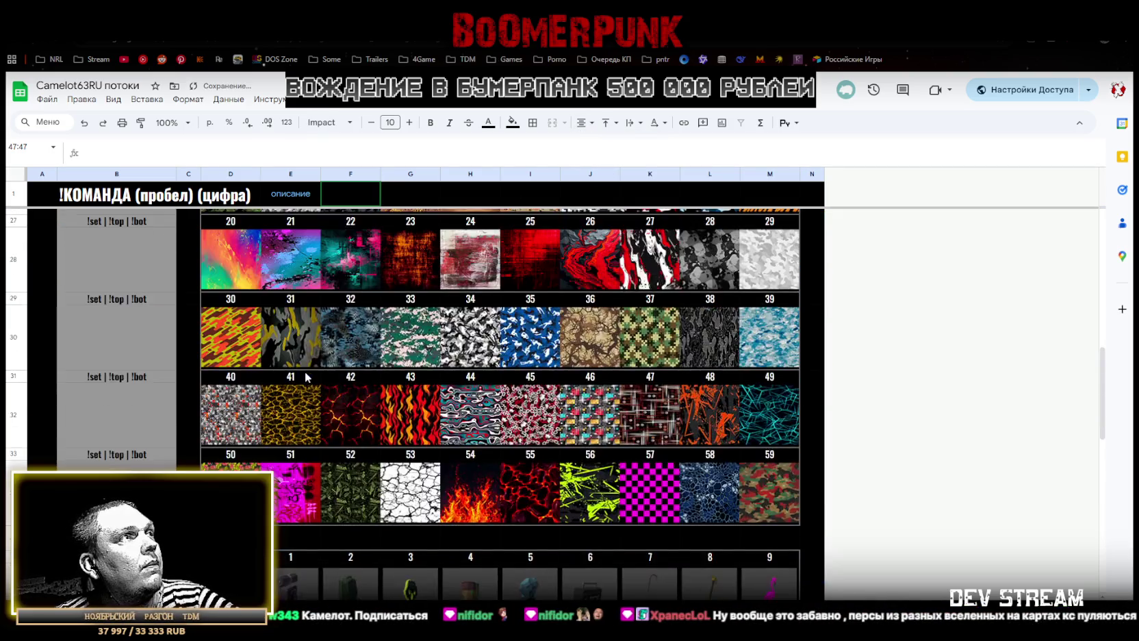
pyautogui.scroll(-2, 283, 381)
pyautogui.click(295, 457)
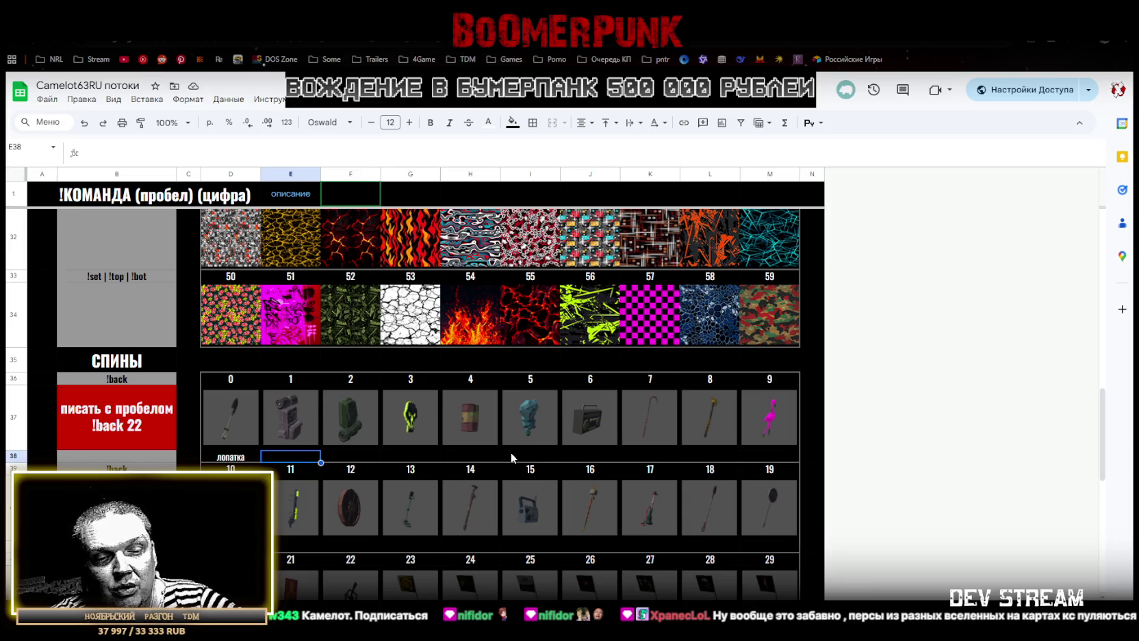
# Caption items 1–4 as рюкзак 1, рюкзак 2, рука and бочка токс
pyautogui.write('рюкзак')
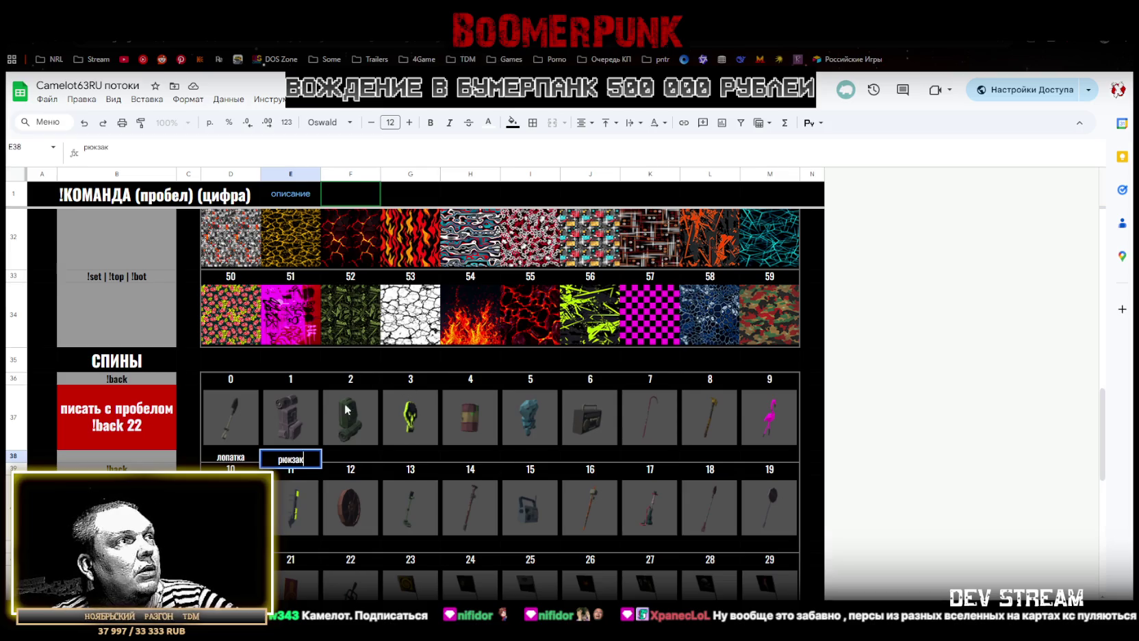
pyautogui.click(355, 456)
pyautogui.click(302, 459)
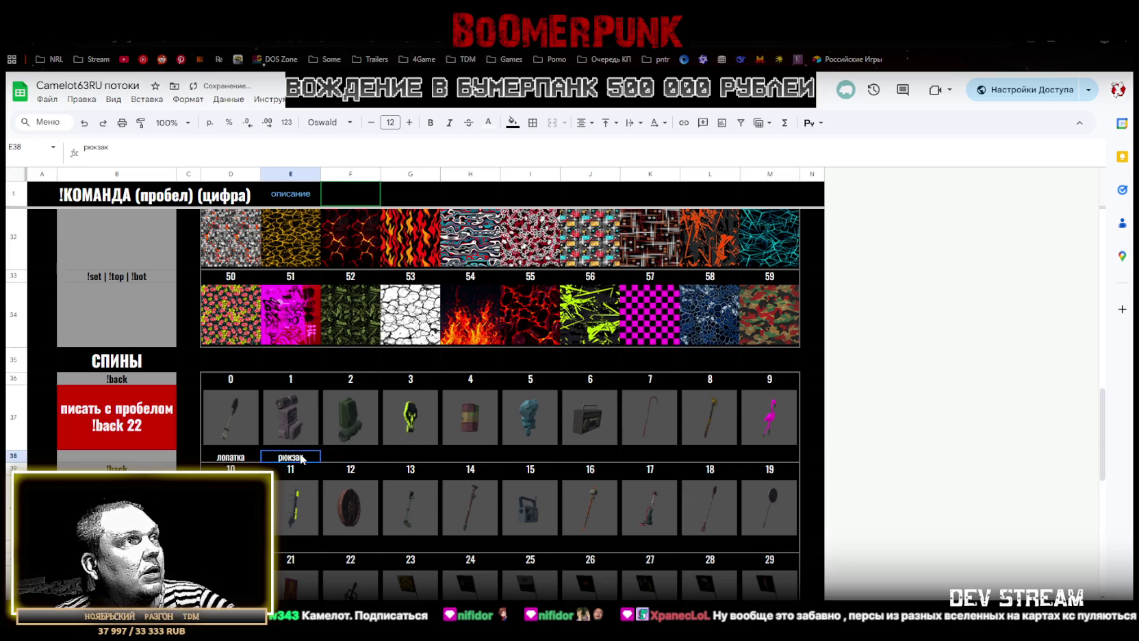
pyautogui.doubleClick(310, 458)
pyautogui.write('1')
pyautogui.click(347, 455)
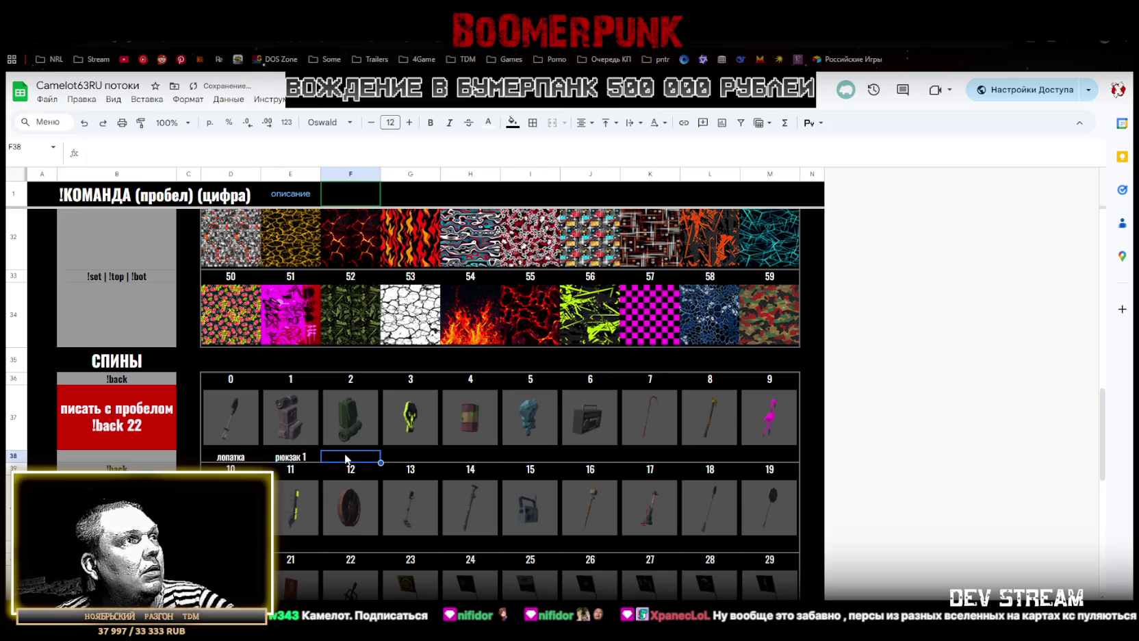
pyautogui.write('рюкзак 2')
pyautogui.click(415, 461)
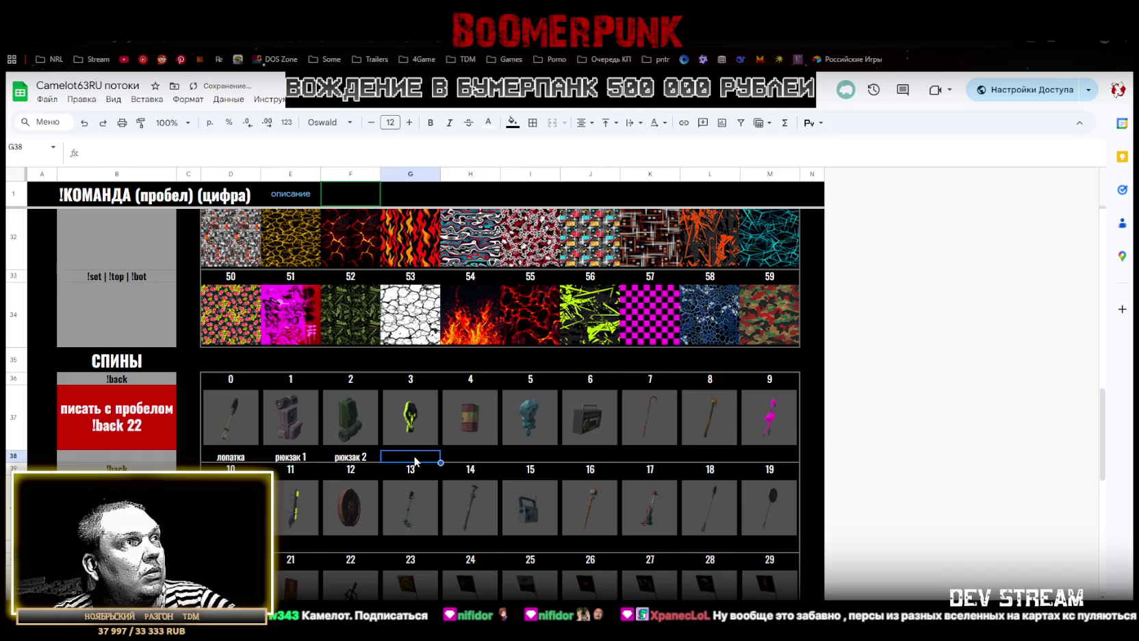
pyautogui.write('рука')
pyautogui.click(476, 454)
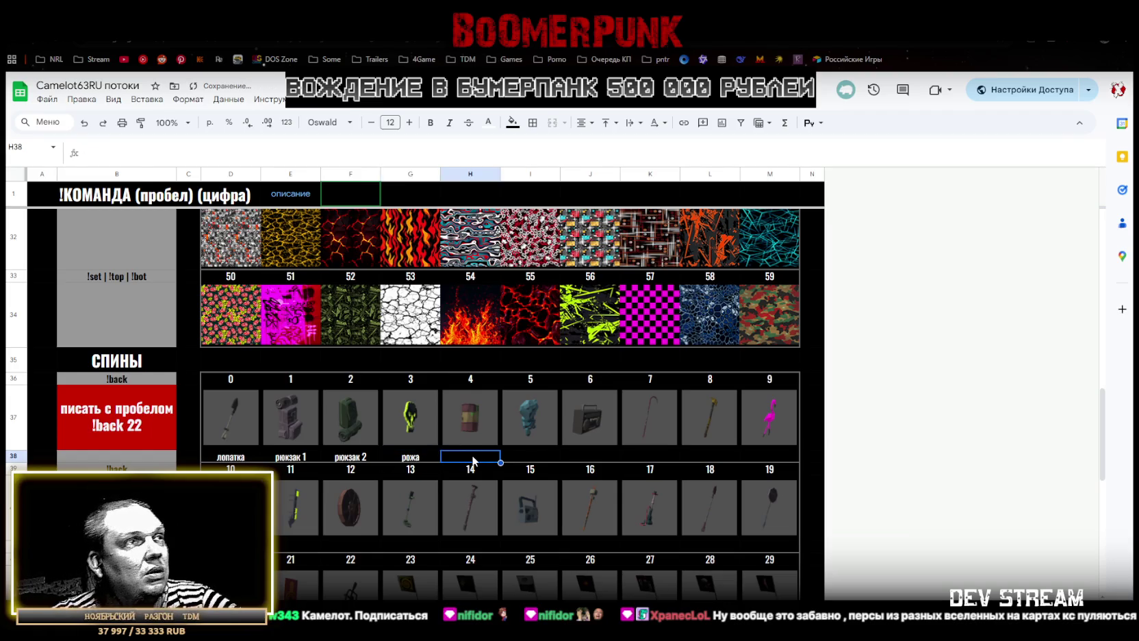
pyautogui.write('6')
pyautogui.write('токс')
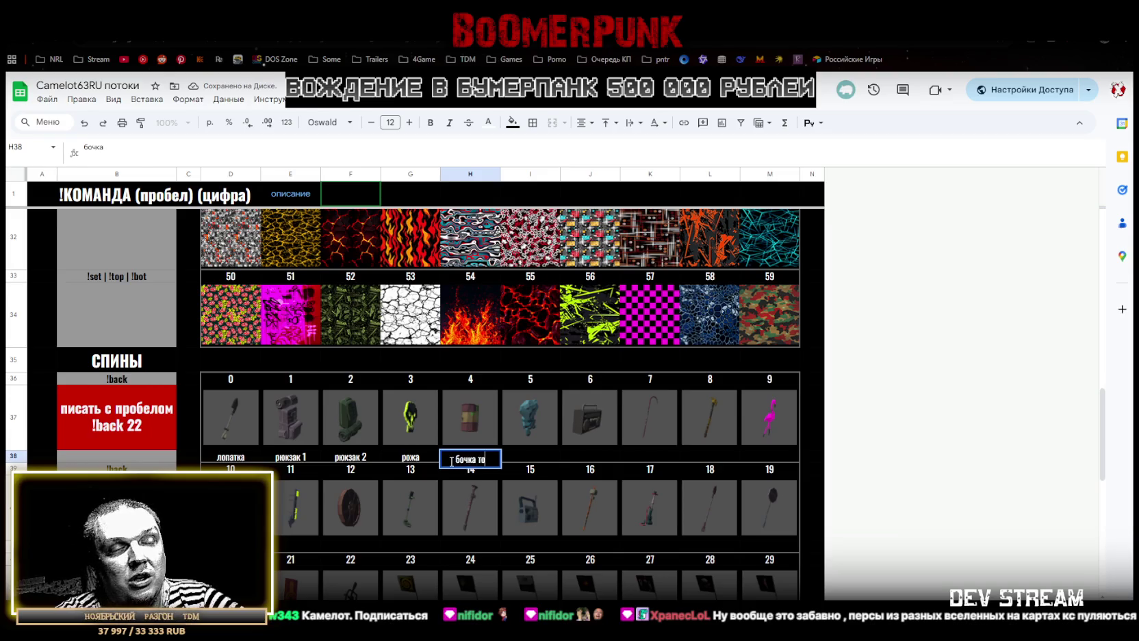
pyautogui.click(534, 459)
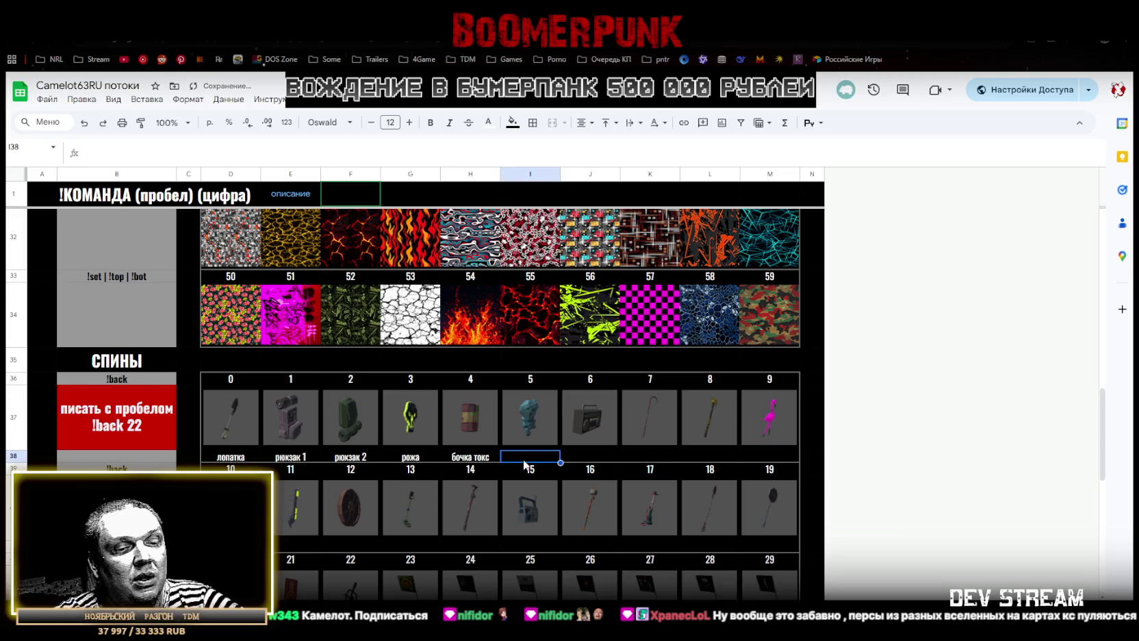
# Caption items 5–9 as мишка, бумбокс, фомич, топор and фламинго
pyautogui.write('мишка')
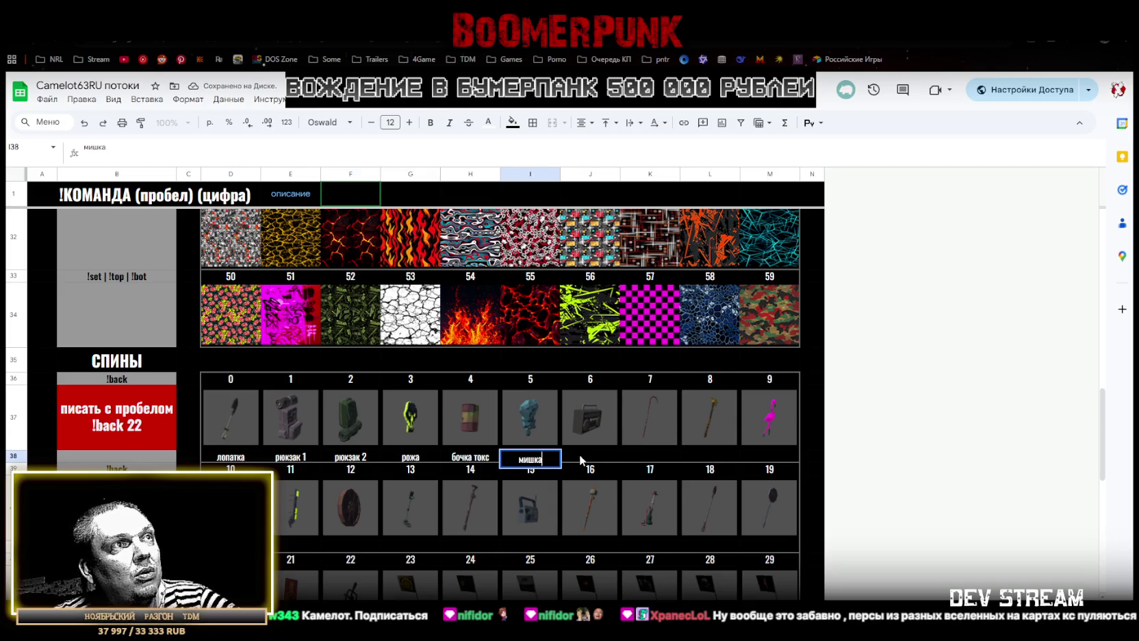
pyautogui.click(579, 453)
pyautogui.write('бумбокс')
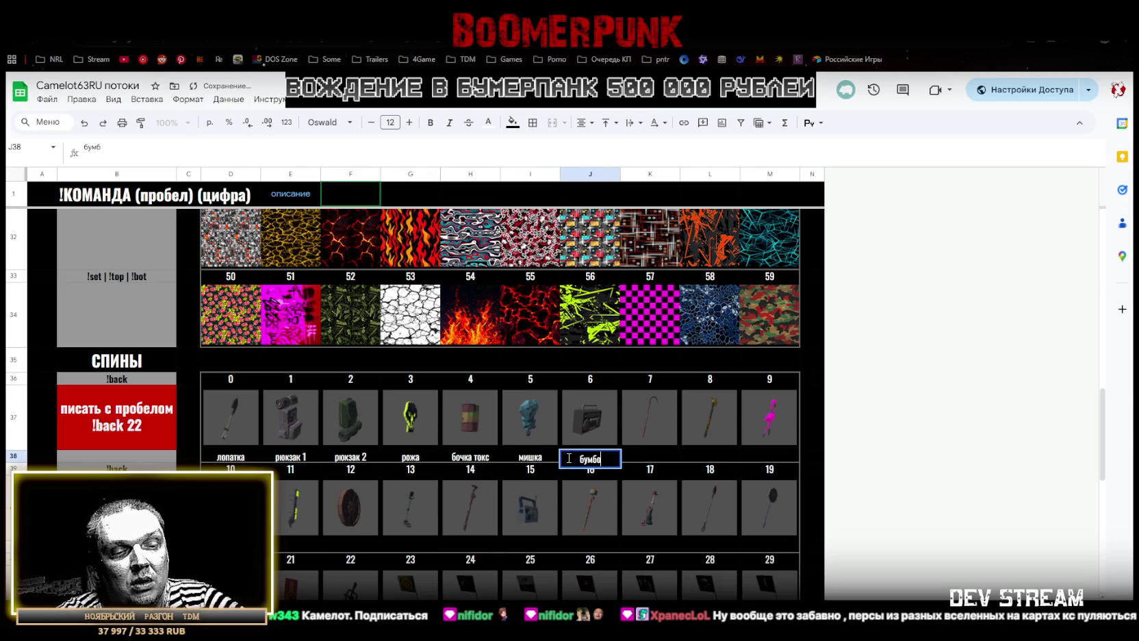
pyautogui.click(653, 465)
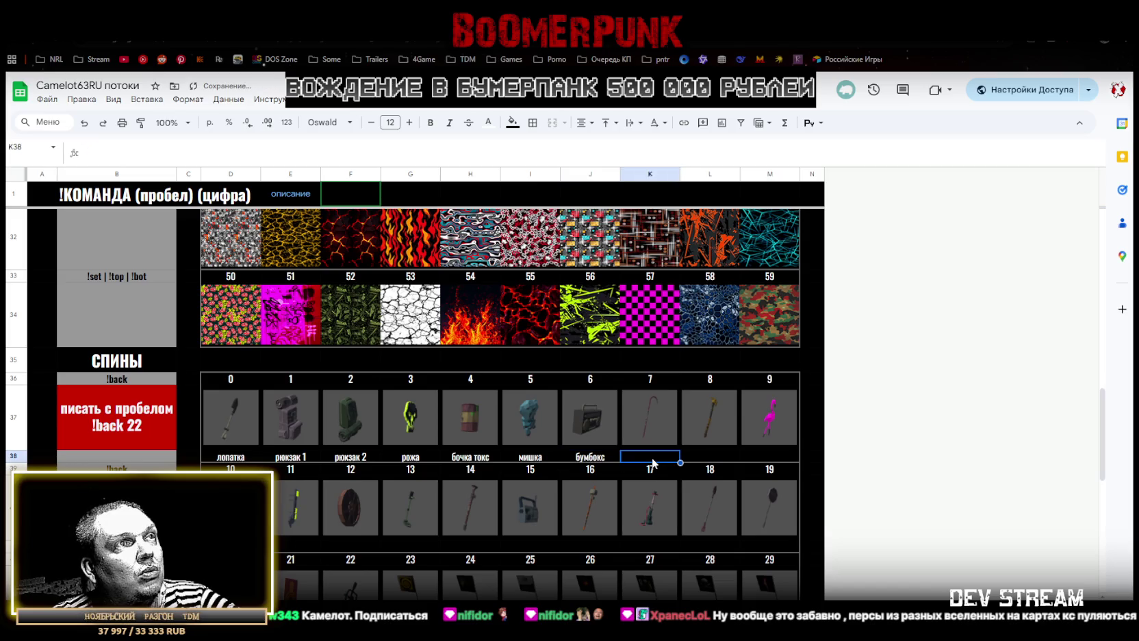
pyautogui.write('фомич')
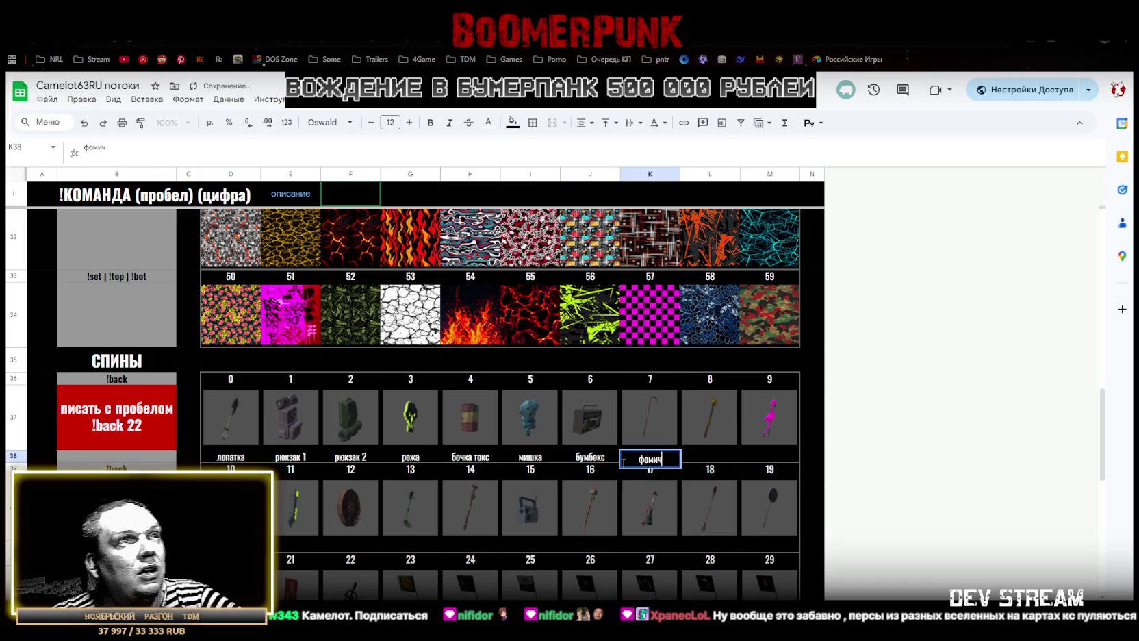
pyautogui.click(706, 461)
pyautogui.write('топор')
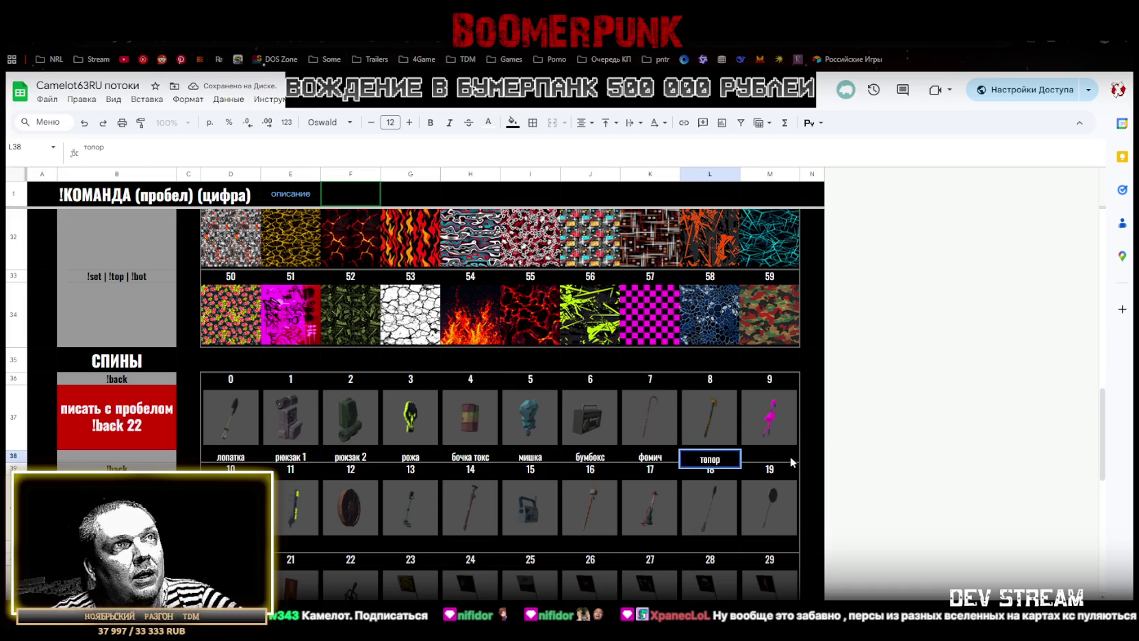
pyautogui.click(775, 459)
pyautogui.write('фламинго')
# Caption item 10 in D41 as кофр, replacing the mistaken гитара
pyautogui.click(231, 559)
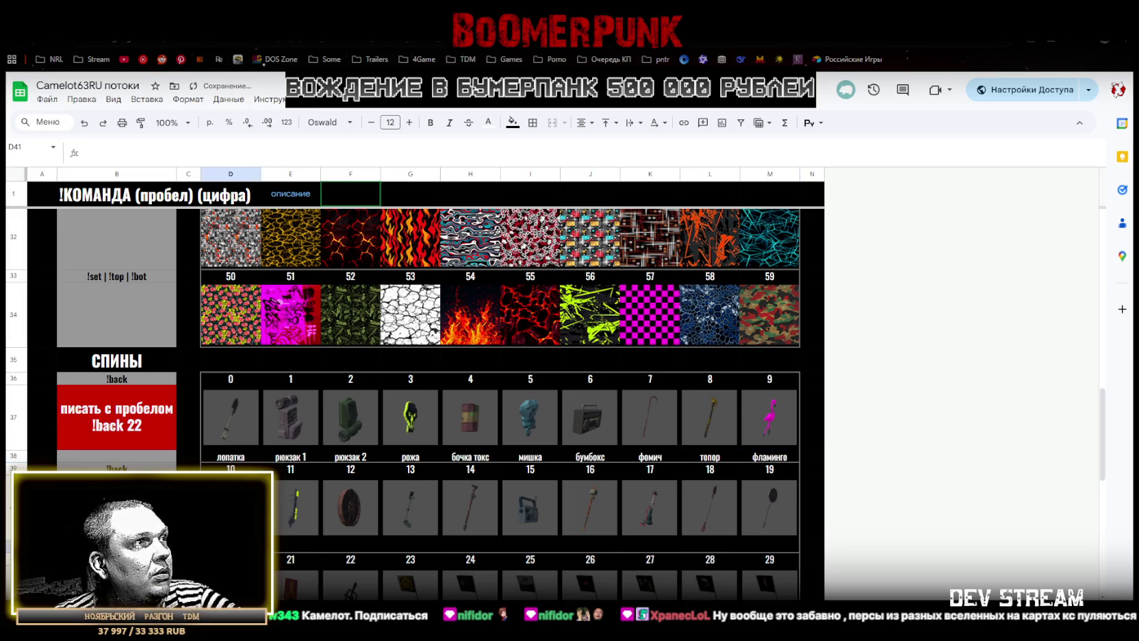
pyautogui.write('гитара')
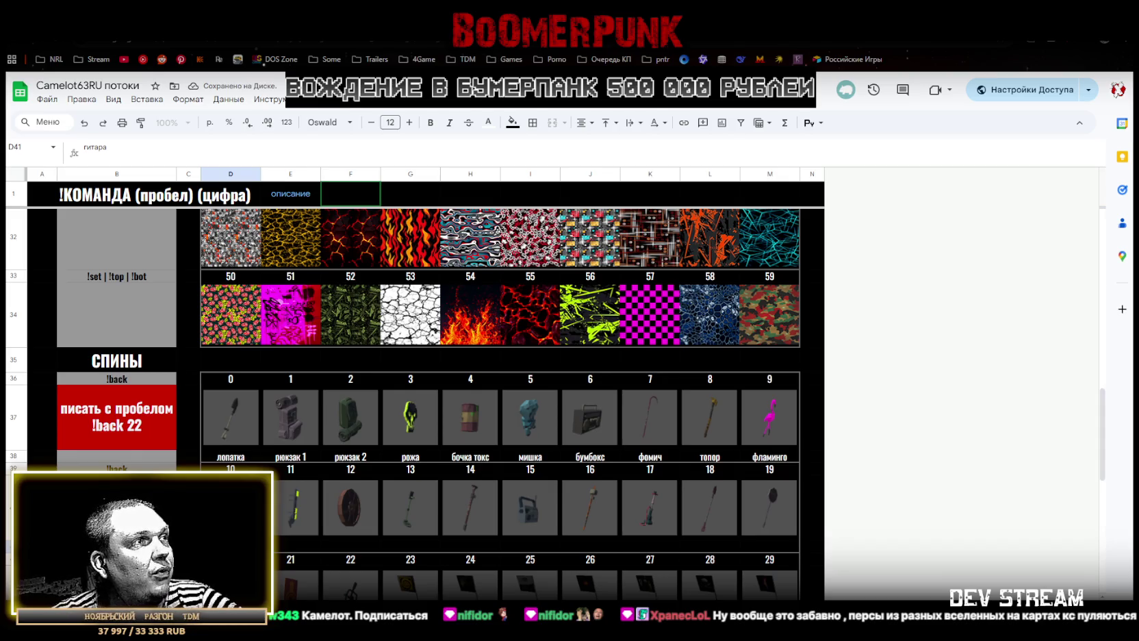
pyautogui.press('BackSpace')
pyautogui.press('BackSpace')
pyautogui.press('BackSpace')
pyautogui.write('коф')
pyautogui.click(296, 548)
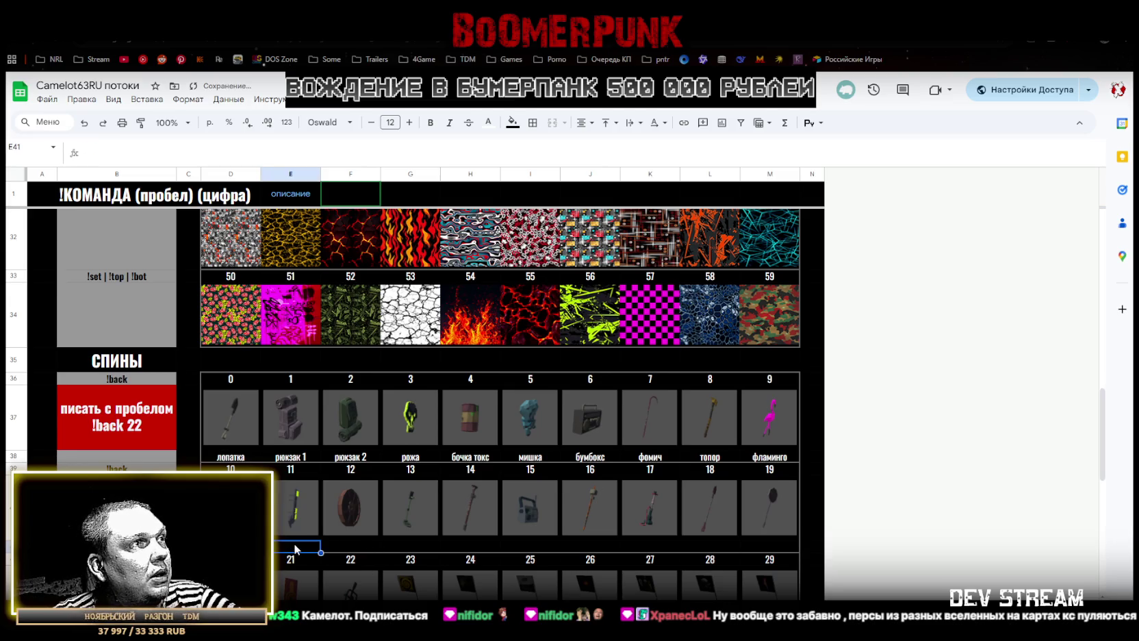
# Label items 11–14 as отель, мужьядыра, металоискатель and труба
pyautogui.write('отель')
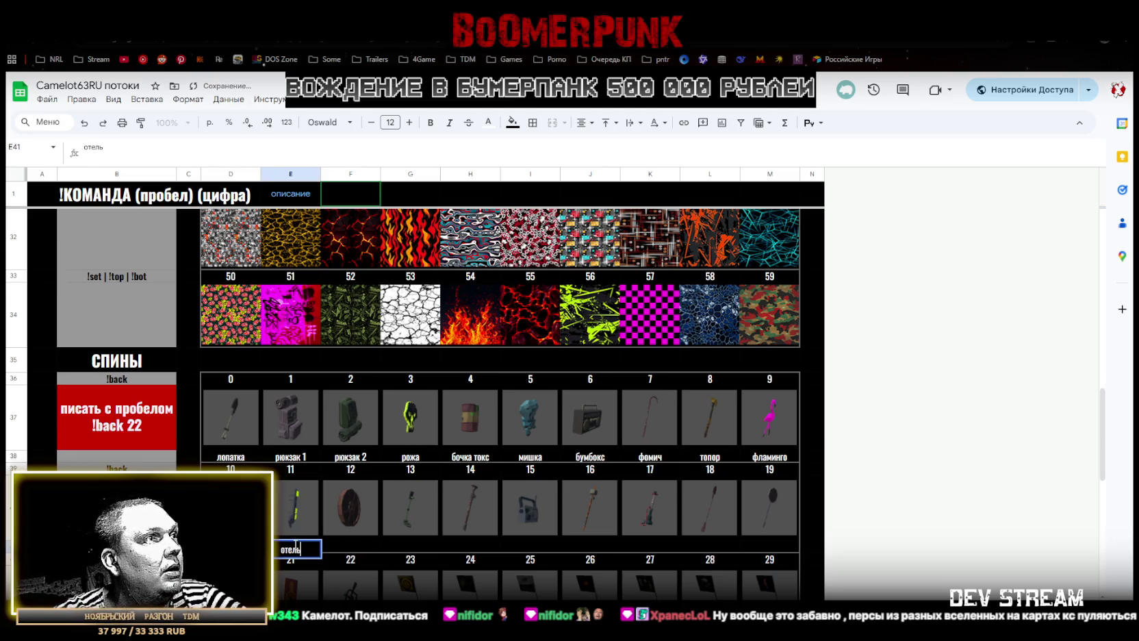
pyautogui.click(344, 546)
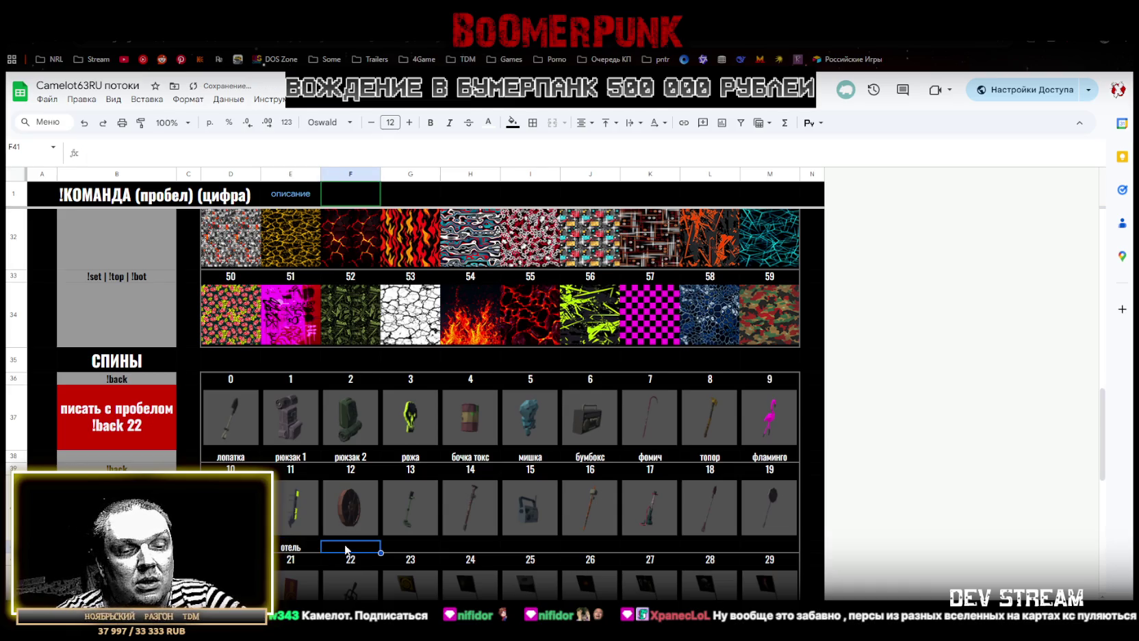
pyautogui.write('муж')
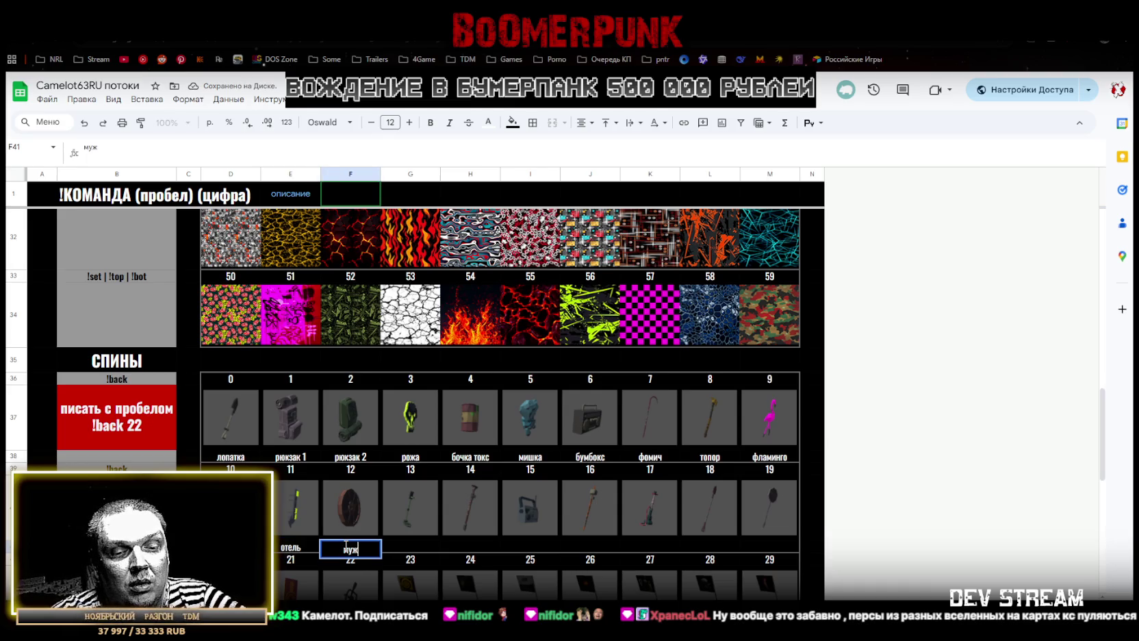
pyautogui.write('ьядыра')
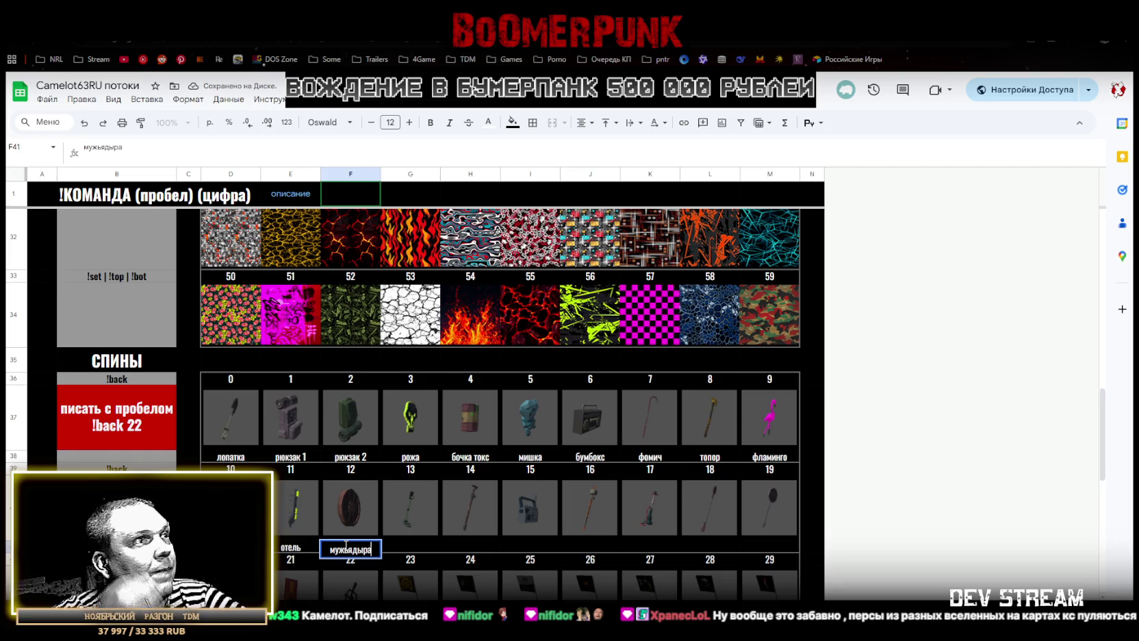
pyautogui.click(408, 544)
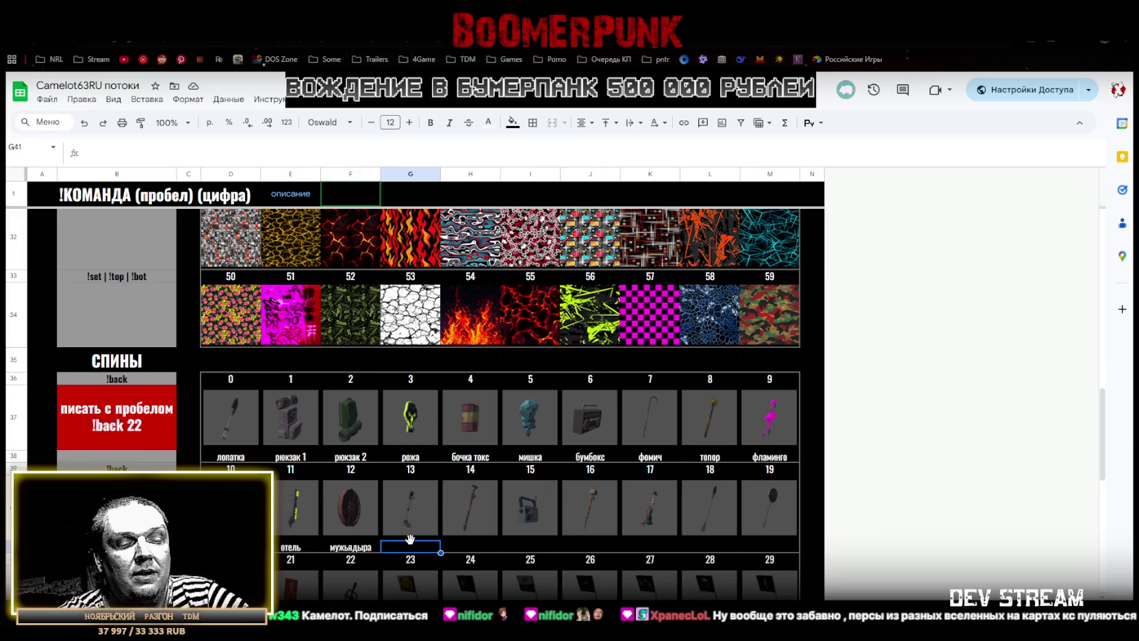
pyautogui.write('металоискатель')
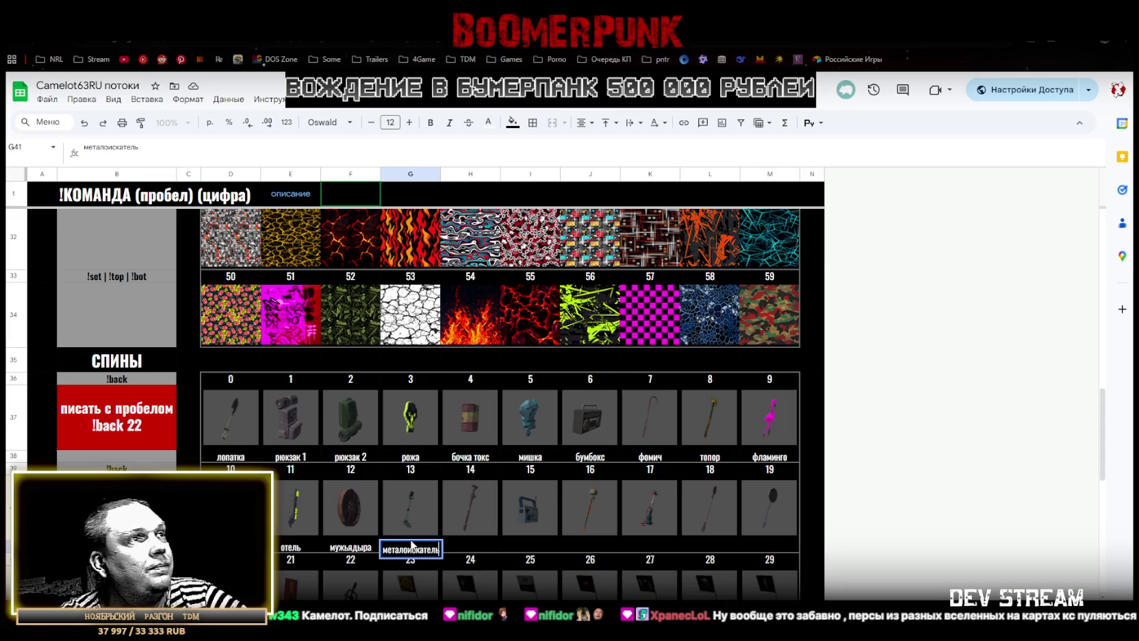
pyautogui.press('Tab')
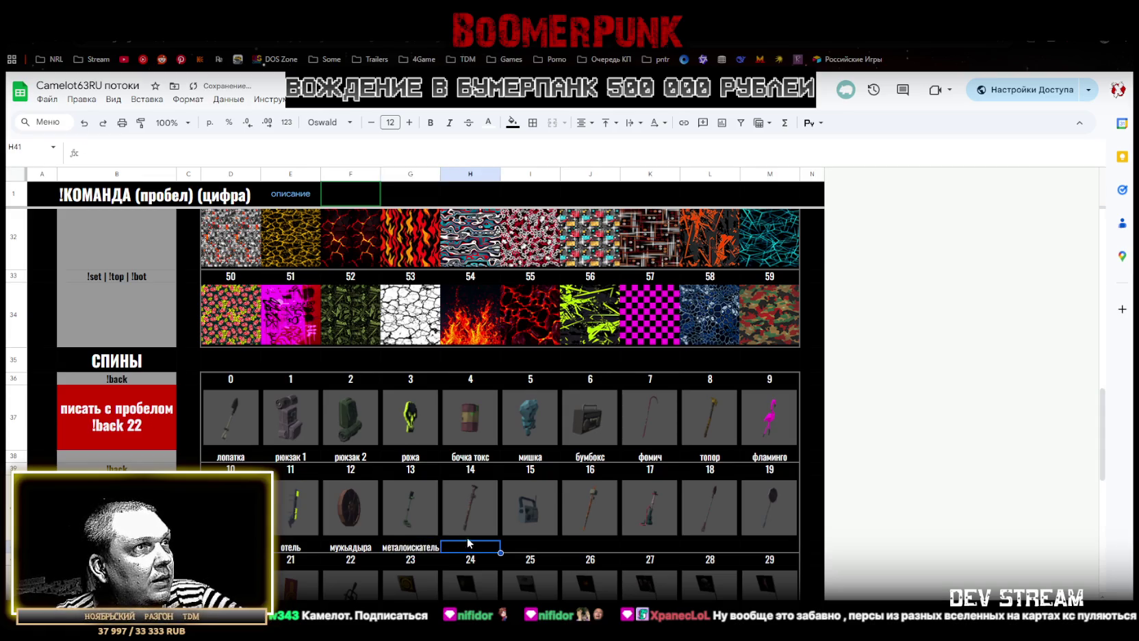
pyautogui.write('труба')
pyautogui.press('Tab')
# Label items 15–18 as радио, арматура, калик and ЛОПАТА
pyautogui.write('ра')
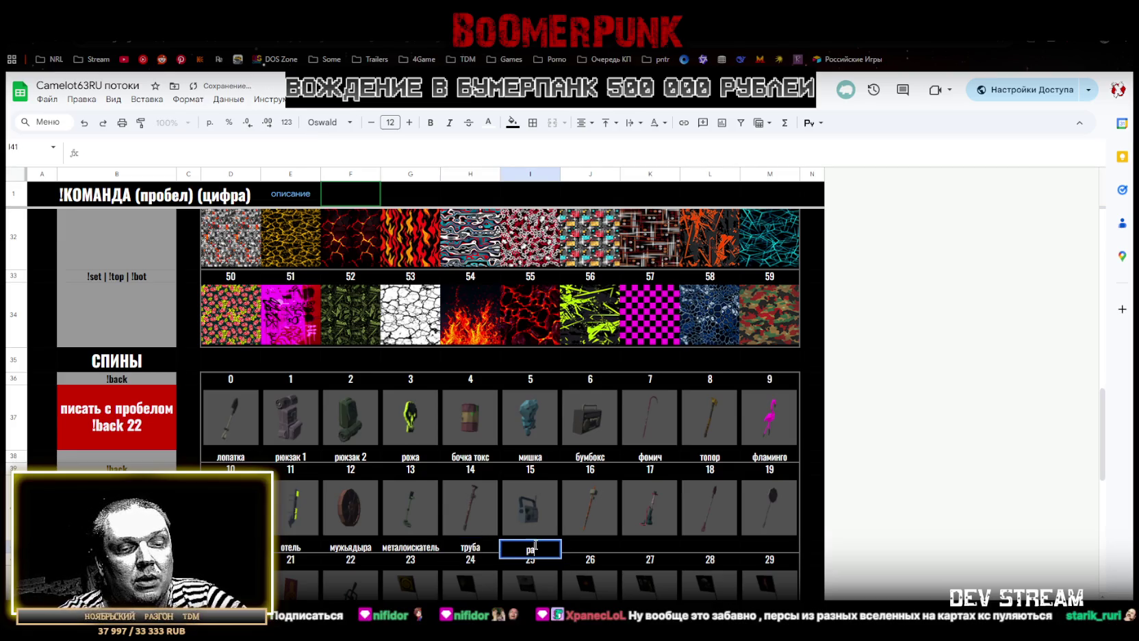
pyautogui.write('дио')
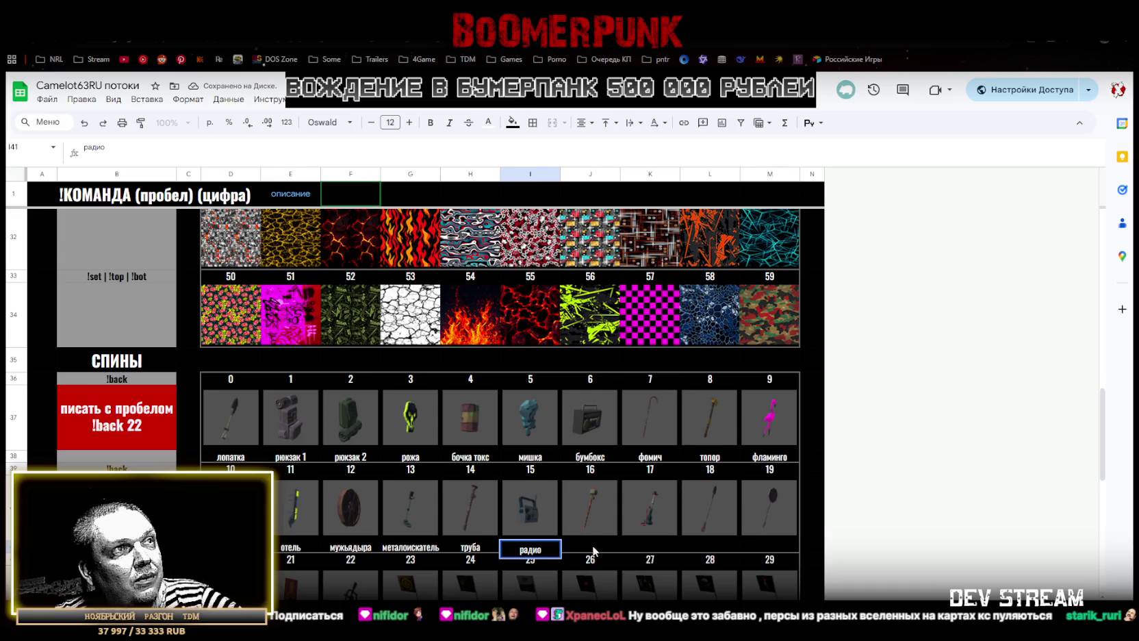
pyautogui.click(589, 547)
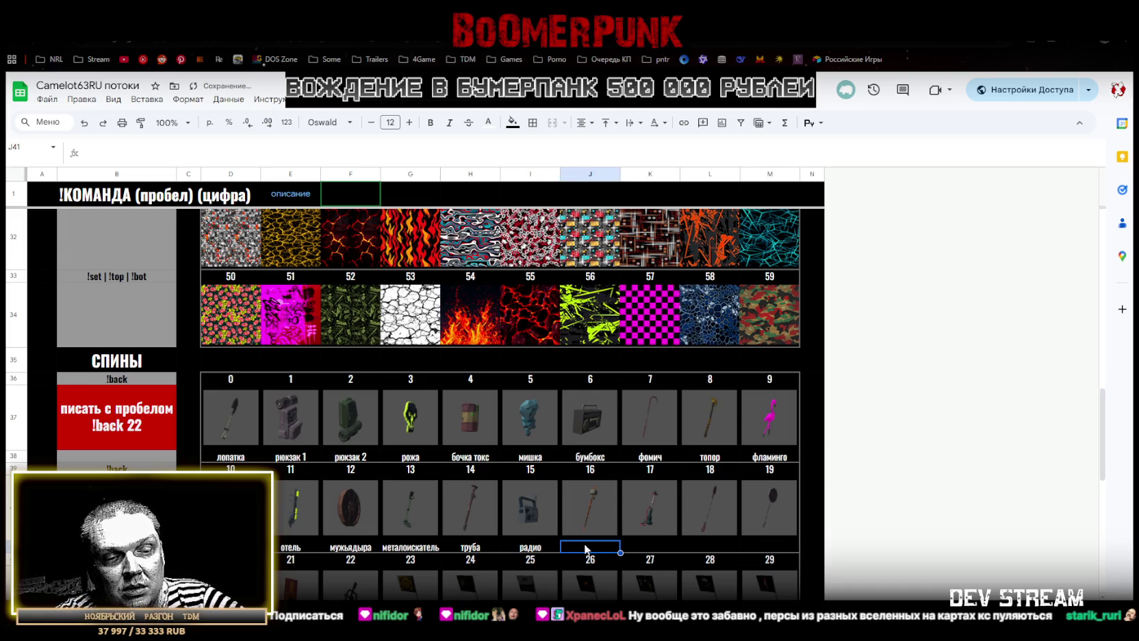
pyautogui.write('арматура')
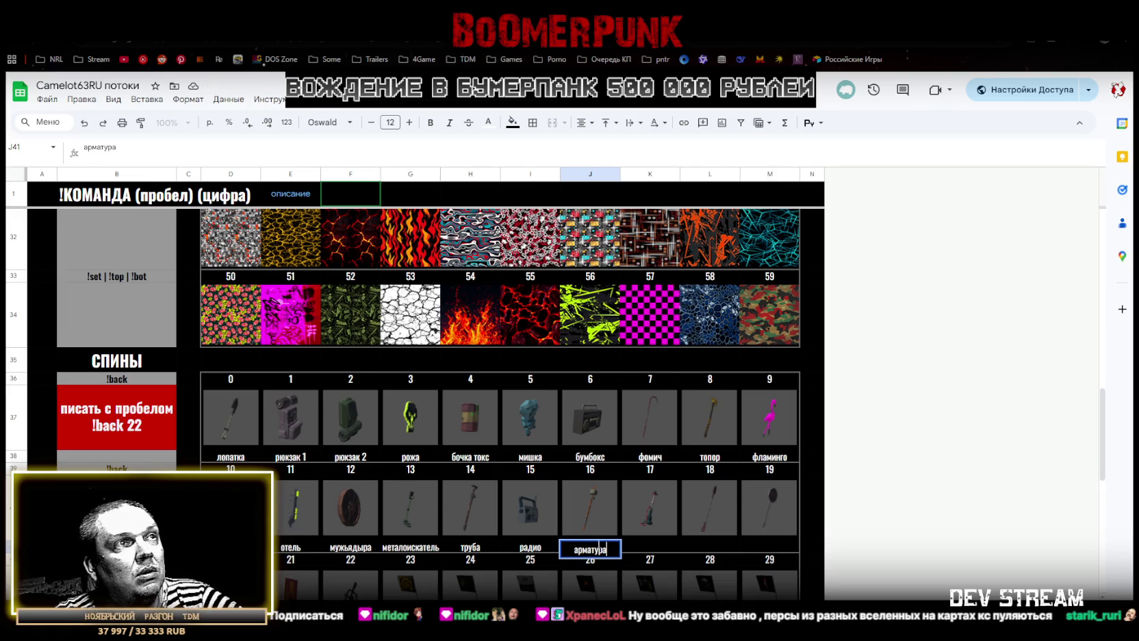
pyautogui.click(648, 547)
pyautogui.write('калик')
pyautogui.click(701, 545)
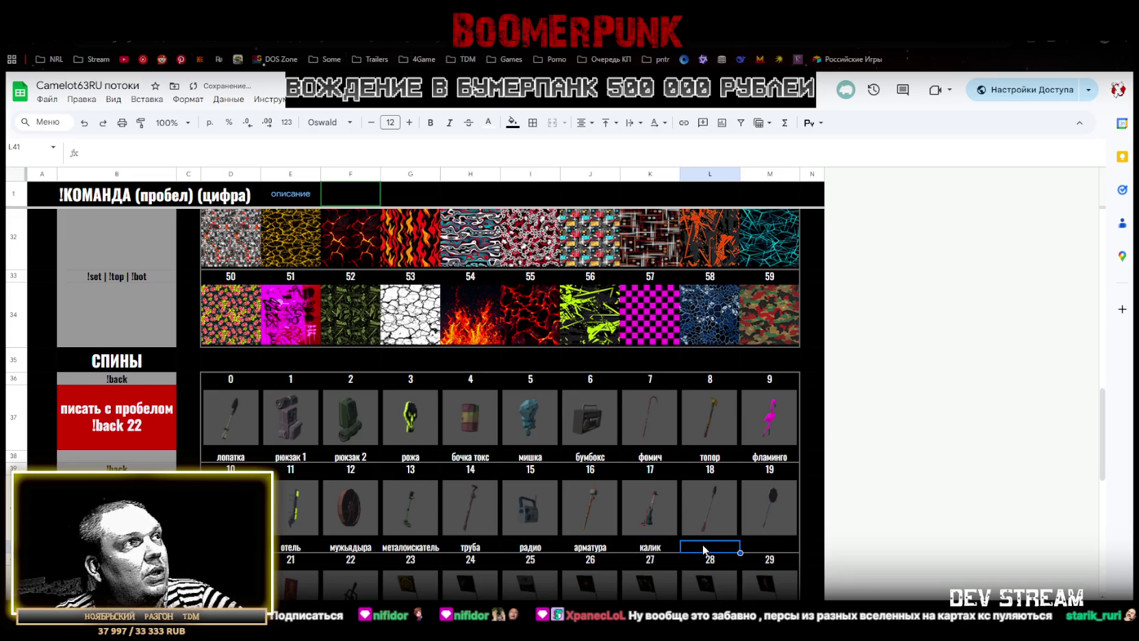
pyautogui.write('ЛОПАТА')
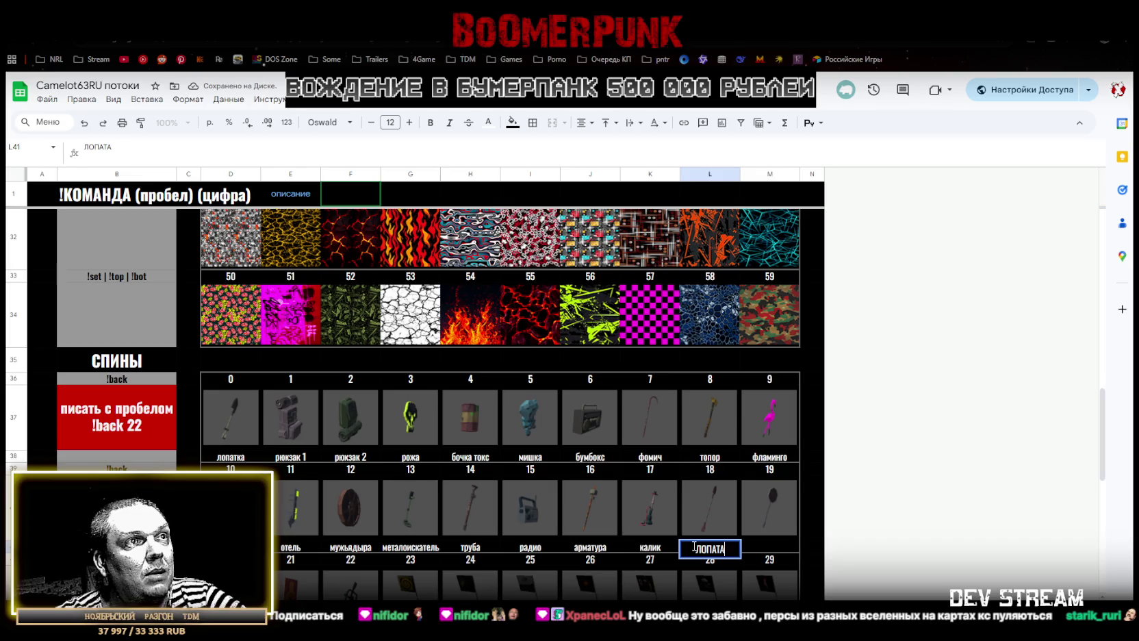
pyautogui.click(767, 547)
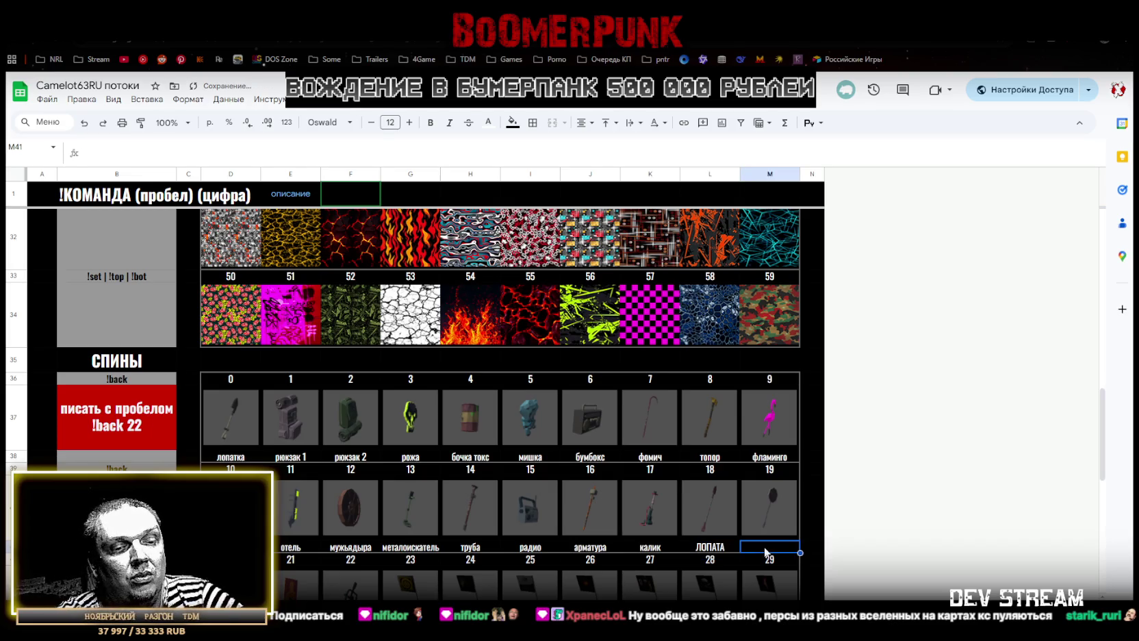
# Label item 19 as STOP
pyautogui.write('STOP')
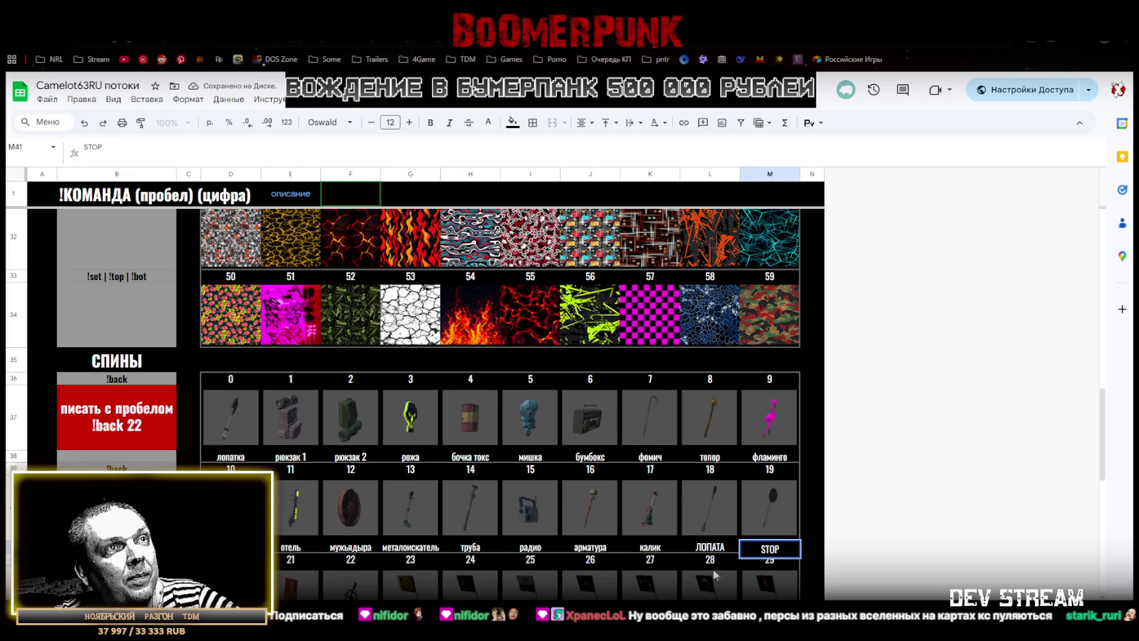
pyautogui.scroll(-2, 725, 571)
pyautogui.click(410, 518)
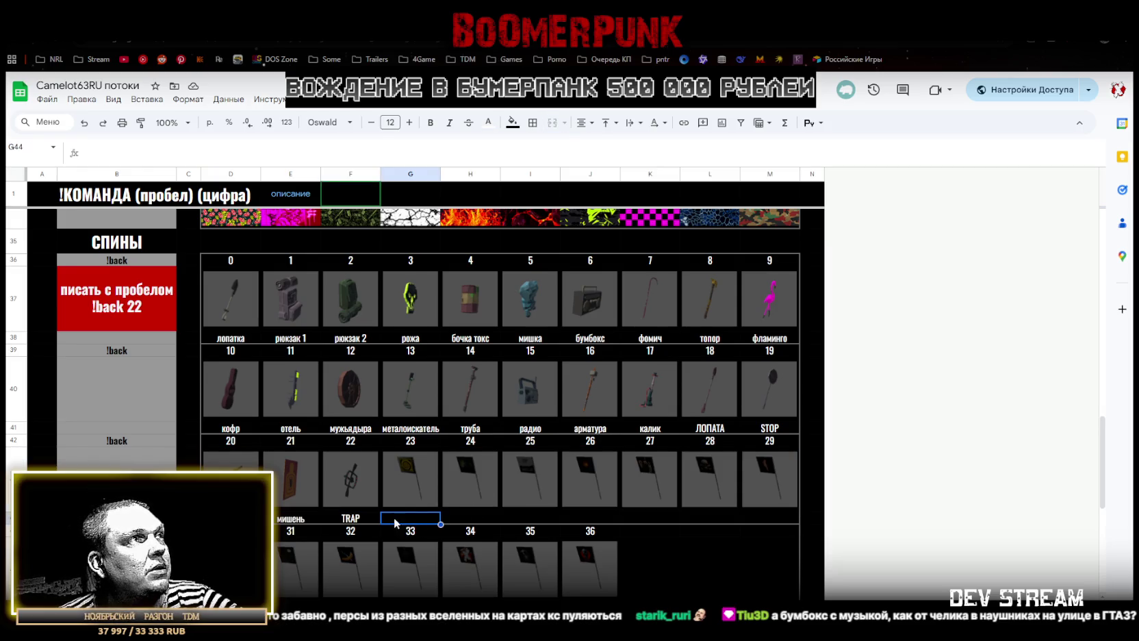
# Select the four item-name rows and enlarge their font to size 10
pyautogui.click(14, 337)
pyautogui.keyDown('ctrl'); pyautogui.click(17, 428); pyautogui.keyUp('ctrl')
pyautogui.keyDown('ctrl'); pyautogui.click(13, 518); pyautogui.keyUp('ctrl')
pyautogui.scroll(-3, 14, 518)
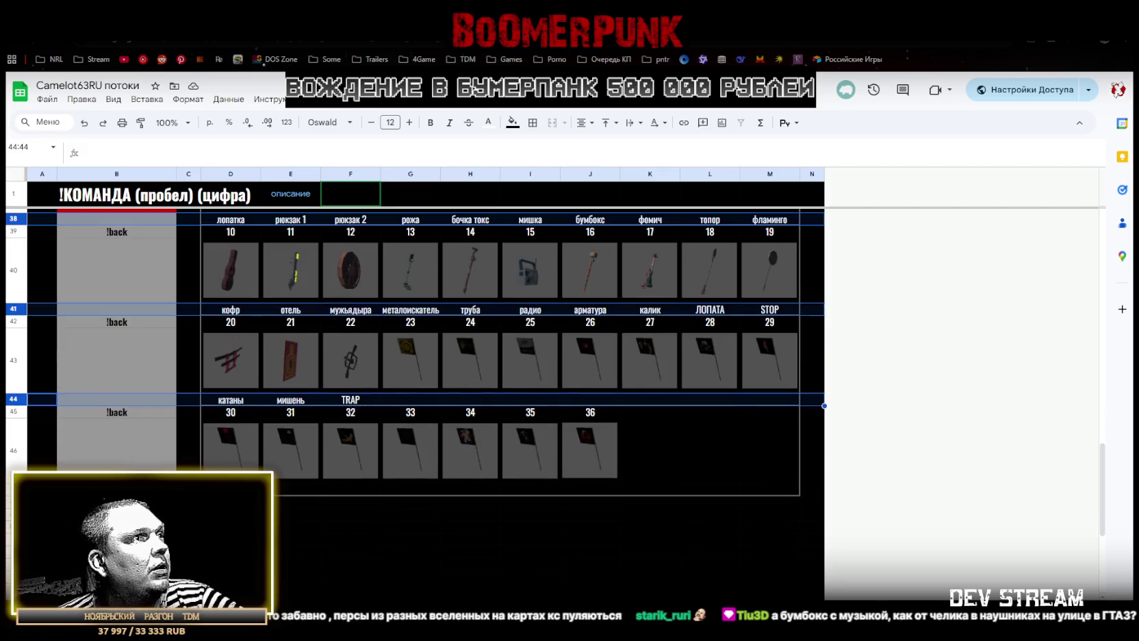
pyautogui.keyDown('ctrl'); pyautogui.click(13, 489); pyautogui.keyUp('ctrl')
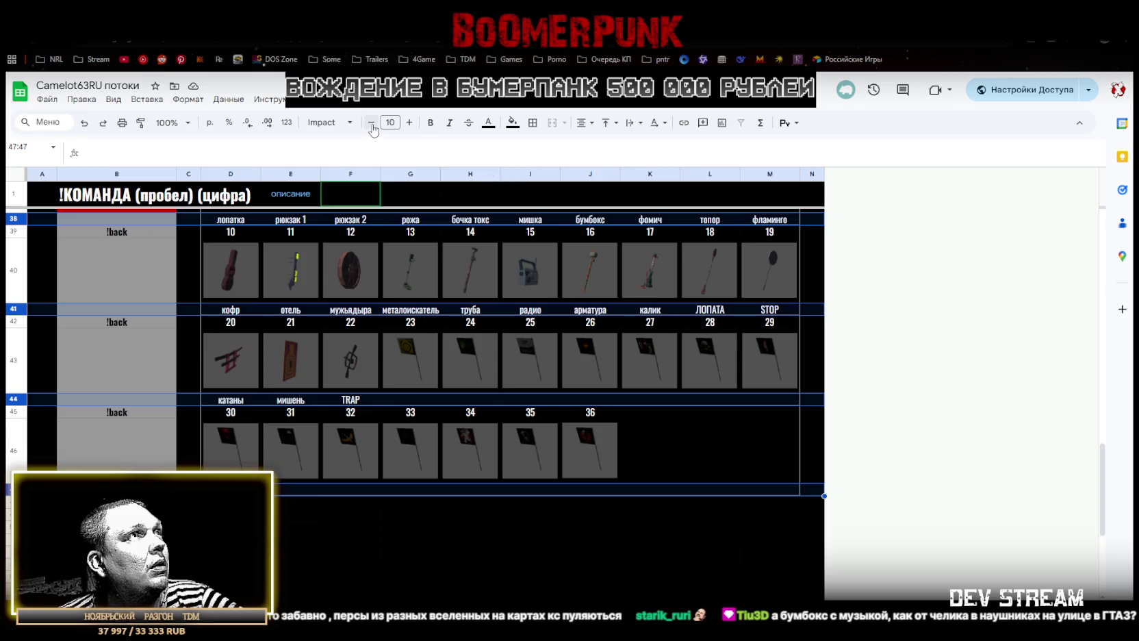
pyautogui.click(409, 122)
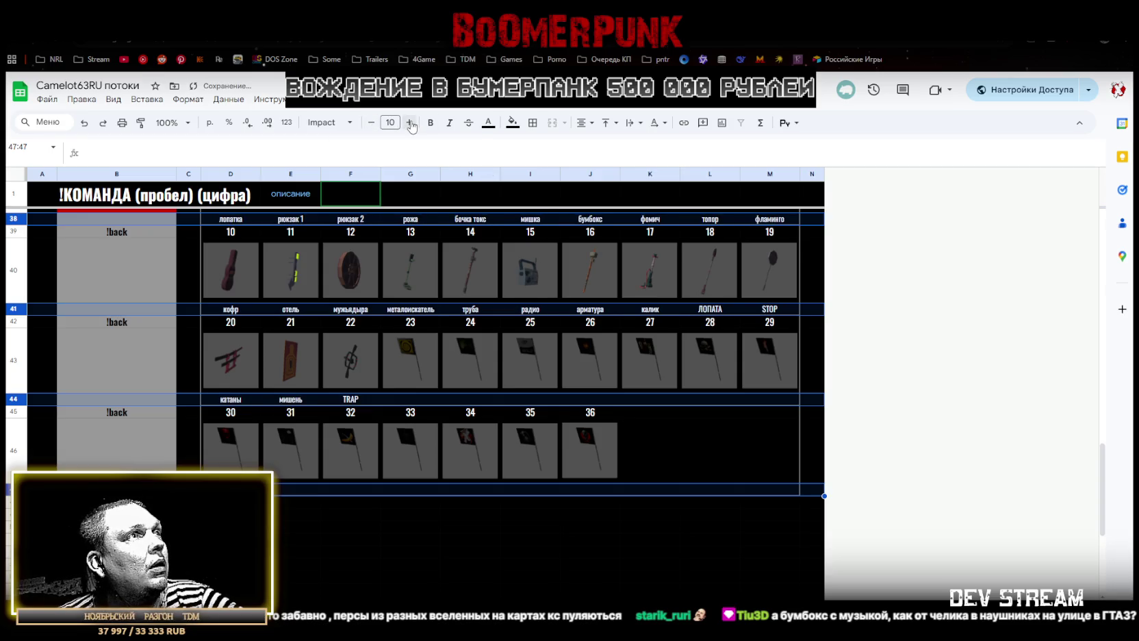
# Label items 23 and 24 as флаг очивка and флаг FOZ, then shorten item 23 to ачивка
pyautogui.scroll(1, 402, 322)
pyautogui.click(402, 456)
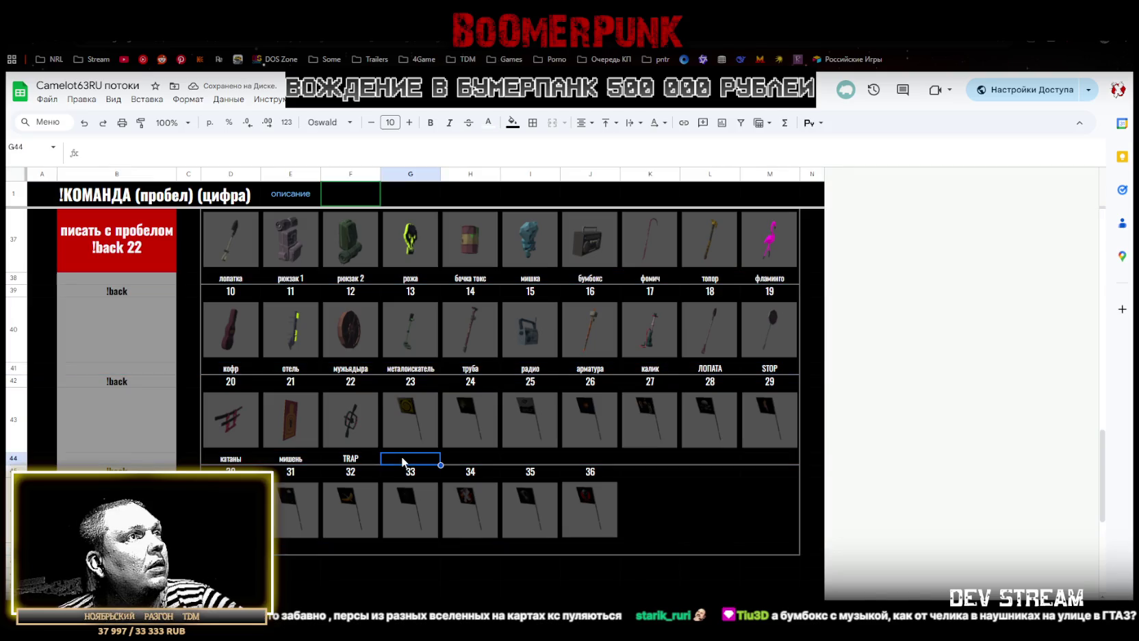
pyautogui.write('флаг очивка')
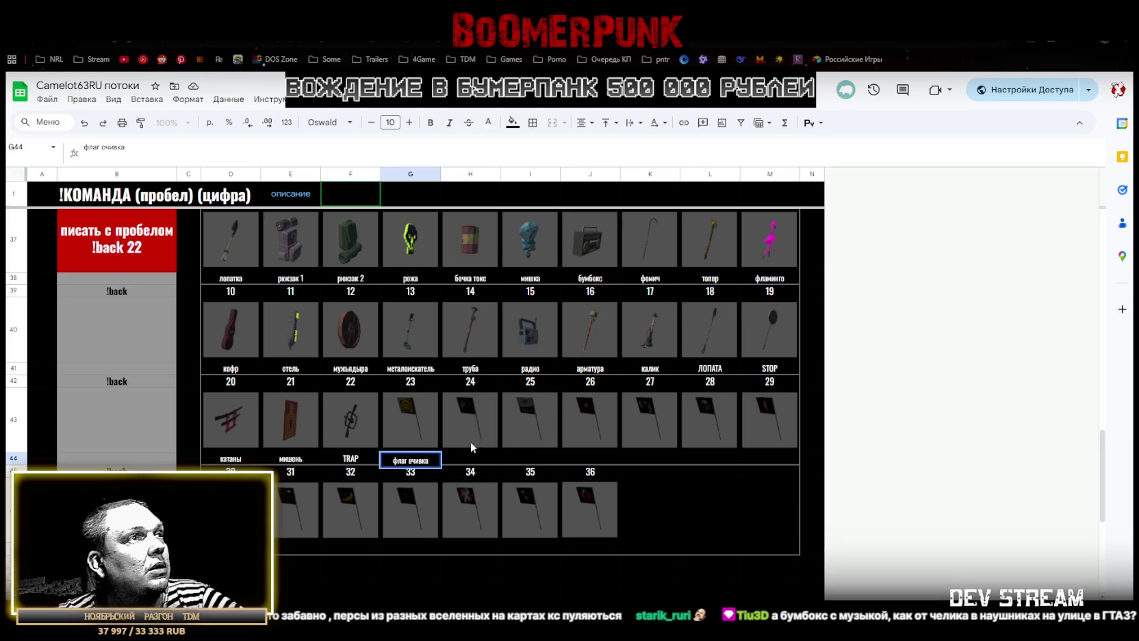
pyautogui.click(409, 458)
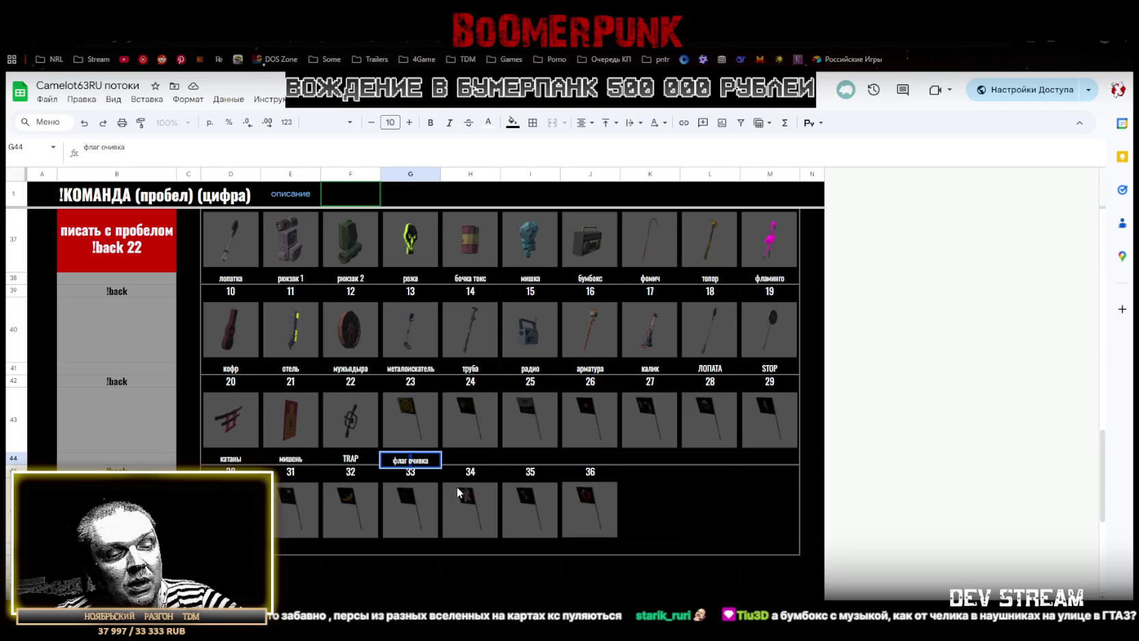
pyautogui.click(471, 456)
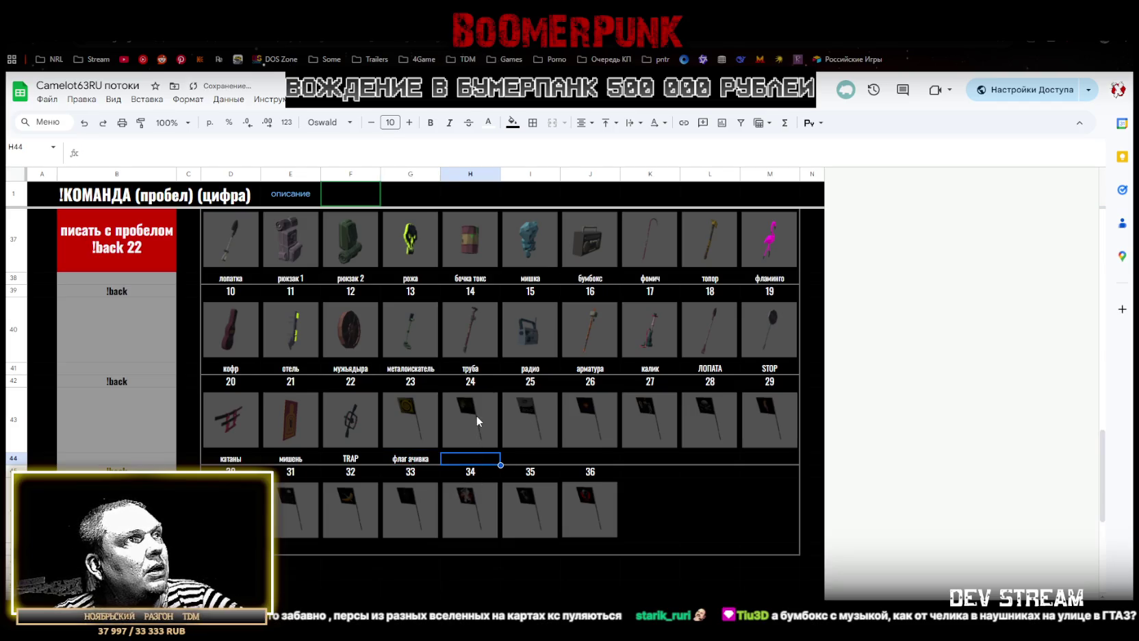
pyautogui.write('флаг')
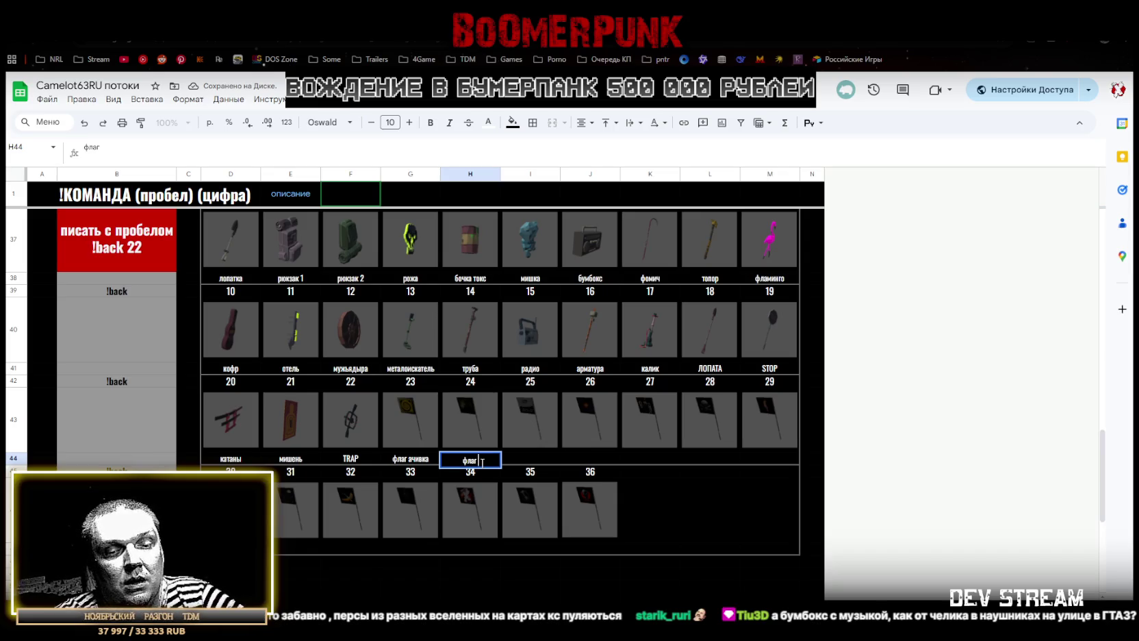
pyautogui.write(' FOZ')
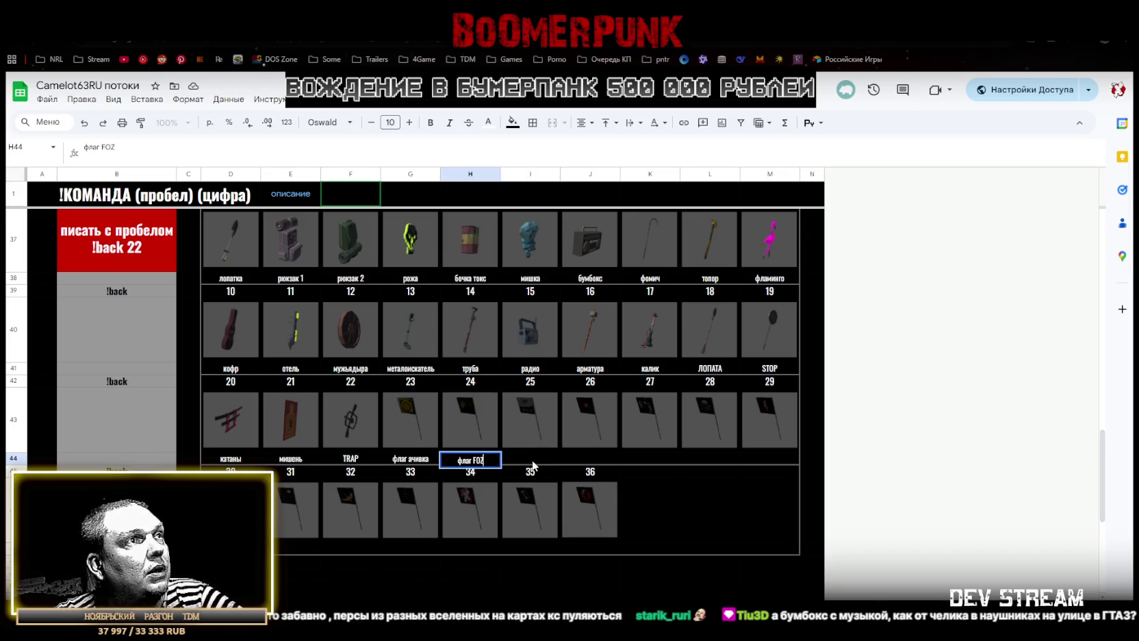
pyautogui.click(458, 463)
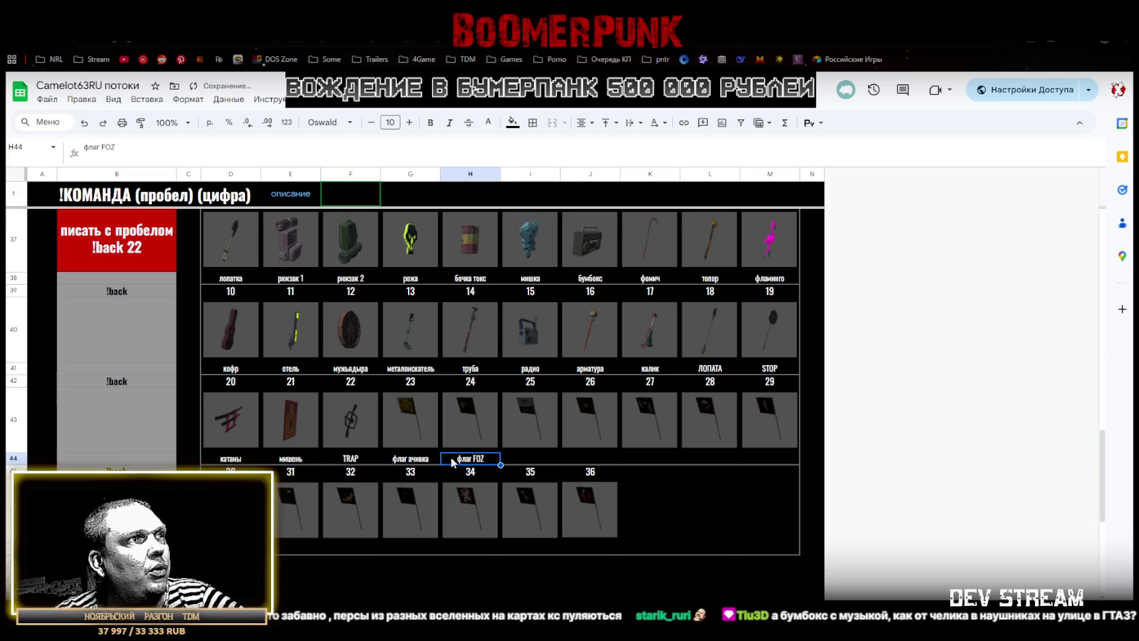
pyautogui.click(413, 459)
pyautogui.doubleClick(401, 460)
pyautogui.press('BackSpace')
pyautogui.click(472, 463)
# Trim item 24's label to FOZ and relabel item 23 as манящий огонь
pyautogui.doubleClick(472, 462)
pyautogui.press('BackSpace')
pyautogui.press('BackSpace')
pyautogui.press('BackSpace')
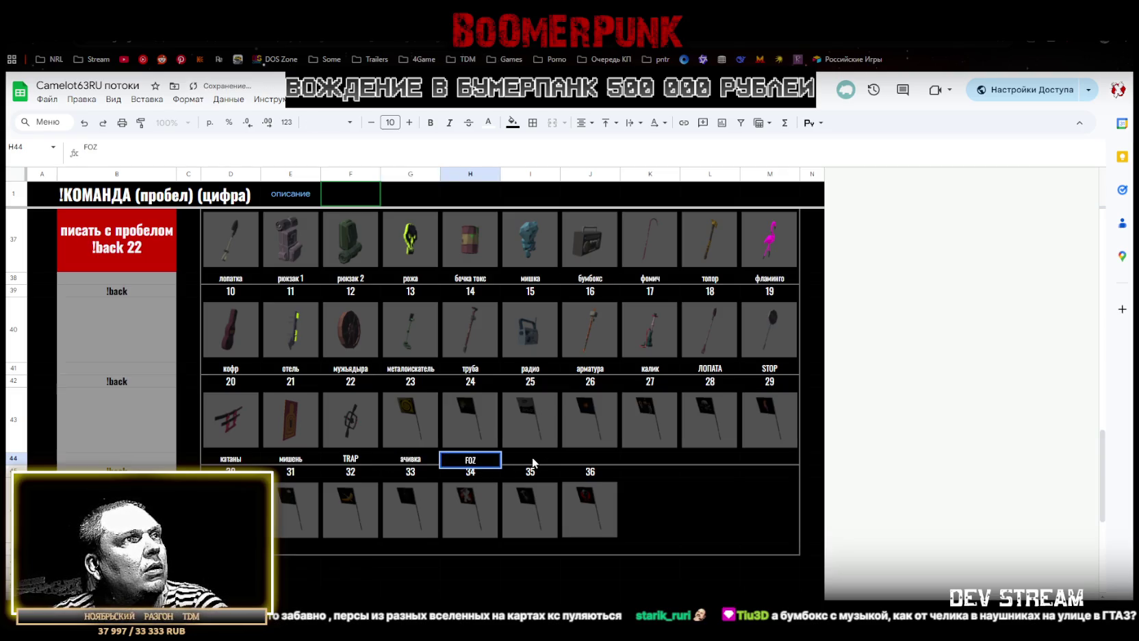
pyautogui.click(410, 457)
pyautogui.write('манящий')
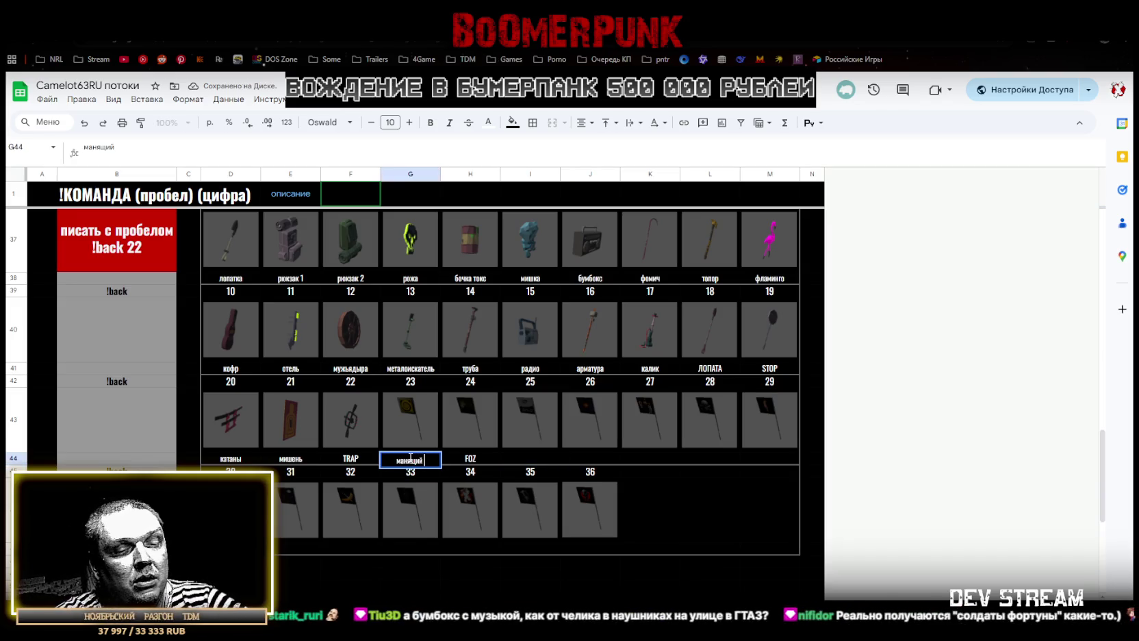
pyautogui.write(' огонь')
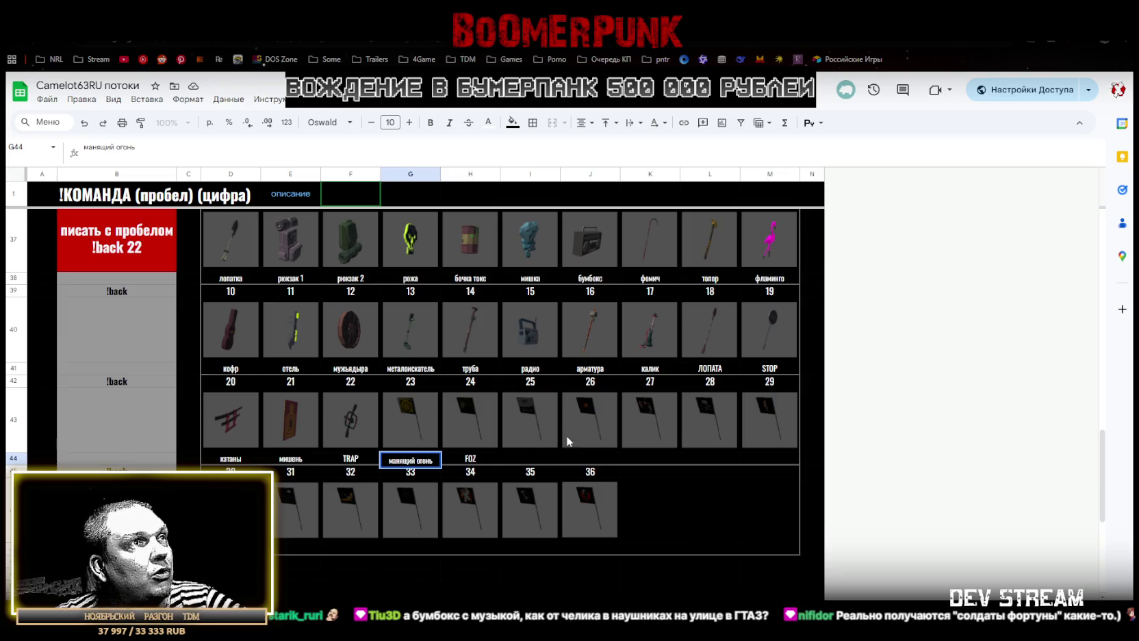
pyautogui.click(529, 456)
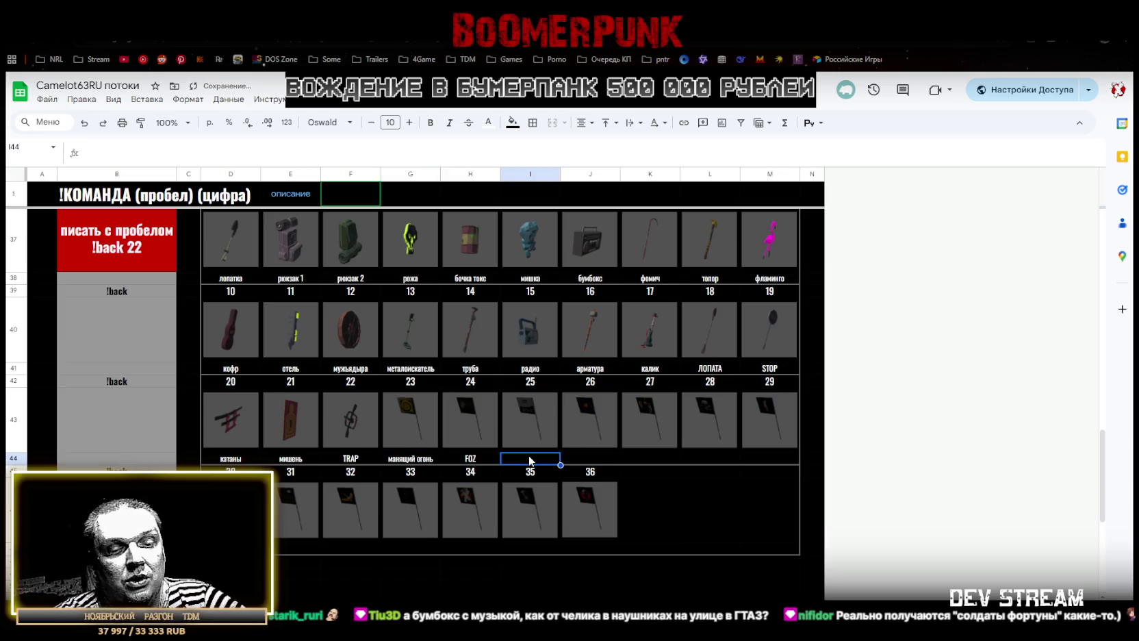
# Label items 25–28 as i wont belive, BoomerPunk, jojo and череп
pyautogui.doubleClick(529, 456)
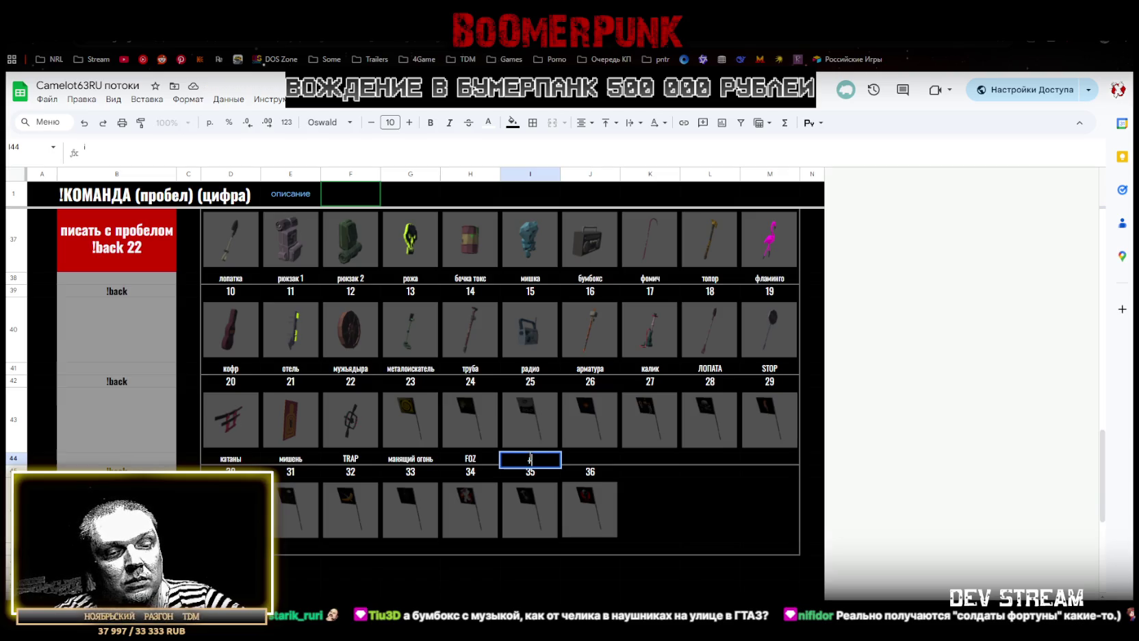
pyautogui.write('i wont belive')
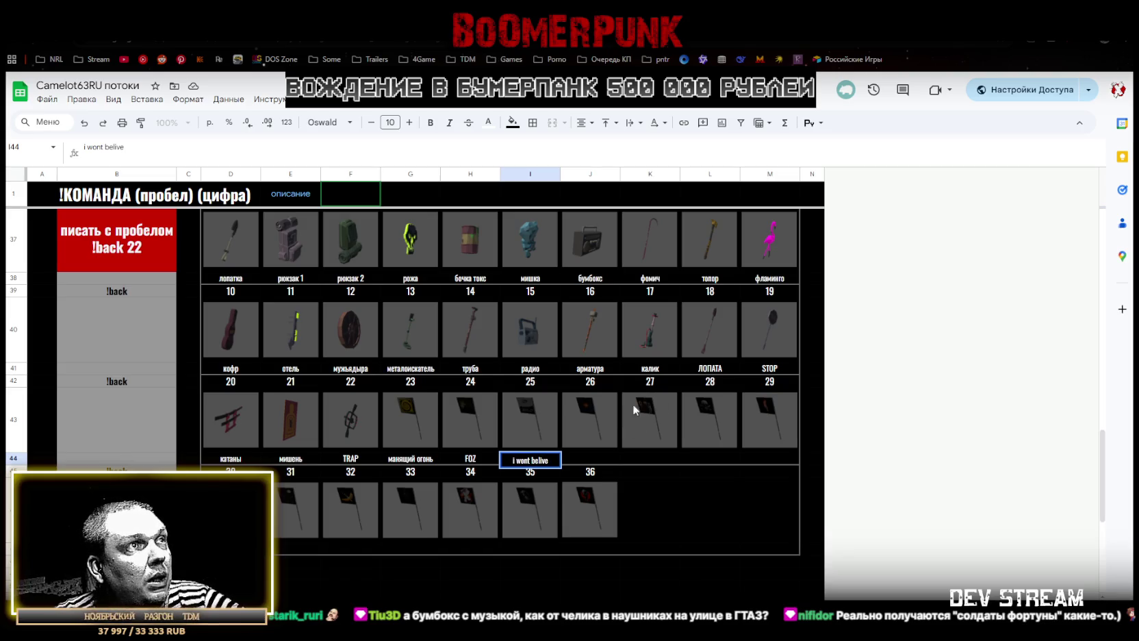
pyautogui.click(601, 458)
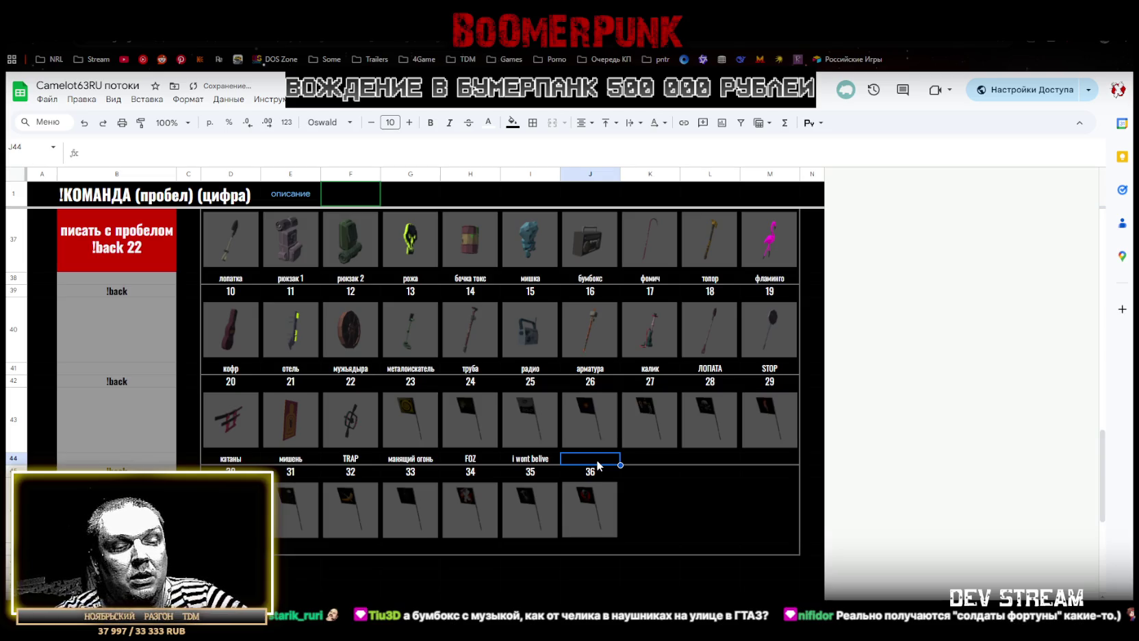
pyautogui.write('BoomerPunk')
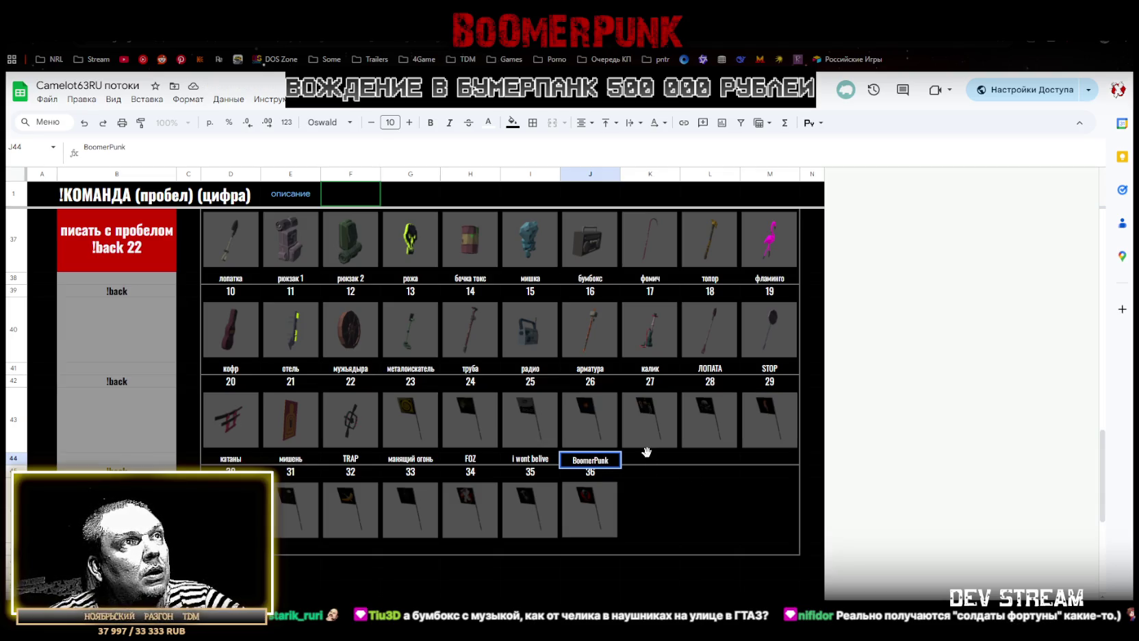
pyautogui.click(642, 459)
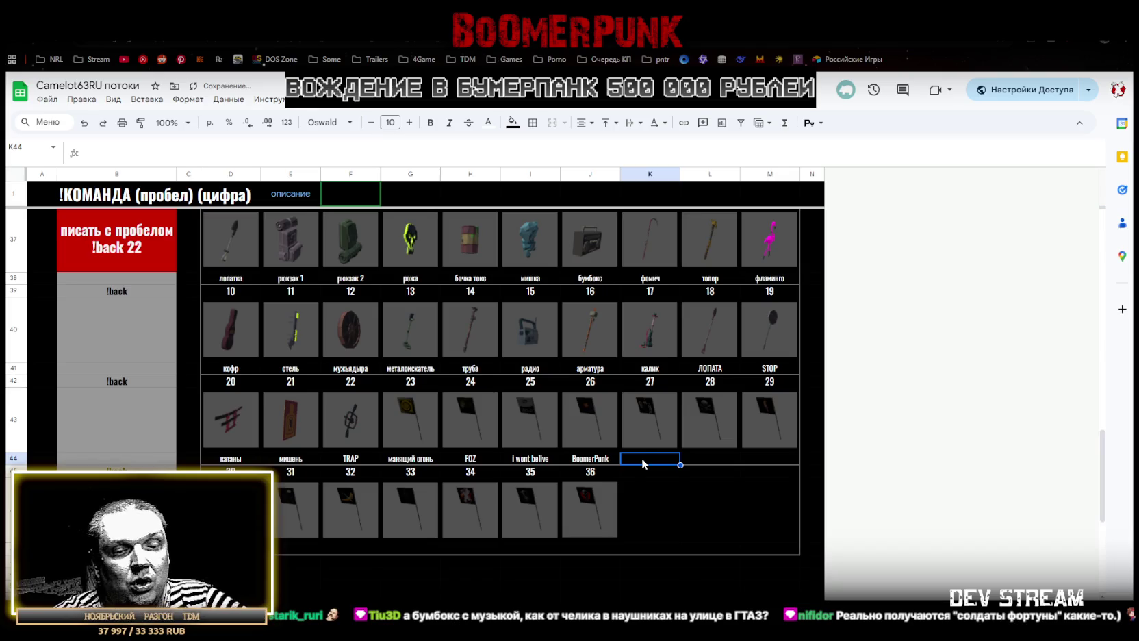
pyautogui.write('jojo')
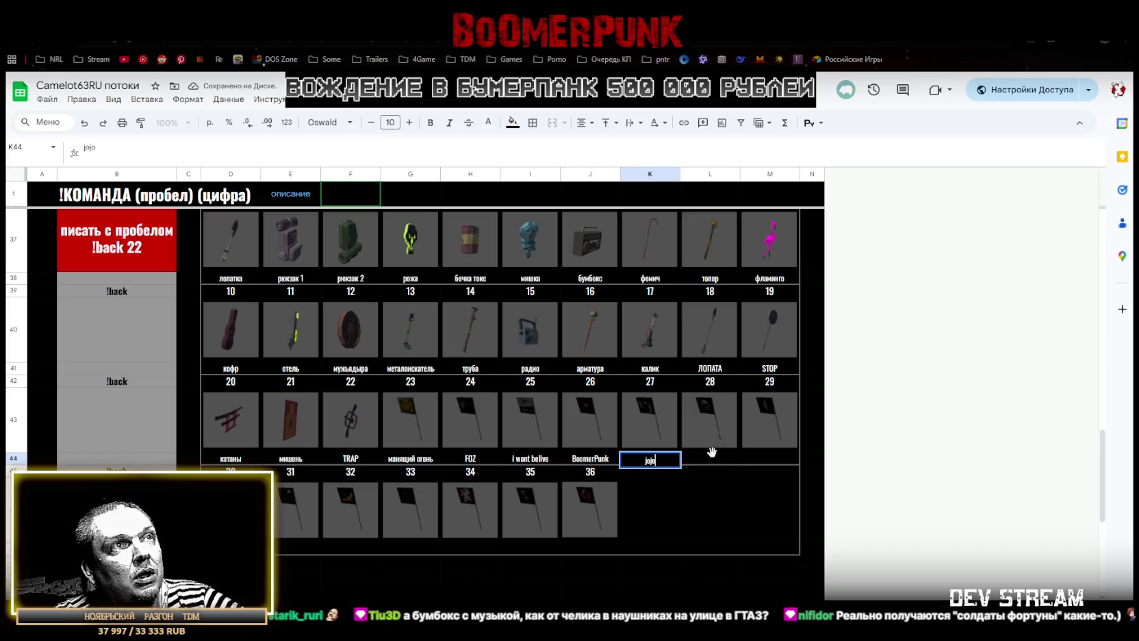
pyautogui.click(712, 459)
pyautogui.write('череп')
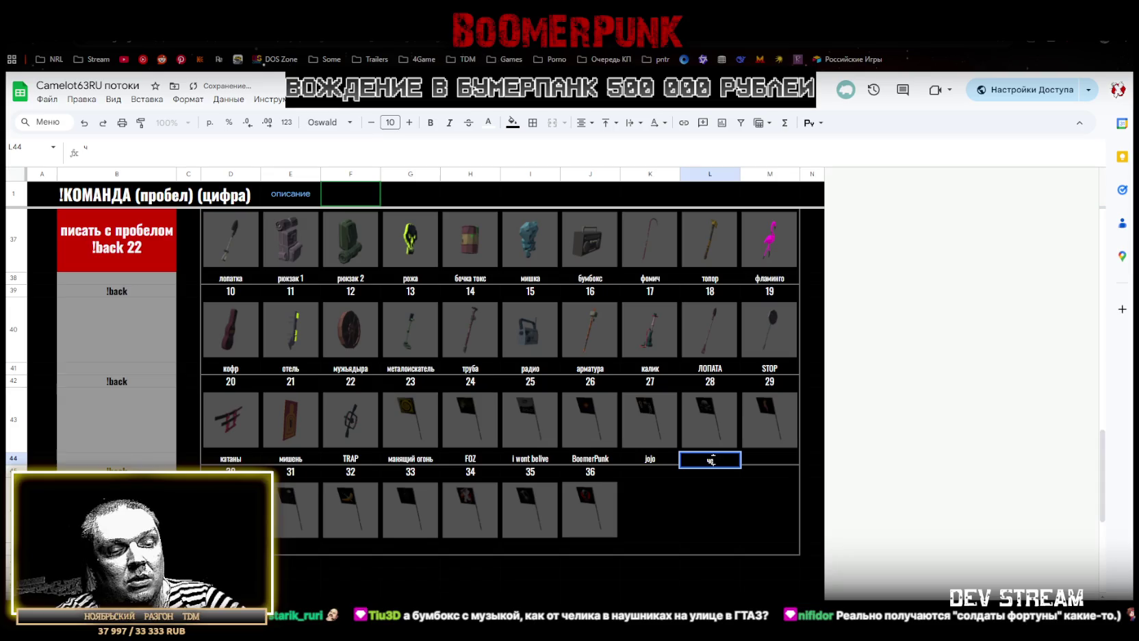
# Commit череп for item 28 and label item 29 as пинал
pyautogui.click(768, 455)
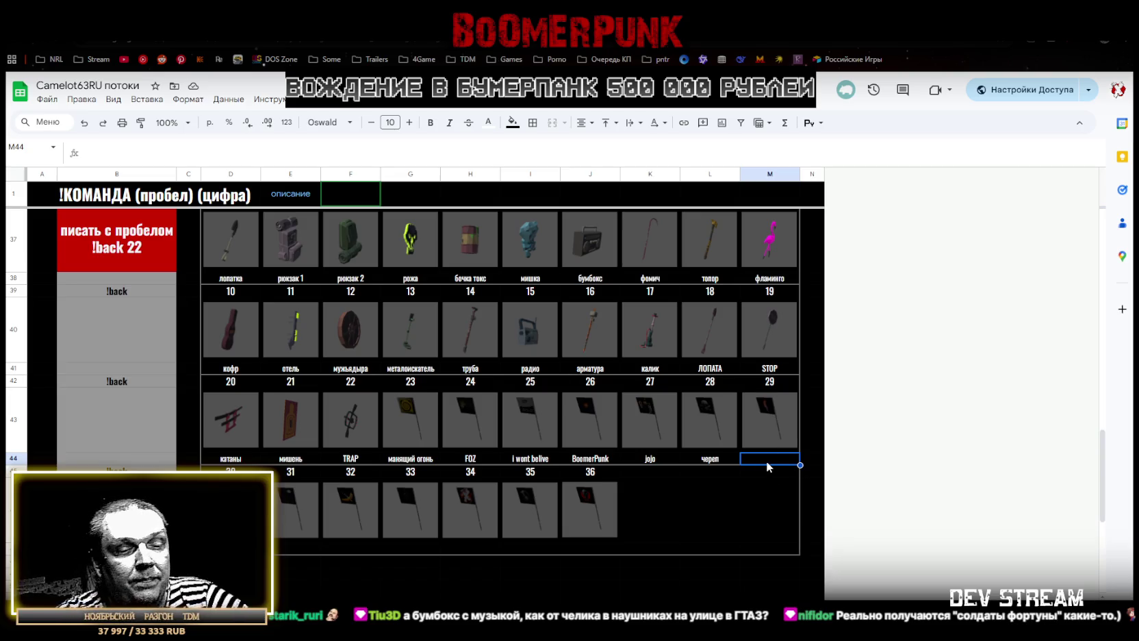
pyautogui.write('пинал')
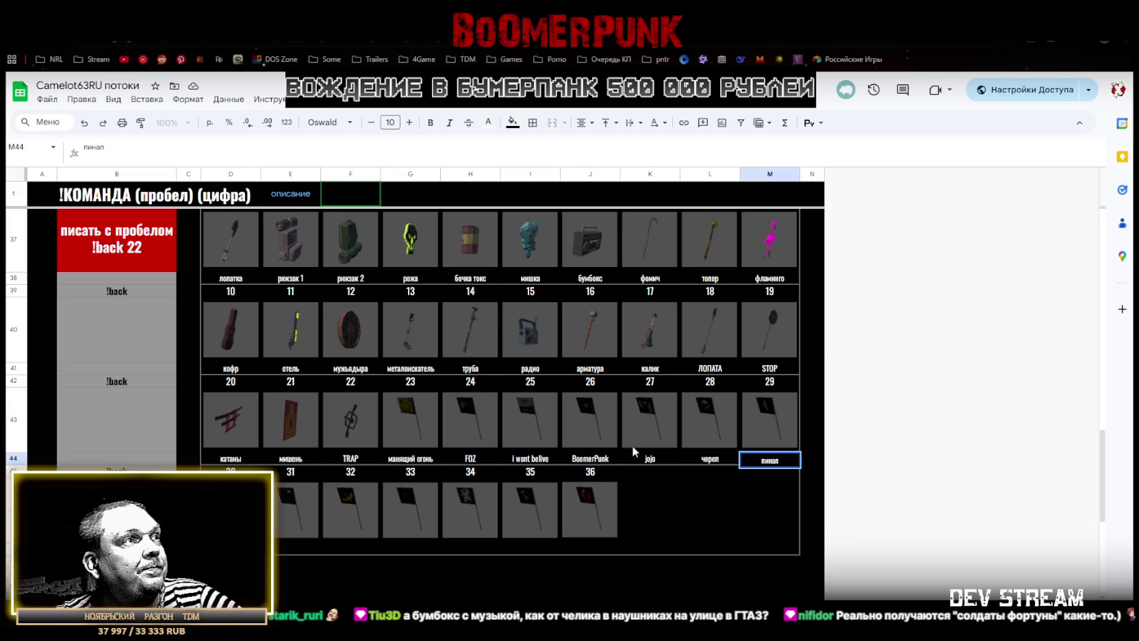
pyautogui.press('Return')
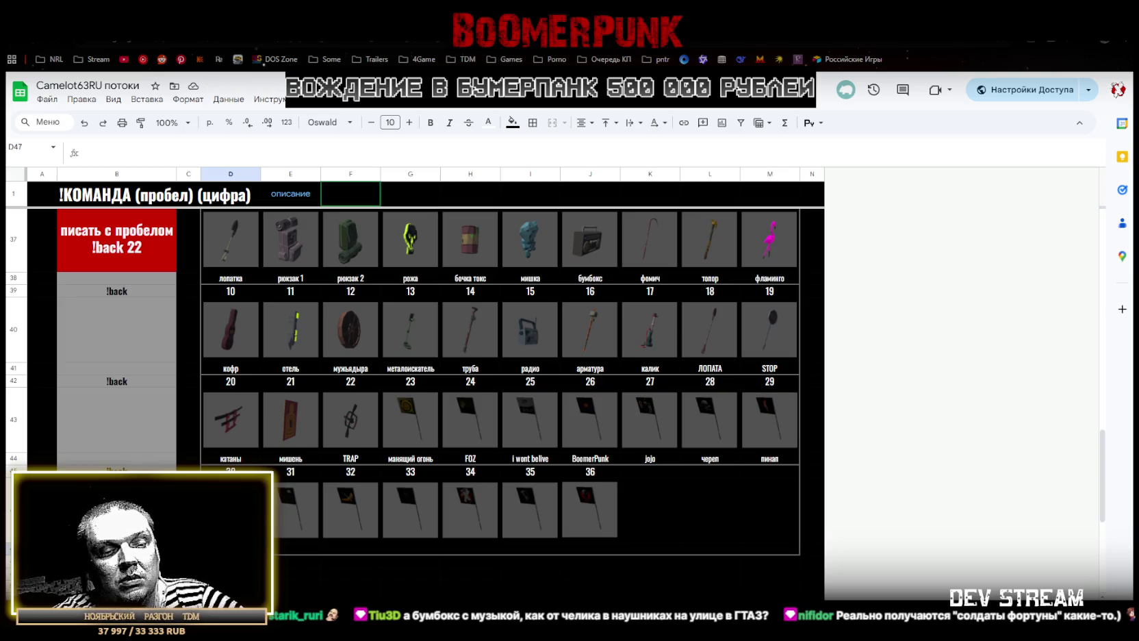
# Caption items 30–32 as кровавая рожа, нуар and нож/банан, then switch to Unity's Backs prefab folder
pyautogui.write('крова')
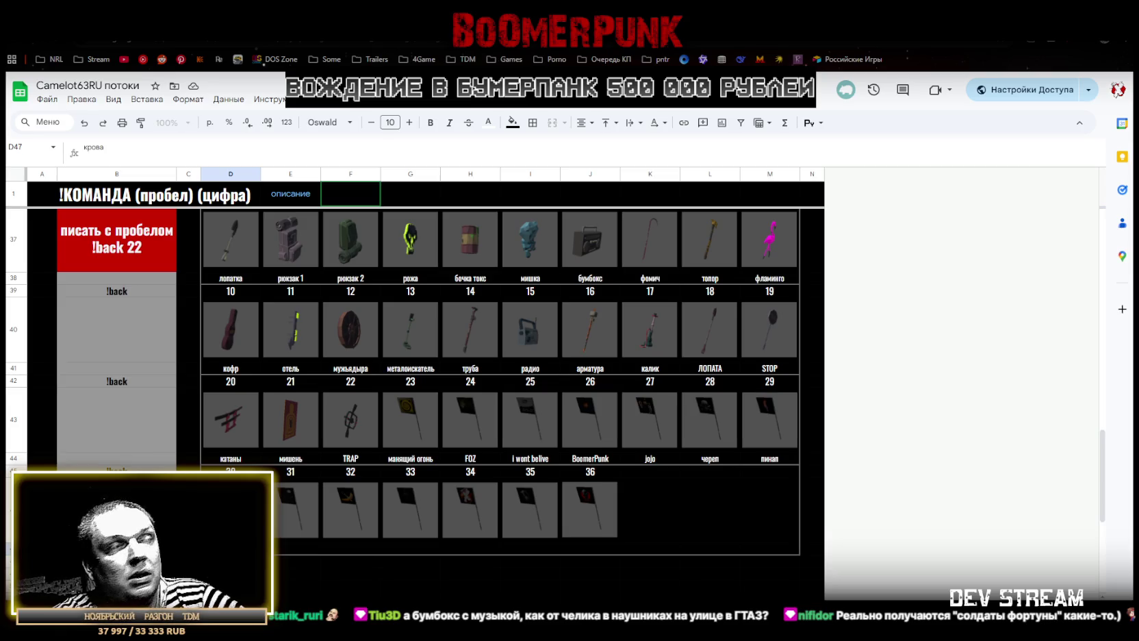
pyautogui.write('вая рожа')
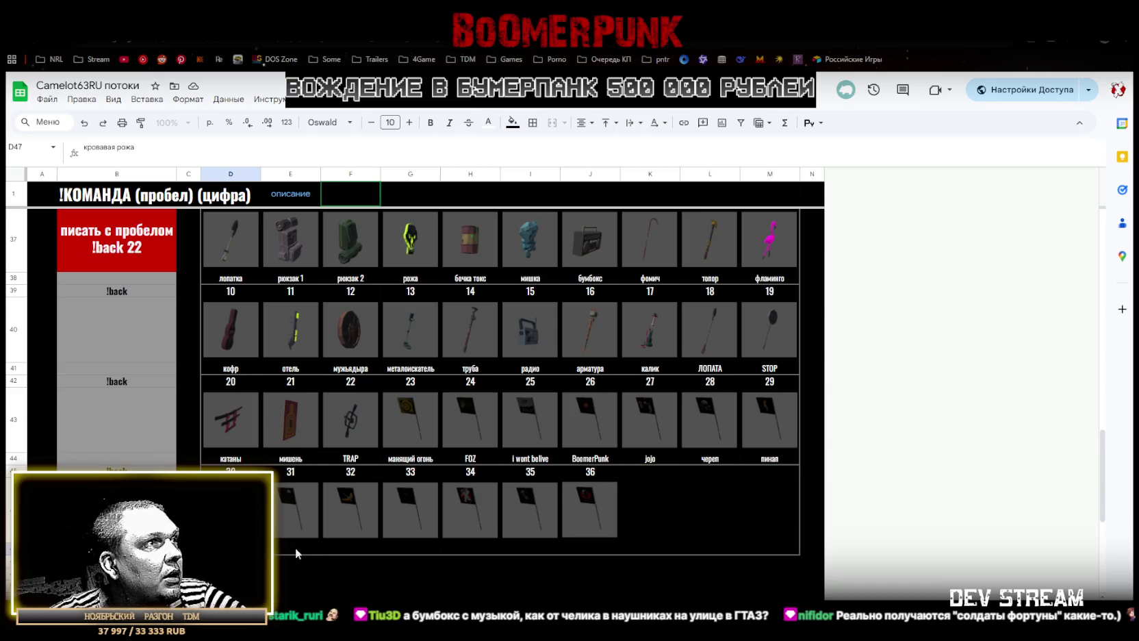
pyautogui.click(293, 546)
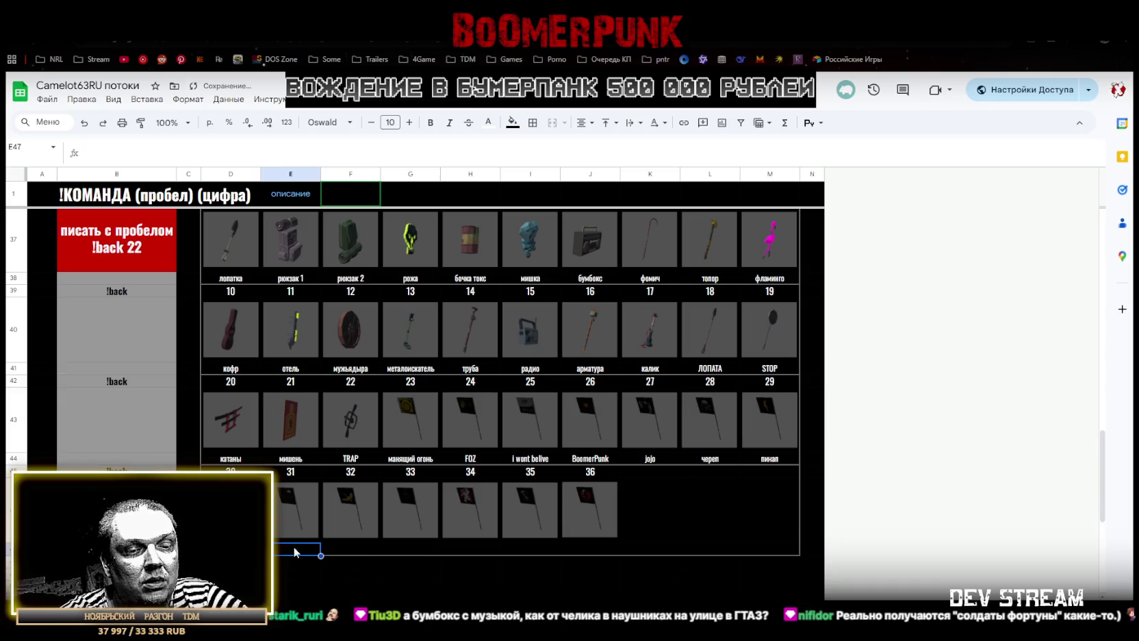
pyautogui.write('го')
pyautogui.press('BackSpace')
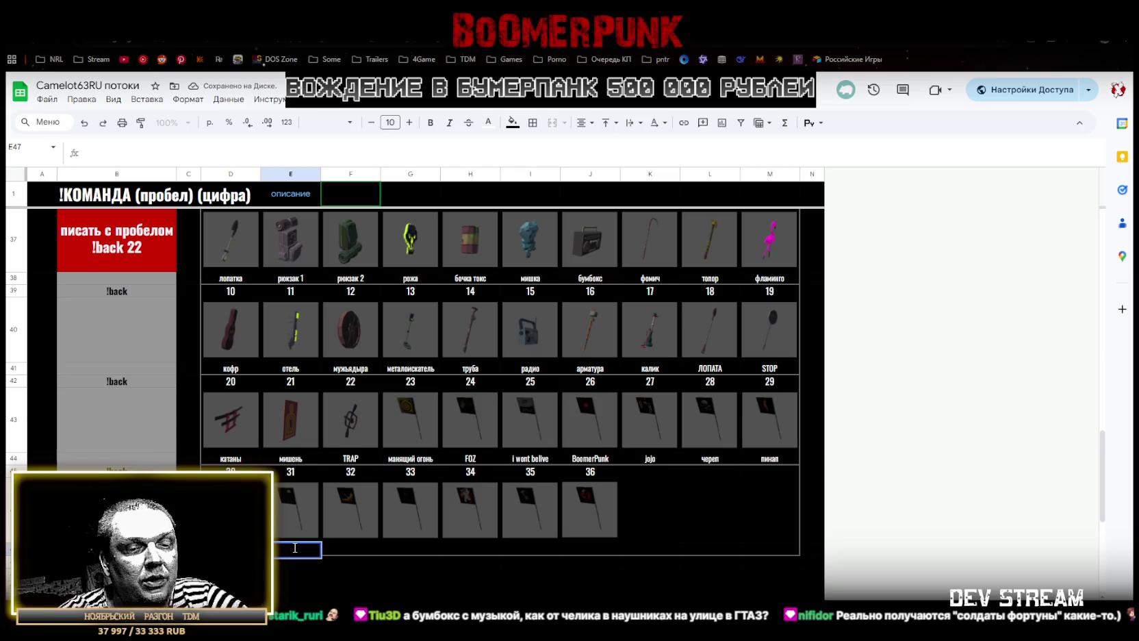
pyautogui.write('р')
pyautogui.click(354, 550)
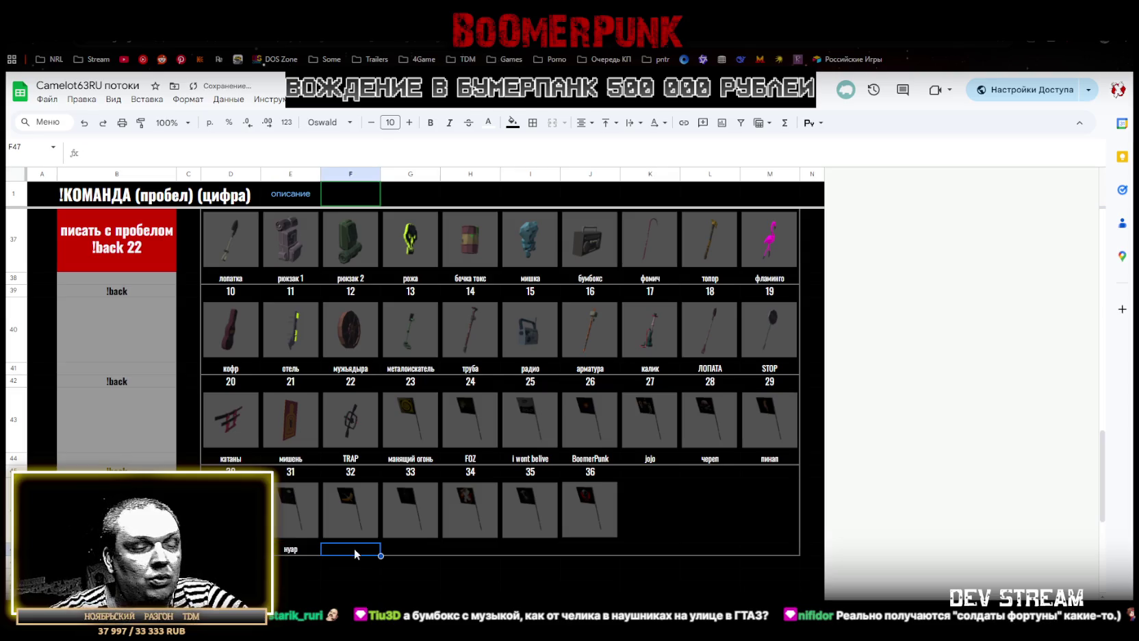
pyautogui.write('но')
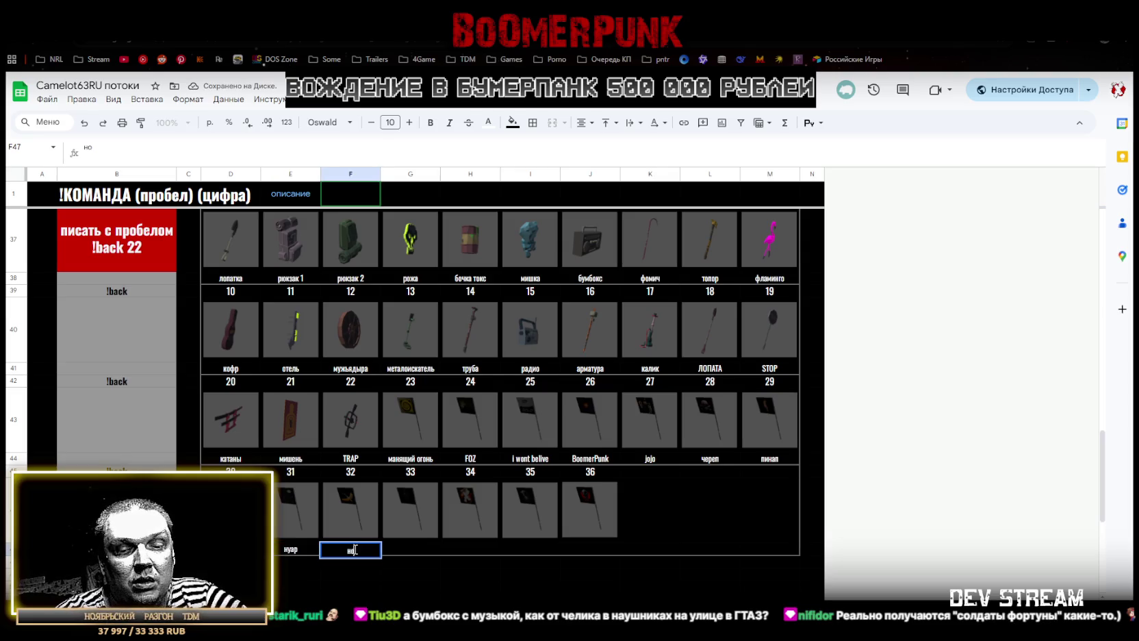
pyautogui.write('ж/банан')
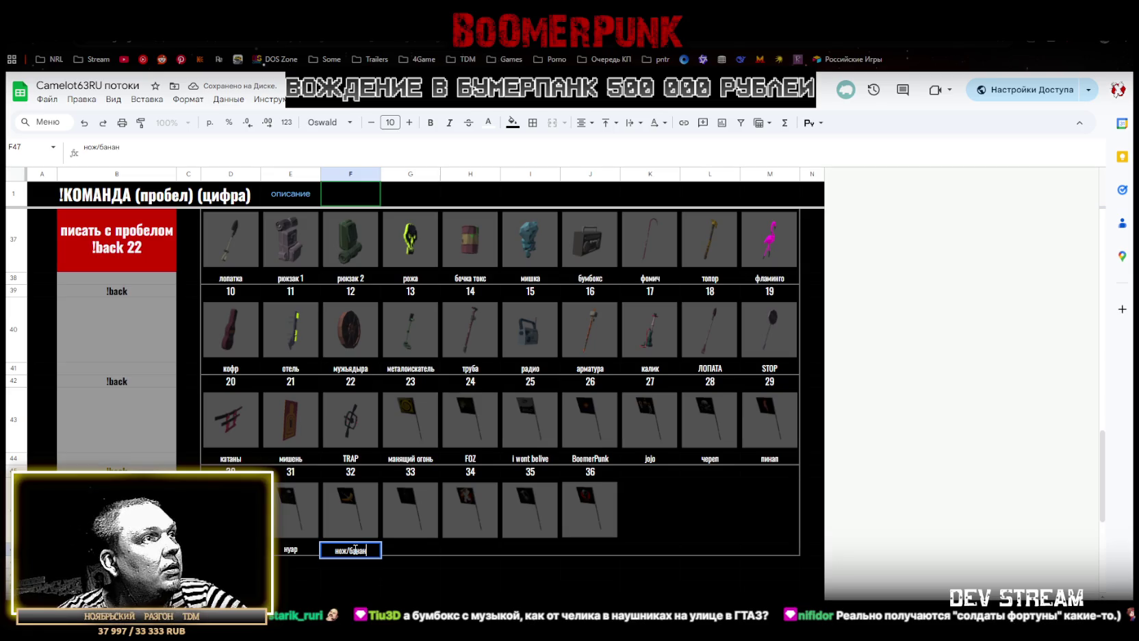
pyautogui.click(407, 547)
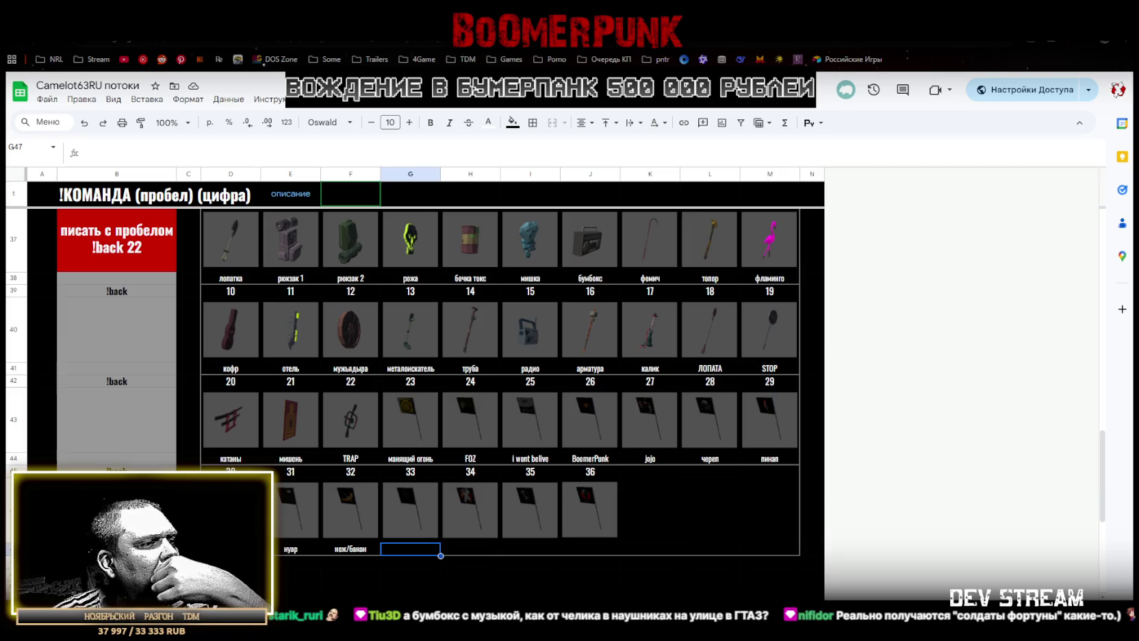
pyautogui.hotkey('alt', 'Tab')
pyautogui.scroll(-2, 480, 563)
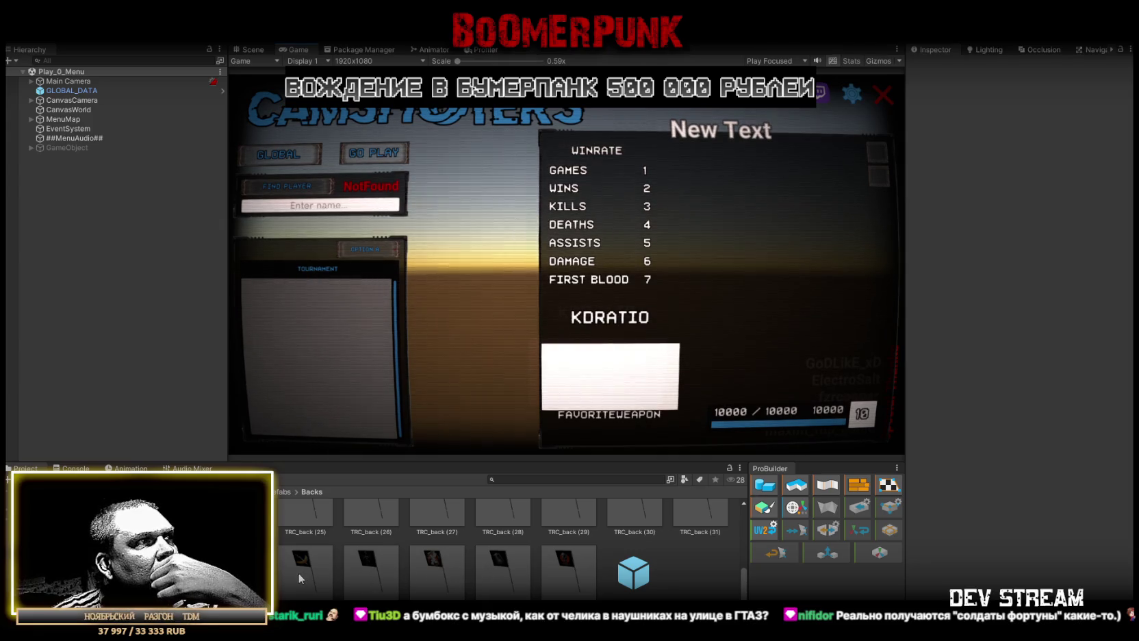
pyautogui.doubleClick(374, 568)
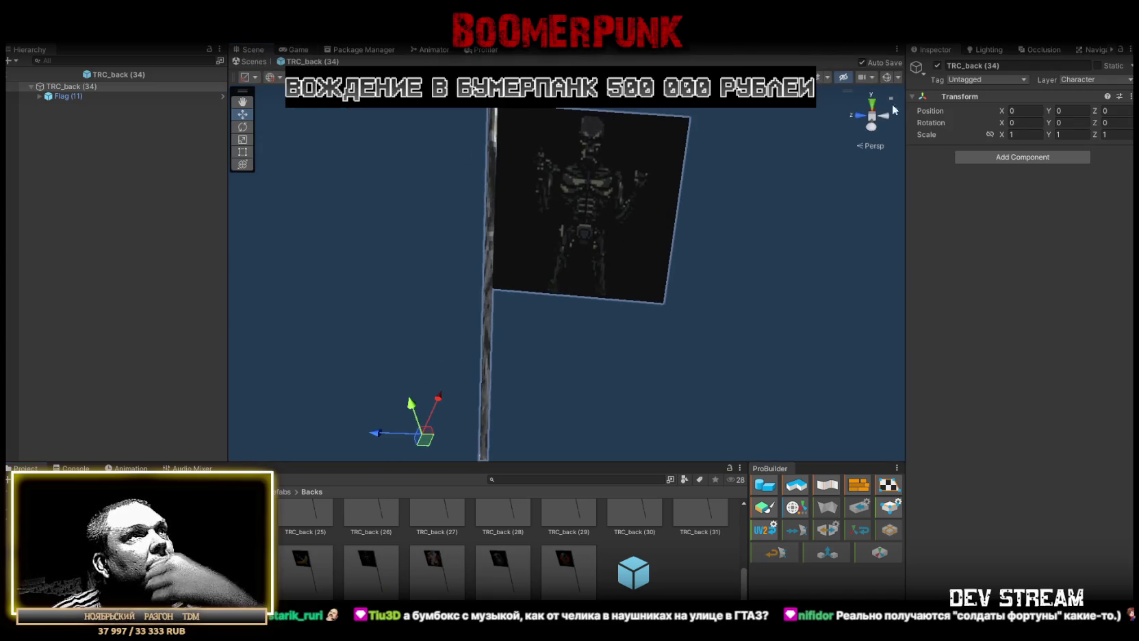
pyautogui.hotkey('alt', 'Tab')
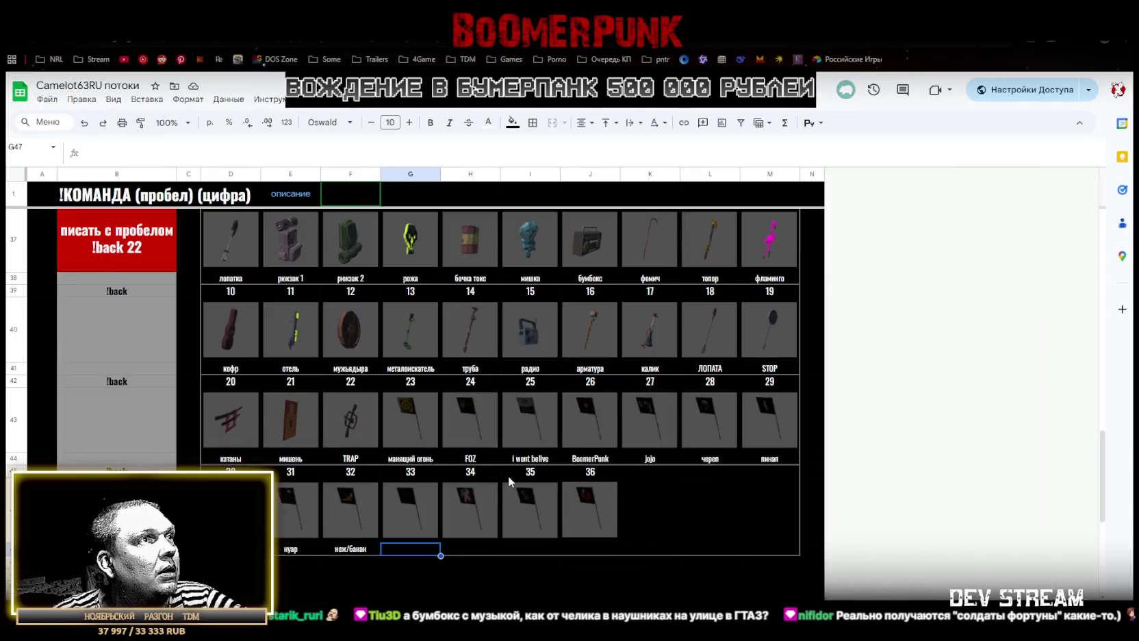
# Renumber the first !back row from 0–9 to 1–10 by autofilling a 1, 2, 3 pattern
pyautogui.scroll(3, 465, 548)
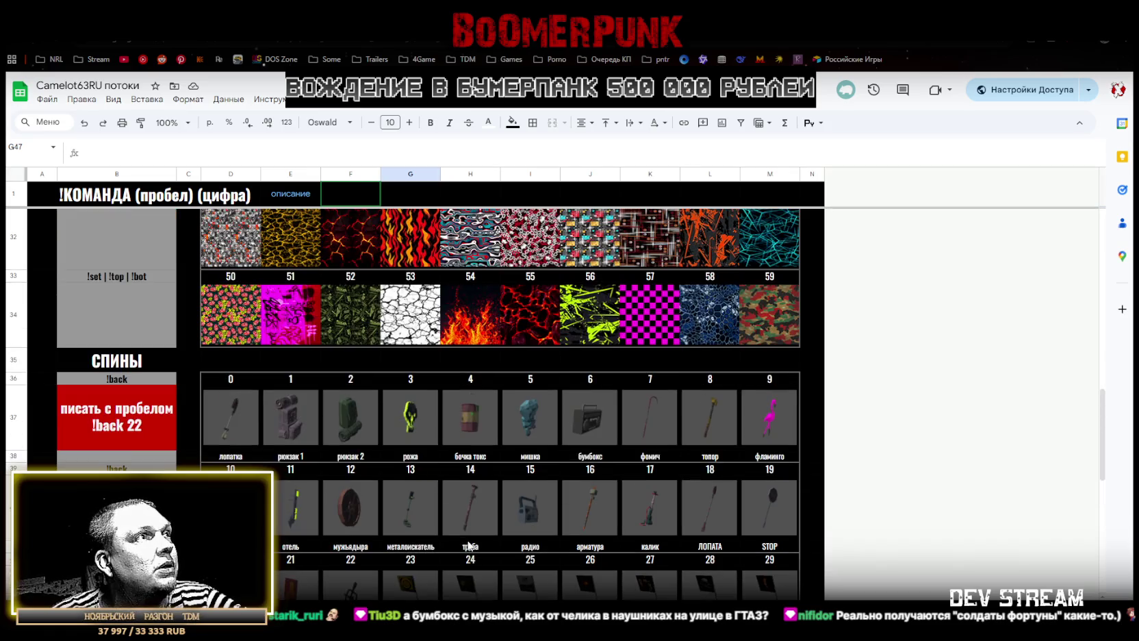
pyautogui.click(236, 435)
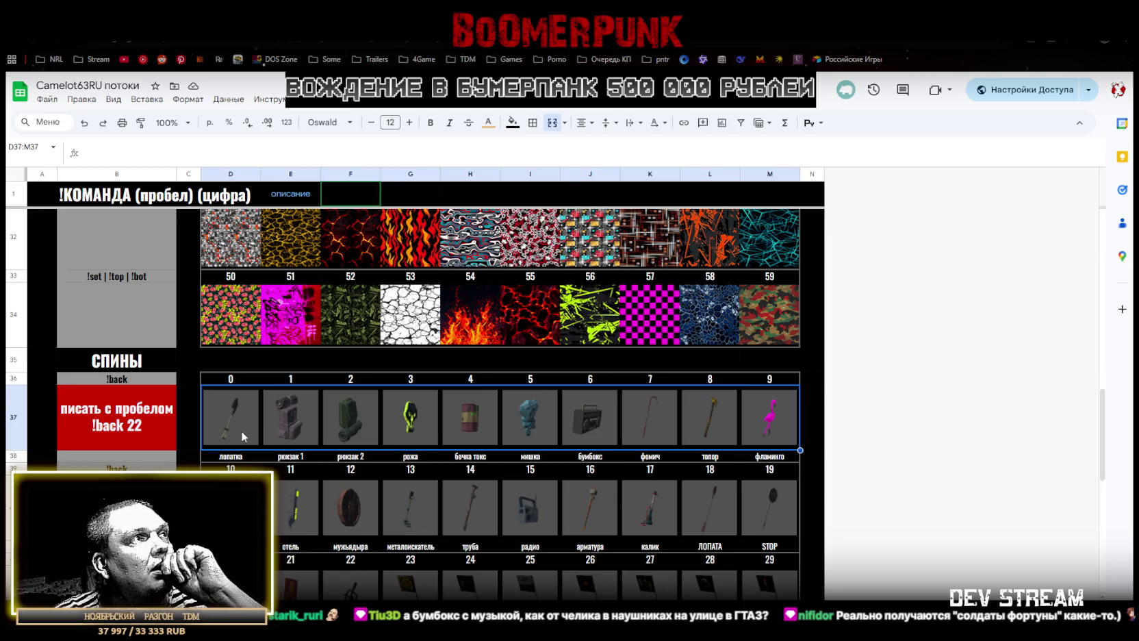
pyautogui.click(242, 380)
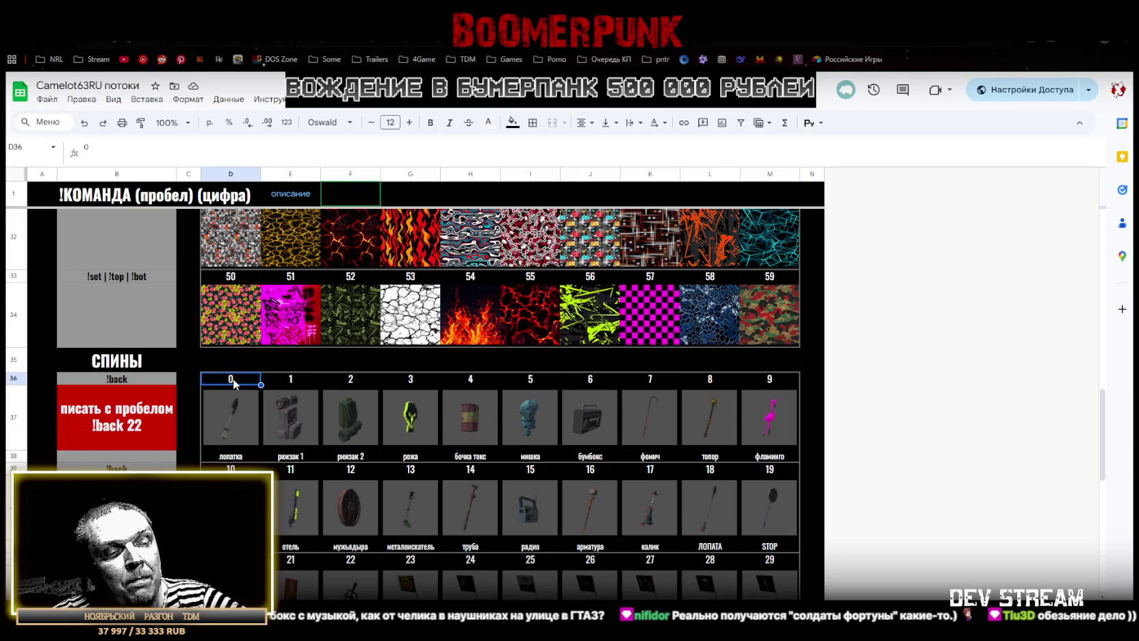
pyautogui.write('1')
pyautogui.press('Tab')
pyautogui.write('2')
pyautogui.press('Tab')
pyautogui.write('3')
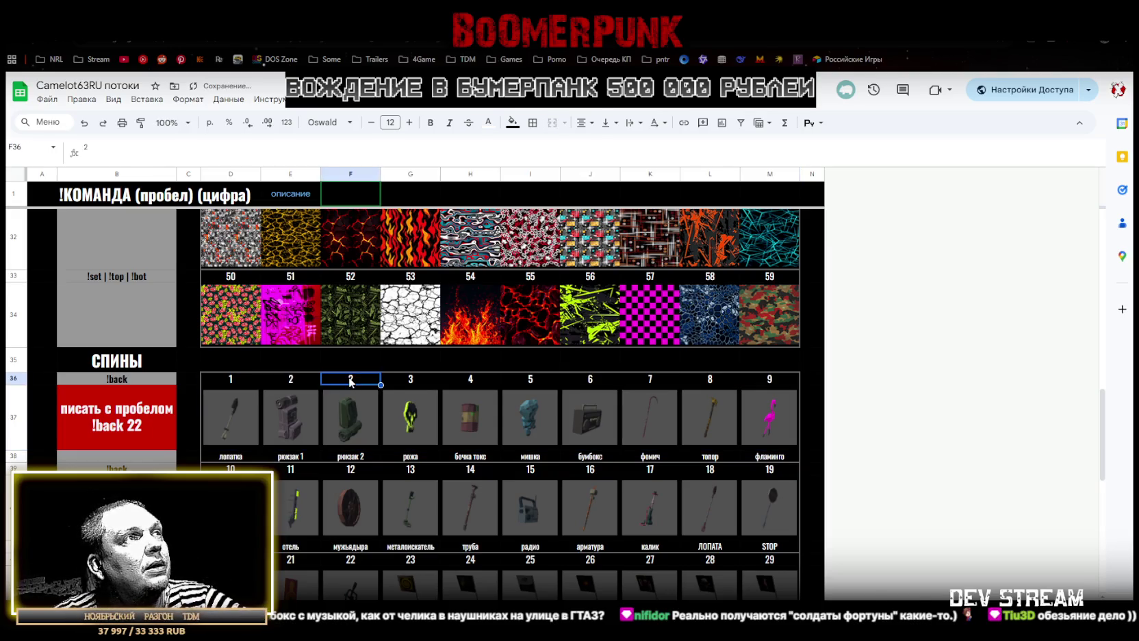
pyautogui.click(232, 382)
pyautogui.moveTo(263, 383); pyautogui.dragTo(740, 384)
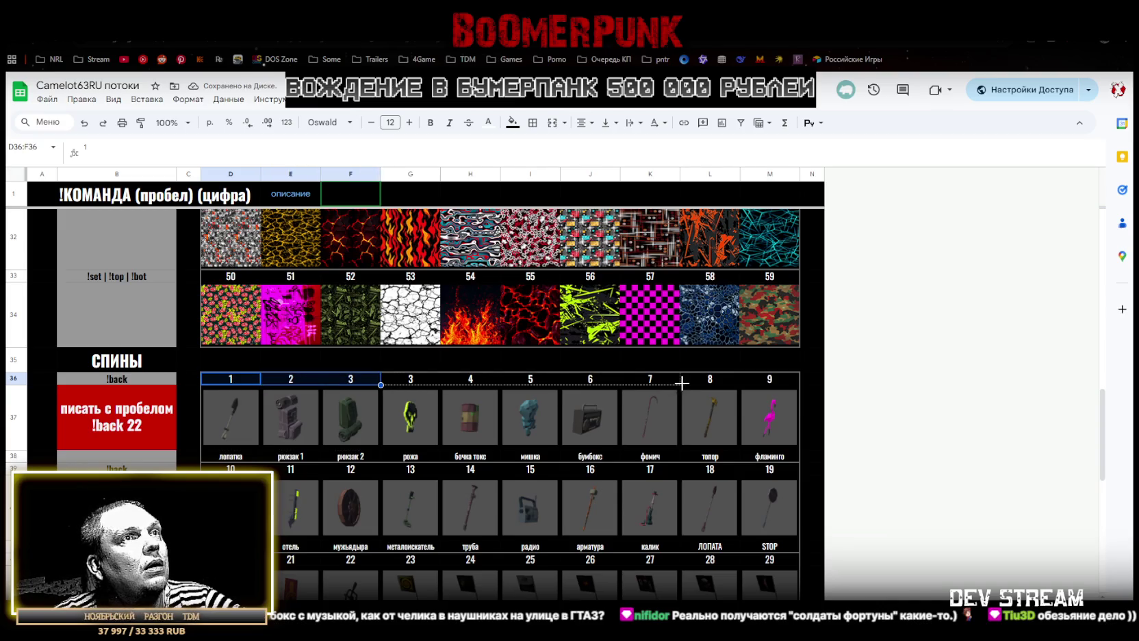
pyautogui.click(770, 378)
pyautogui.write('10')
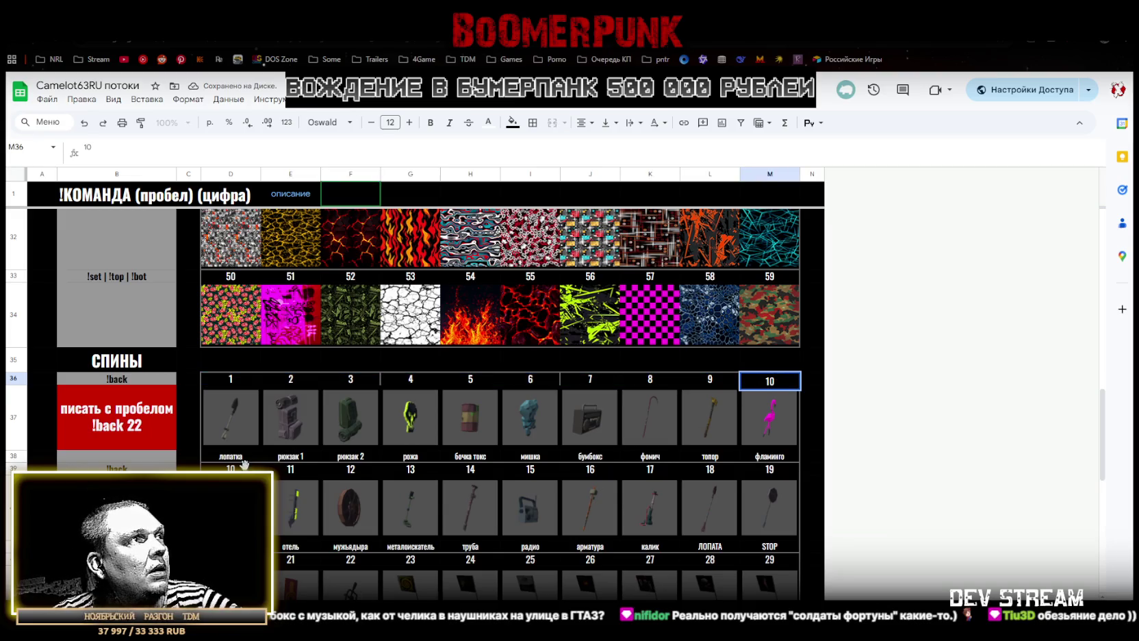
pyautogui.click(240, 468)
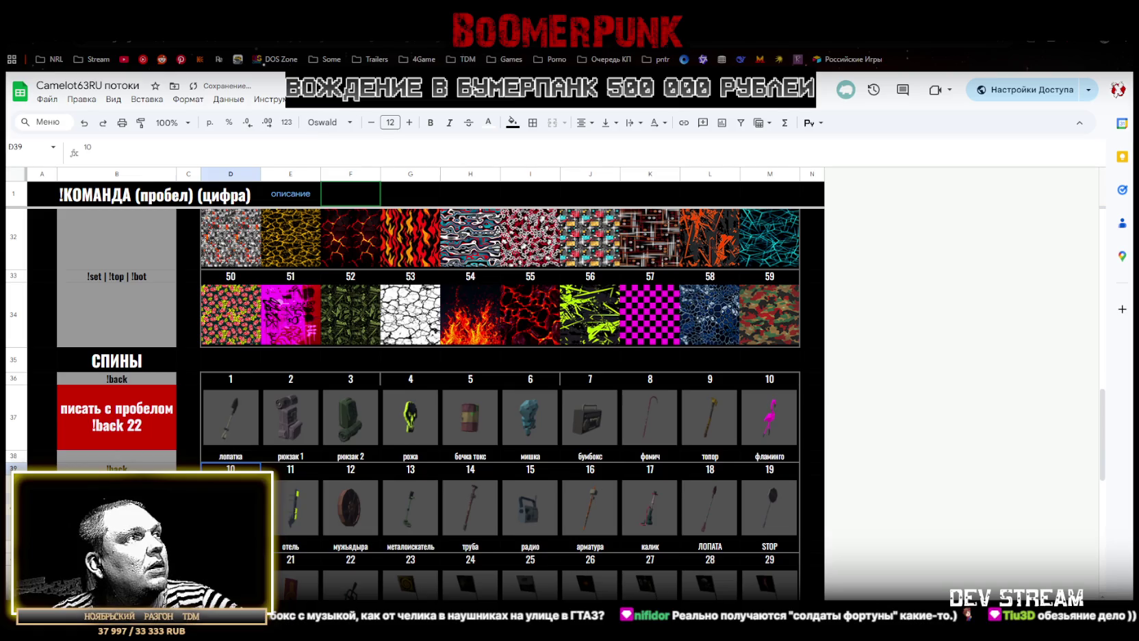
# Change the second row's red note to read !back 0 НИЧЕГО
pyautogui.click(139, 426)
pyautogui.click(123, 465)
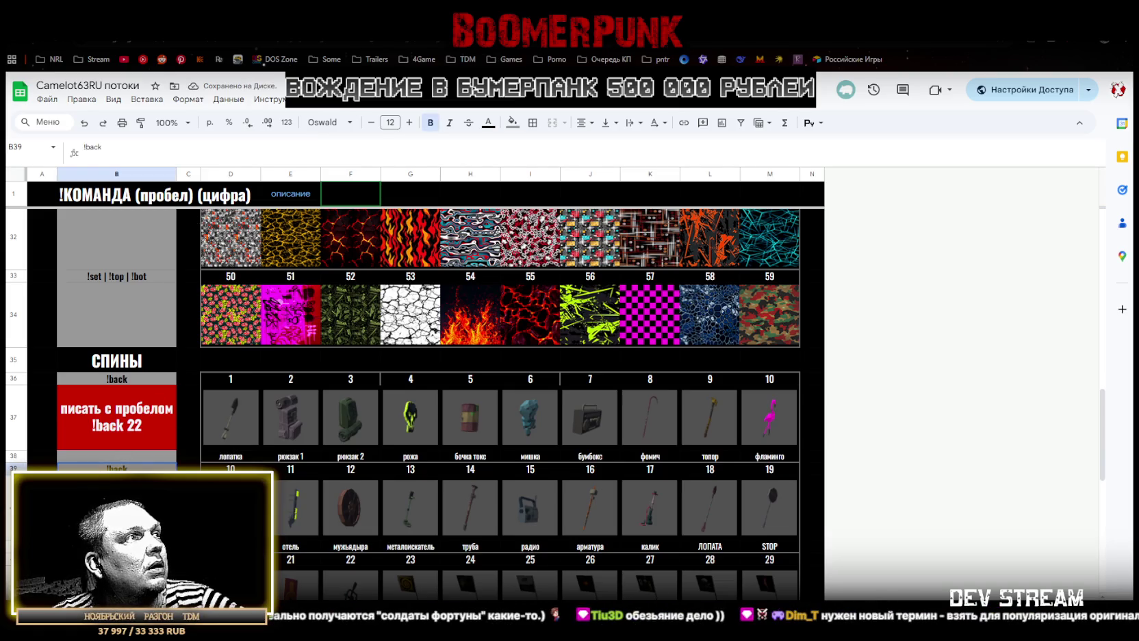
pyautogui.press('Up')
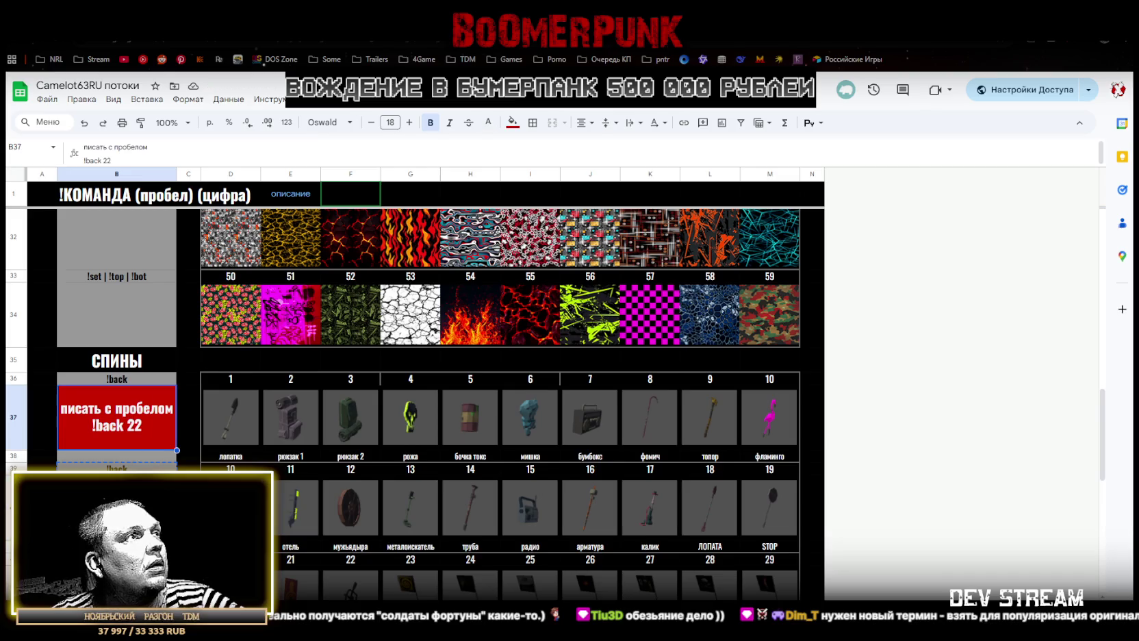
pyautogui.doubleClick(106, 161)
pyautogui.write('0')
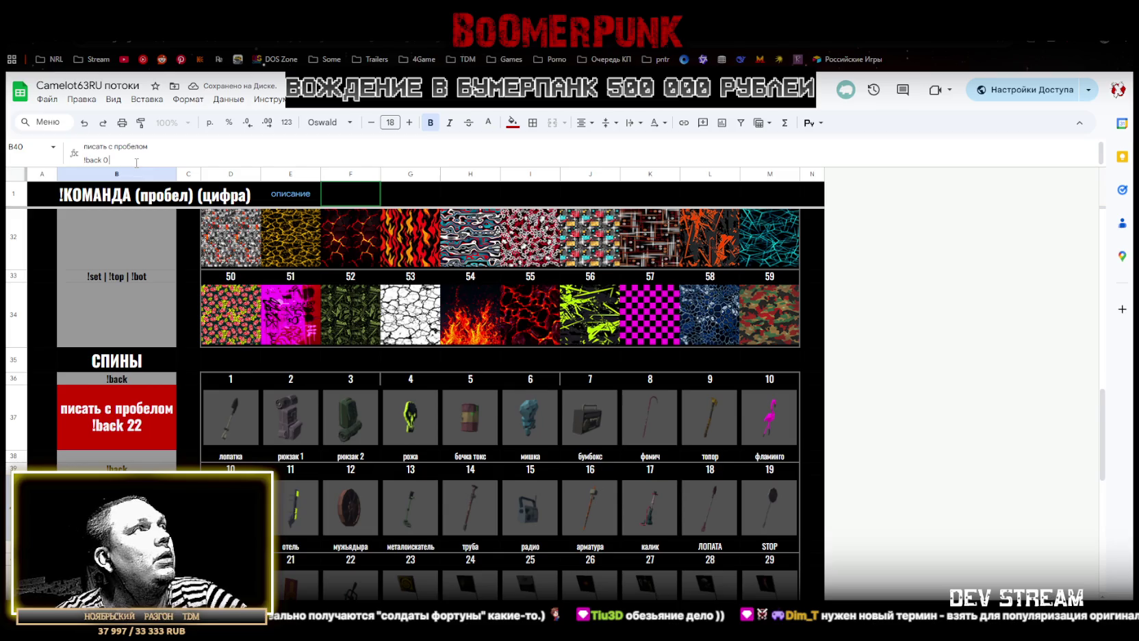
pyautogui.write(' YBXTUJ')
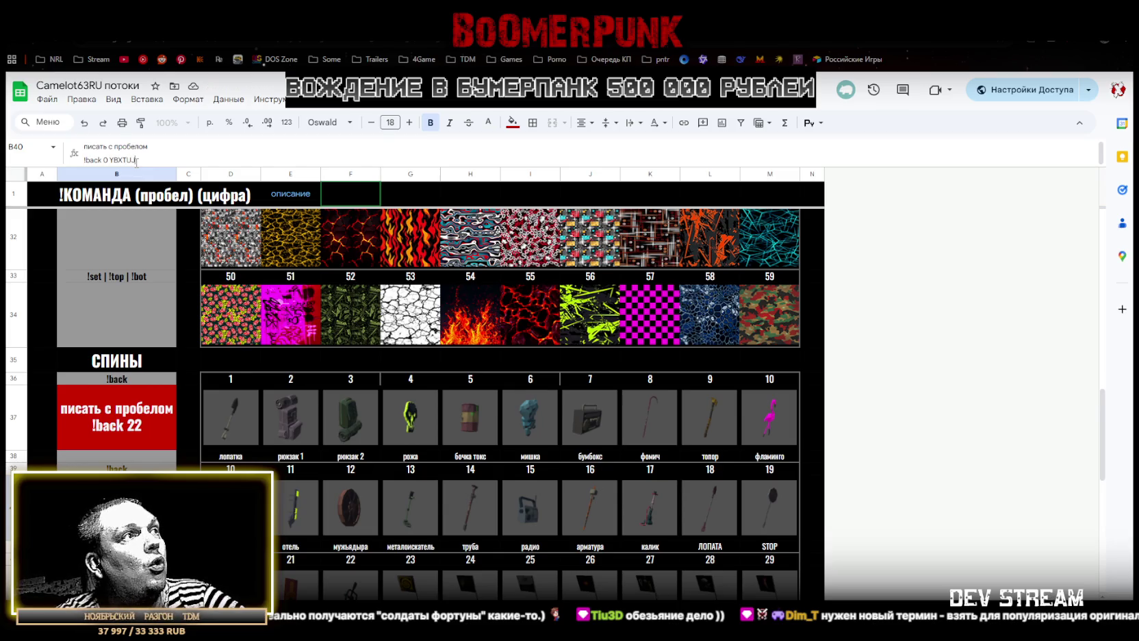
pyautogui.press('BackSpace')
pyautogui.press('BackSpace')
pyautogui.press('BackSpace')
pyautogui.press('BackSpace')
pyautogui.press('BackSpace')
pyautogui.press('BackSpace')
pyautogui.write('НИЧЕГО')
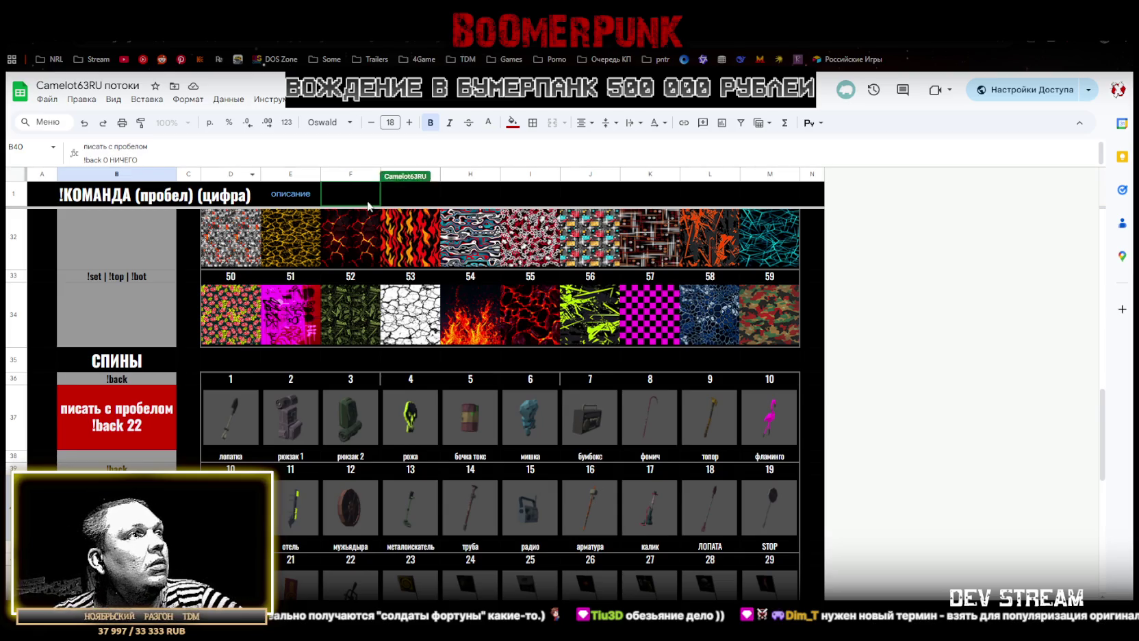
pyautogui.press('Return')
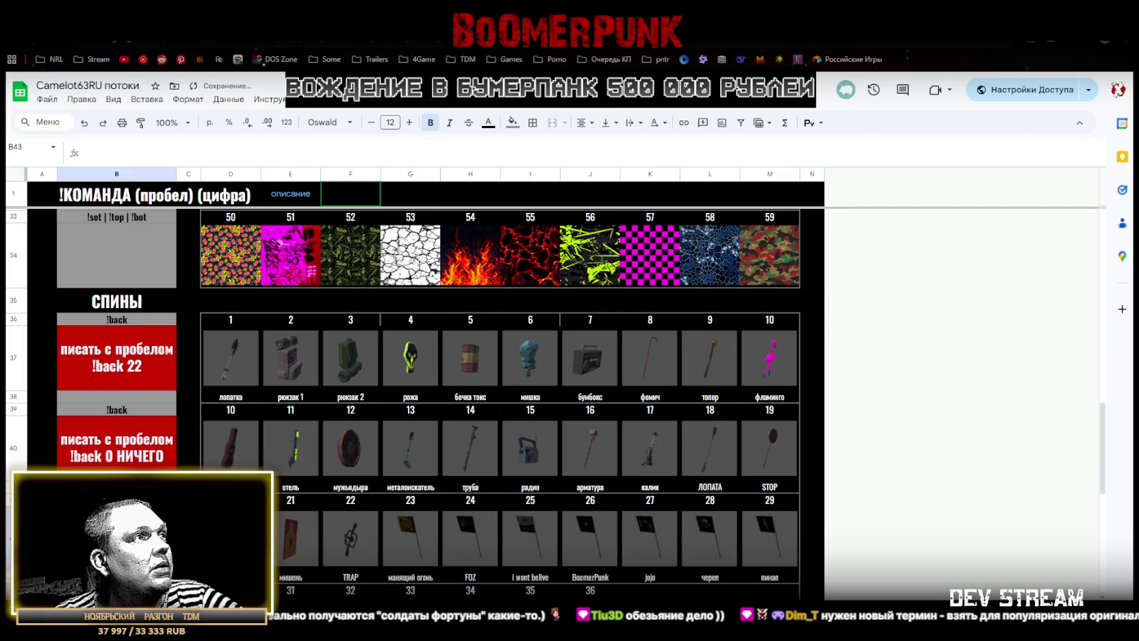
pyautogui.click(129, 456)
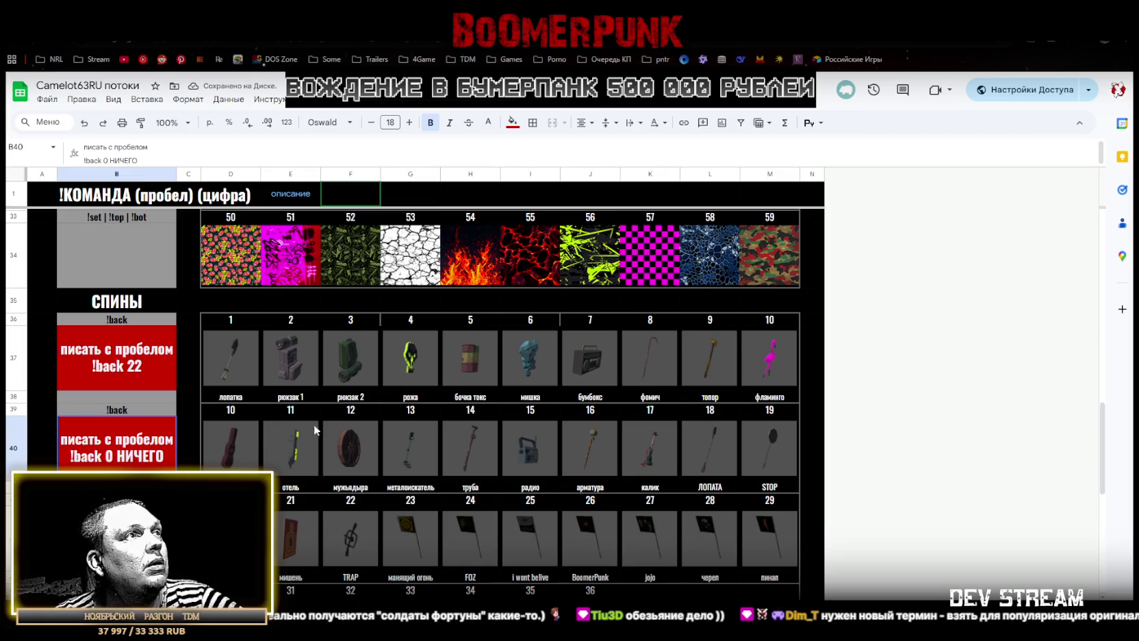
# Start the second item row with the numbers 11 and 12
pyautogui.click(236, 409)
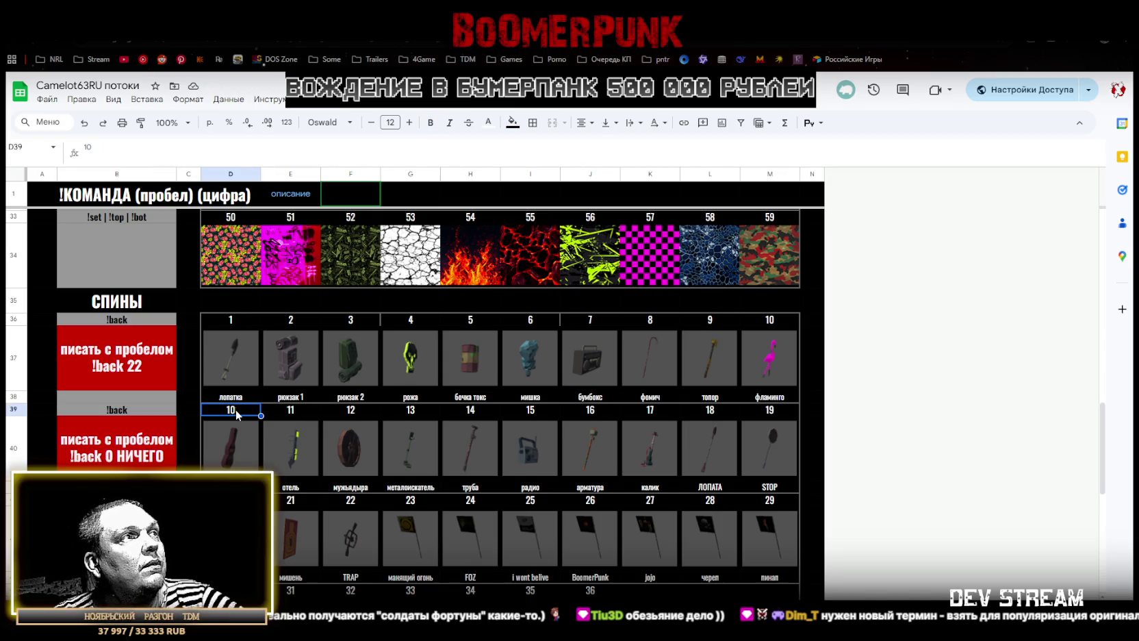
pyautogui.write('11')
pyautogui.press('Tab')
pyautogui.write('12')
pyautogui.press('Tab')
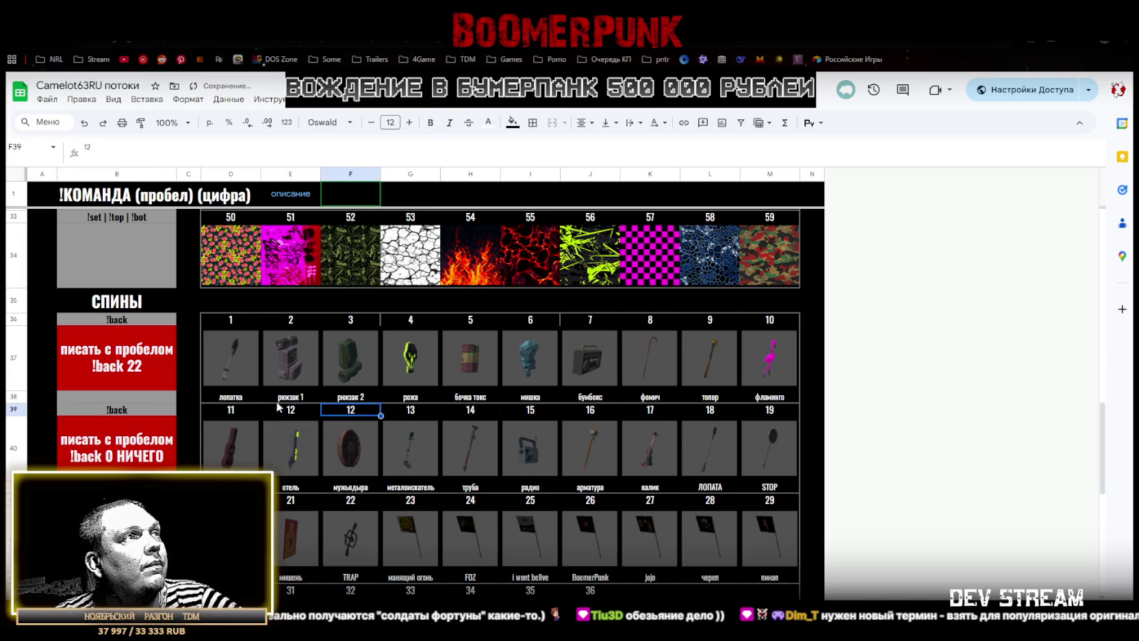
# Number the second item row 11–20
pyautogui.click(254, 410)
pyautogui.keyDown('shift'); pyautogui.click(272, 414); pyautogui.keyUp('shift')
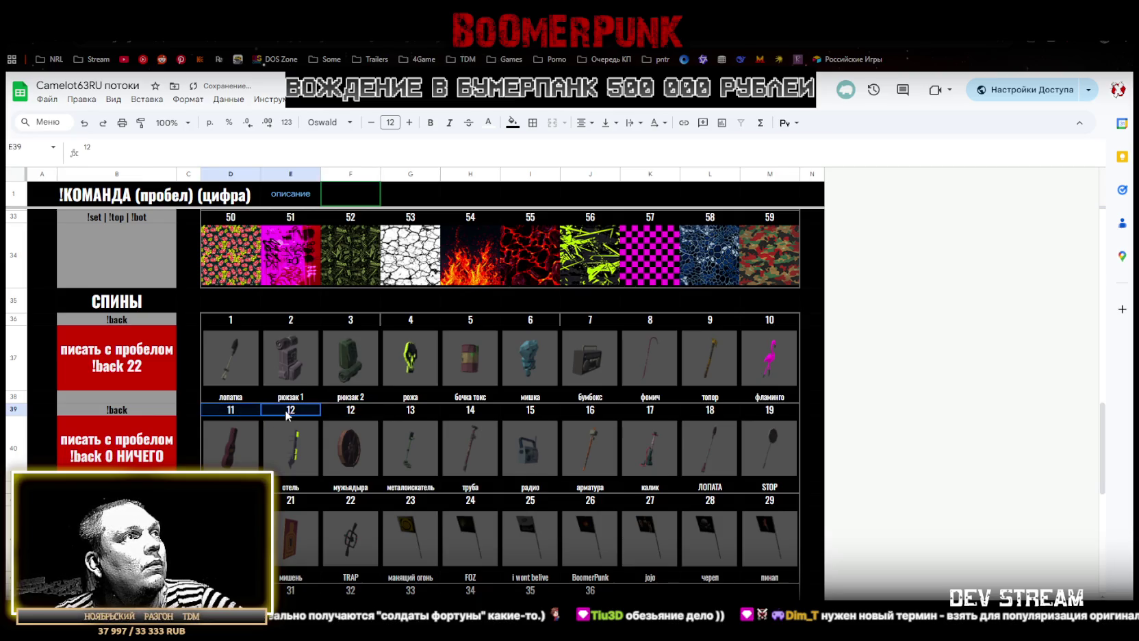
pyautogui.moveTo(321, 415)
pyautogui.mouseDown()
pyautogui.moveTo(727, 427)
pyautogui.moveTo(727, 416)
pyautogui.mouseUp()
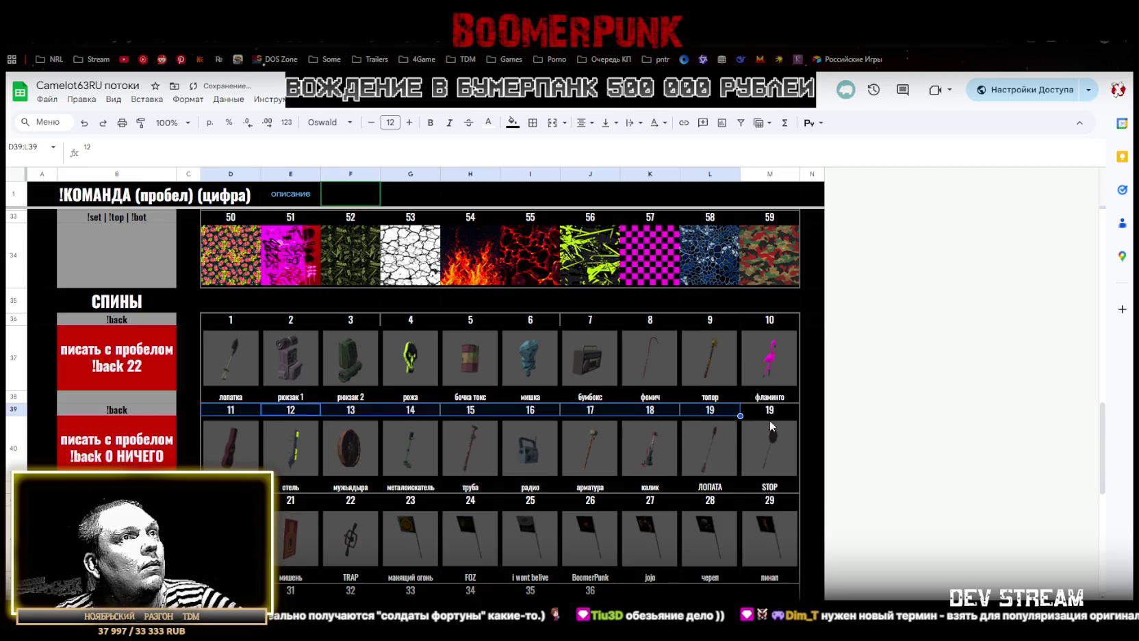
pyautogui.click(768, 412)
pyautogui.write('20')
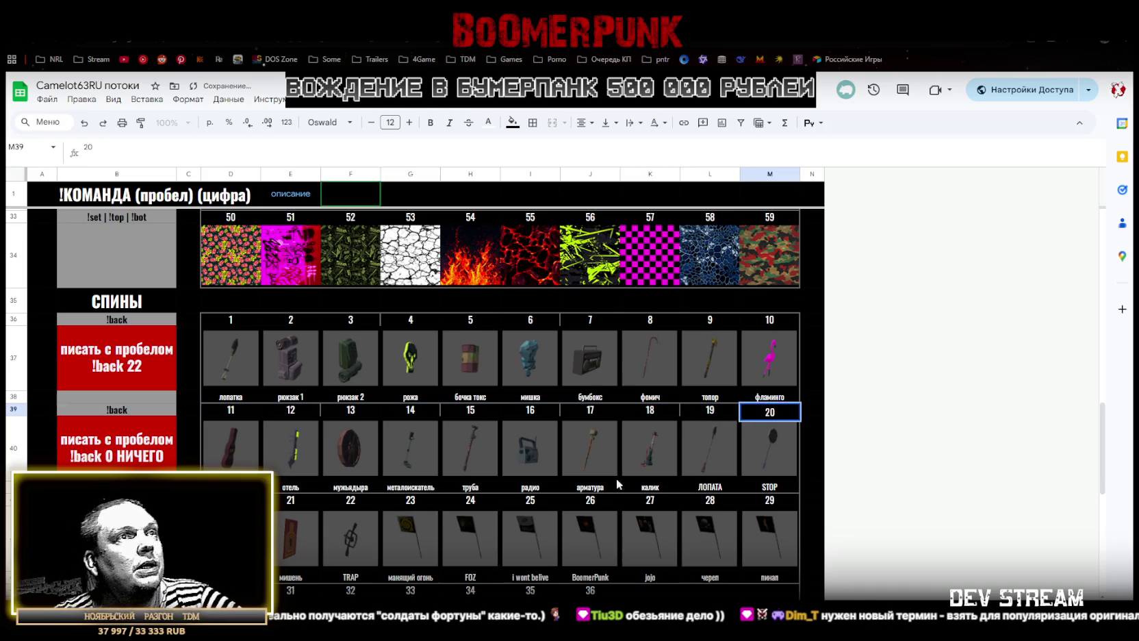
pyautogui.click(231, 500)
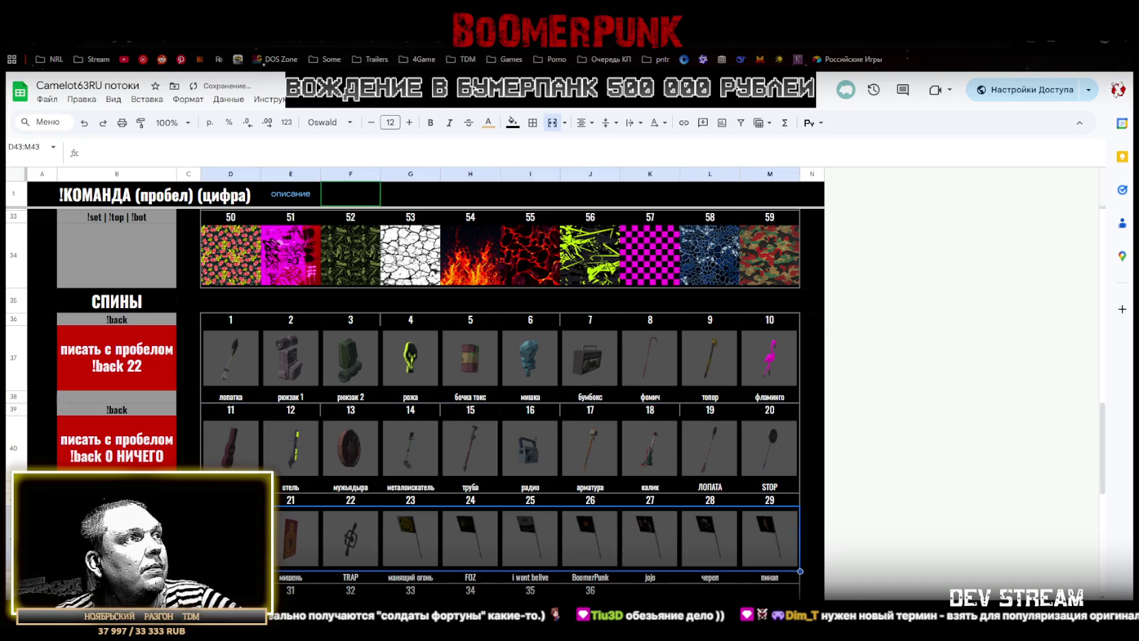
# Number the third item row 21–30
pyautogui.click(290, 500)
pyautogui.write('22')
pyautogui.moveTo(231, 501); pyautogui.dragTo(755, 510)
pyautogui.click(778, 504)
pyautogui.write('30')
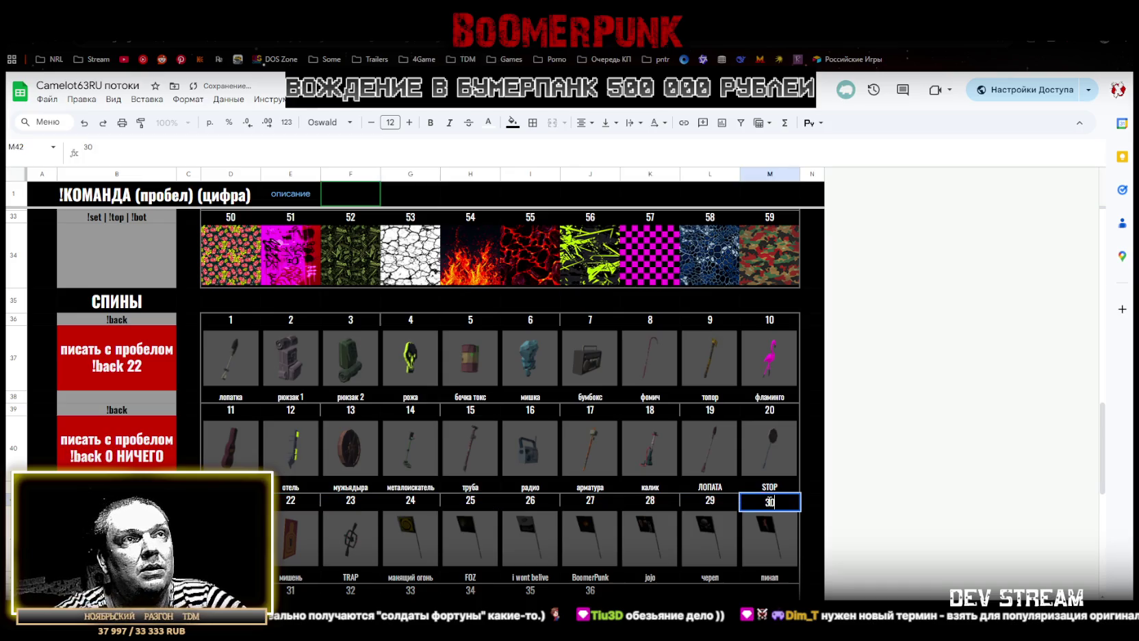
pyautogui.click(636, 593)
# Number the last item row 31–37
pyautogui.scroll(-3, 592, 527)
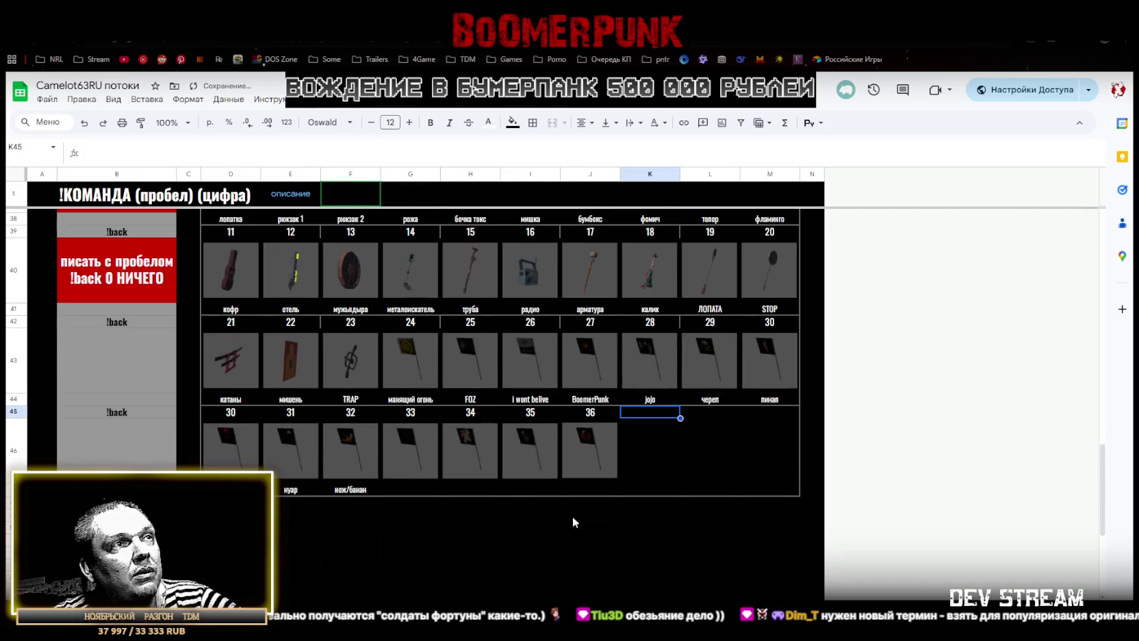
pyautogui.click(236, 416)
pyautogui.write('31')
pyautogui.press('Tab')
pyautogui.write('32')
pyautogui.moveTo(241, 415); pyautogui.dragTo(589, 419)
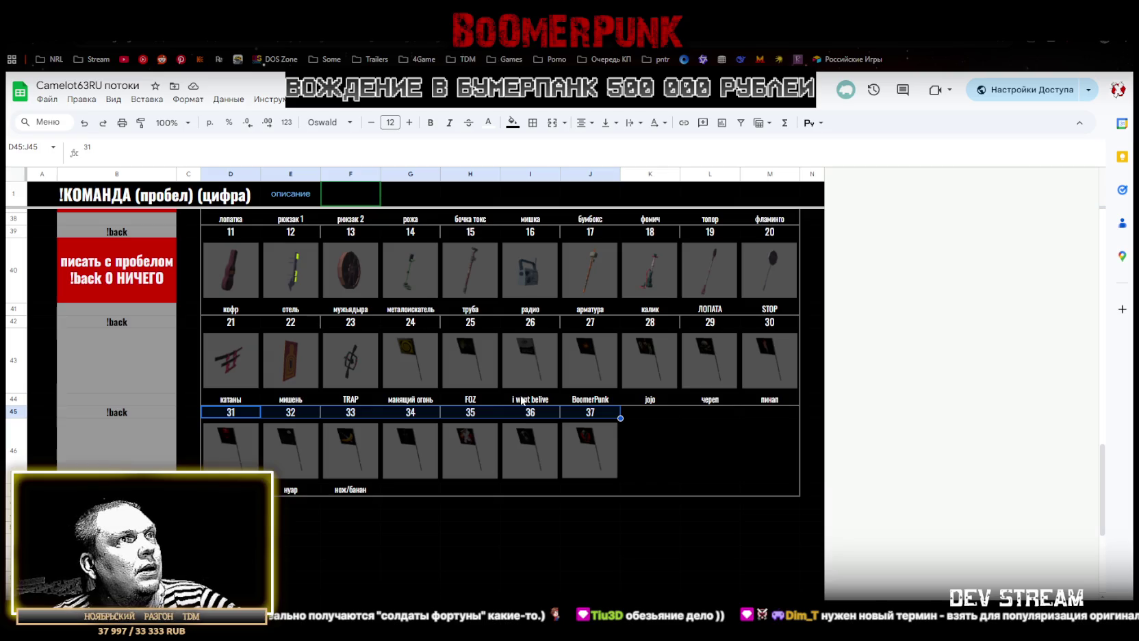
# Caption items 34 and 35 as терминатор and !Boom
pyautogui.click(388, 488)
pyautogui.write('терминатор')
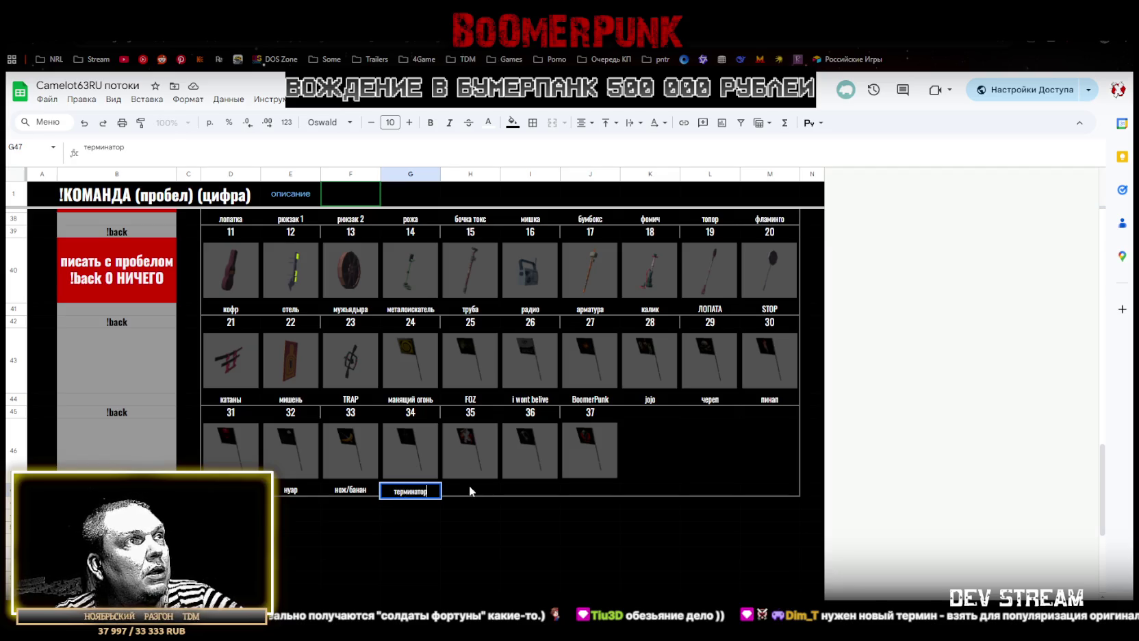
pyautogui.click(469, 488)
pyautogui.write('Boom')
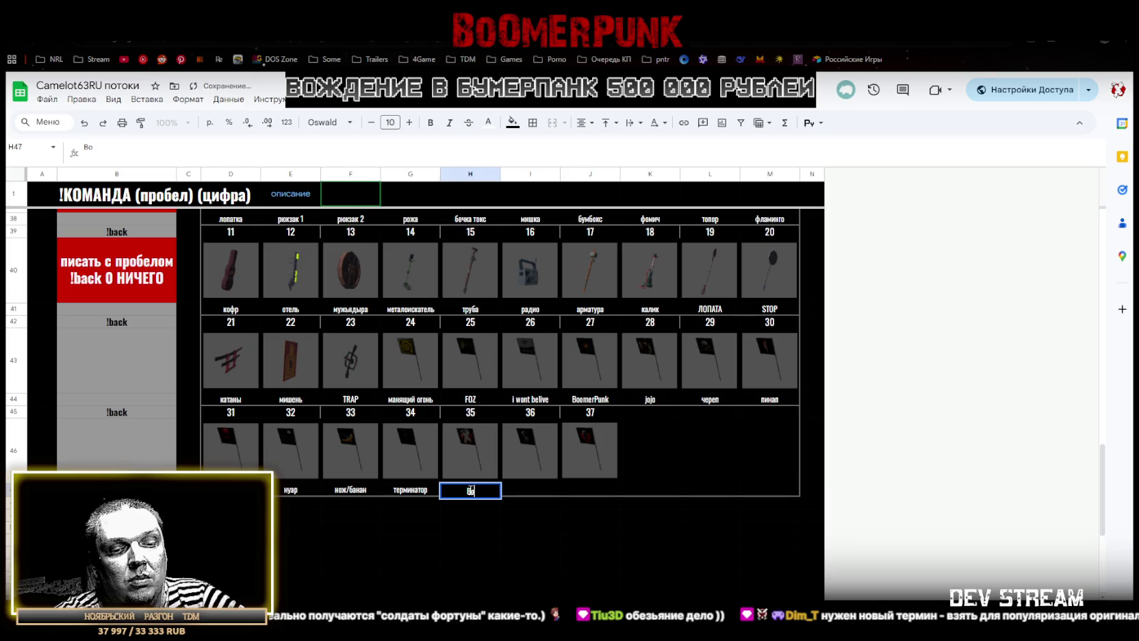
pyautogui.press('Home')
pyautogui.write('!')
pyautogui.click(522, 490)
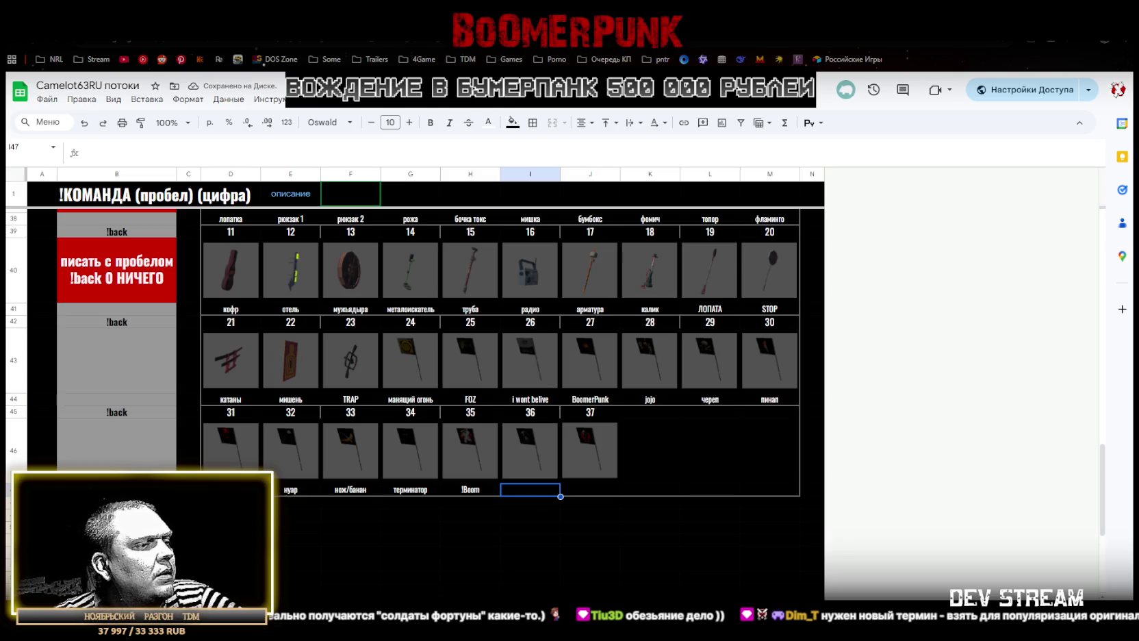
# Check flag prefab 36's picture in Unity and return to the spreadsheet
pyautogui.hotkey('alt', 'Tab')
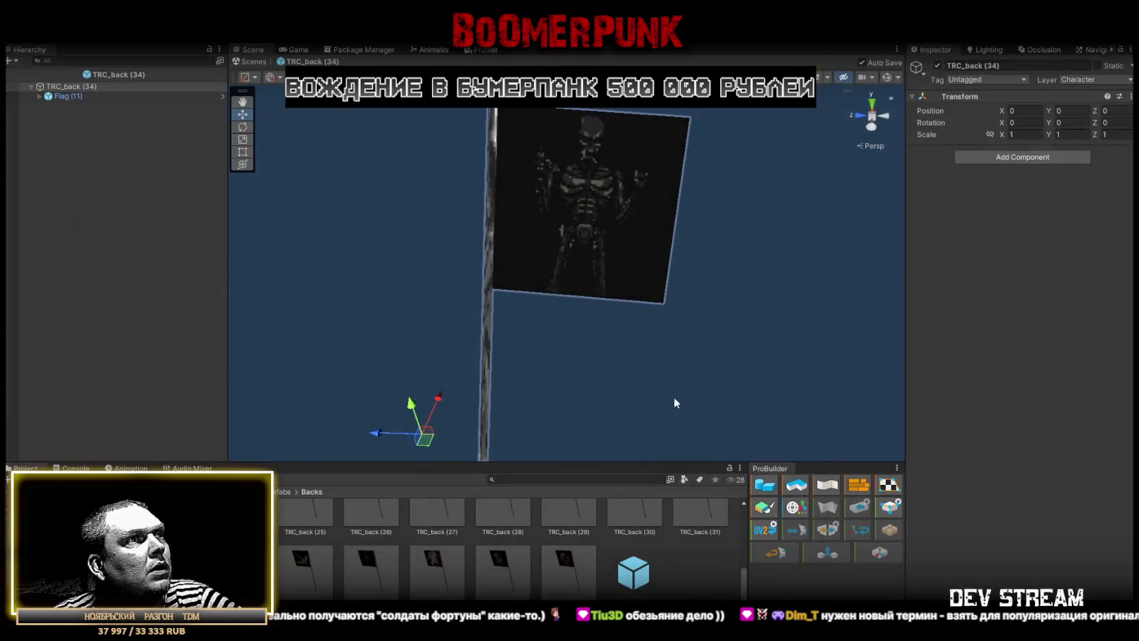
pyautogui.doubleClick(503, 567)
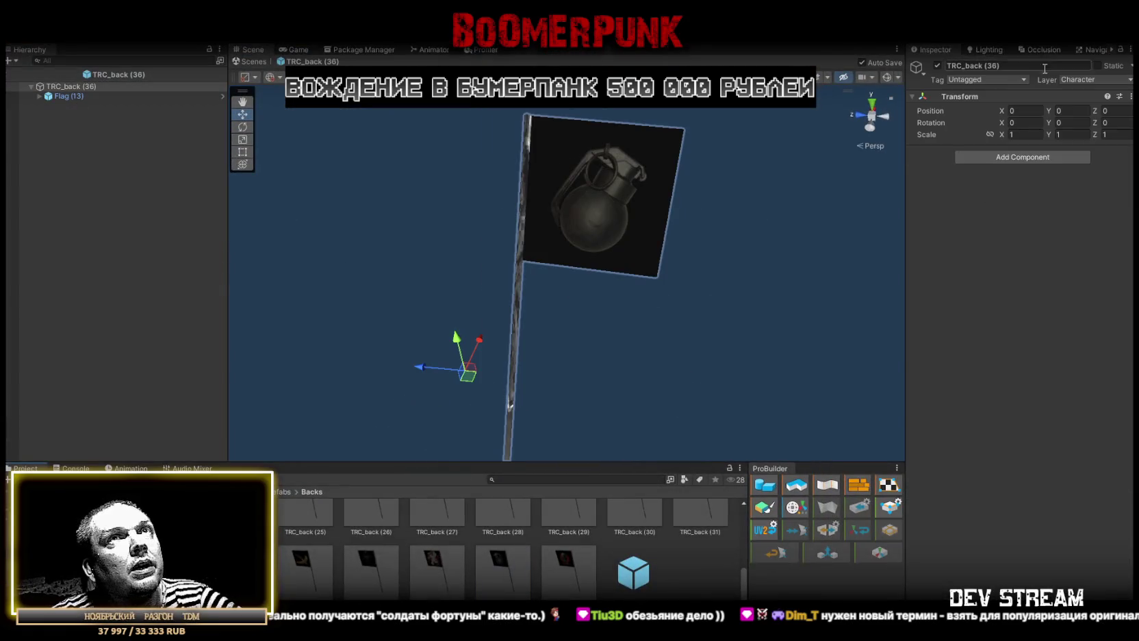
pyautogui.hotkey('alt', 'Tab')
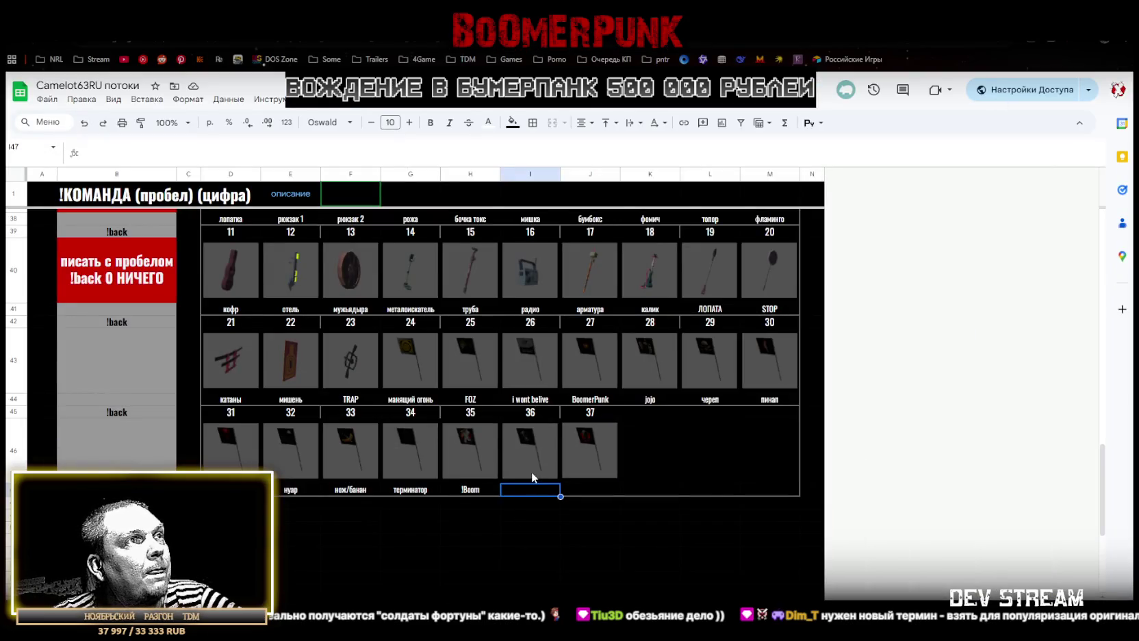
# Caption items 36 and 37 as граната and терминатор лицо
pyautogui.write('граната')
pyautogui.click(589, 491)
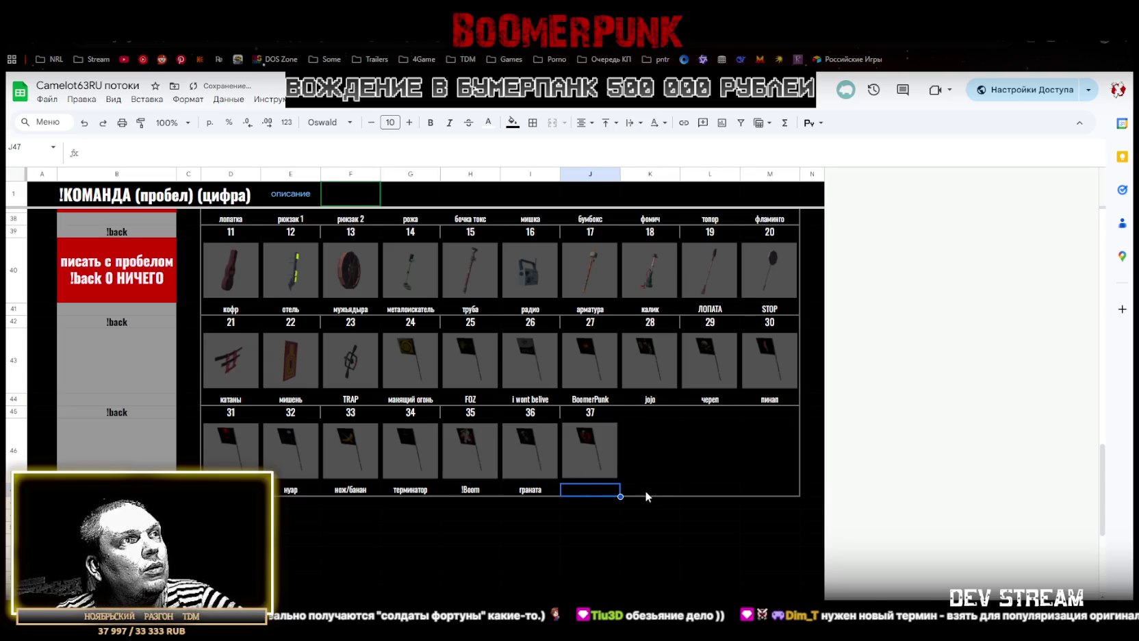
pyautogui.write('терминатор лицо')
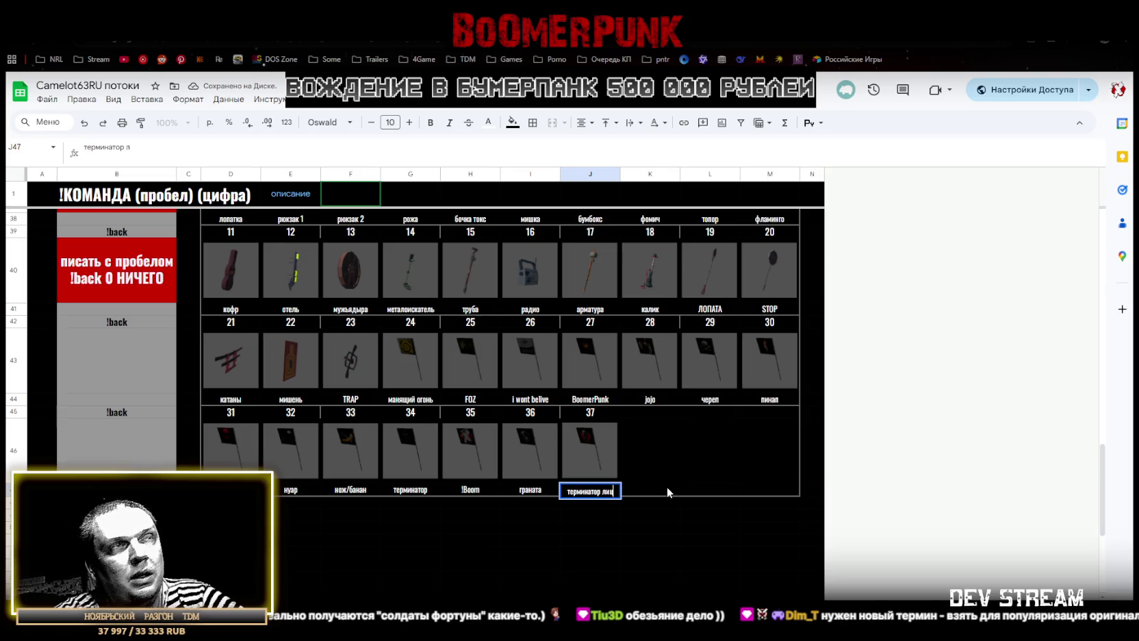
pyautogui.click(660, 453)
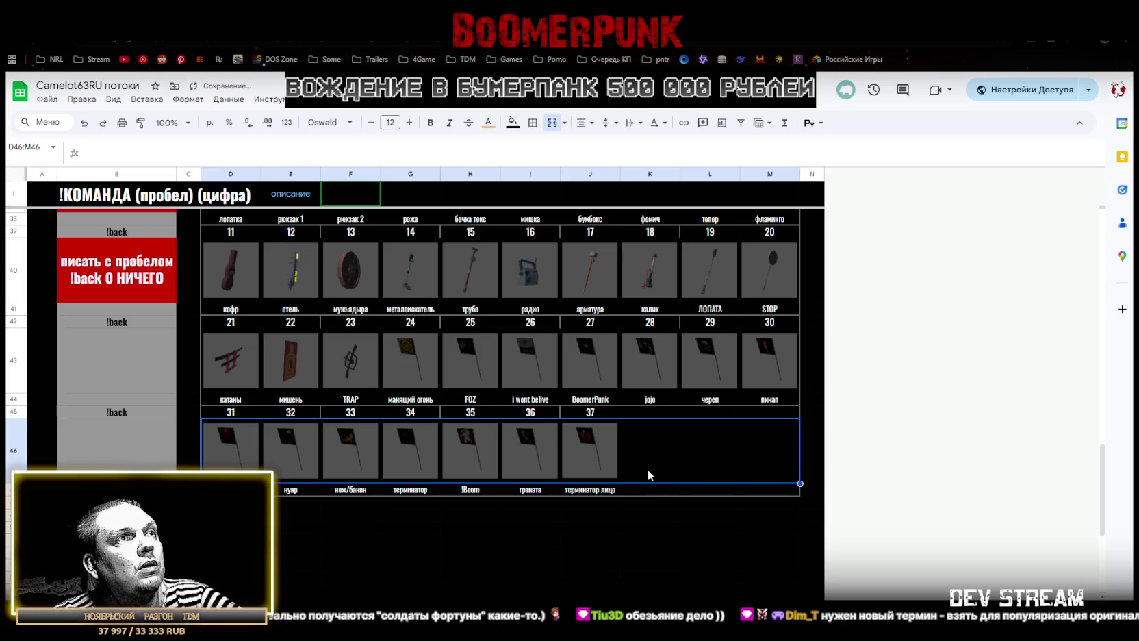
pyautogui.click(632, 486)
pyautogui.scroll(3, 712, 484)
pyautogui.scroll(5, 729, 485)
pyautogui.scroll(5, 753, 445)
pyautogui.scroll(4, 797, 370)
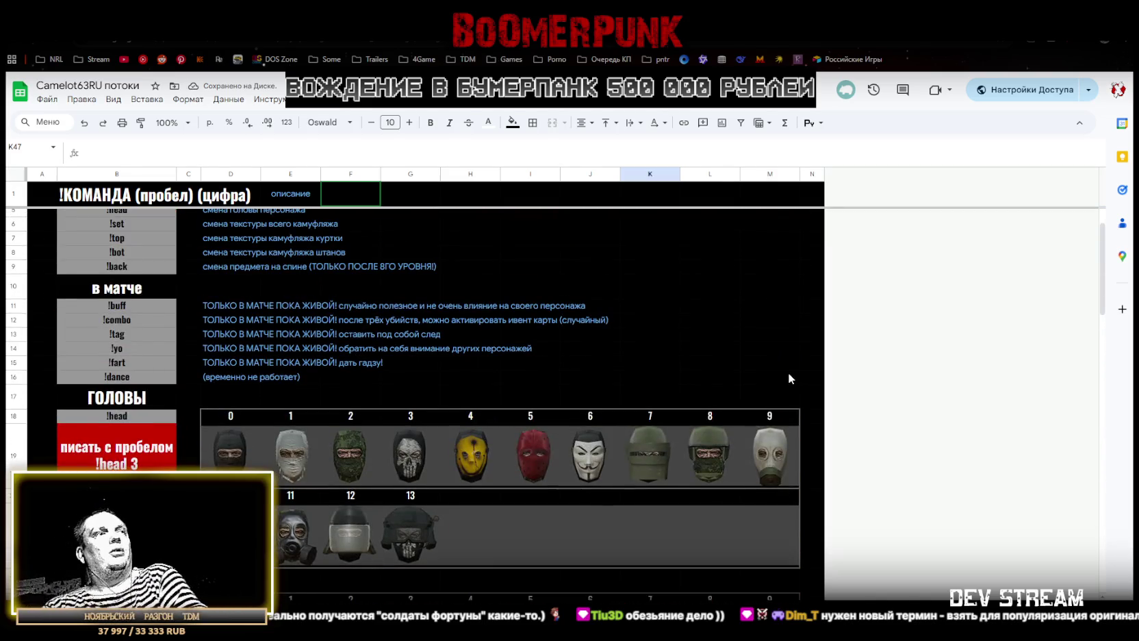
pyautogui.scroll(2, 776, 291)
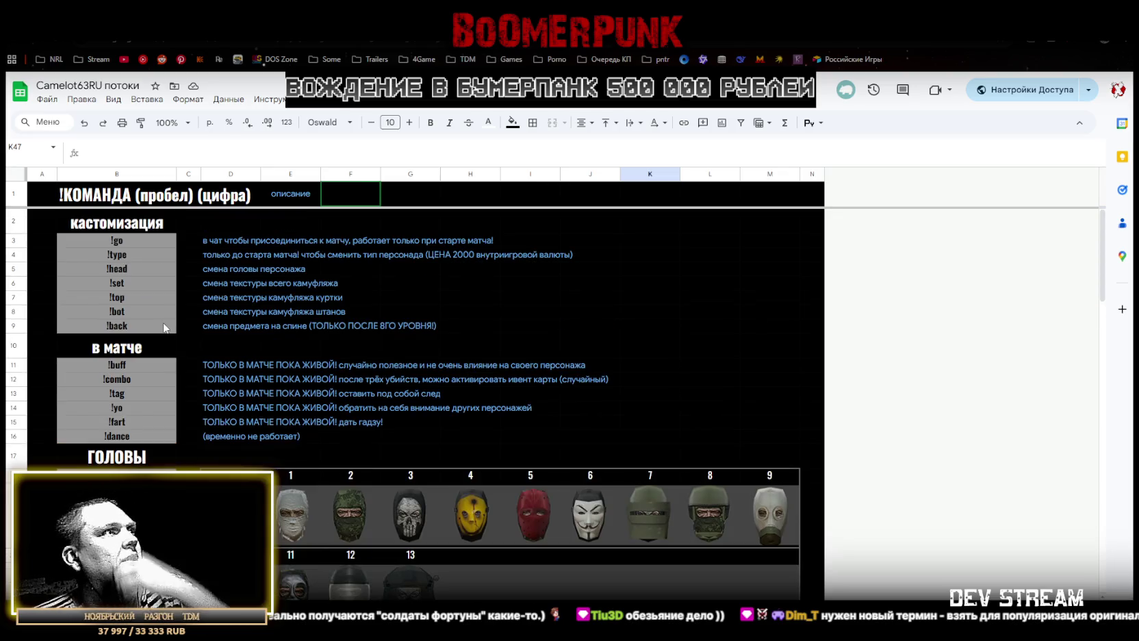
pyautogui.click(125, 311)
pyautogui.click(129, 296)
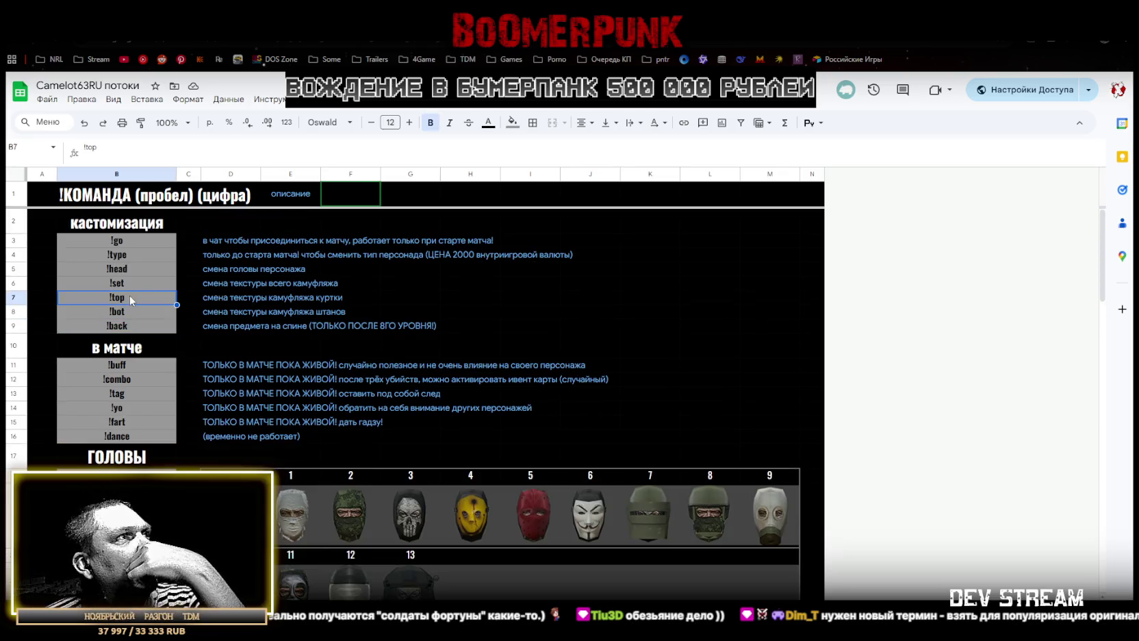
pyautogui.click(129, 282)
pyautogui.click(129, 268)
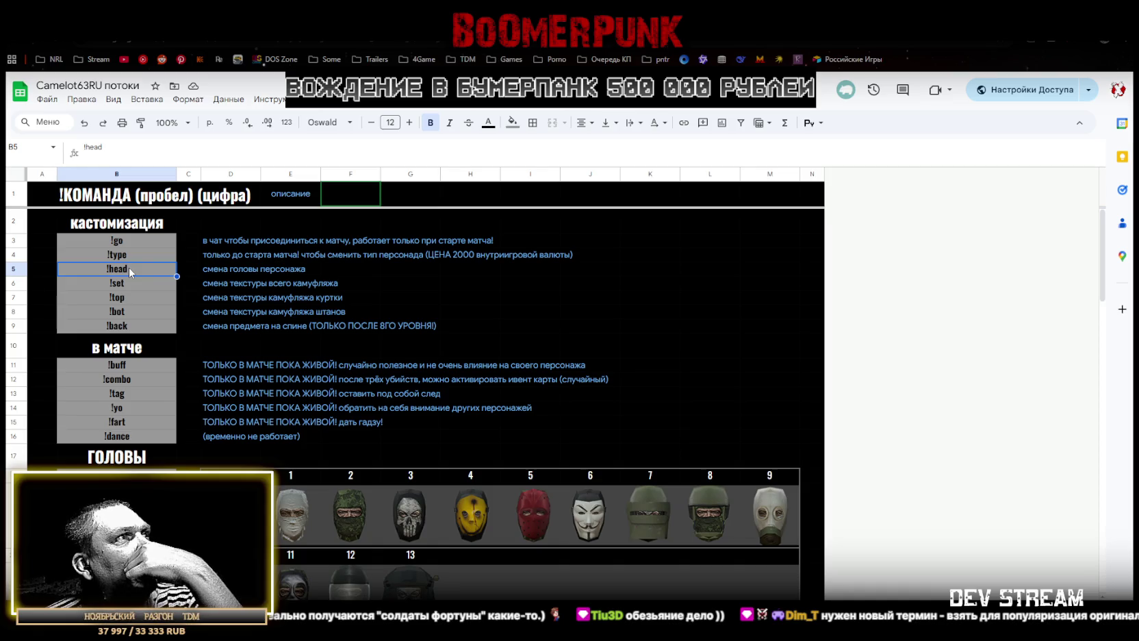
pyautogui.click(140, 258)
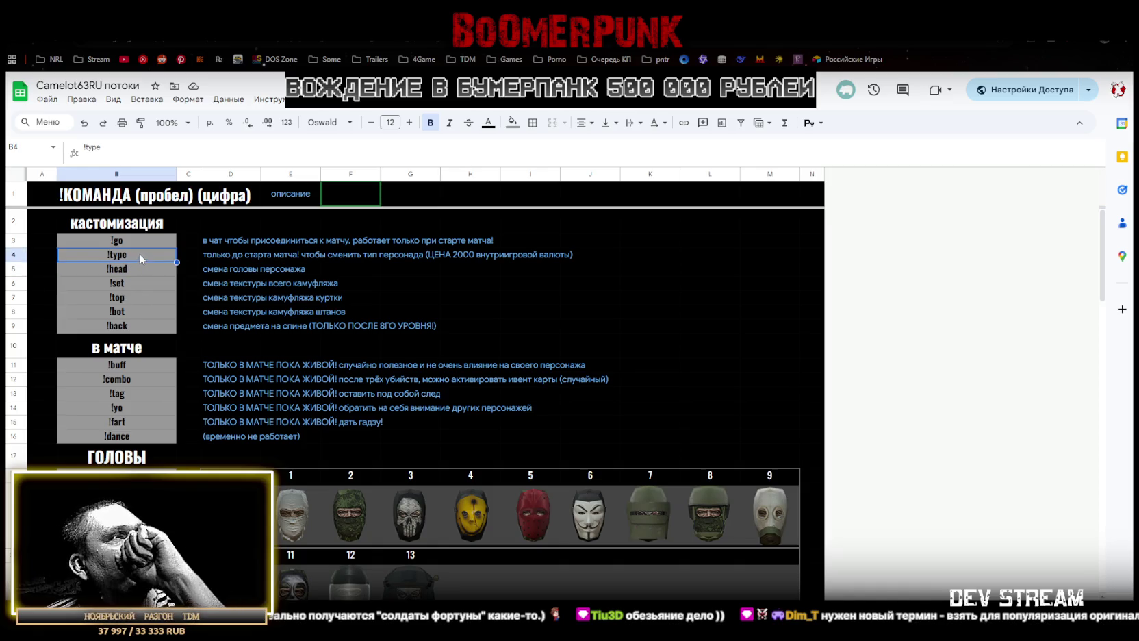
pyautogui.click(144, 245)
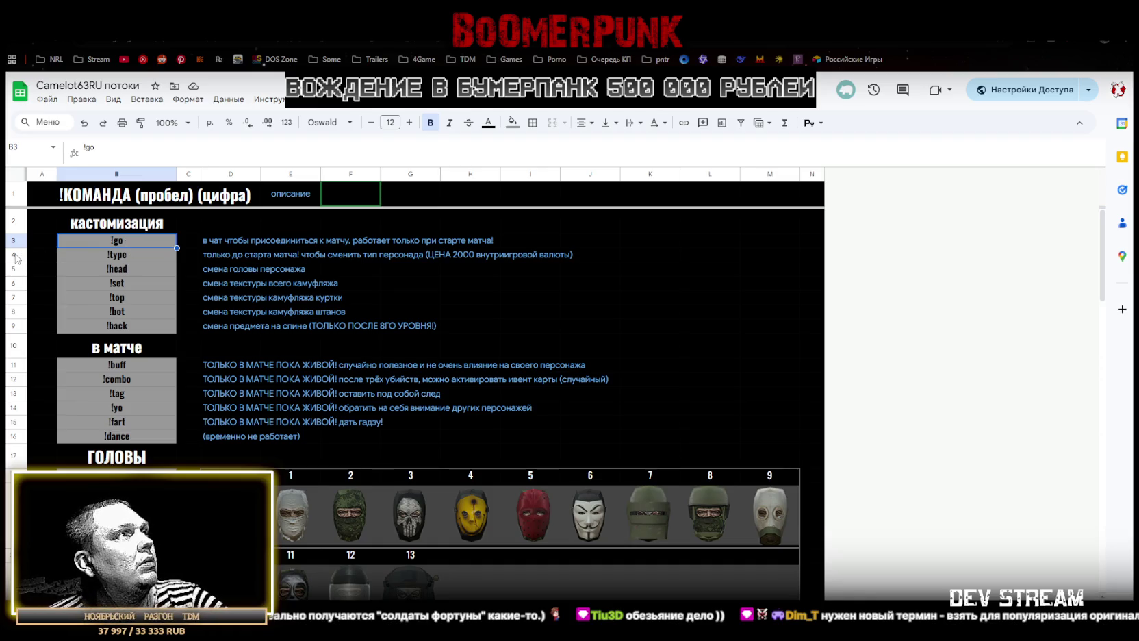
pyautogui.click(13, 221)
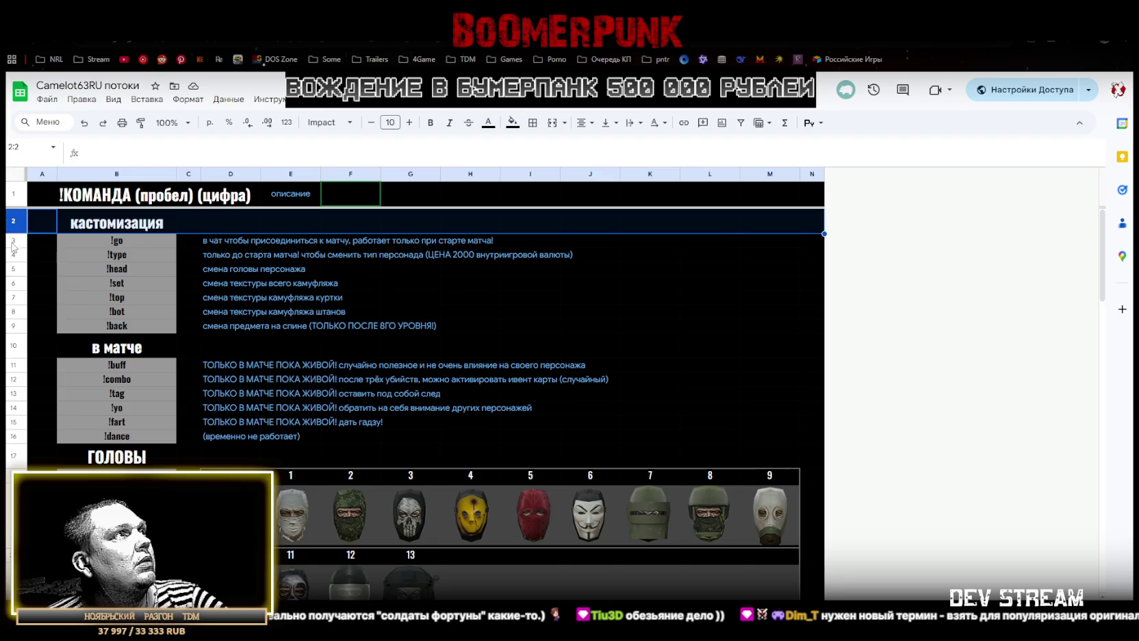
# Move the кастомизация header below !go and paste a copy into a new row 2
pyautogui.moveTo(13, 221); pyautogui.dragTo(15, 231)
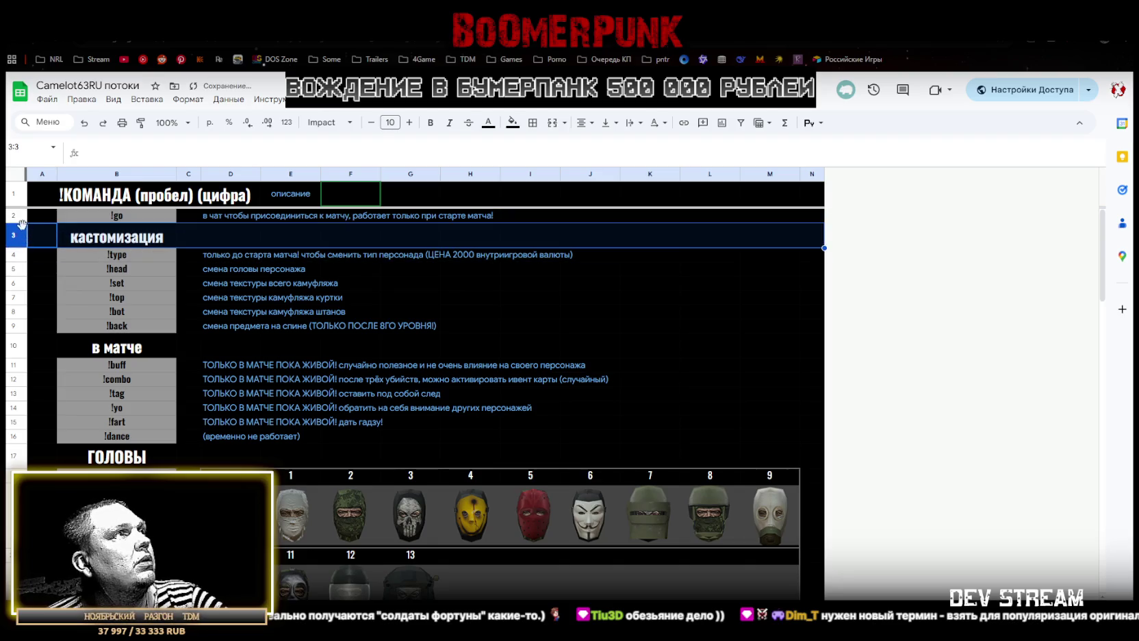
pyautogui.rightClick(13, 218)
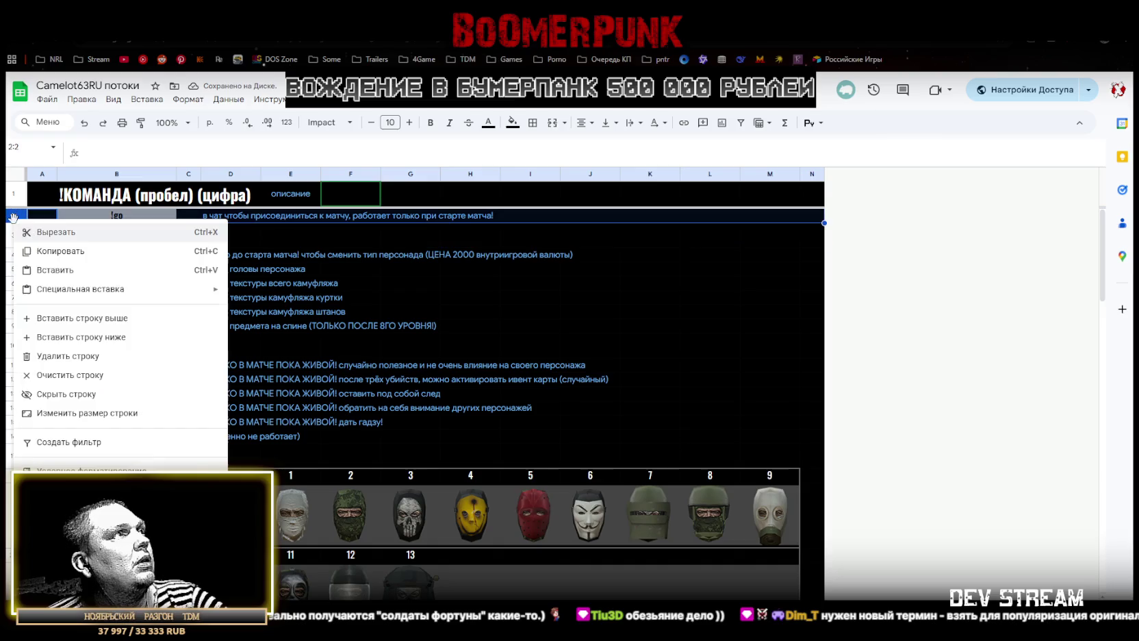
pyautogui.click(78, 319)
pyautogui.click(14, 247)
pyautogui.hotkey('ctrl', 'c')
pyautogui.click(14, 214)
pyautogui.hotkey('ctrl', 'v')
# Rename the copied header in B2 to ПОИГРАТЬ?
pyautogui.click(125, 224)
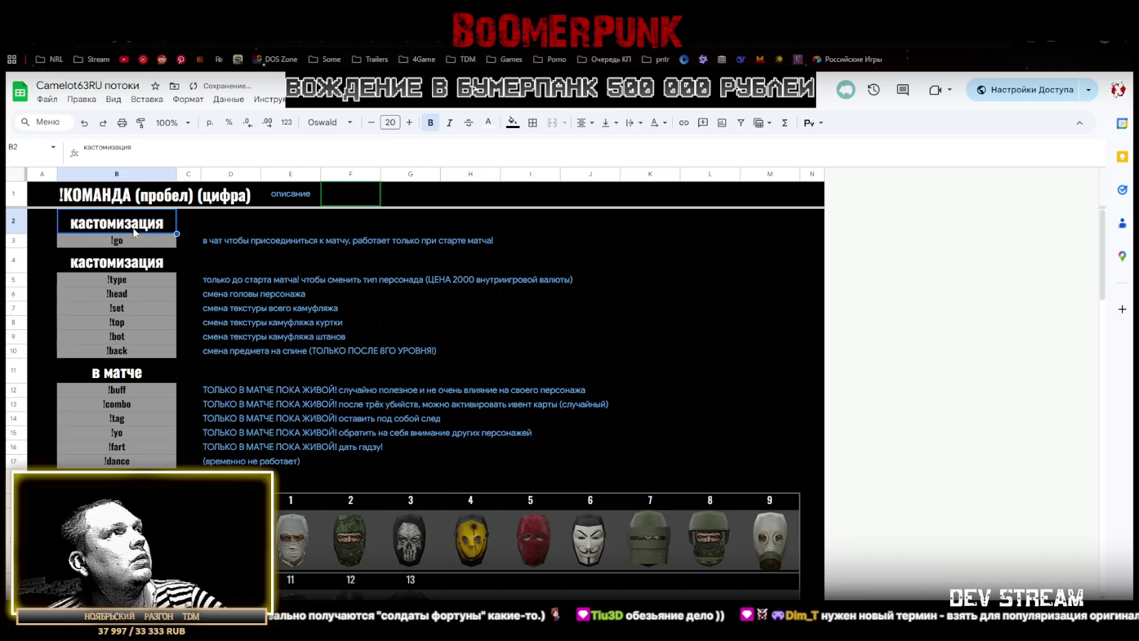
pyautogui.write('ПОИГРАТЬ!')
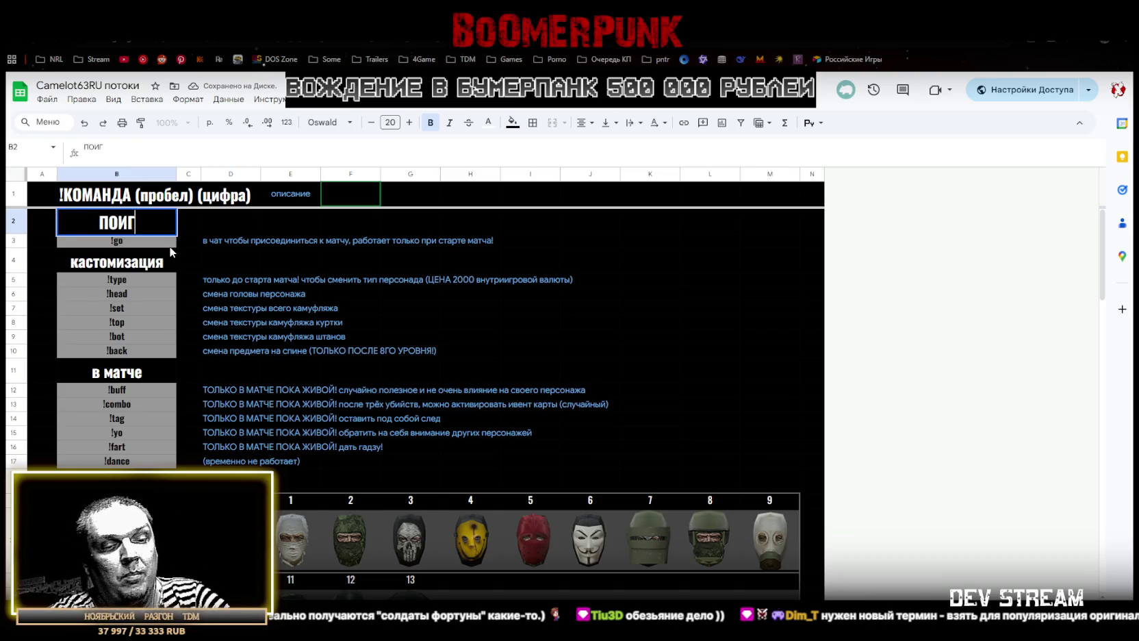
pyautogui.press('BackSpace')
pyautogui.write('?')
pyautogui.click(239, 284)
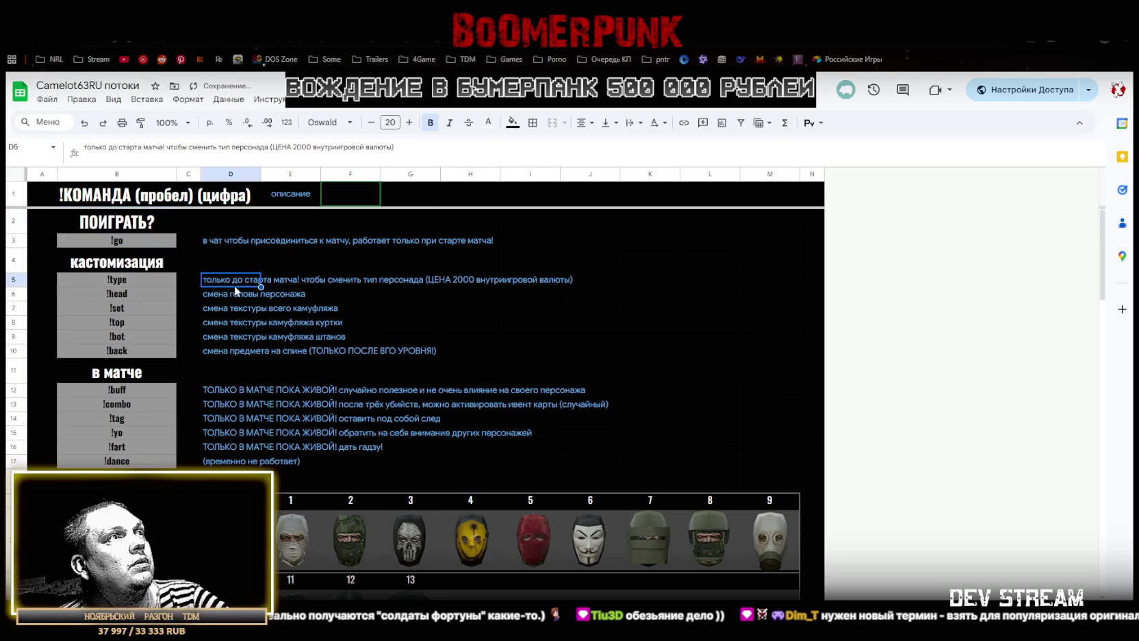
pyautogui.click(434, 243)
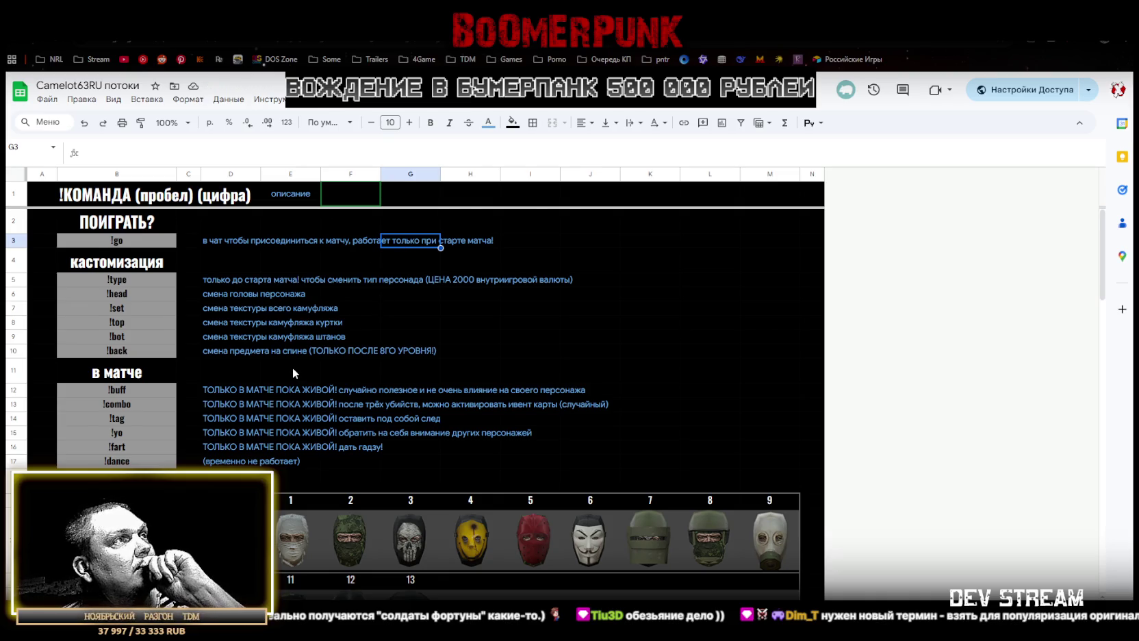
pyautogui.scroll(-1, 291, 367)
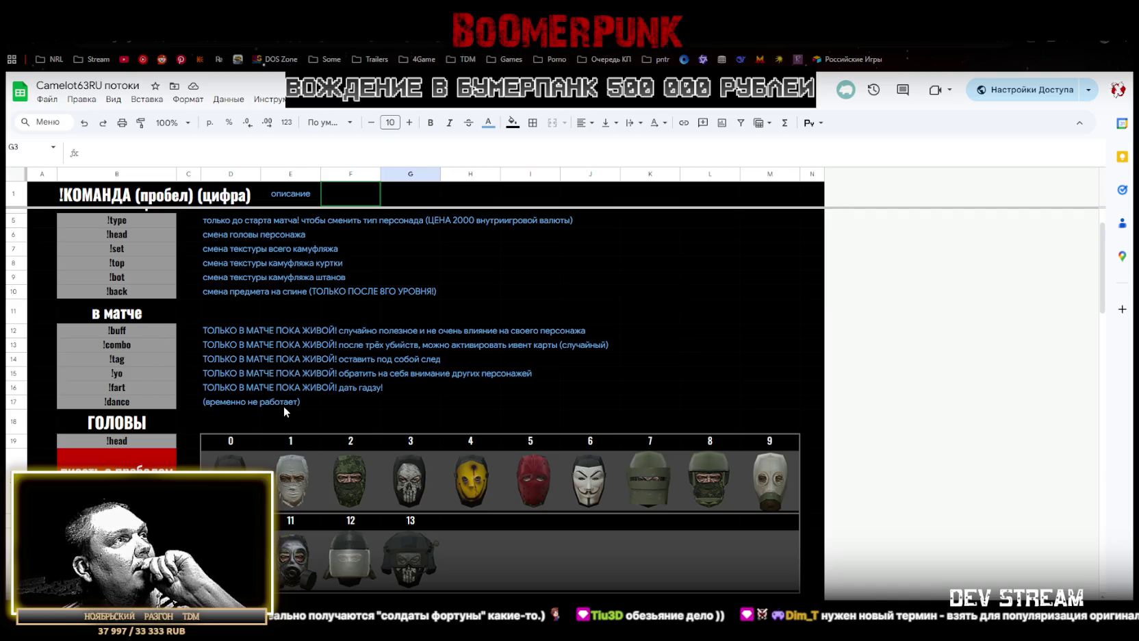
pyautogui.click(245, 402)
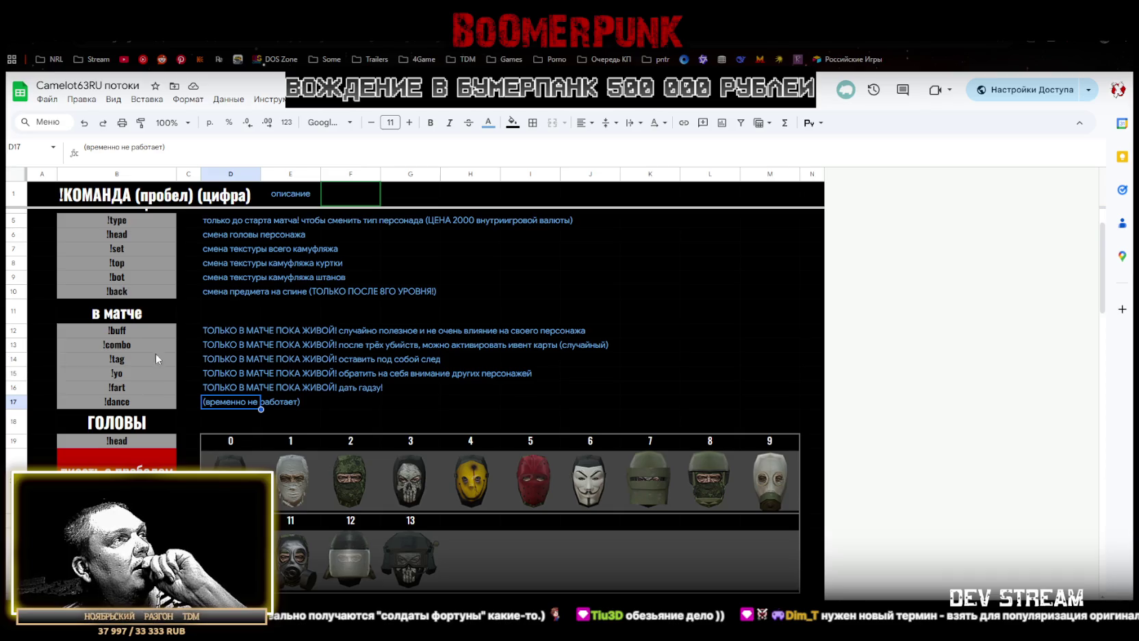
pyautogui.scroll(2, 406, 354)
pyautogui.click(398, 427)
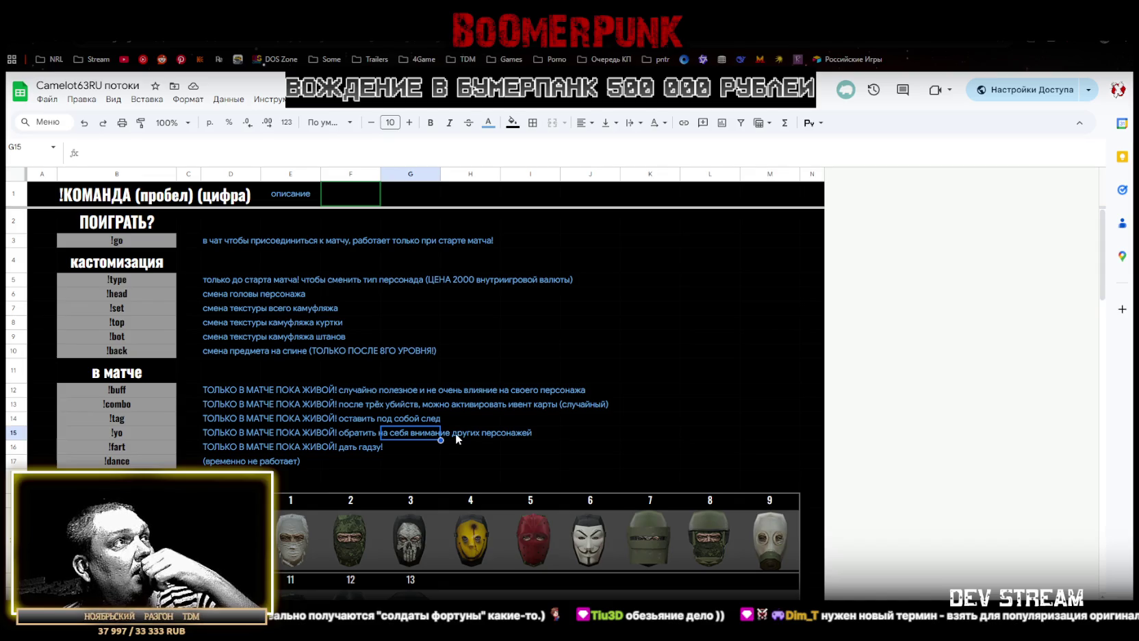
pyautogui.scroll(-3, 456, 436)
pyautogui.scroll(-5, 457, 435)
pyautogui.scroll(-3, 457, 436)
pyautogui.scroll(-3, 456, 436)
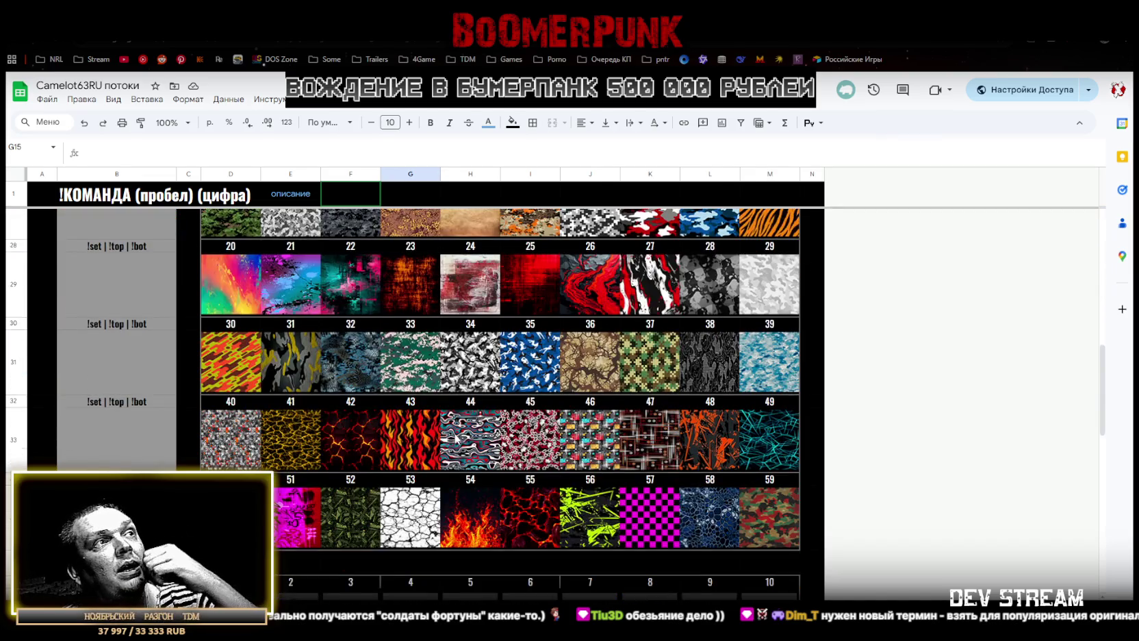
pyautogui.scroll(-3, 453, 435)
pyautogui.scroll(10, 452, 432)
pyautogui.scroll(3, 452, 427)
pyautogui.scroll(3, 452, 427)
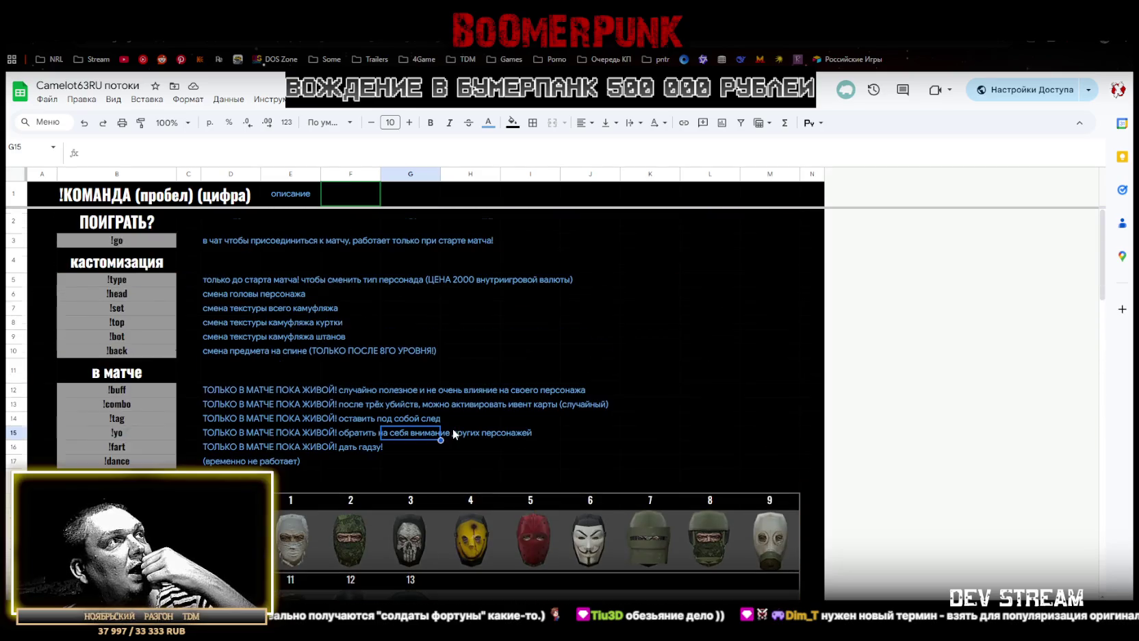
pyautogui.scroll(-5, 452, 431)
pyautogui.scroll(-5, 452, 432)
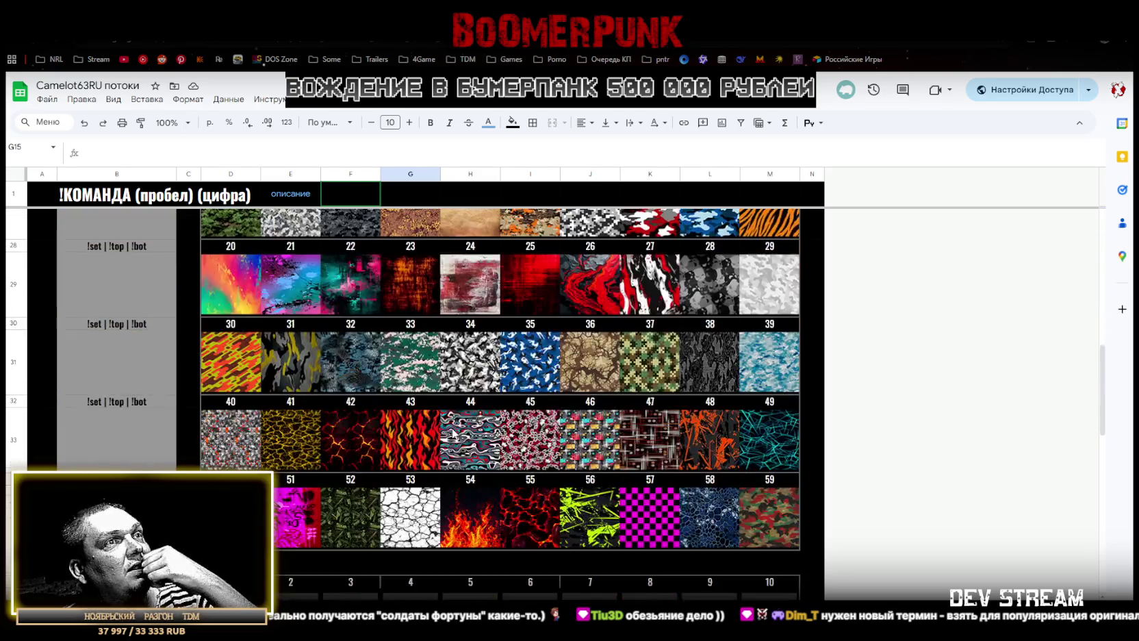
pyautogui.scroll(-4, 453, 431)
pyautogui.scroll(-3, 452, 430)
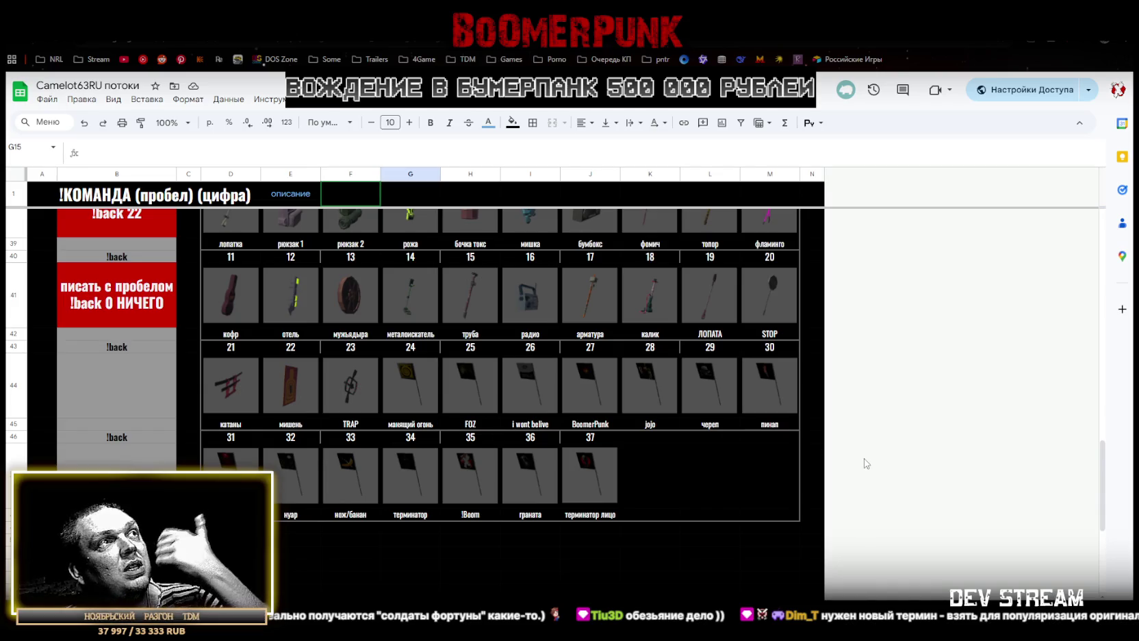
pyautogui.scroll(2, 847, 466)
pyautogui.scroll(3, 842, 466)
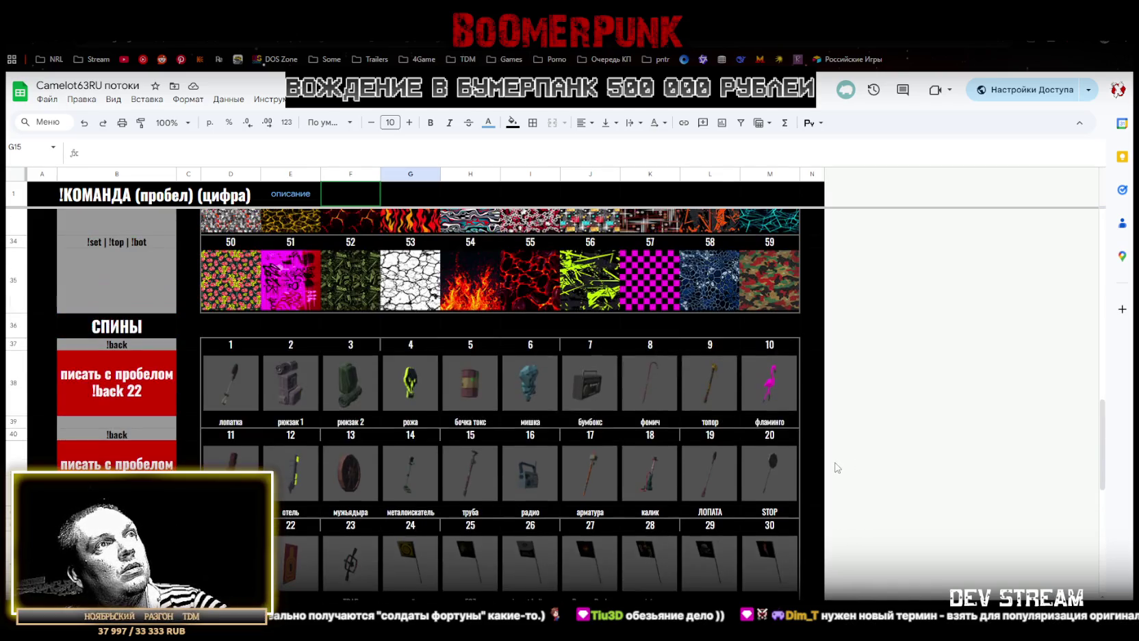
pyautogui.scroll(2, 835, 468)
pyautogui.scroll(4, 825, 460)
pyautogui.scroll(4, 823, 459)
pyautogui.scroll(1, 822, 457)
pyautogui.scroll(-10, 818, 454)
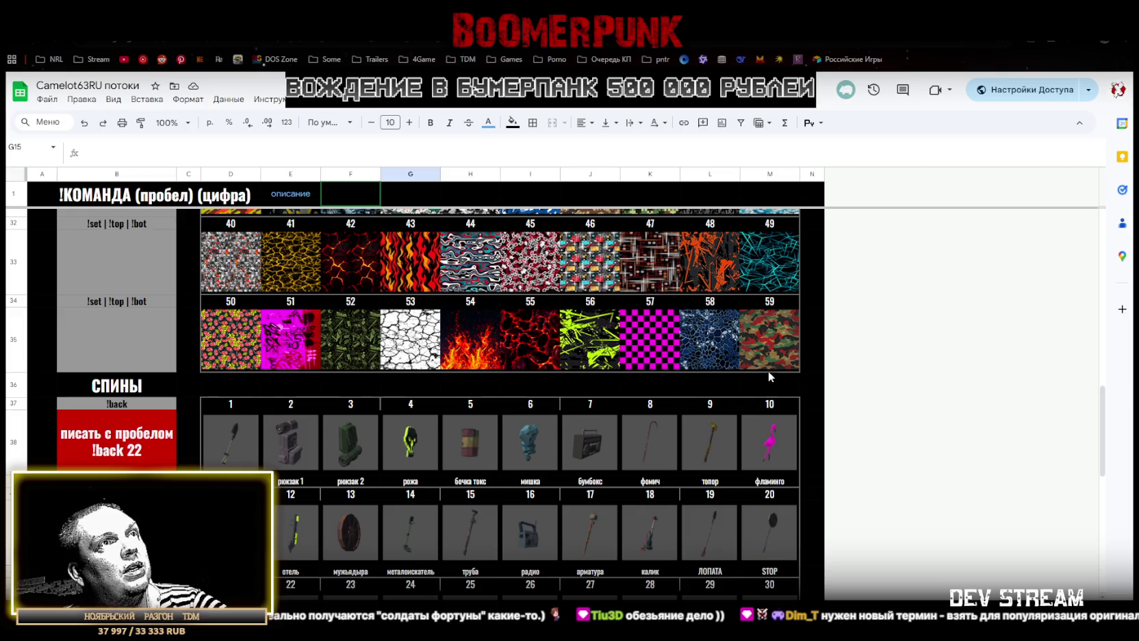
pyautogui.scroll(-4, 710, 401)
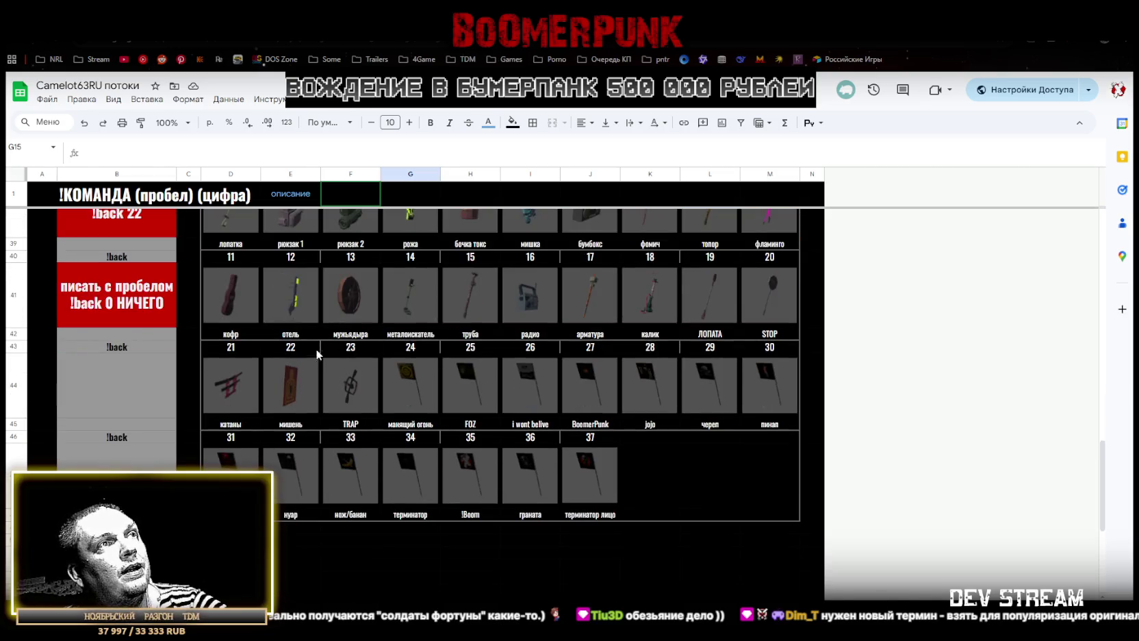
pyautogui.scroll(4, 685, 414)
pyautogui.scroll(-4, 649, 422)
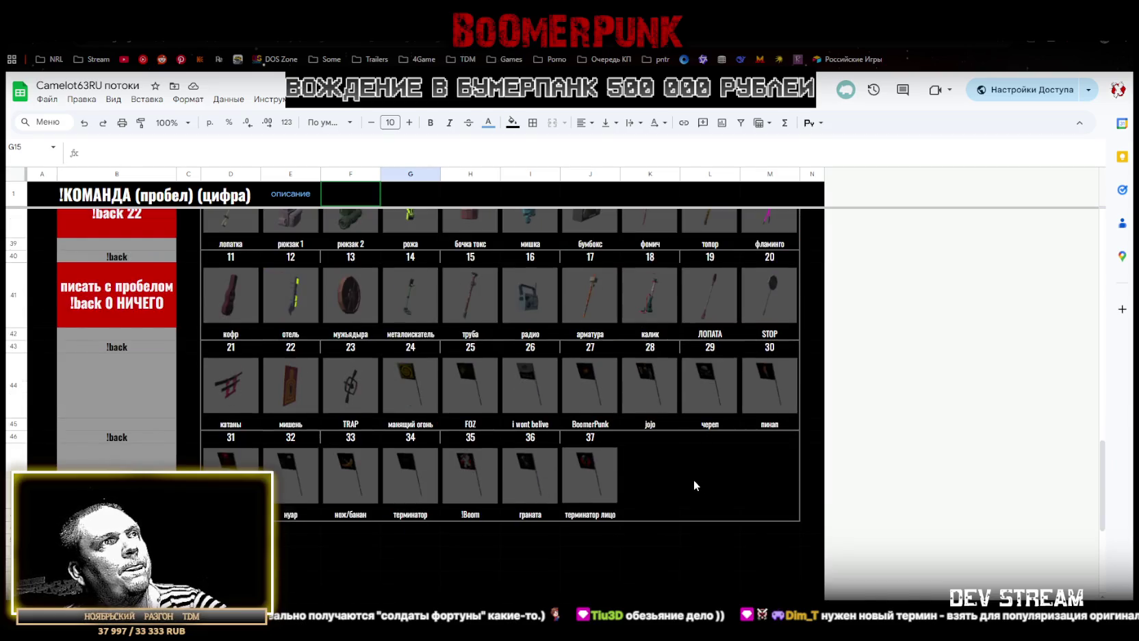
pyautogui.scroll(5, 685, 469)
pyautogui.scroll(5, 685, 470)
pyautogui.scroll(5, 582, 445)
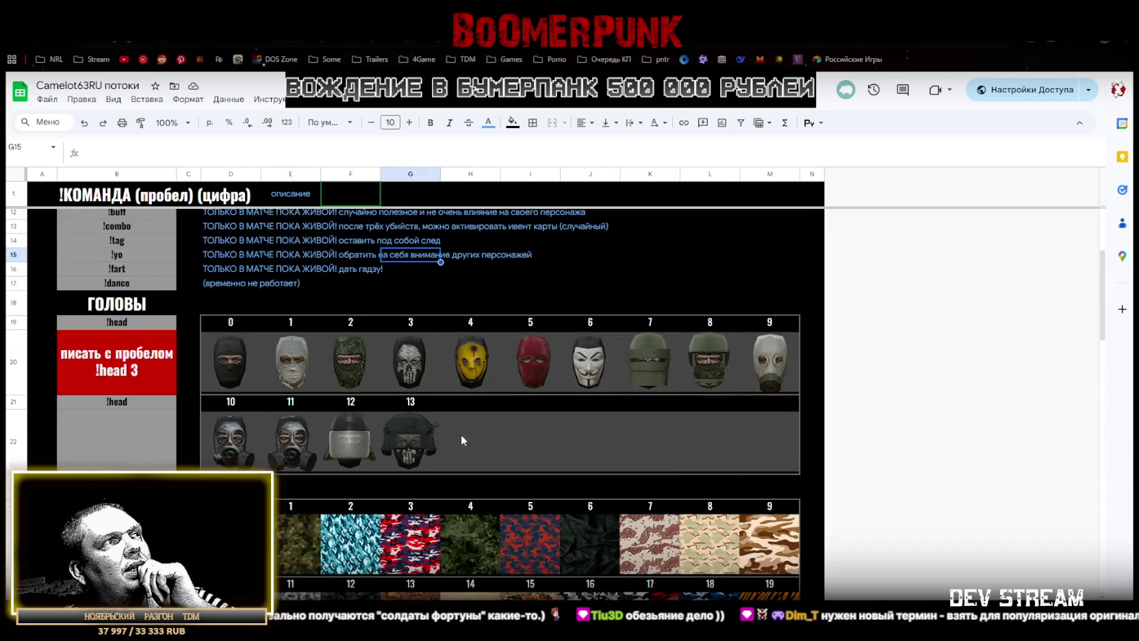
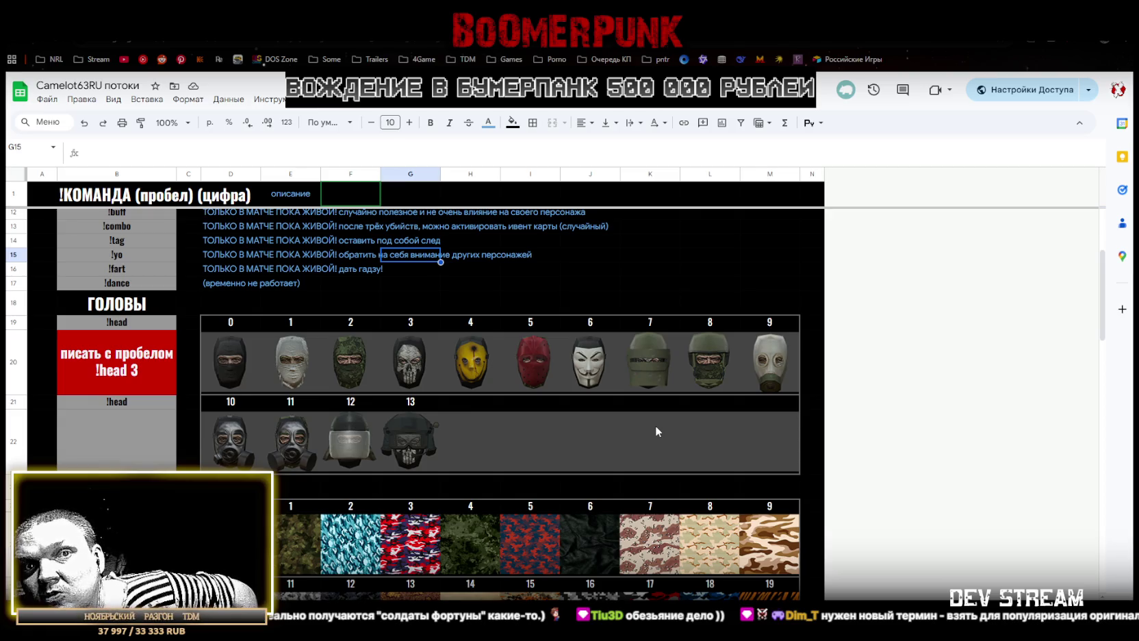
# Clear the earlier cell selection and check the spacer row between textures and back items
pyautogui.scroll(-2, 655, 430)
pyautogui.scroll(-3, 612, 431)
pyautogui.scroll(-5, 616, 438)
pyautogui.scroll(-3, 630, 446)
pyautogui.scroll(3, 632, 445)
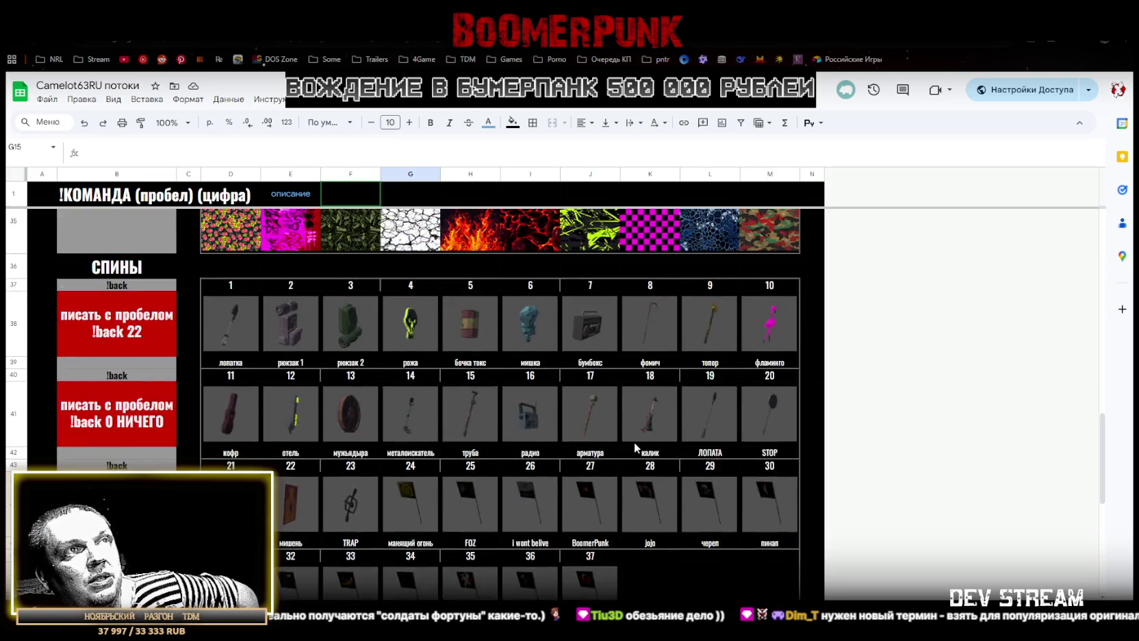
pyautogui.scroll(4, 632, 442)
pyautogui.scroll(5, 756, 416)
pyautogui.click(812, 308)
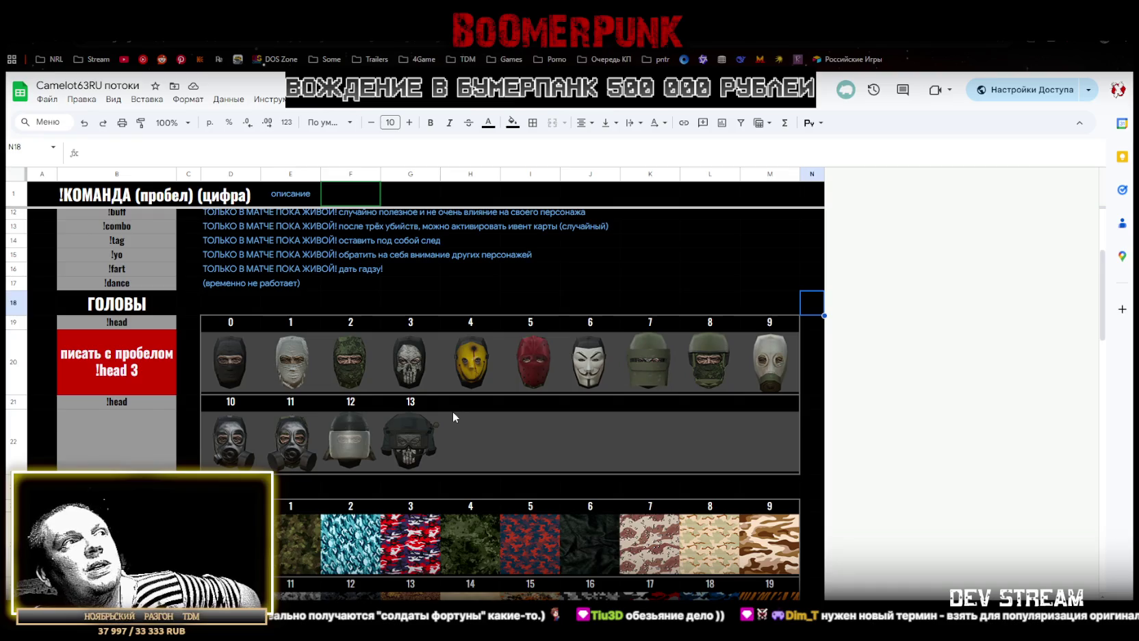
pyautogui.scroll(-2, 452, 411)
pyautogui.scroll(-2, 452, 411)
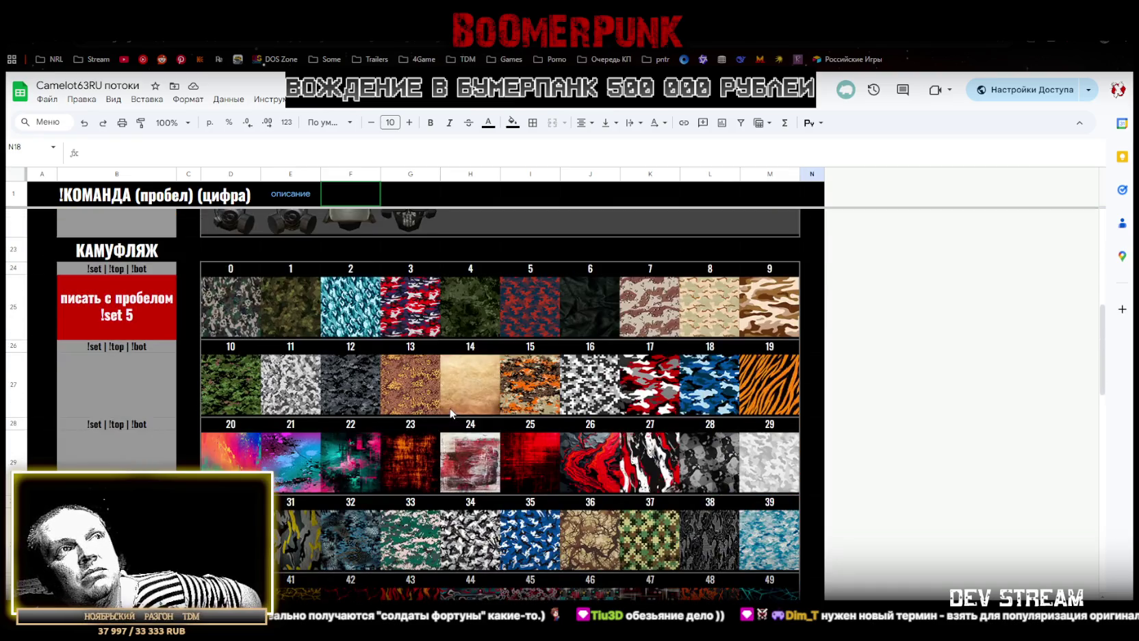
pyautogui.scroll(-1, 450, 413)
pyautogui.scroll(-2, 450, 415)
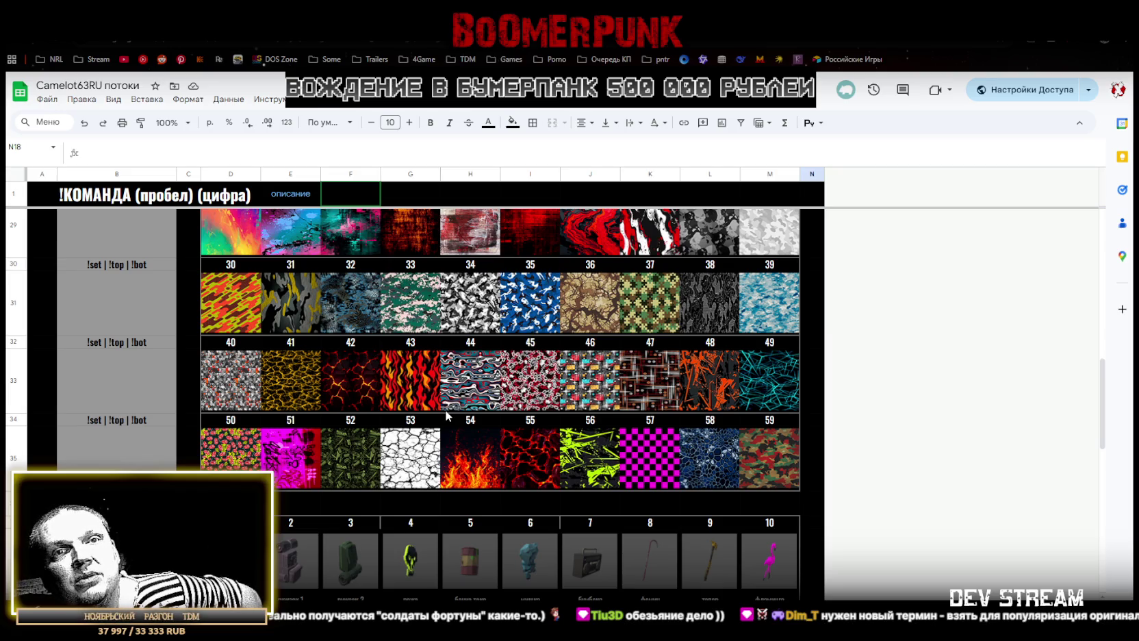
pyautogui.click(816, 513)
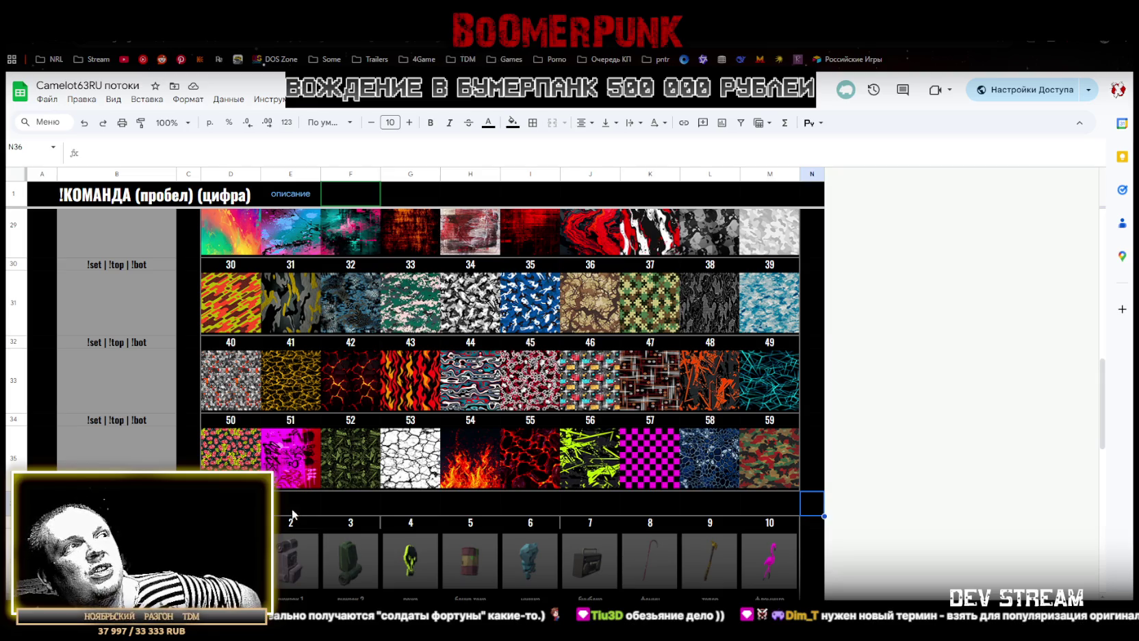
pyautogui.moveTo(231, 503); pyautogui.dragTo(784, 509)
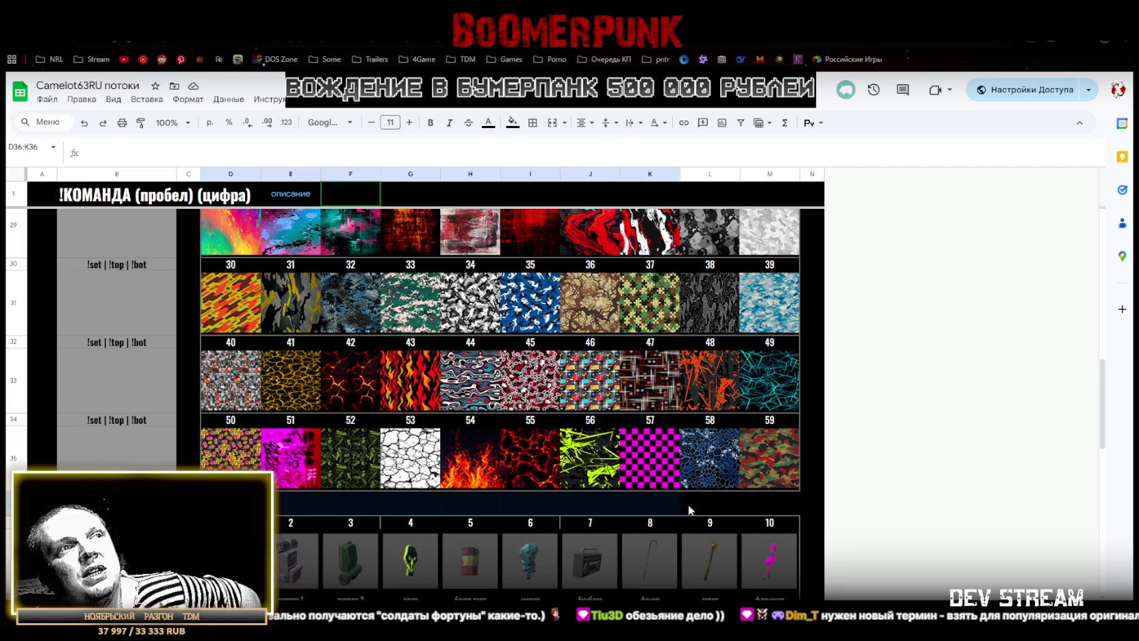
pyautogui.click(810, 508)
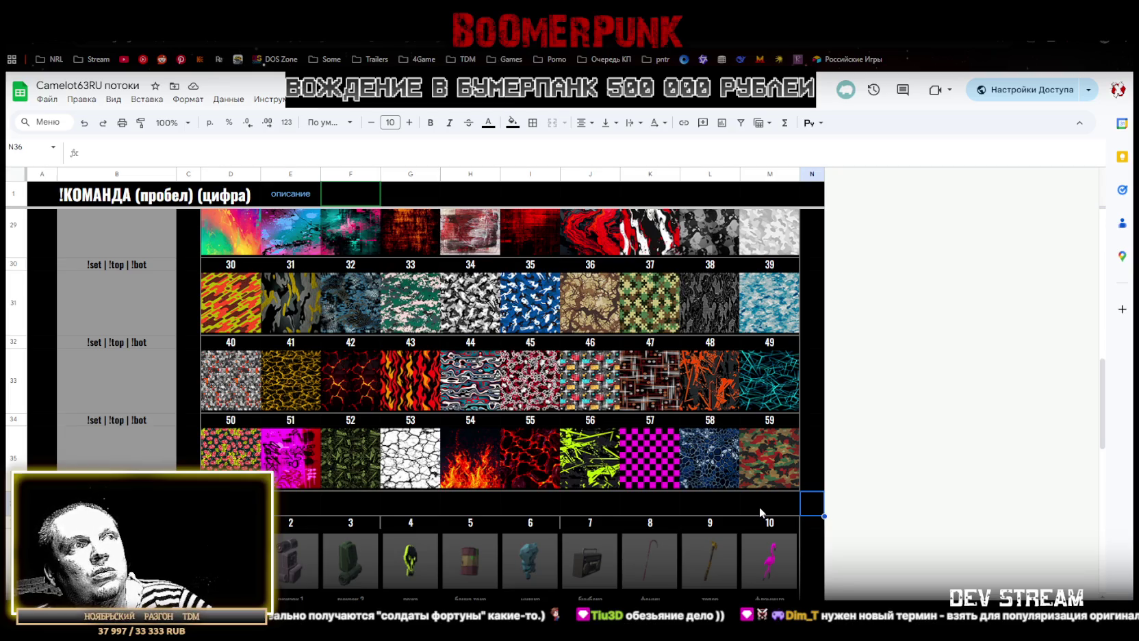
# Select the empty rows 50–74 below the СПИНЫ back items table
pyautogui.scroll(-3, 761, 507)
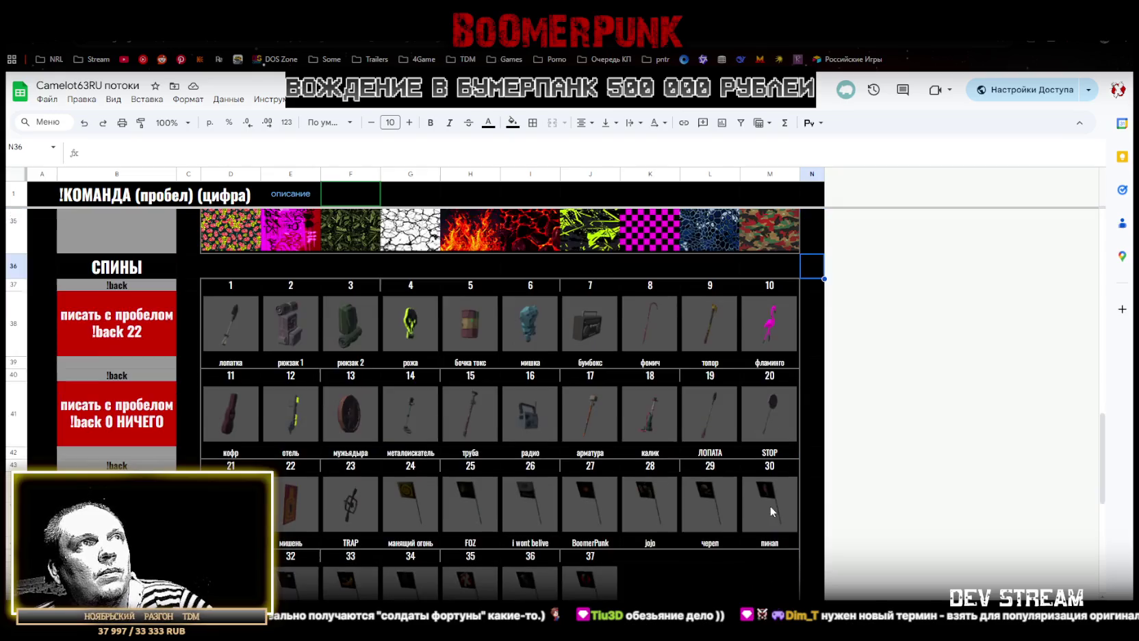
pyautogui.scroll(-1, 767, 505)
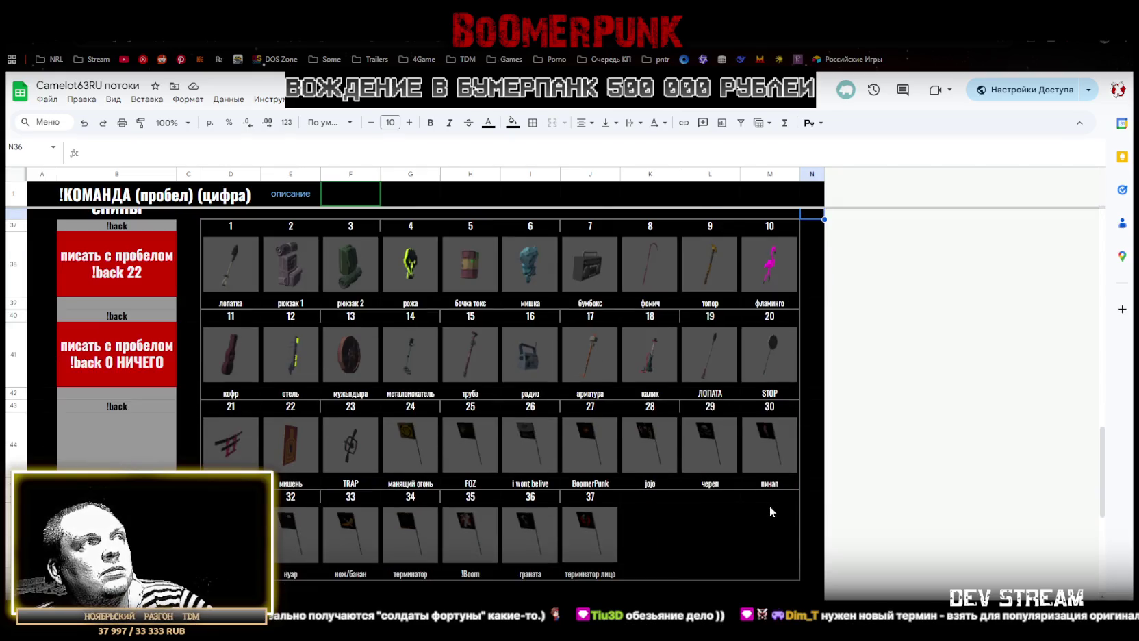
pyautogui.click(816, 564)
pyautogui.click(815, 575)
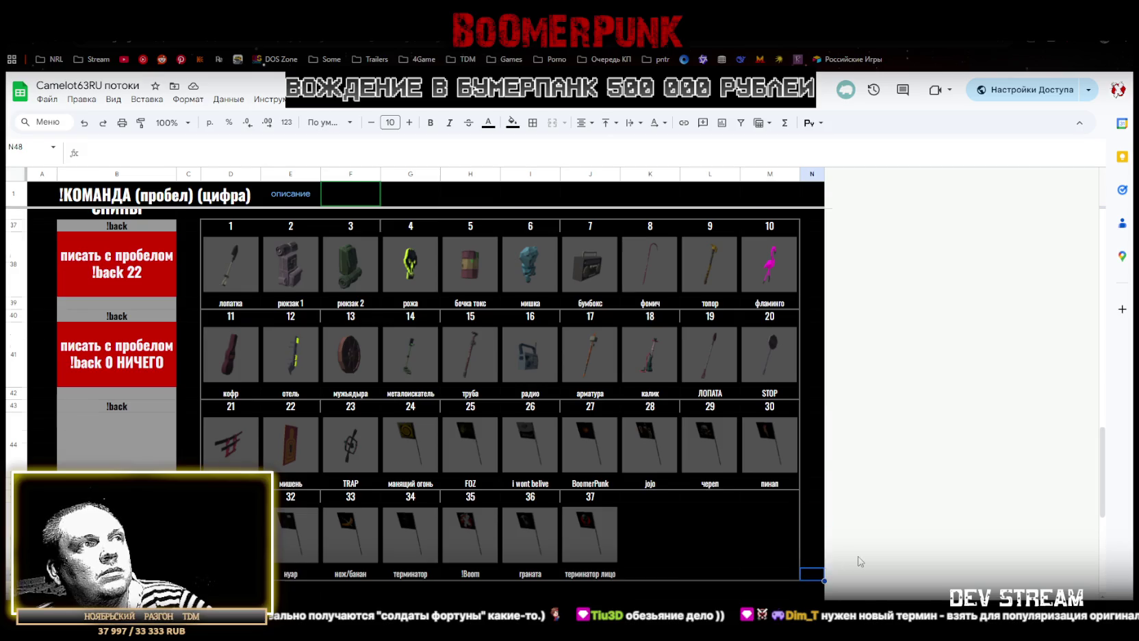
pyautogui.scroll(-2, 842, 568)
pyautogui.scroll(1, 813, 541)
pyautogui.scroll(-4, 409, 570)
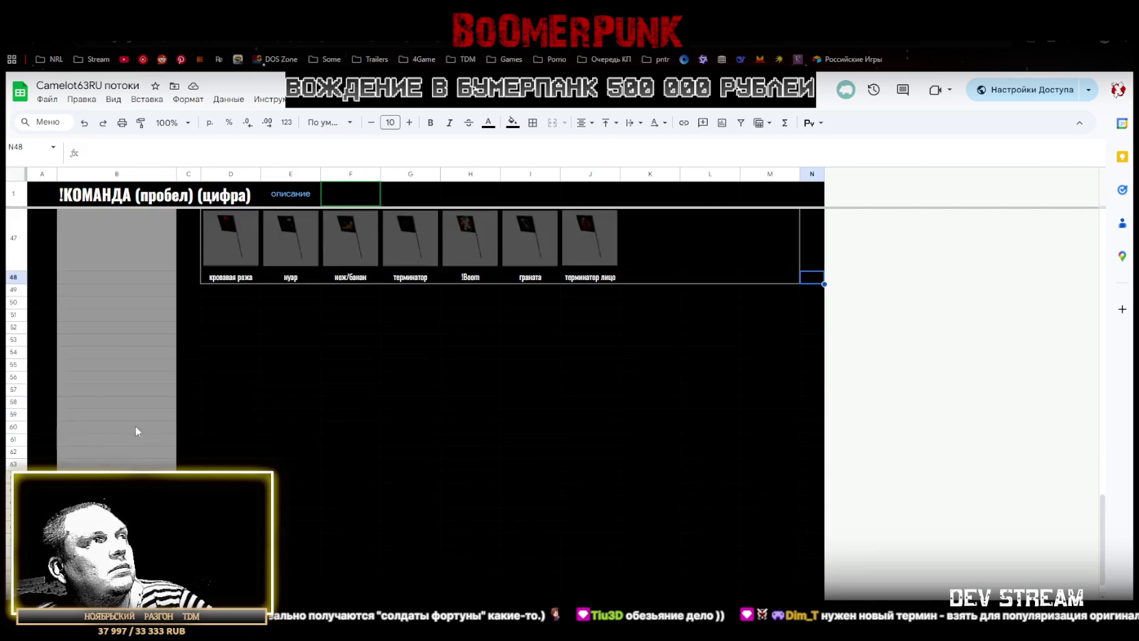
pyautogui.moveTo(13, 304); pyautogui.dragTo(13, 574)
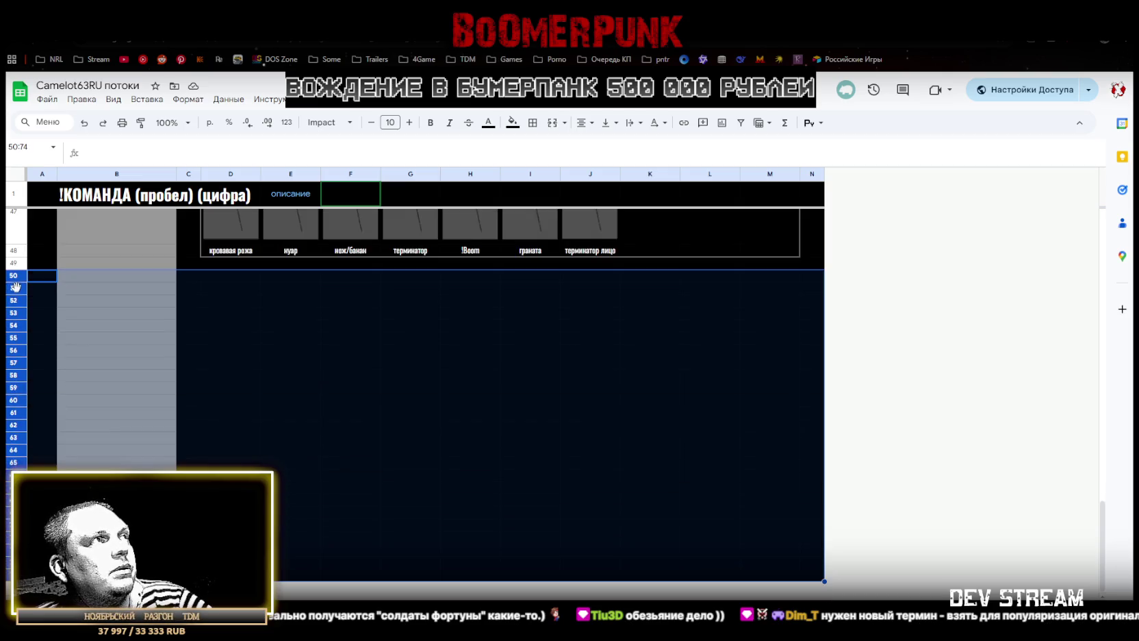
# Delete rows 50–74 and give row 49 a fill colour
pyautogui.rightClick(15, 287)
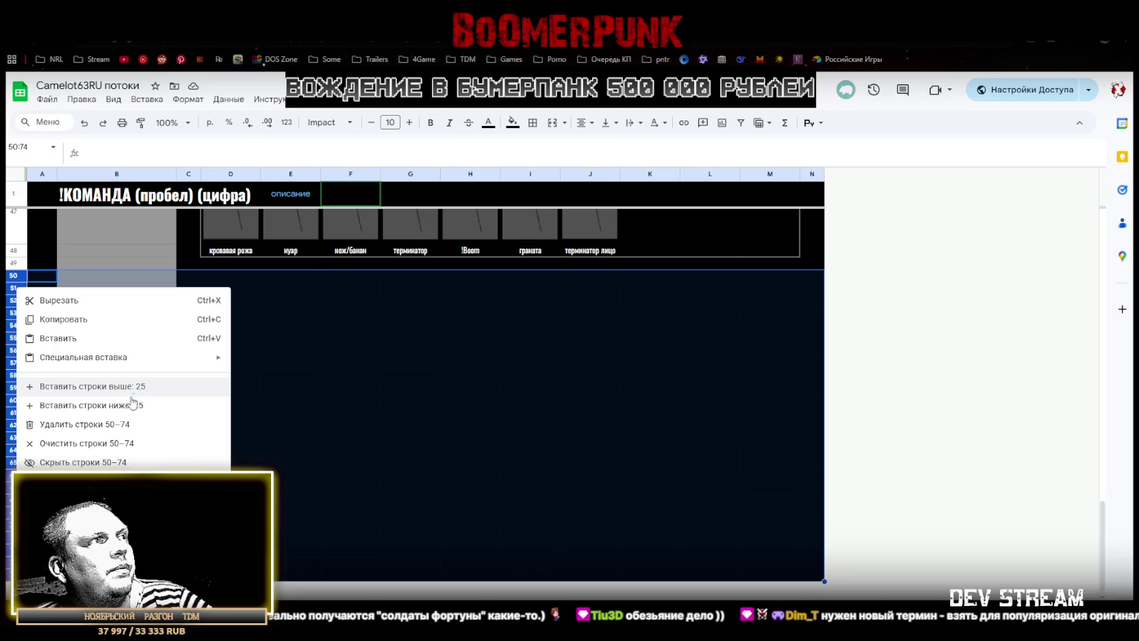
pyautogui.click(103, 424)
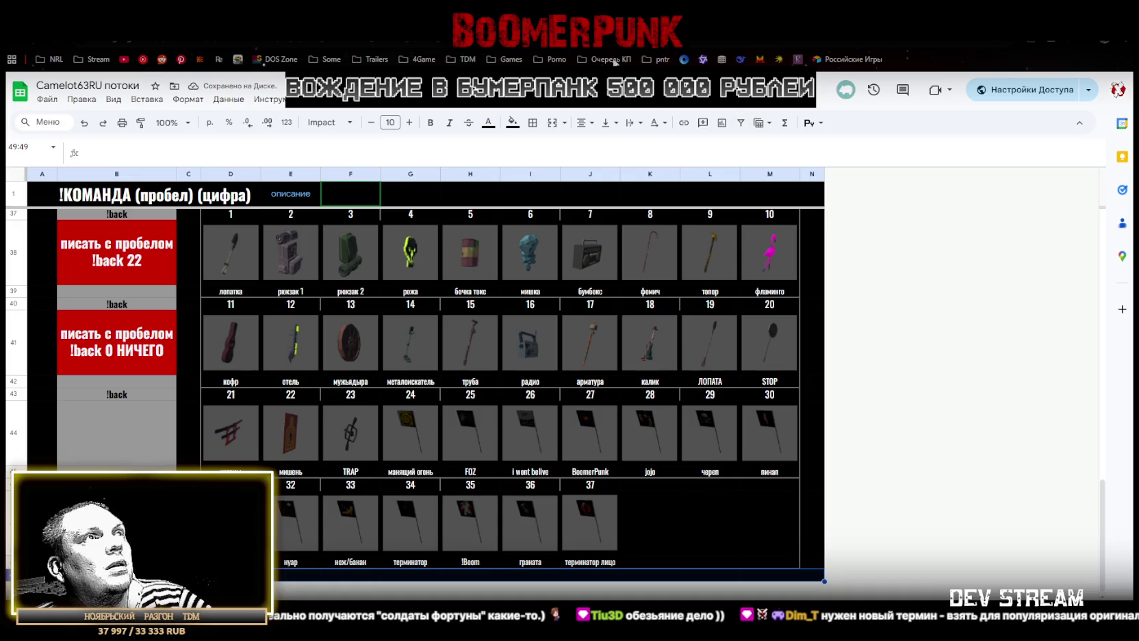
pyautogui.click(512, 122)
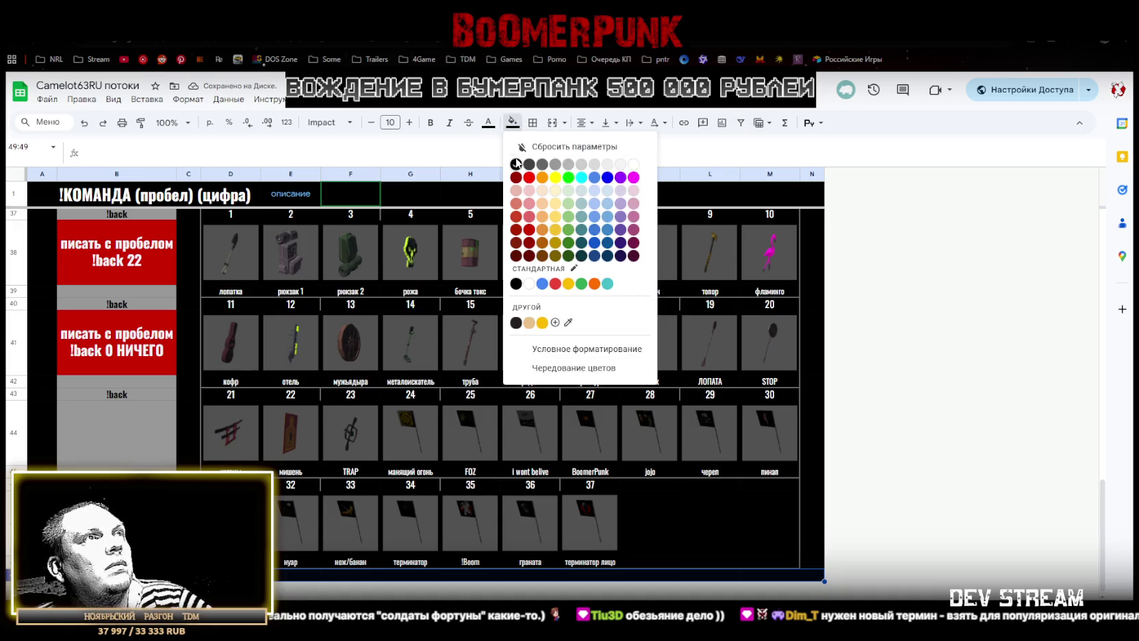
pyautogui.click(516, 164)
# Select the row holding back item numbers 21–30
pyautogui.scroll(5, 729, 407)
pyautogui.scroll(10, 729, 407)
pyautogui.scroll(-8, 730, 407)
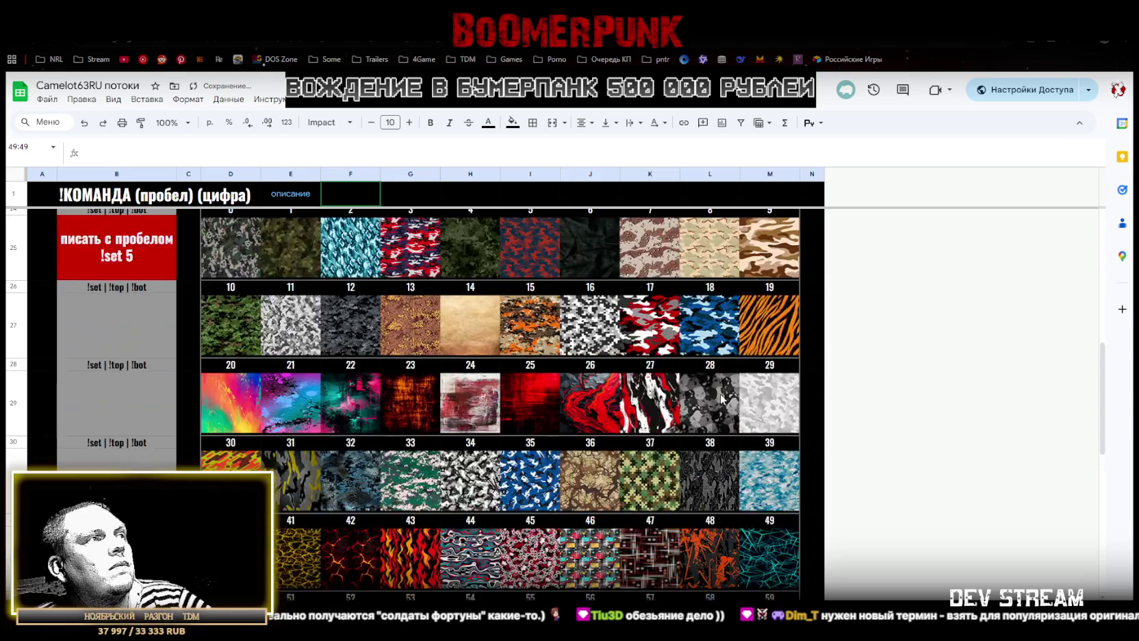
pyautogui.scroll(-7, 718, 393)
pyautogui.scroll(3, 711, 388)
pyautogui.scroll(-3, 711, 388)
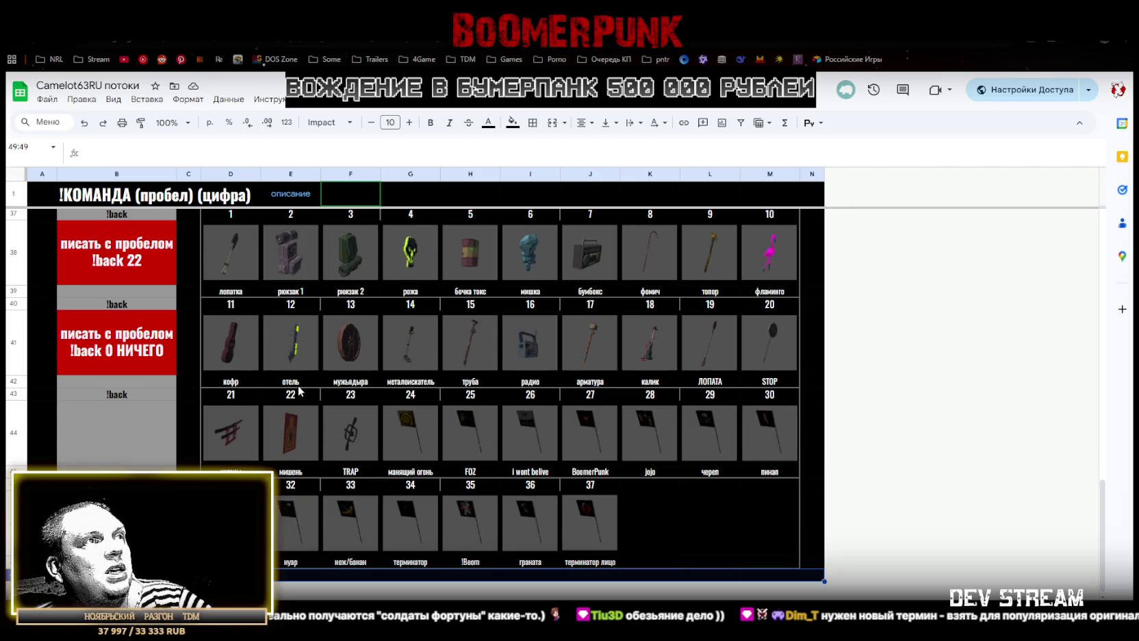
pyautogui.moveTo(269, 396)
pyautogui.mouseDown()
pyautogui.moveTo(757, 401)
pyautogui.moveTo(723, 395)
pyautogui.mouseUp()
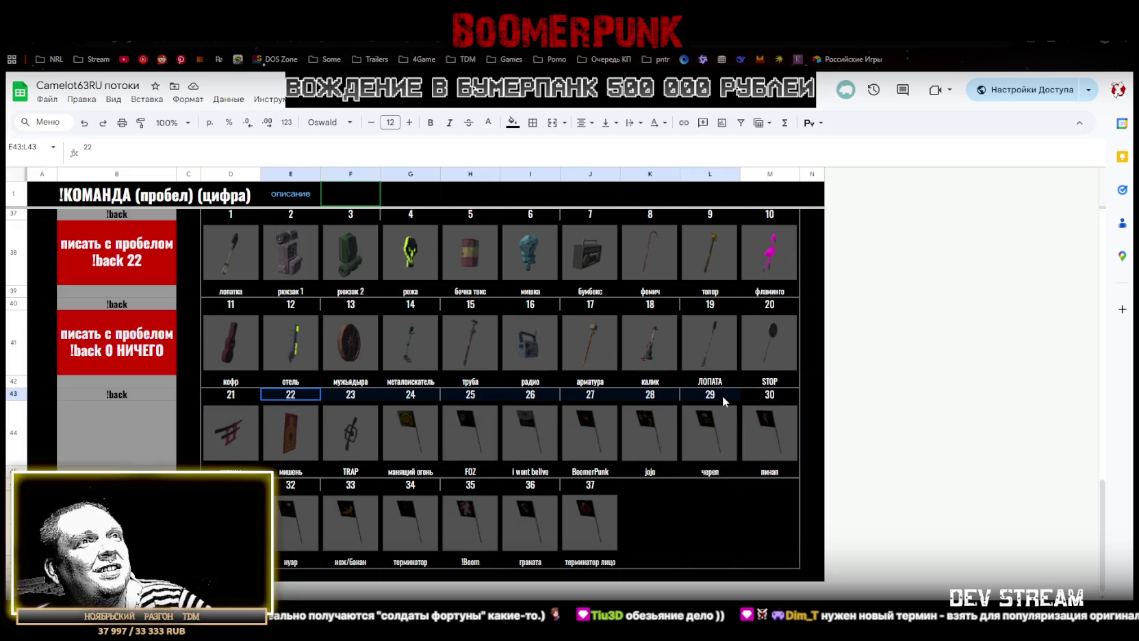
# Add top borders above the number rows 43 and 46 (numbers 32–37)
pyautogui.click(533, 123)
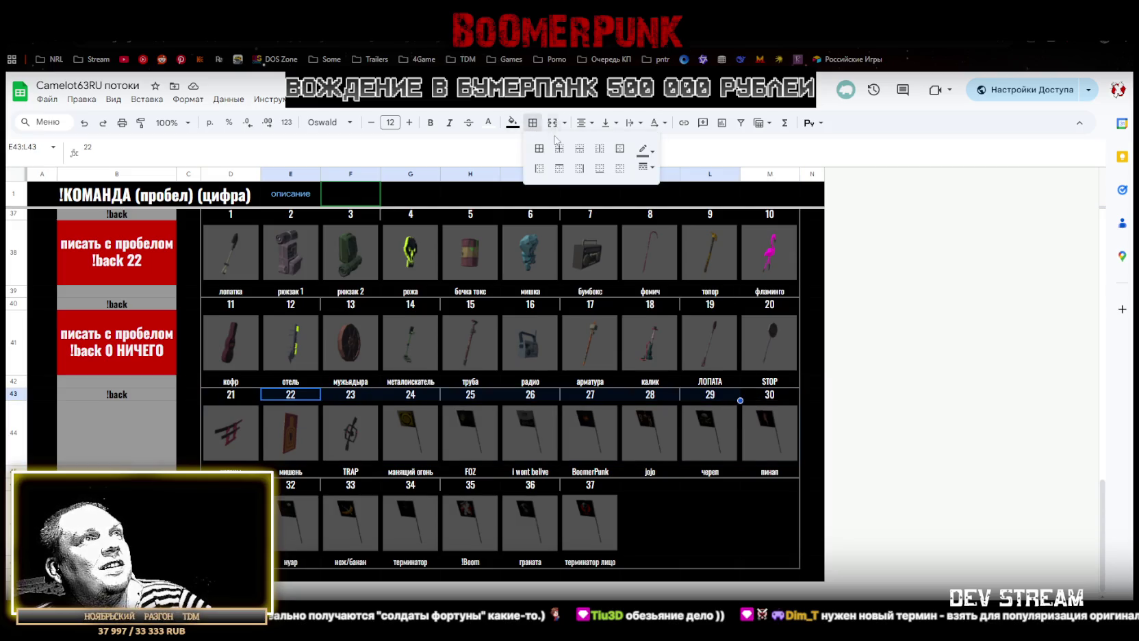
pyautogui.click(620, 167)
pyautogui.click(568, 169)
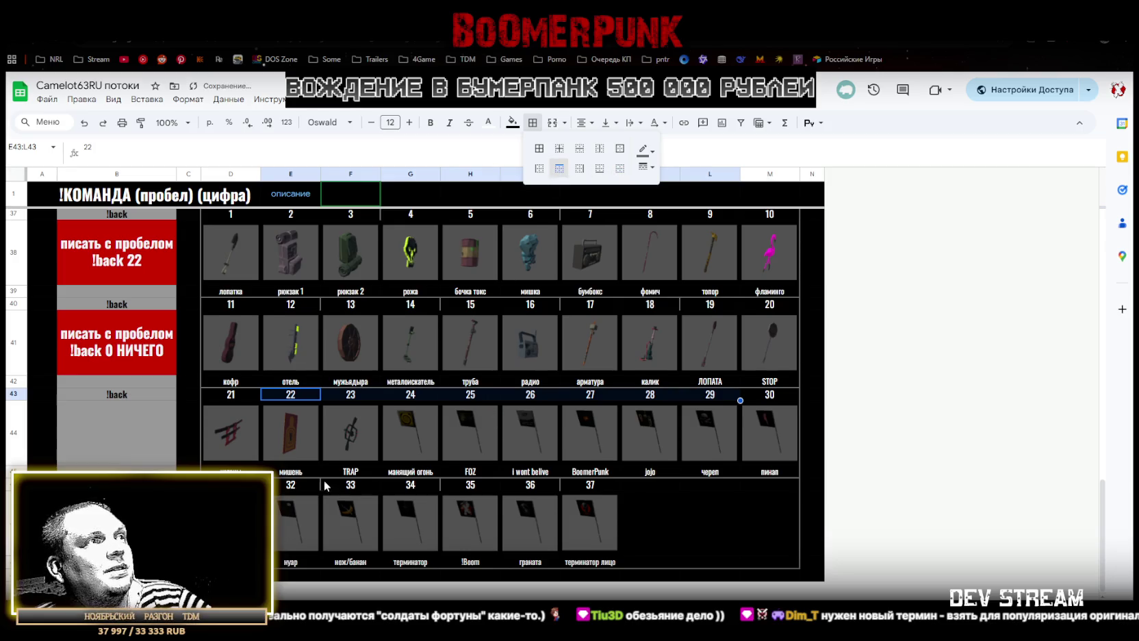
pyautogui.moveTo(288, 487)
pyautogui.mouseDown()
pyautogui.moveTo(693, 488)
pyautogui.moveTo(627, 480)
pyautogui.mouseUp()
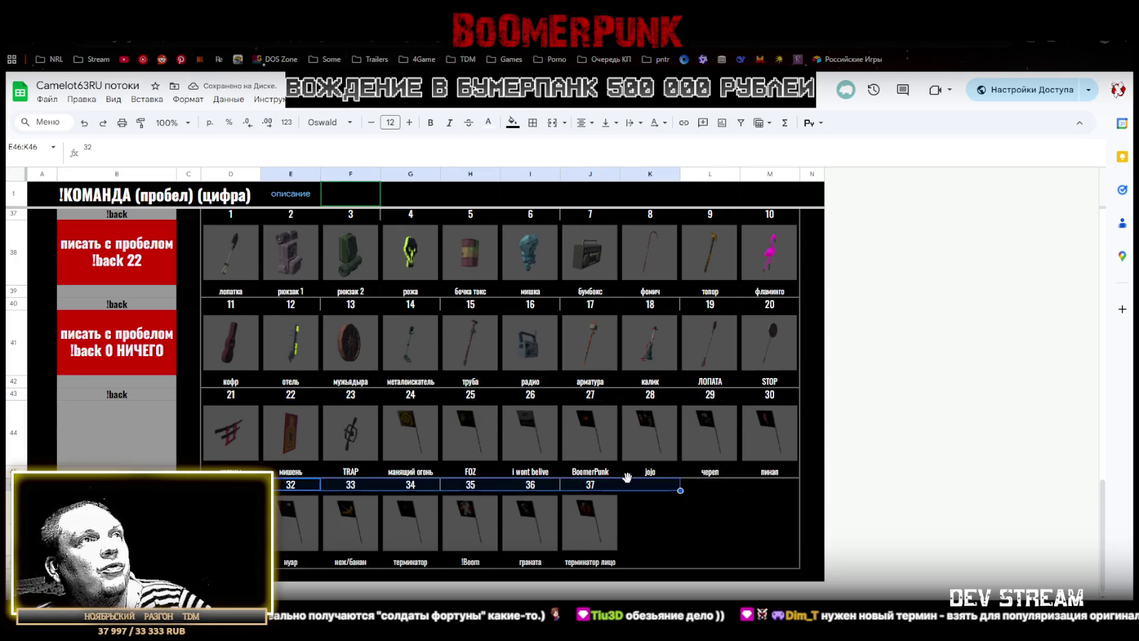
pyautogui.click(532, 122)
pyautogui.click(619, 168)
pyautogui.click(558, 168)
# Add top borders above number rows 40 (12–19) and 37 (2–8)
pyautogui.scroll(2, 489, 338)
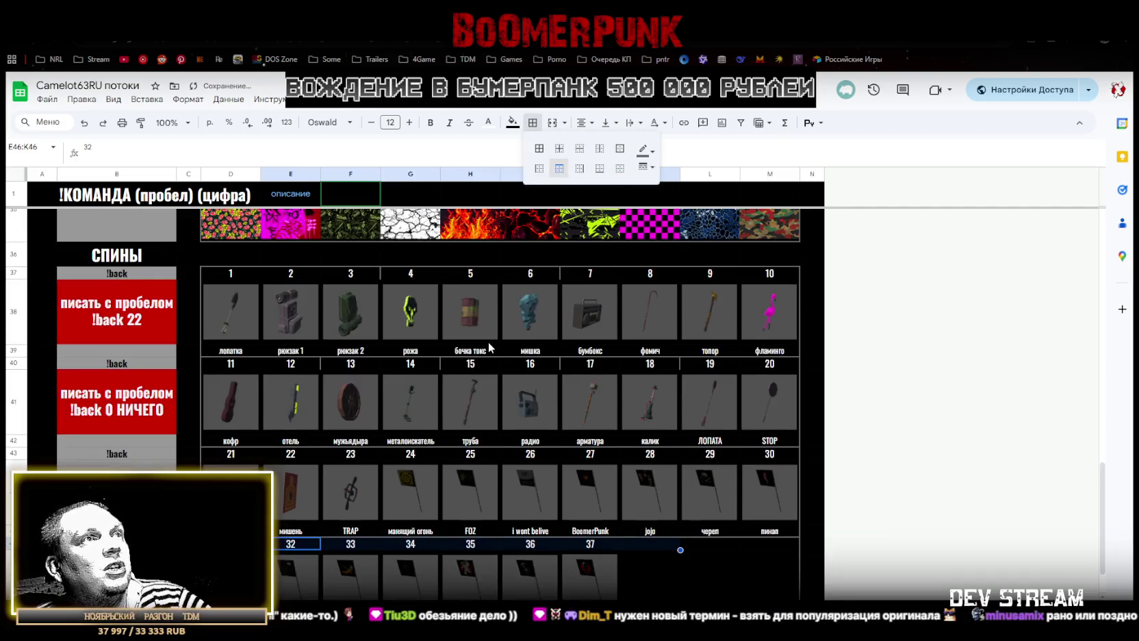
pyautogui.moveTo(290, 364); pyautogui.dragTo(712, 368)
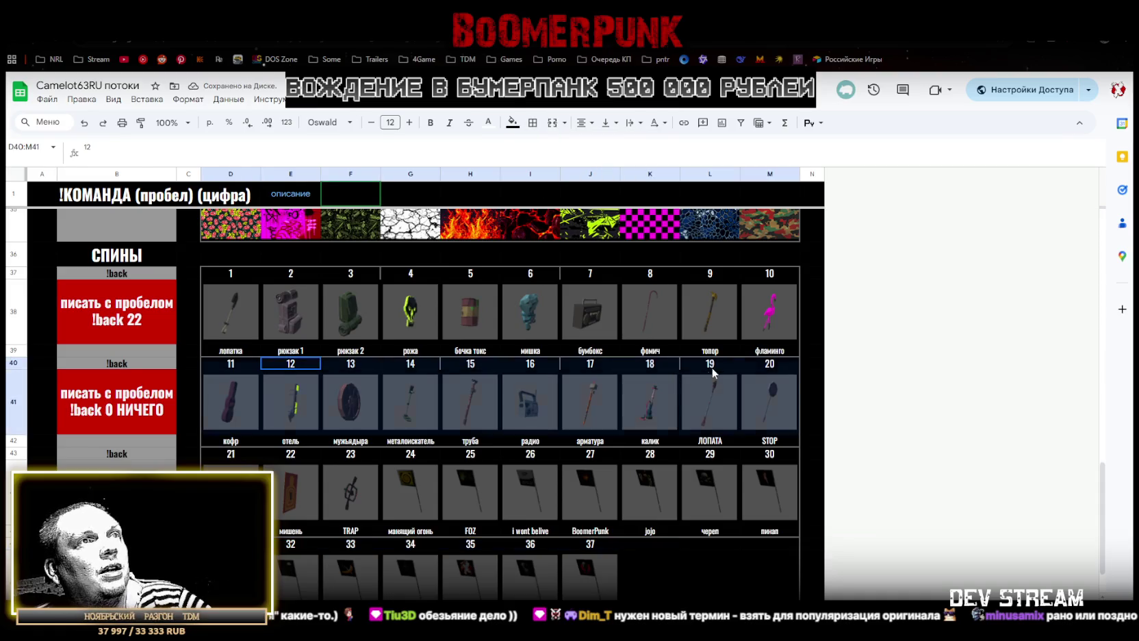
pyautogui.click(533, 122)
pyautogui.click(558, 168)
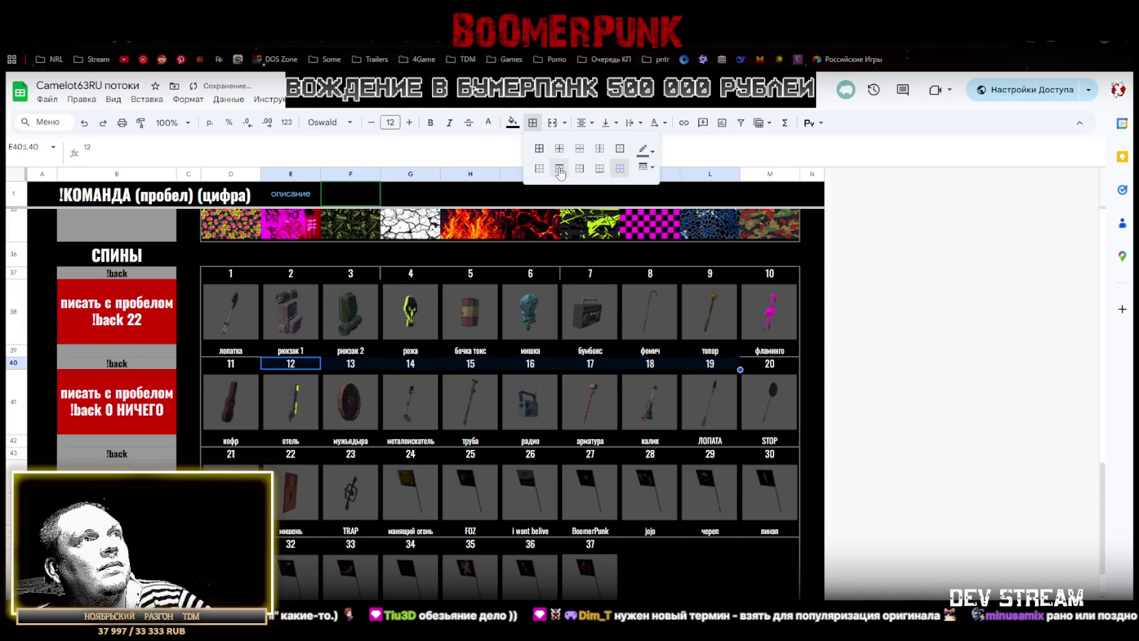
pyautogui.moveTo(290, 273); pyautogui.dragTo(651, 274)
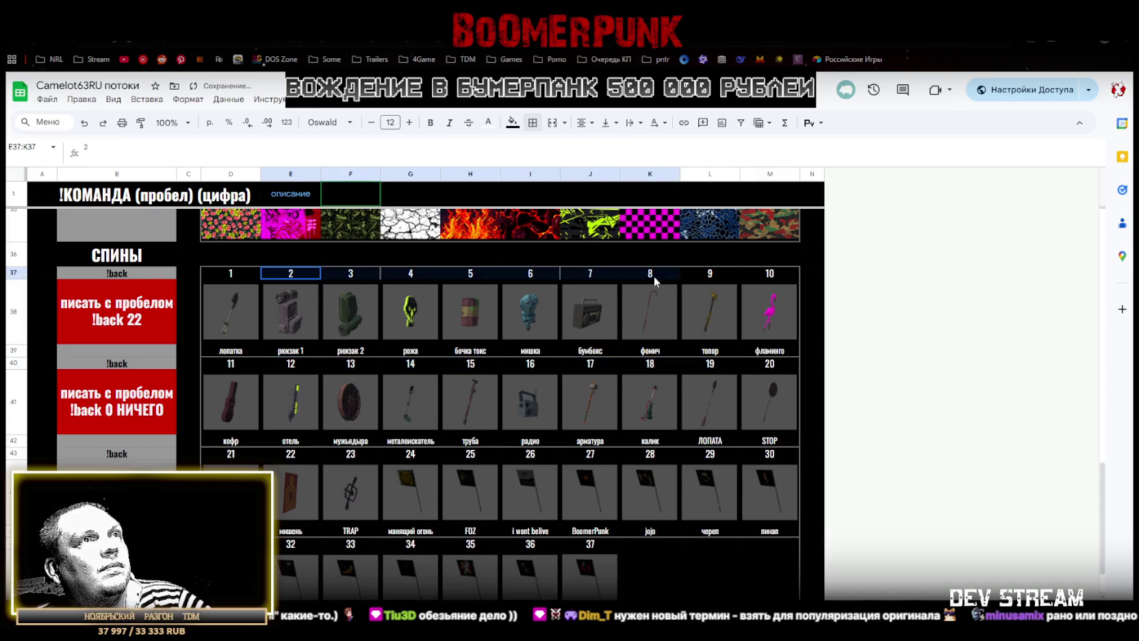
pyautogui.click(533, 123)
pyautogui.click(560, 169)
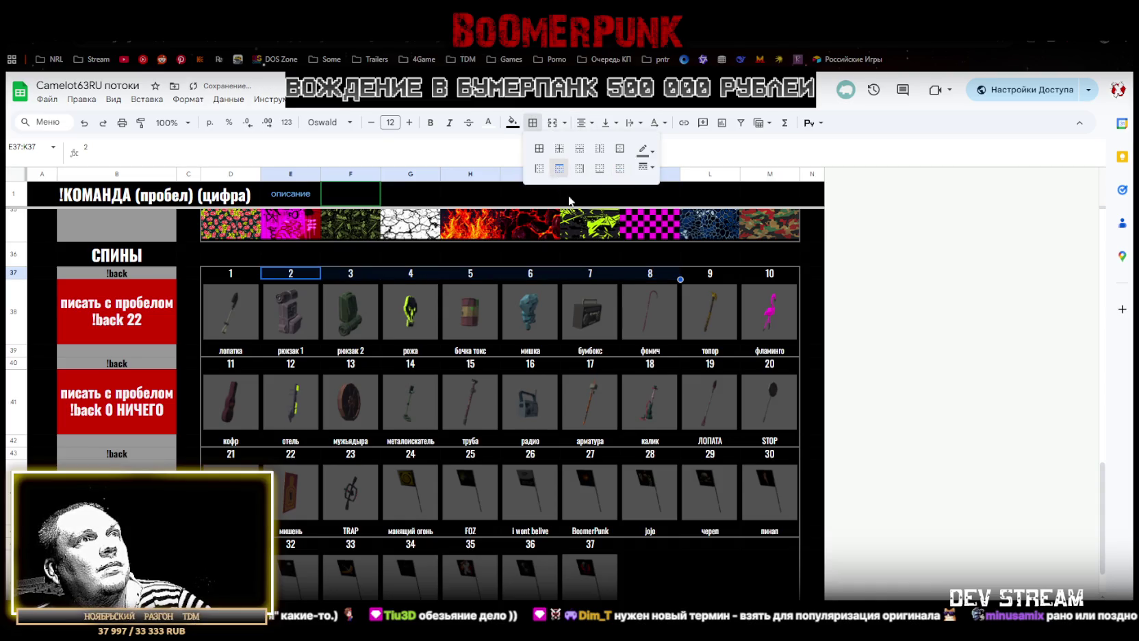
pyautogui.click(668, 577)
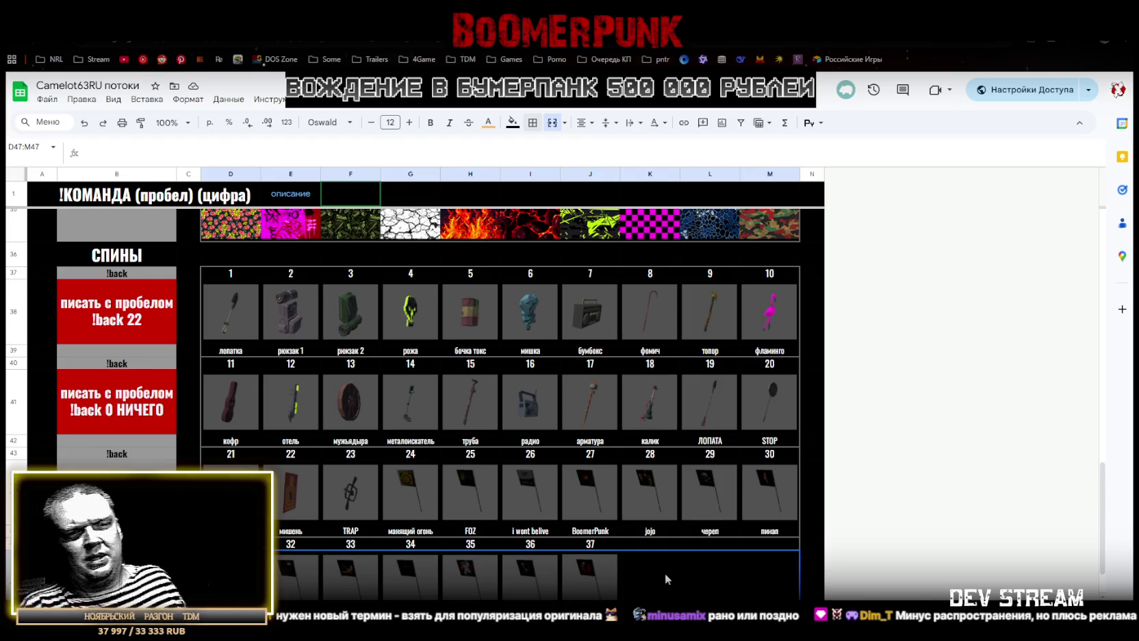
# Scroll back up to the top of the sheet
pyautogui.scroll(5, 629, 271)
pyautogui.scroll(5, 636, 342)
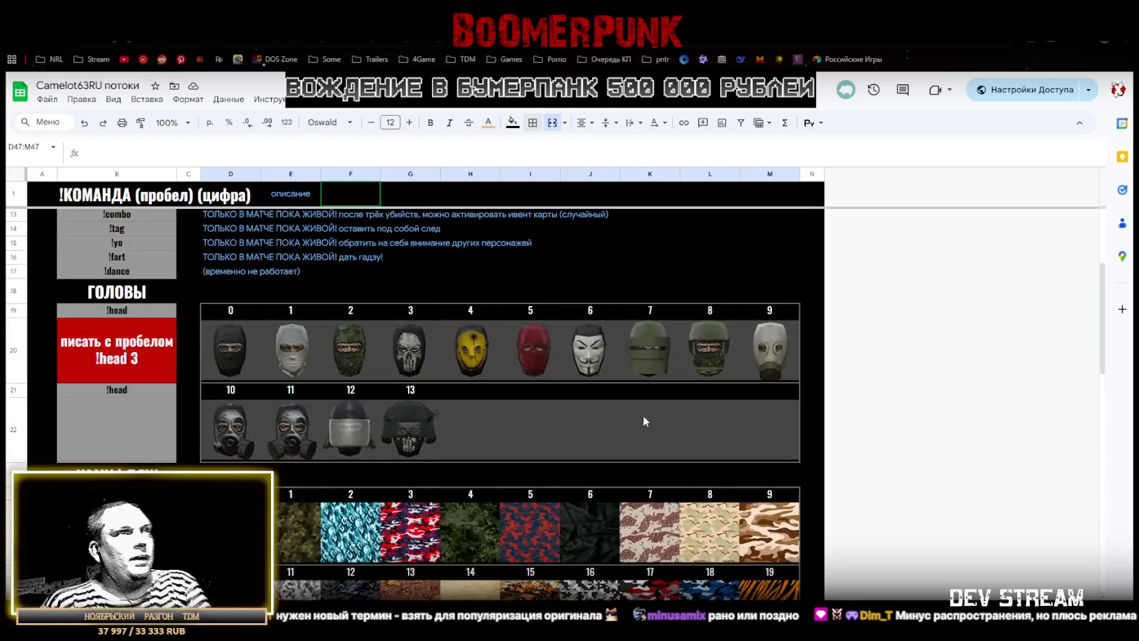
pyautogui.scroll(5, 642, 415)
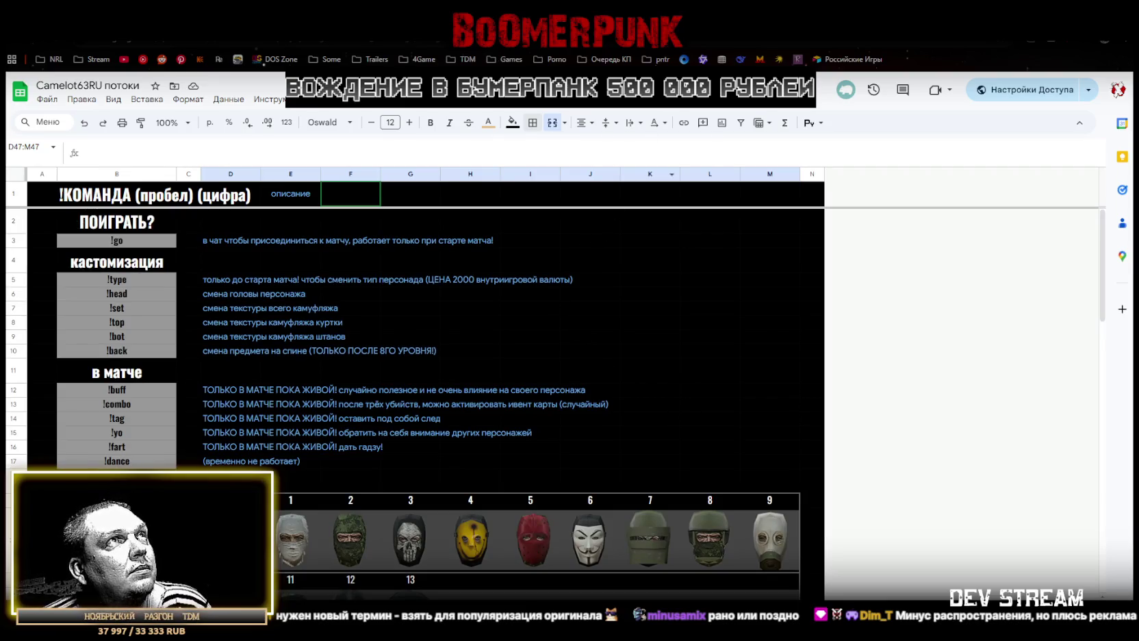
pyautogui.hotkey('ctrl', 'l')
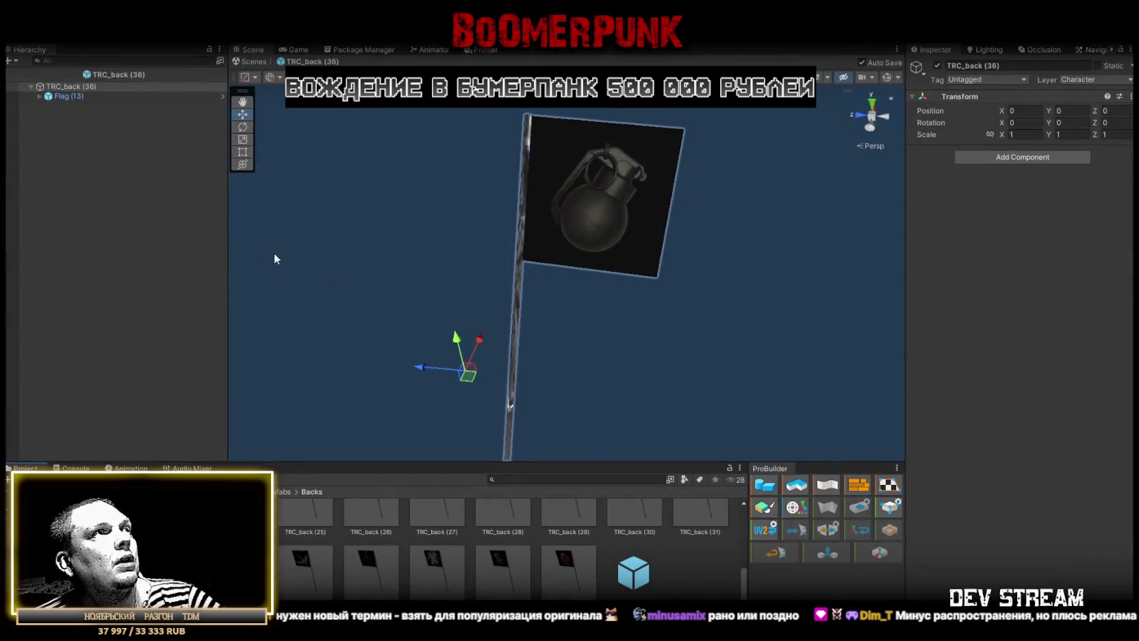
# Leave the TRC_back (36) prefab, show the Game view, and expand MenuMap in the Hierarchy
pyautogui.click(240, 61)
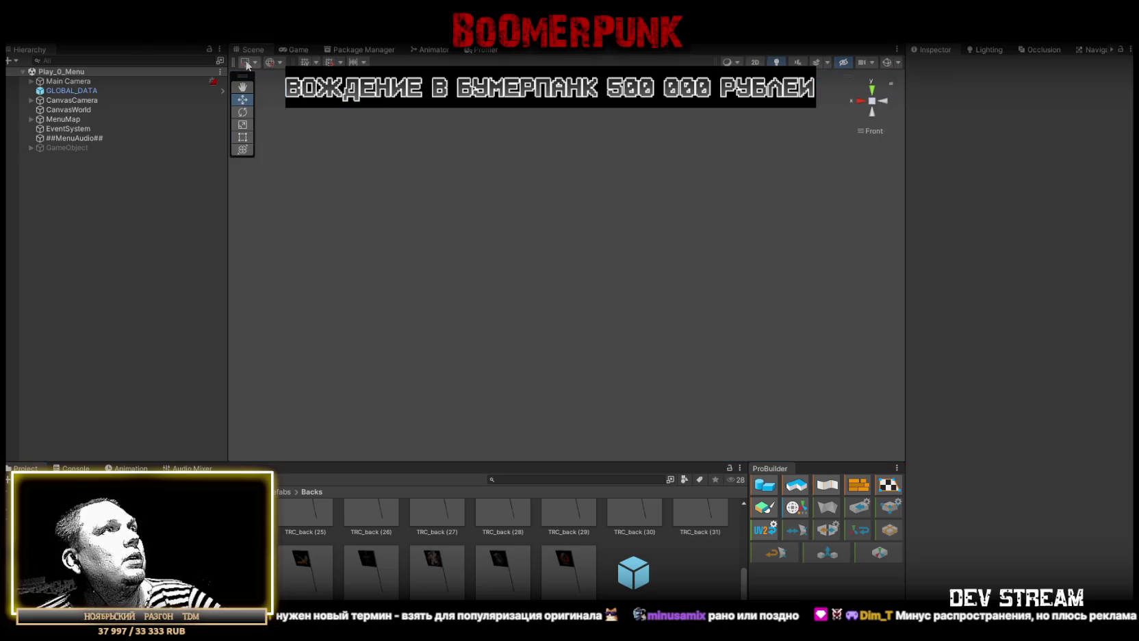
pyautogui.click(294, 50)
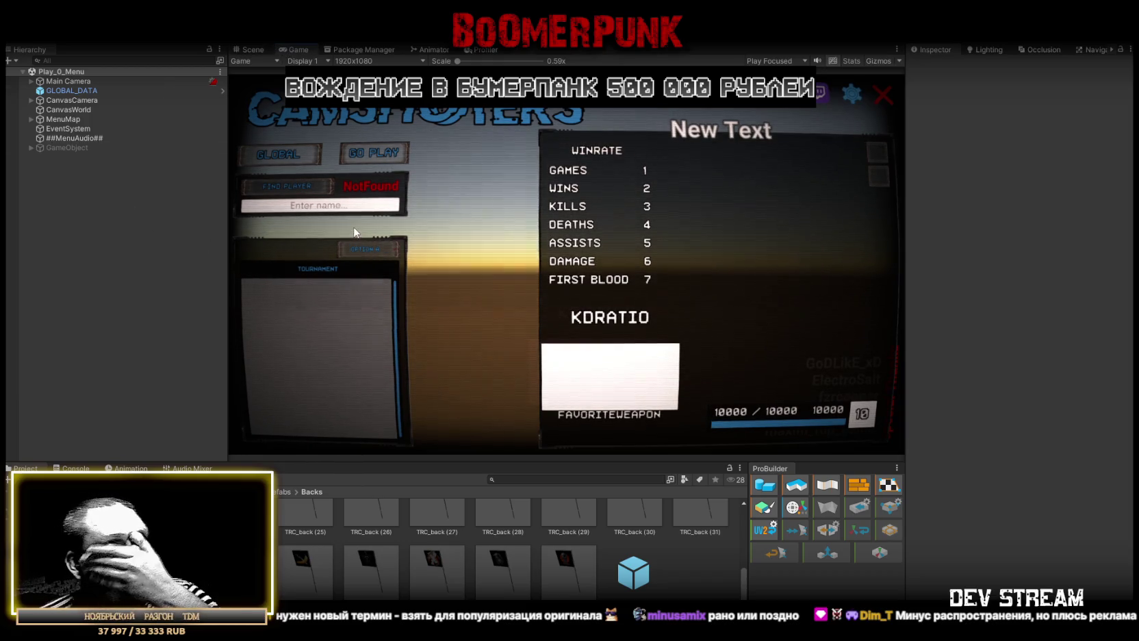
pyautogui.click(30, 148)
pyautogui.click(30, 147)
pyautogui.click(31, 119)
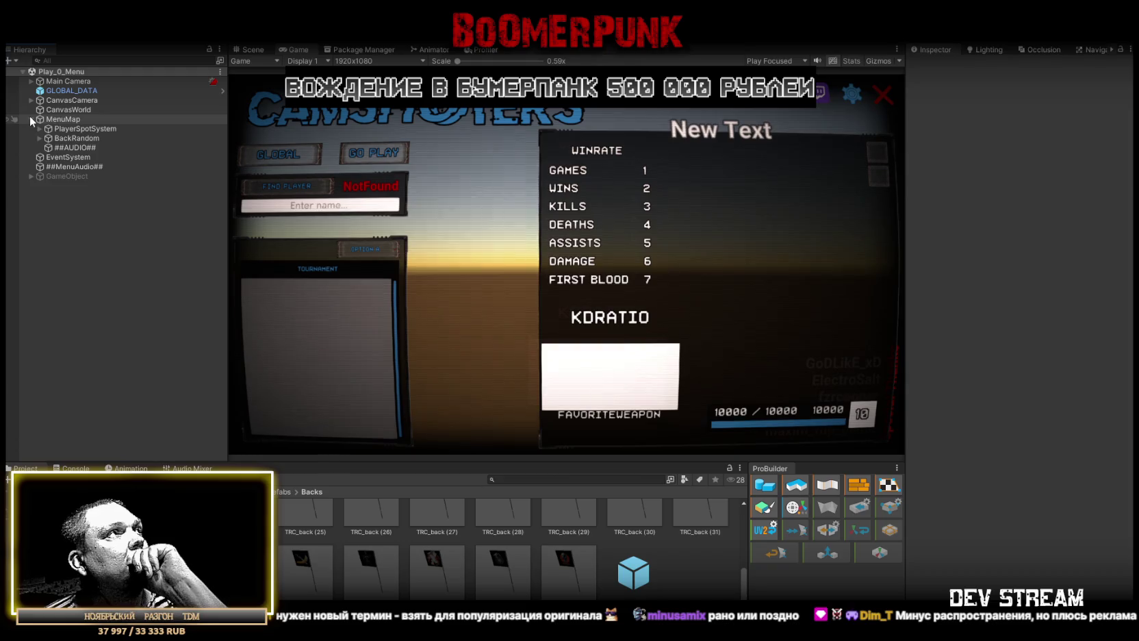
# Expand CanvasCamera > OPTIONS_SPOT and make OPTIONS_PANEL active
pyautogui.click(30, 119)
pyautogui.click(41, 91)
pyautogui.click(31, 100)
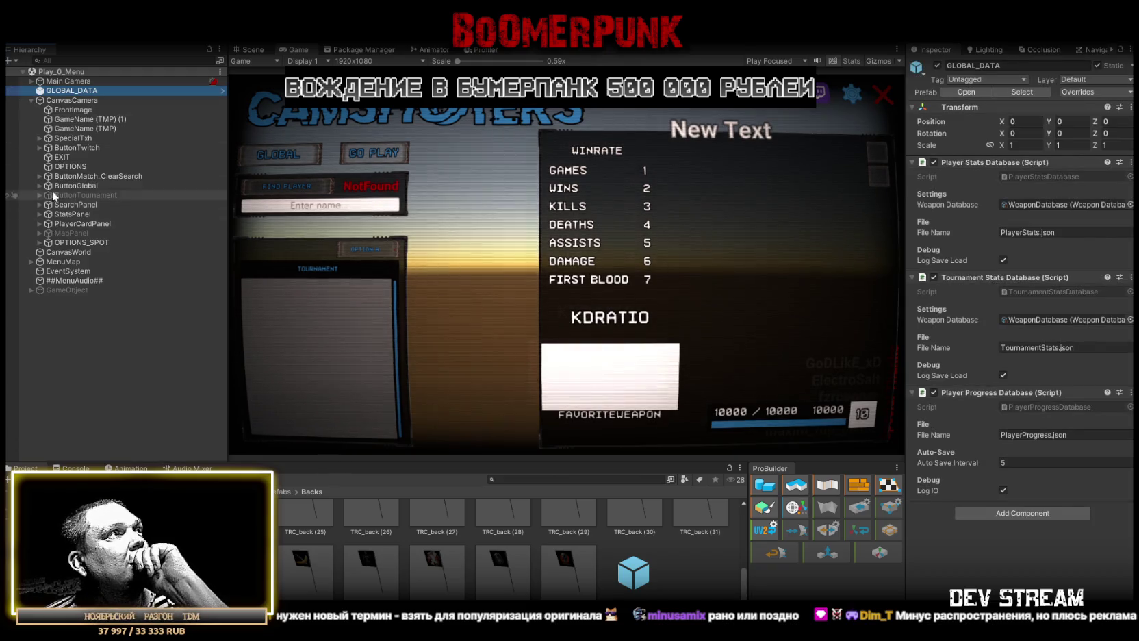
pyautogui.click(44, 242)
pyautogui.click(40, 242)
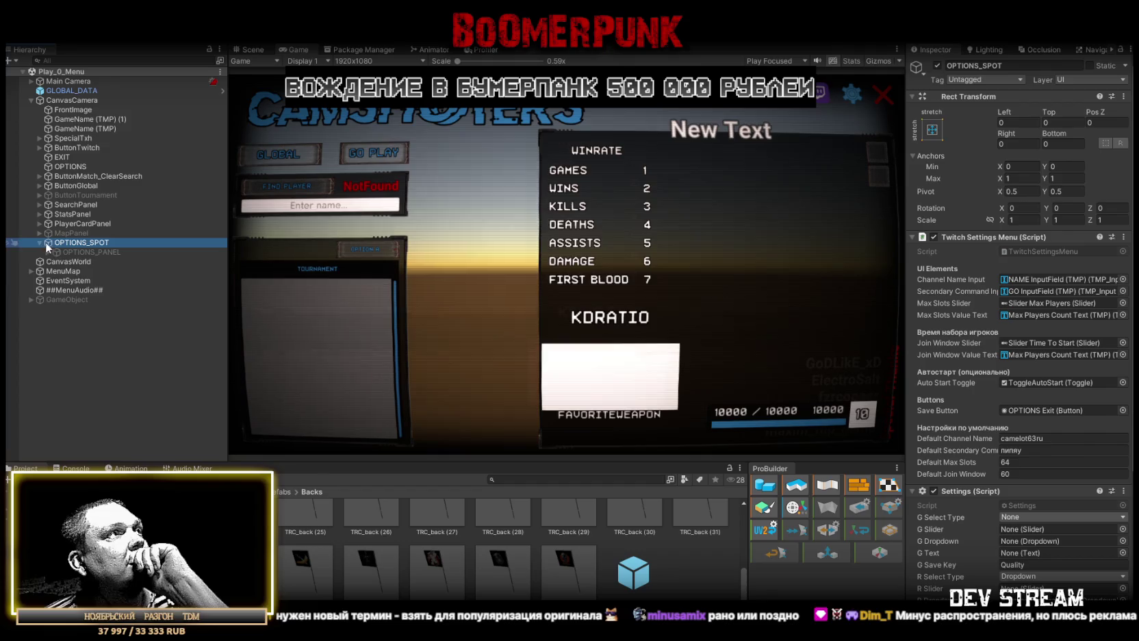
pyautogui.click(47, 252)
pyautogui.click(71, 251)
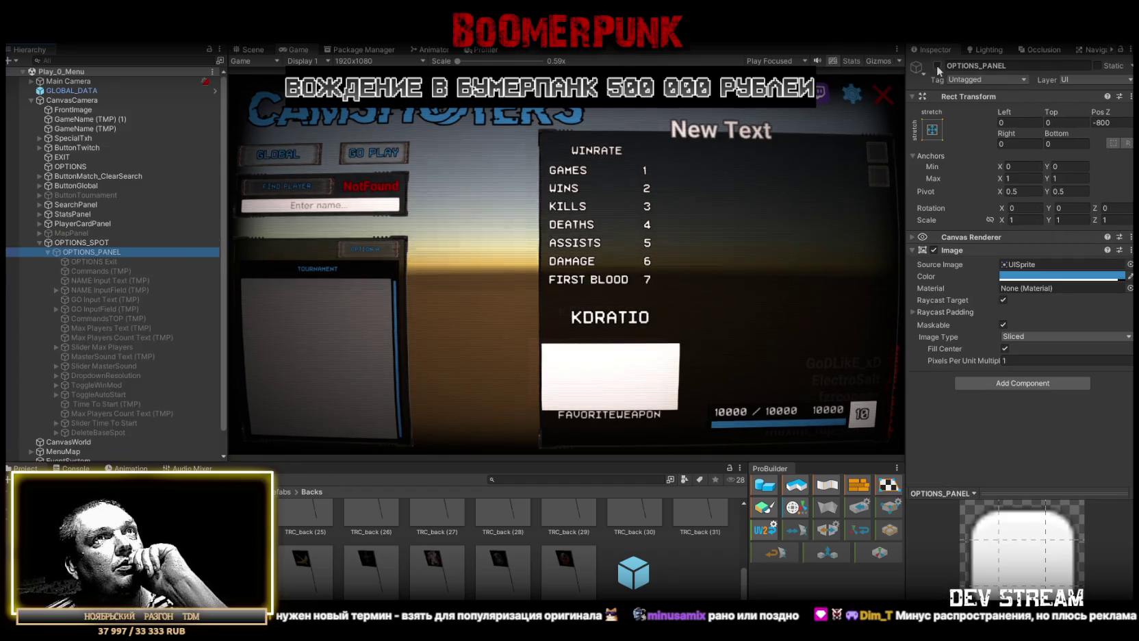
pyautogui.click(937, 66)
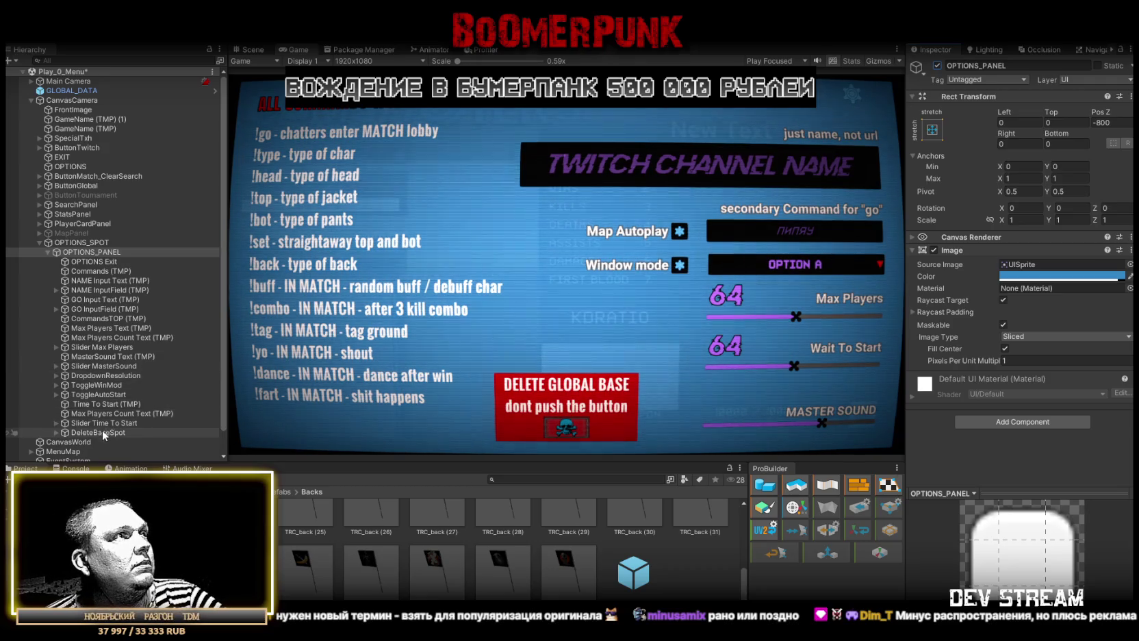
# Move CommandsTOP (TMP) above Commands (TMP), then duplicate it and nest the copy under it
pyautogui.click(97, 272)
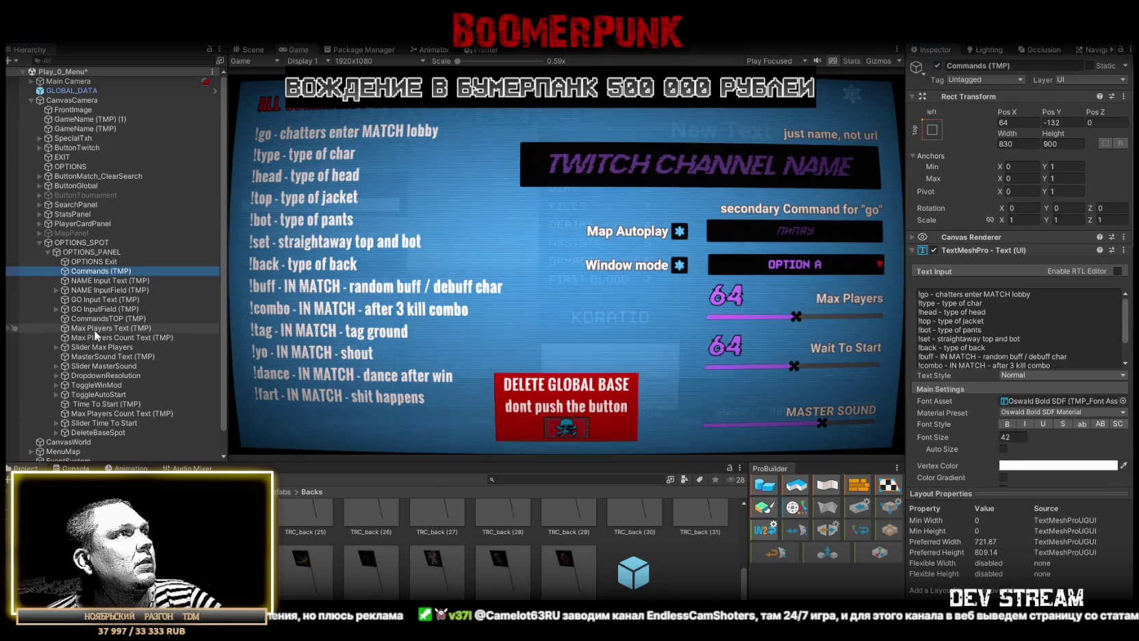
pyautogui.moveTo(95, 318); pyautogui.dragTo(109, 265)
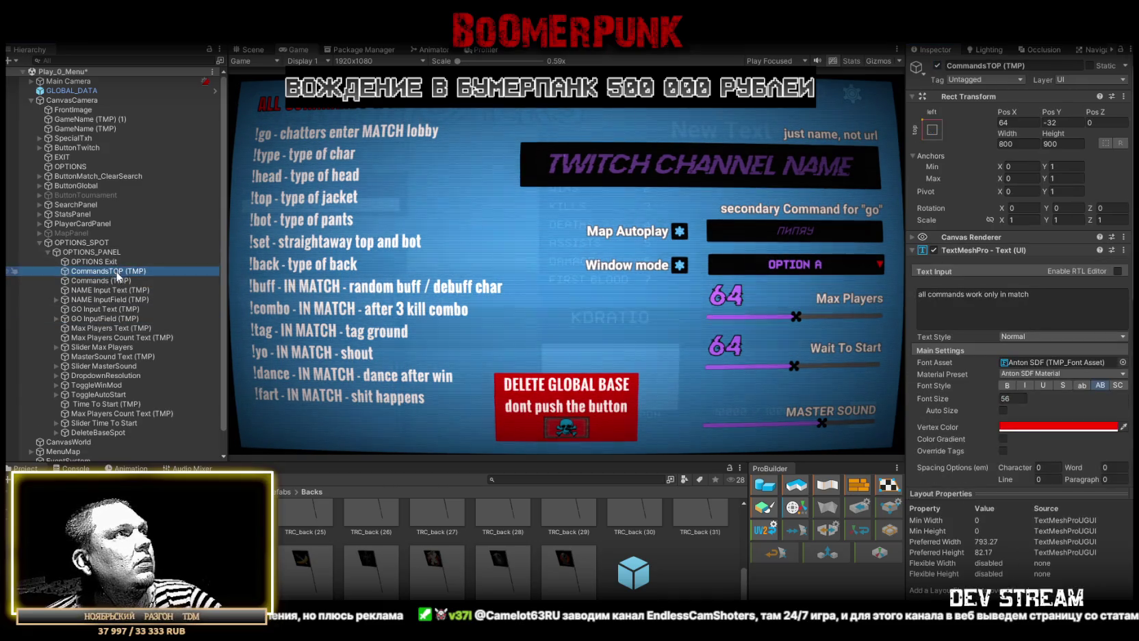
pyautogui.hotkey('ctrl', 'd')
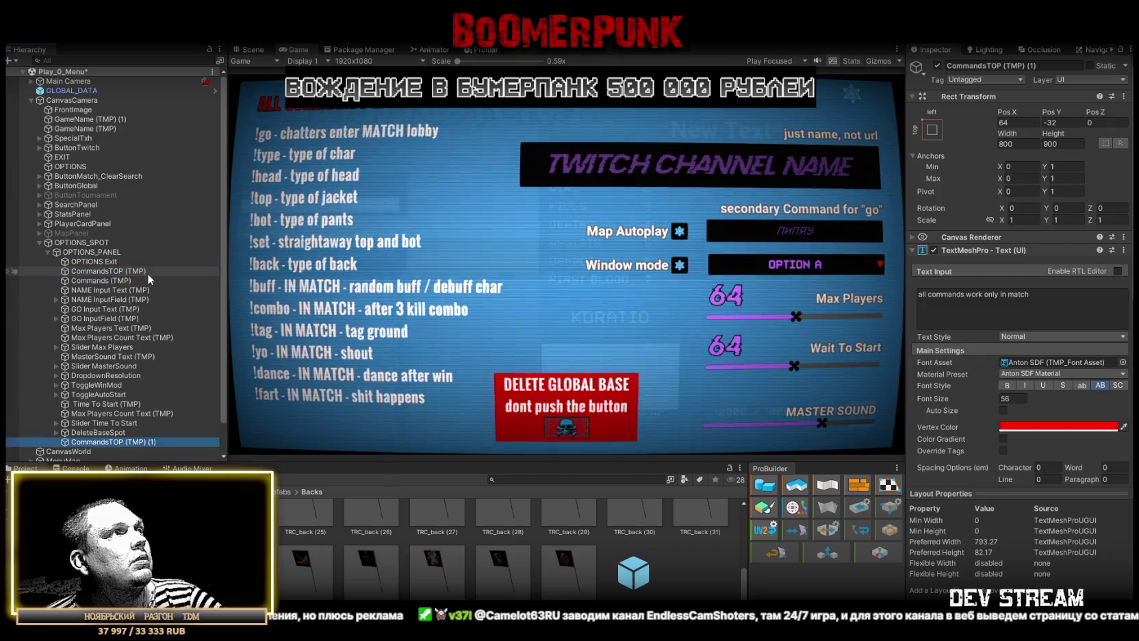
pyautogui.moveTo(110, 441); pyautogui.dragTo(133, 385)
pyautogui.moveTo(142, 279); pyautogui.dragTo(142, 276)
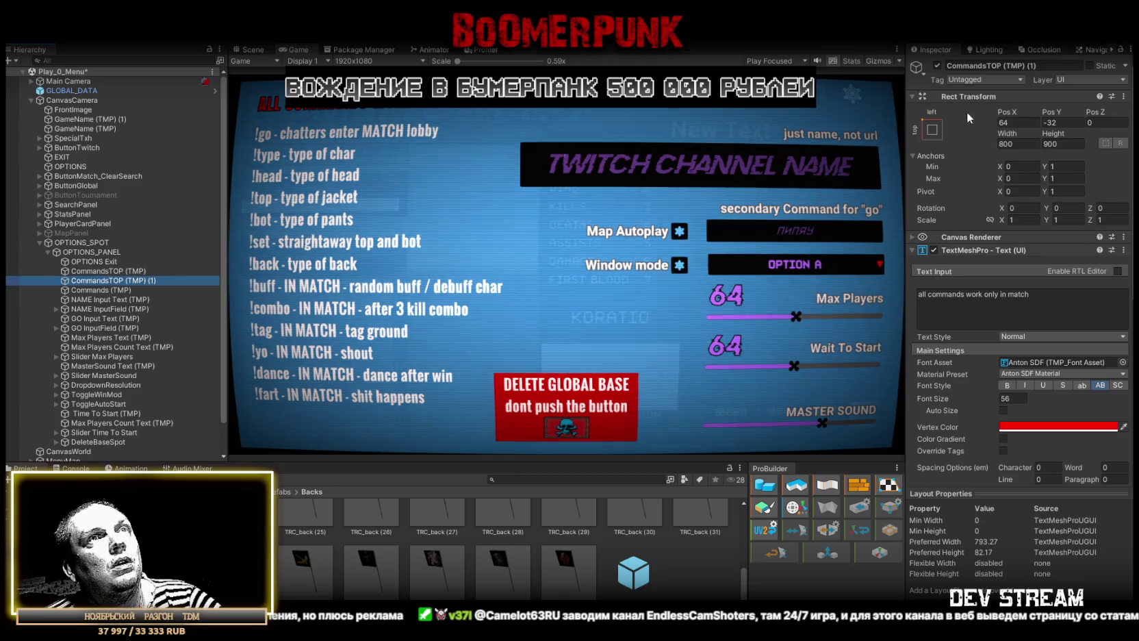
pyautogui.moveTo(107, 277); pyautogui.dragTo(110, 271)
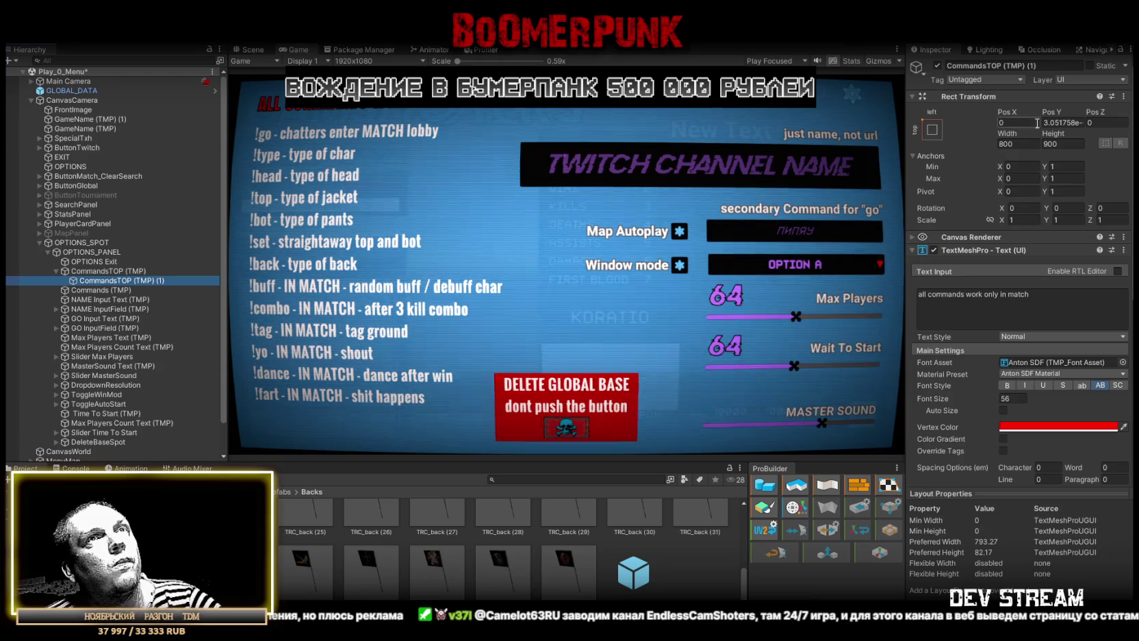
pyautogui.write('0')
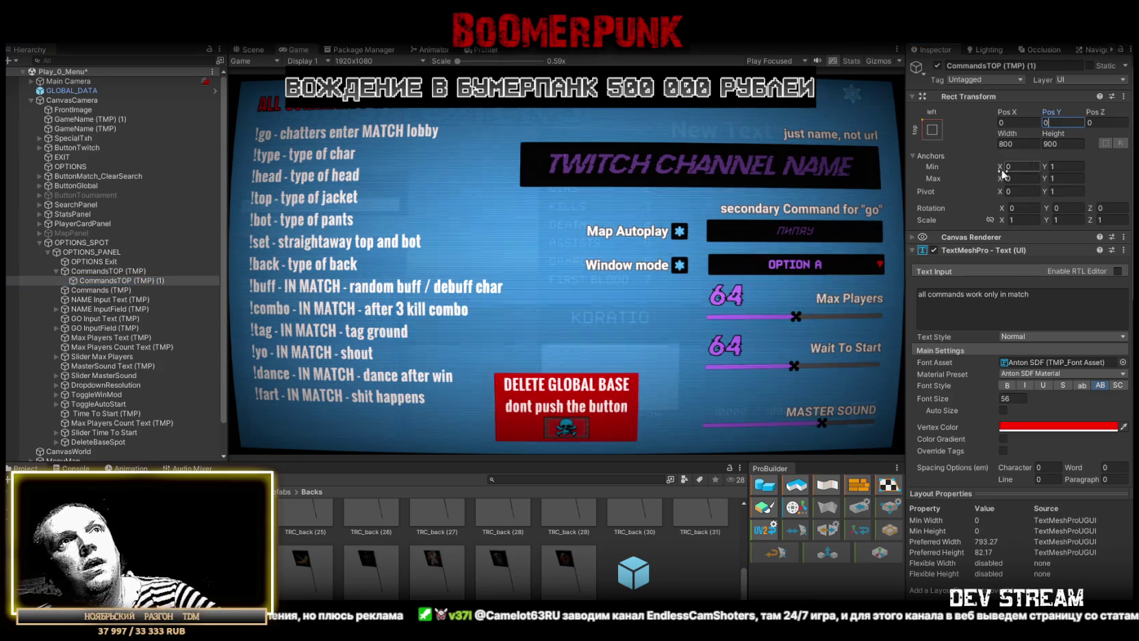
# Anchor the test duplicate top-right, tint its text light grey, then delete it
pyautogui.click(933, 129)
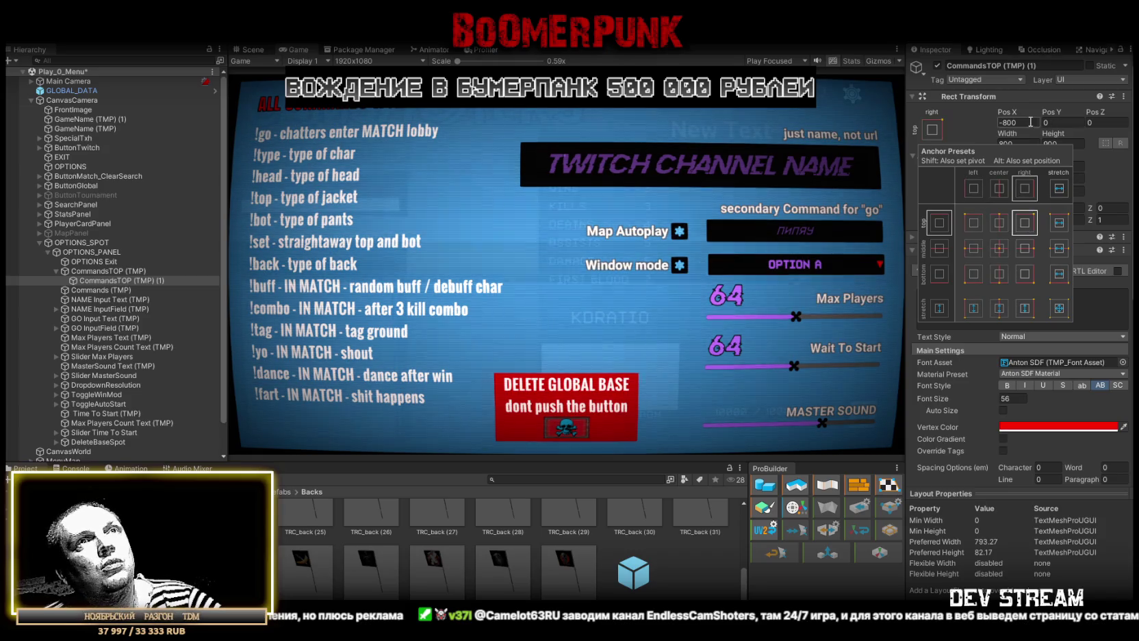
pyautogui.click(1025, 222)
pyautogui.click(1027, 120)
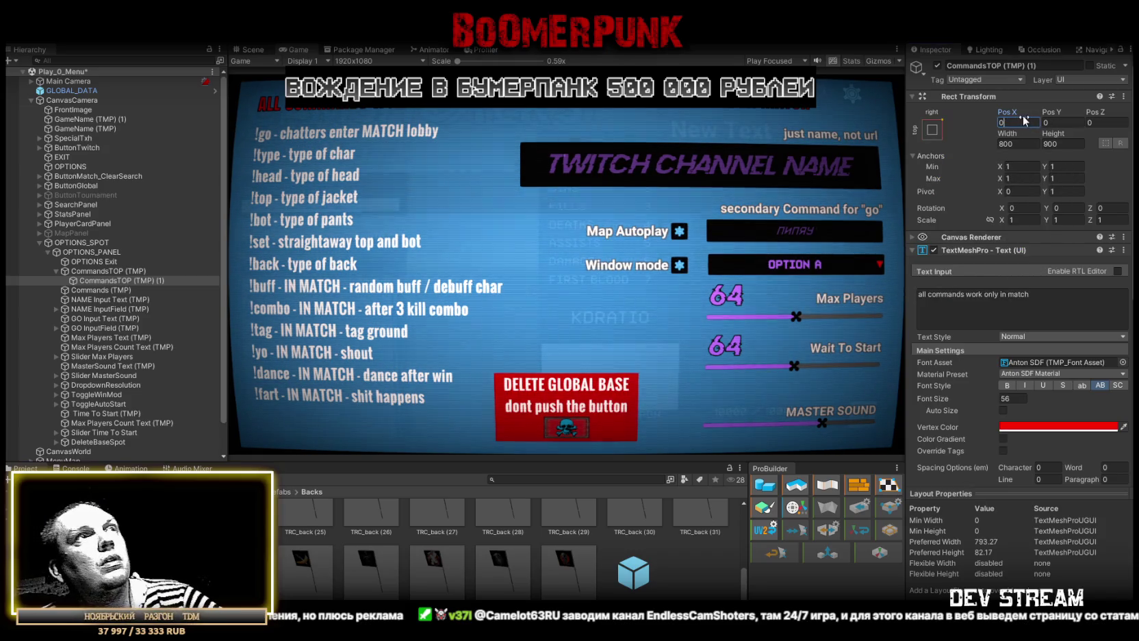
pyautogui.click(1051, 291)
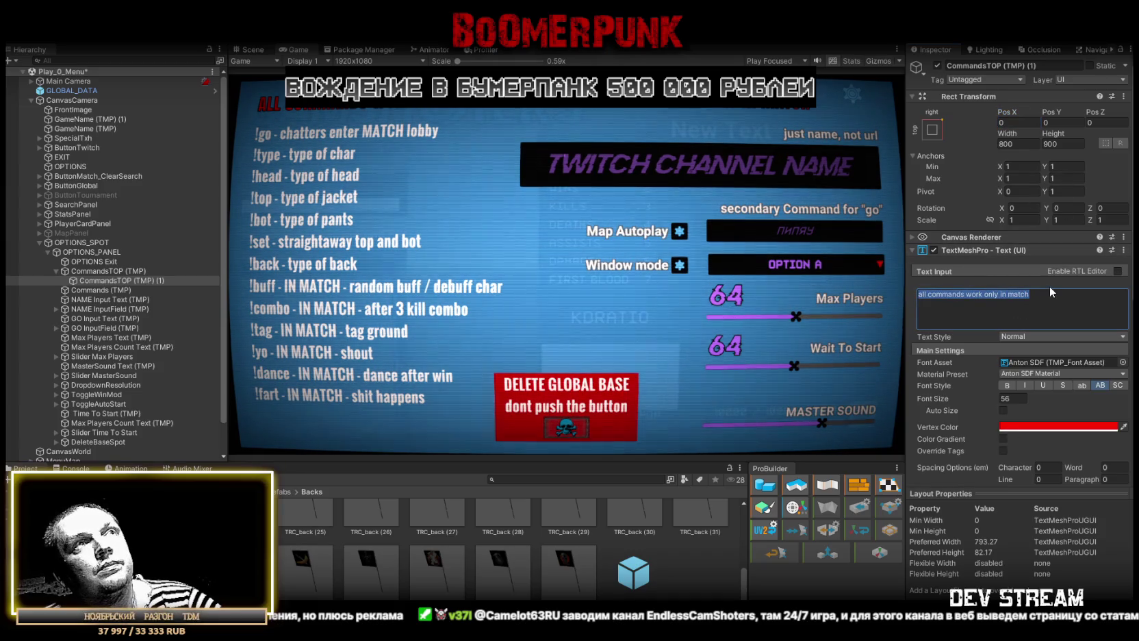
pyautogui.click(1068, 427)
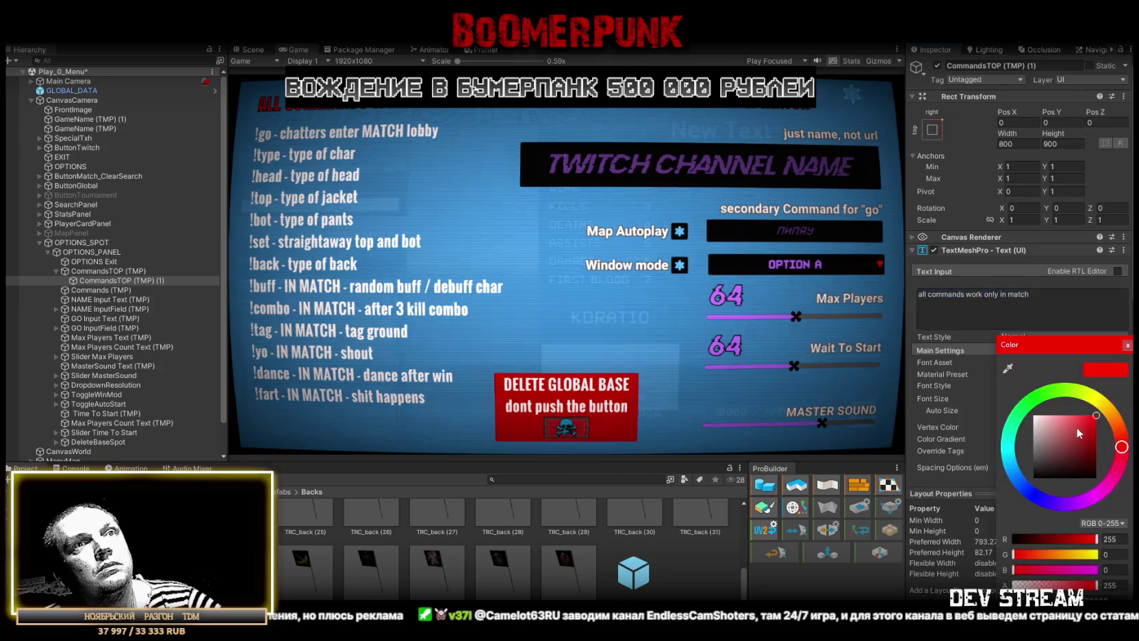
pyautogui.moveTo(1011, 438); pyautogui.dragTo(1010, 428)
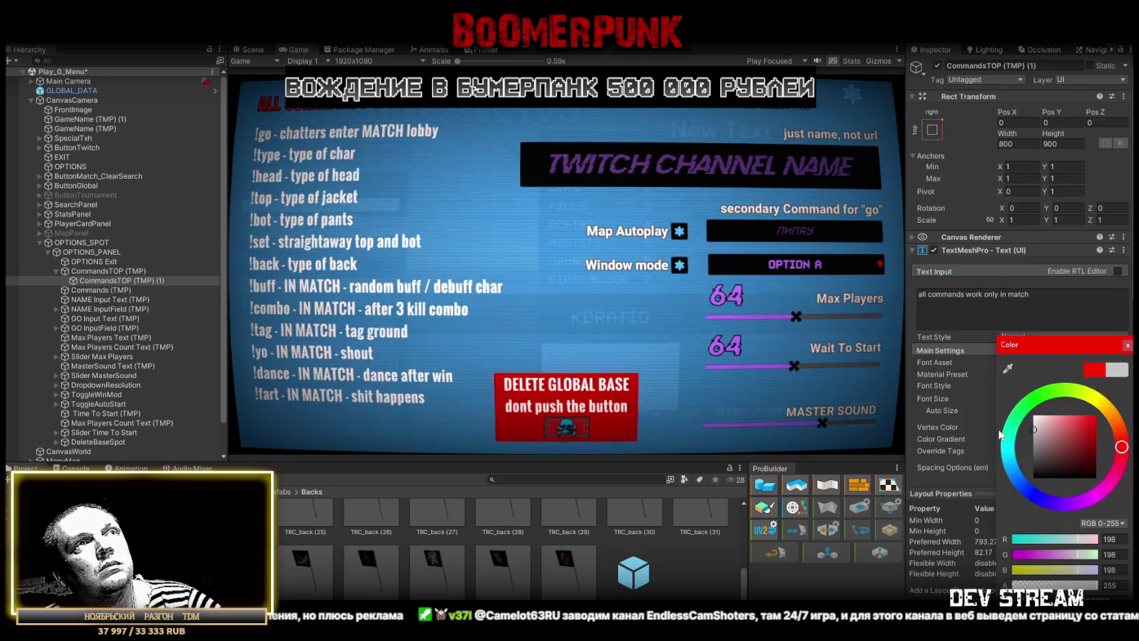
pyautogui.click(1127, 347)
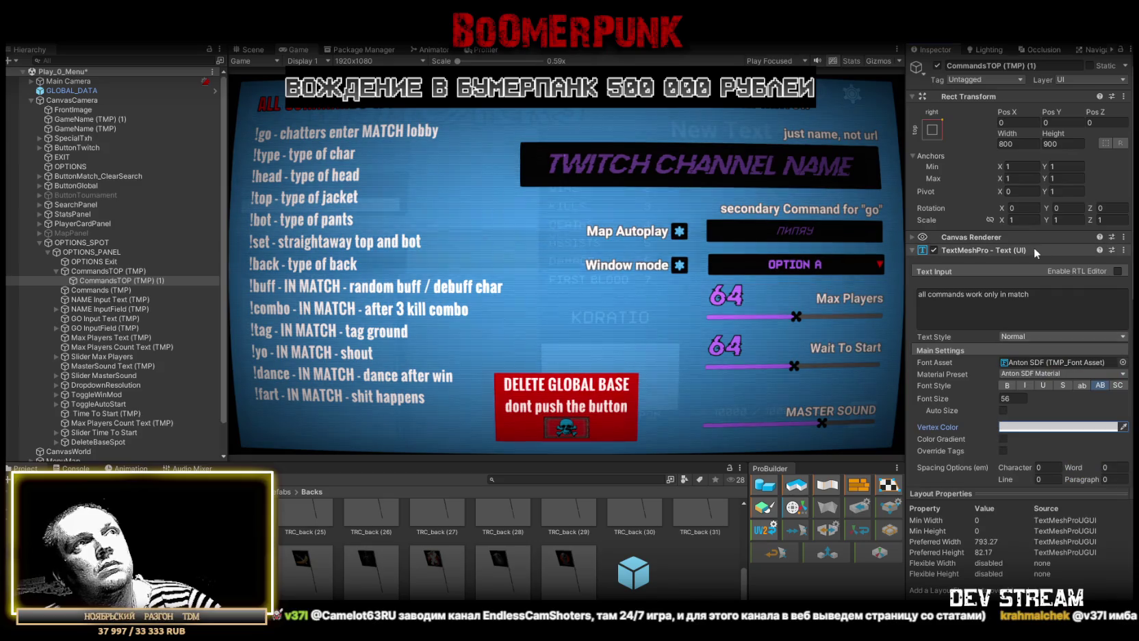
pyautogui.press('Delete')
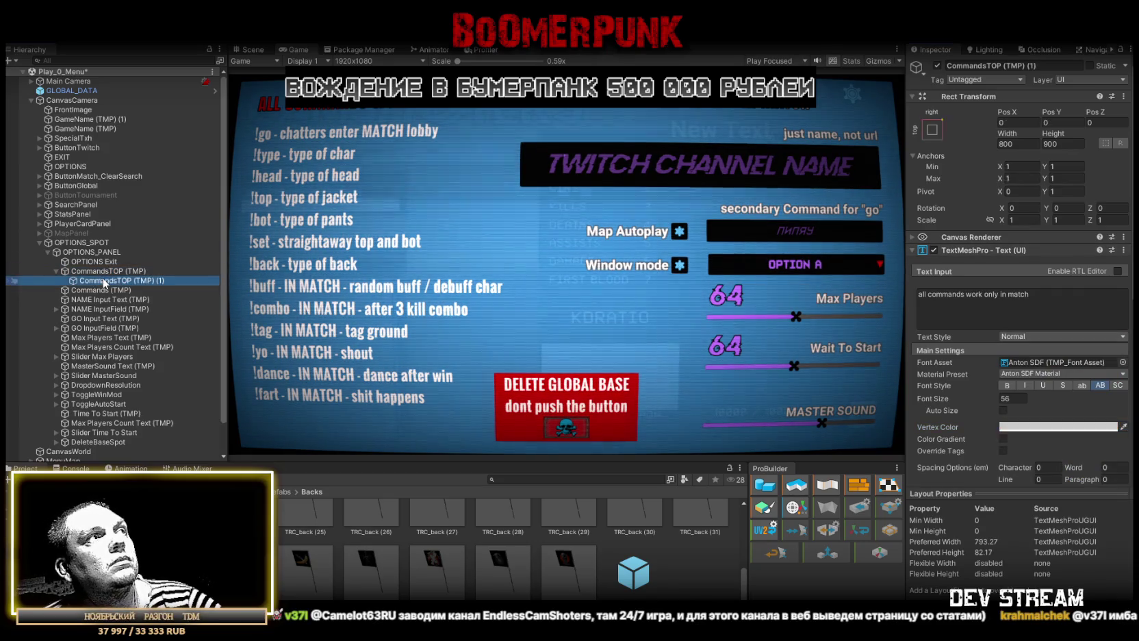
pyautogui.rightClick(102, 271)
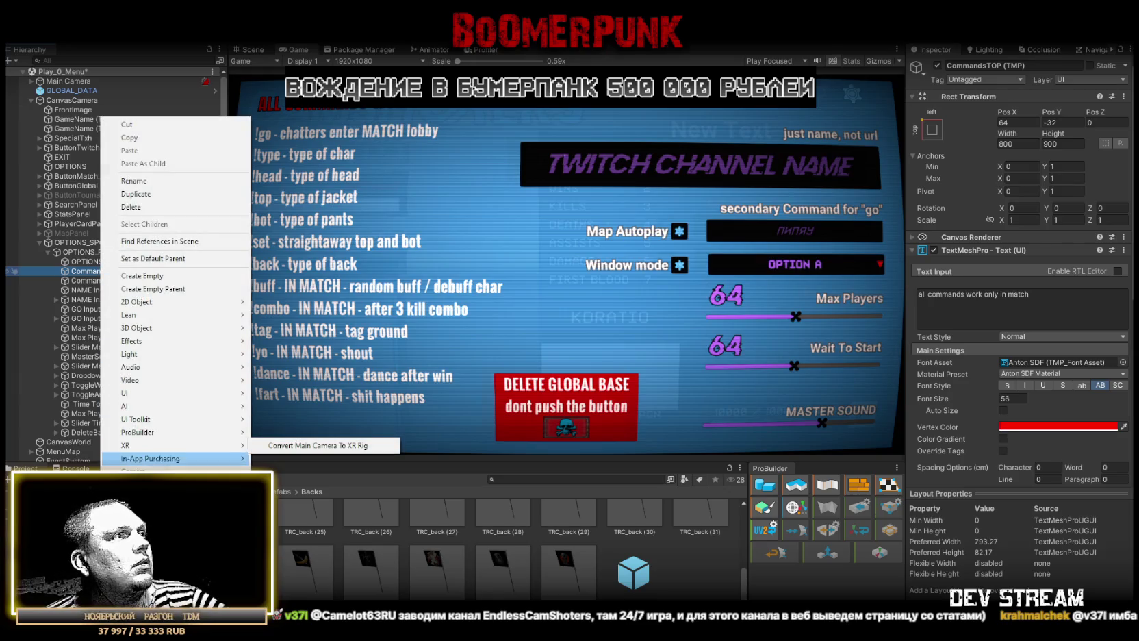
pyautogui.moveTo(173, 392)
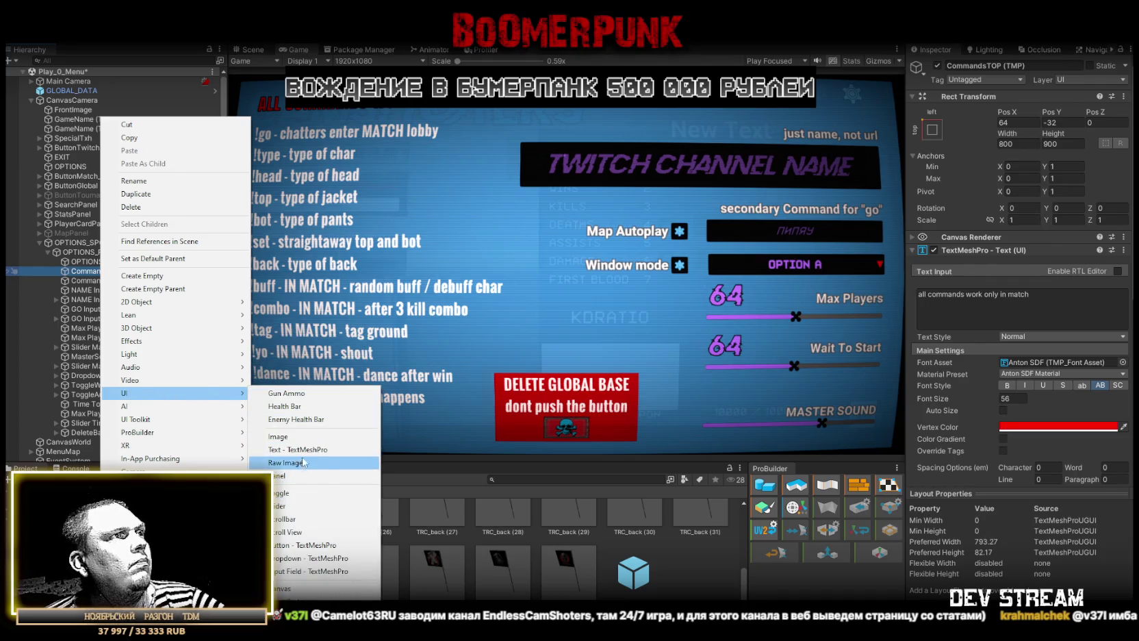
# Create a Button under CommandsTOP (TMP), anchored top-right with pivot 1, 1
pyautogui.click(287, 545)
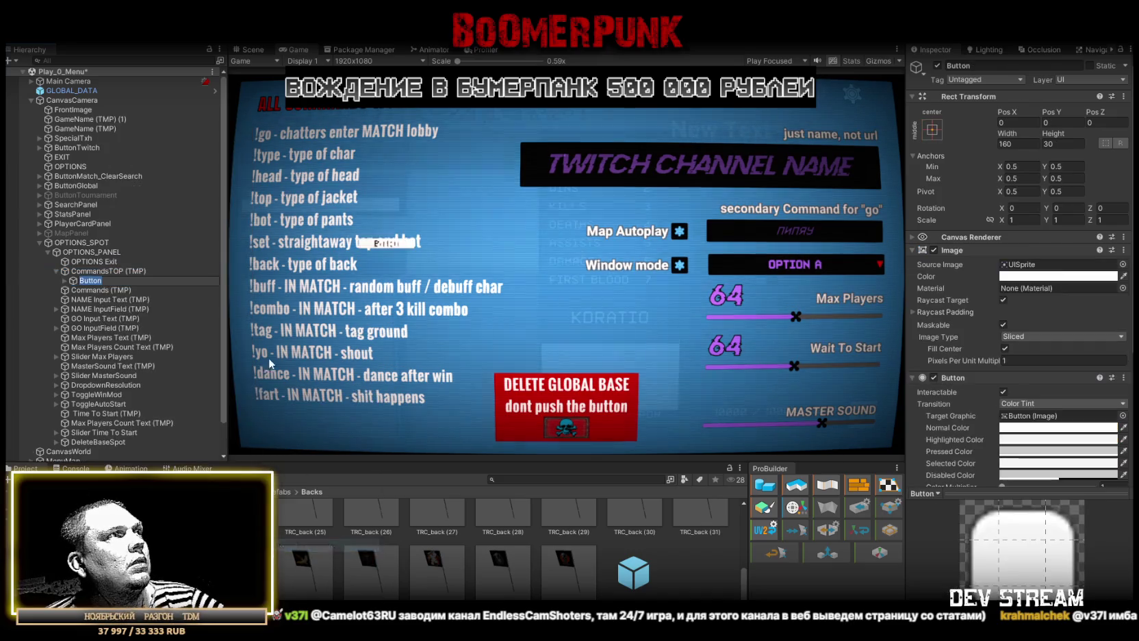
pyautogui.click(933, 130)
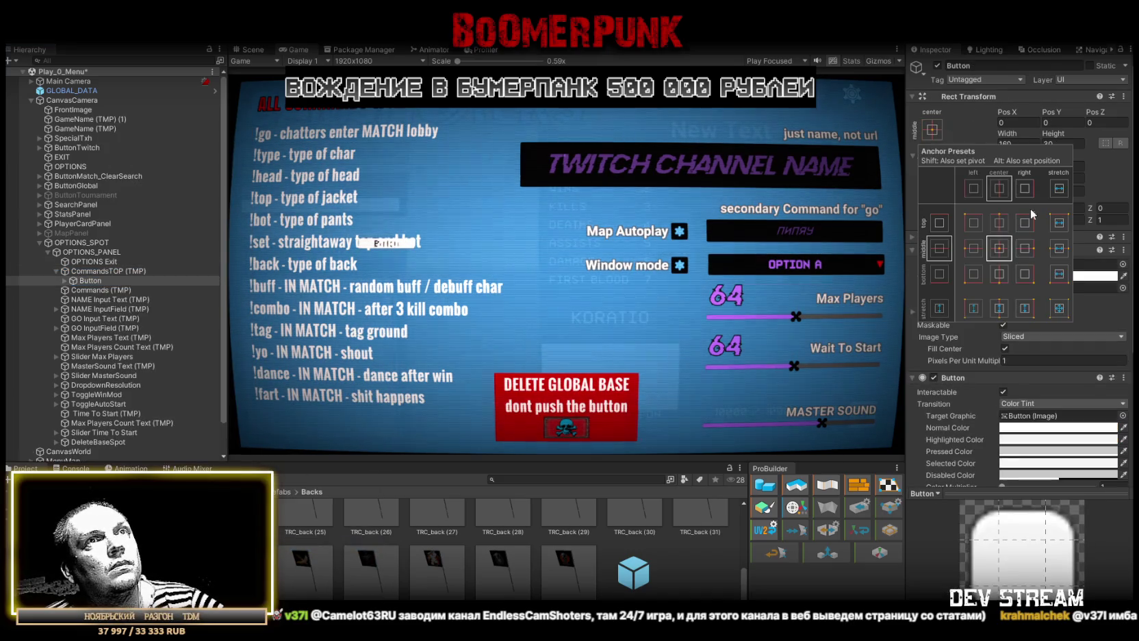
pyautogui.click(1025, 222)
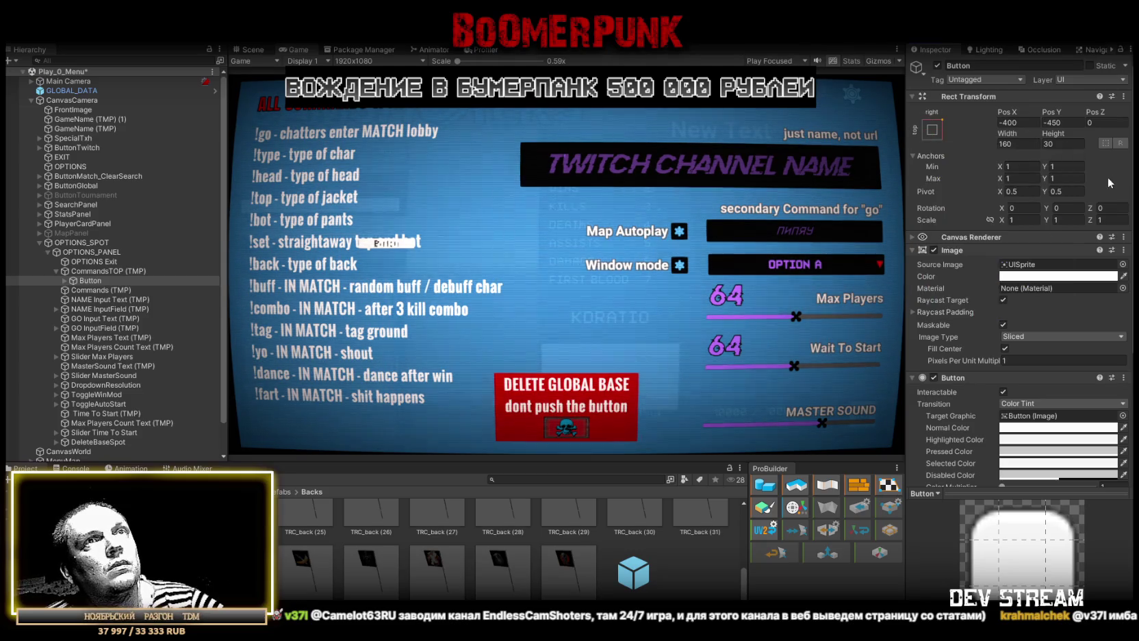
pyautogui.write('1')
pyautogui.press('Tab')
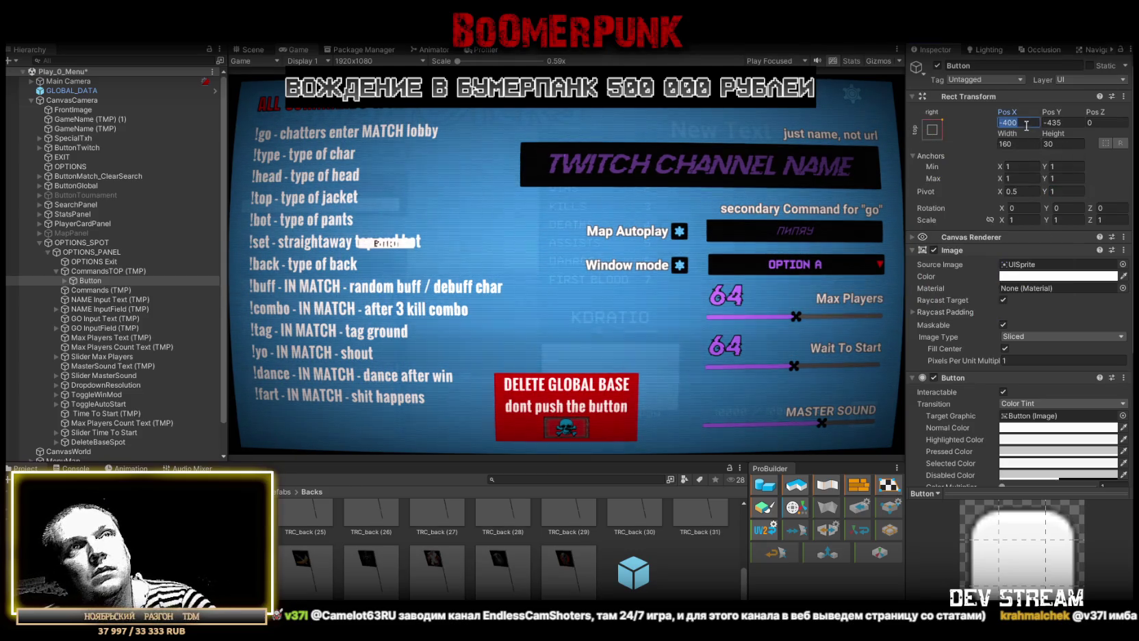
pyautogui.write('1')
pyautogui.press('Tab')
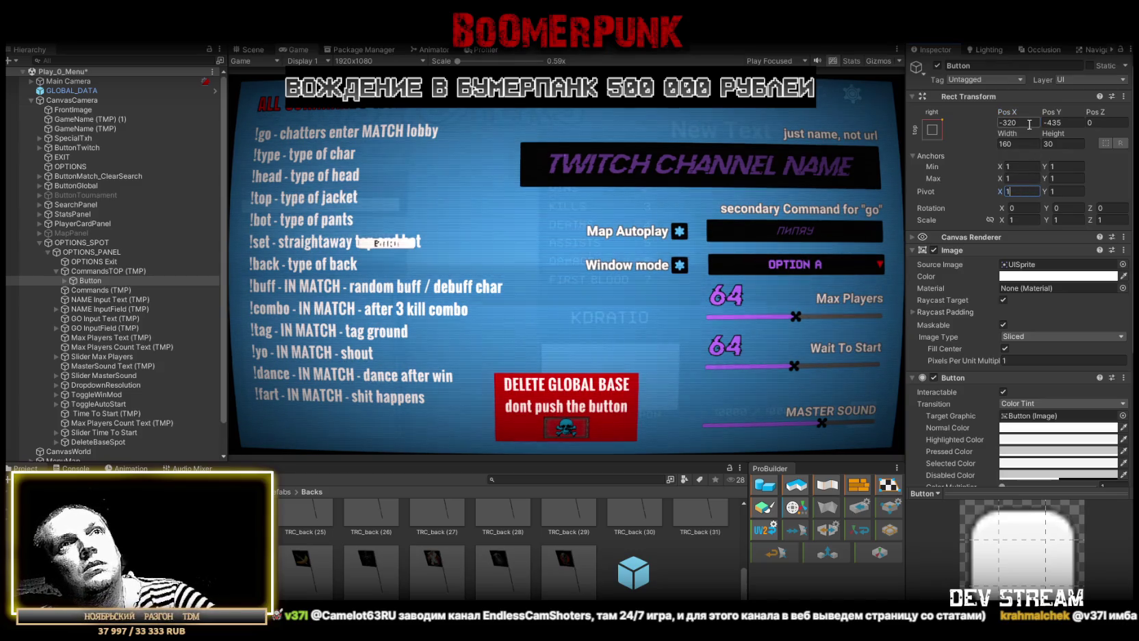
pyautogui.press('Tab')
pyautogui.write('0')
# Roughly size the Button to about 150 by 77, resetting its pivot and position to 0
pyautogui.moveTo(1010, 136); pyautogui.dragTo(943, 137)
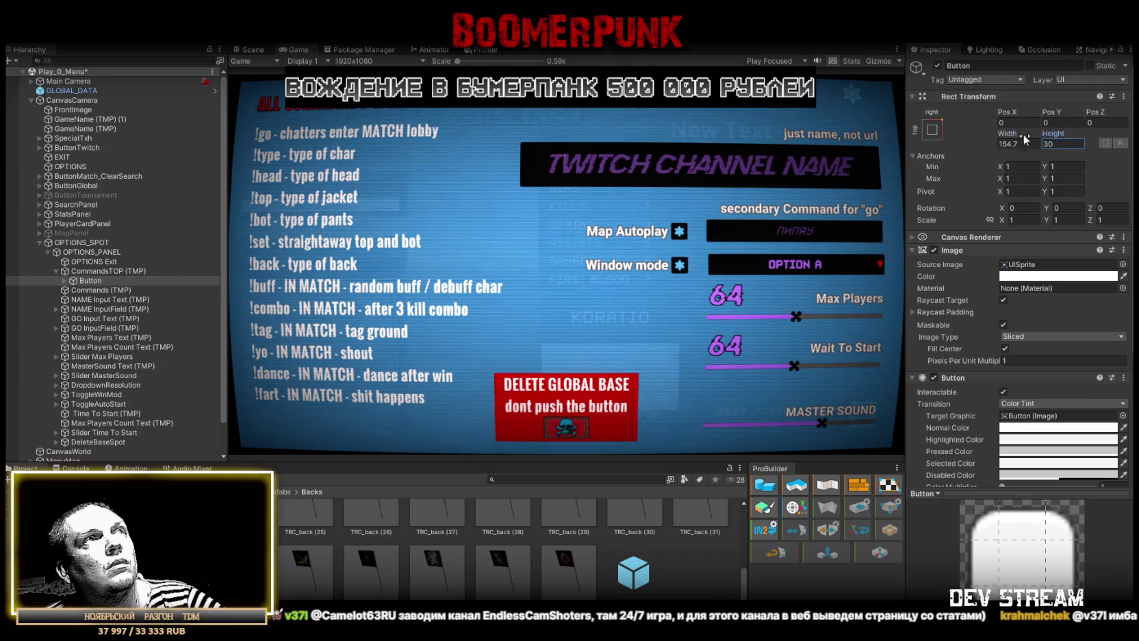
pyautogui.moveTo(1006, 144); pyautogui.dragTo(1088, 139)
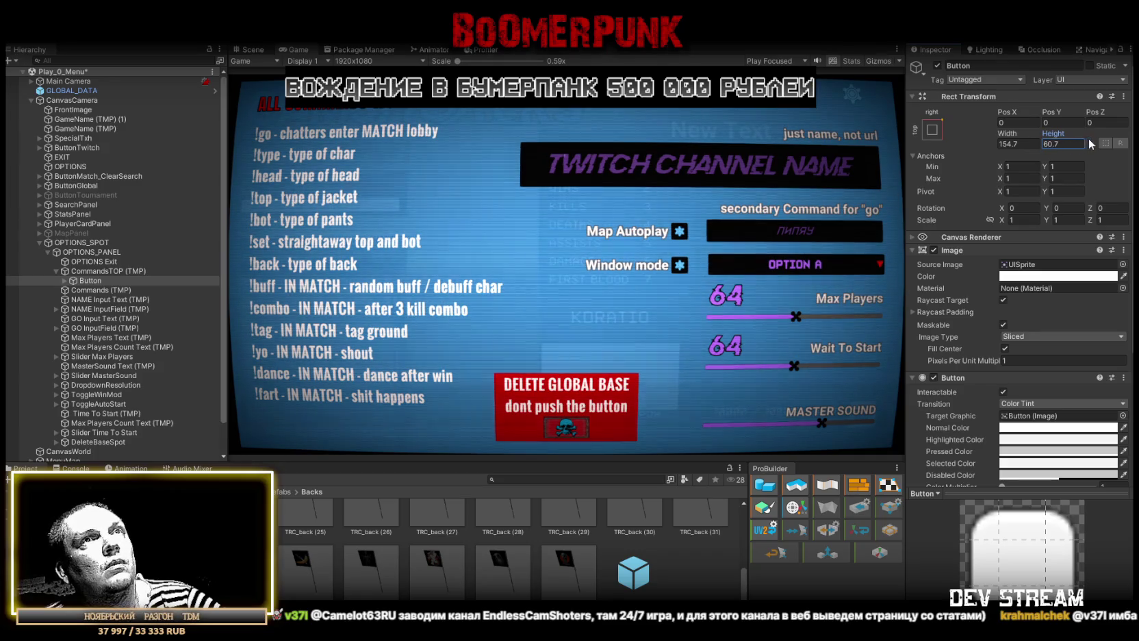
pyautogui.click(1020, 191)
pyautogui.write('0')
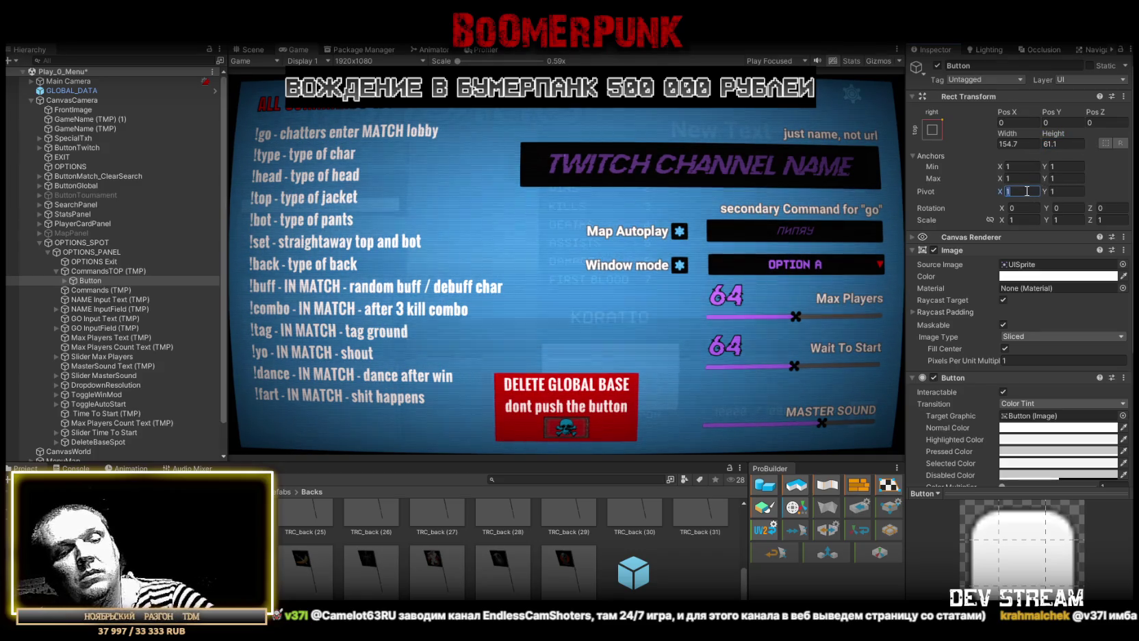
pyautogui.press('Tab')
pyautogui.write('0')
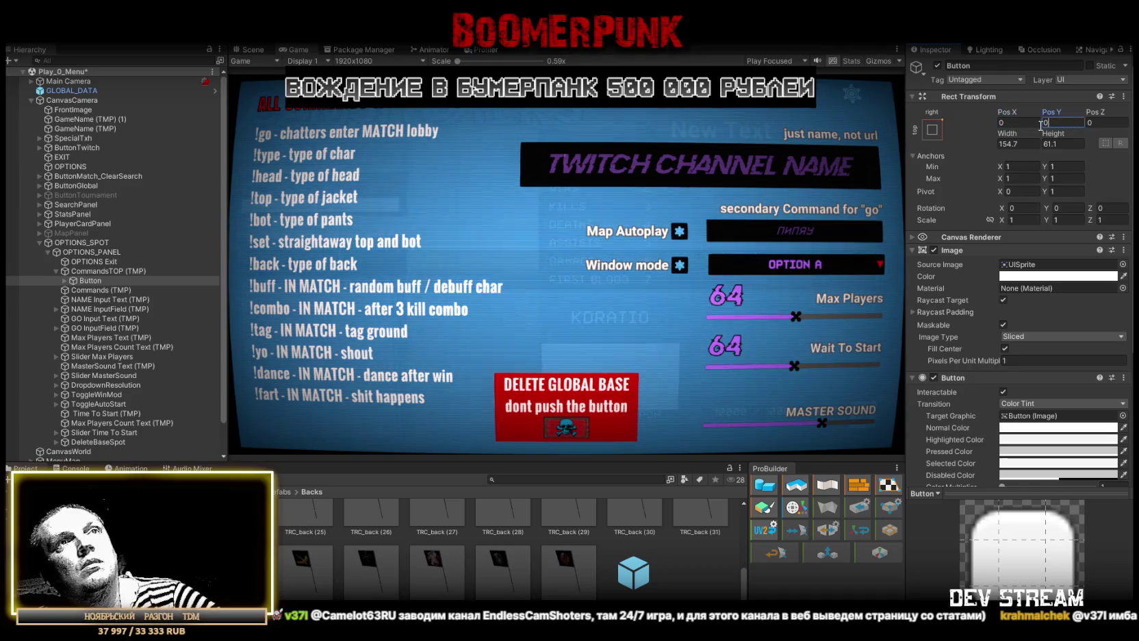
pyautogui.click(999, 133)
pyautogui.moveTo(1003, 134)
pyautogui.mouseDown()
pyautogui.moveTo(1081, 140)
pyautogui.moveTo(1071, 150)
pyautogui.mouseUp()
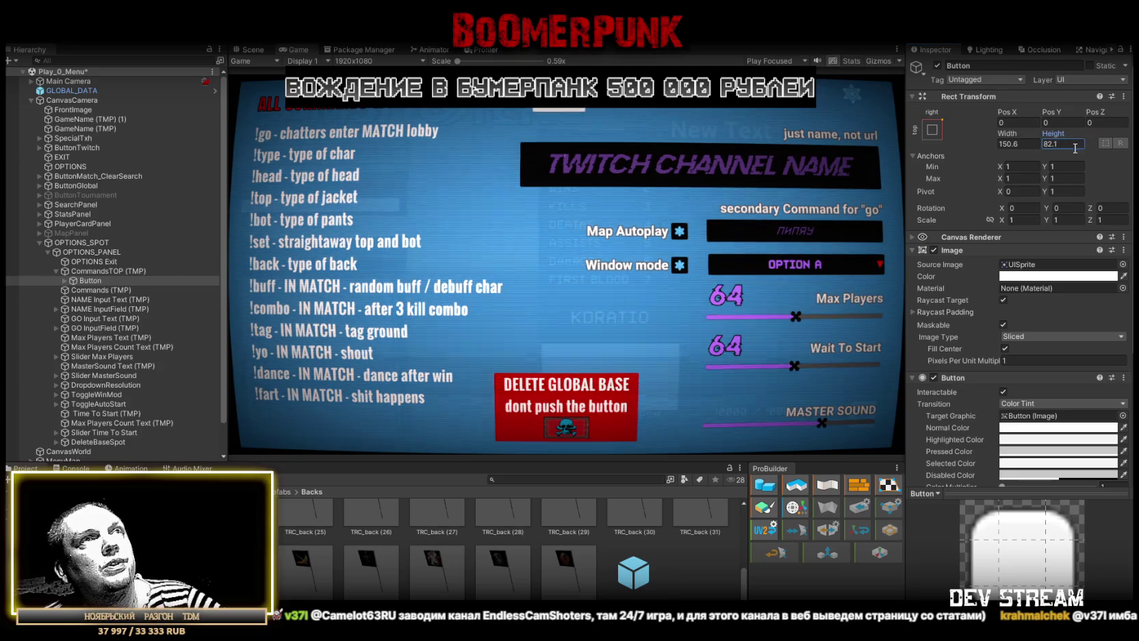
pyautogui.moveTo(1048, 111); pyautogui.dragTo(1035, 116)
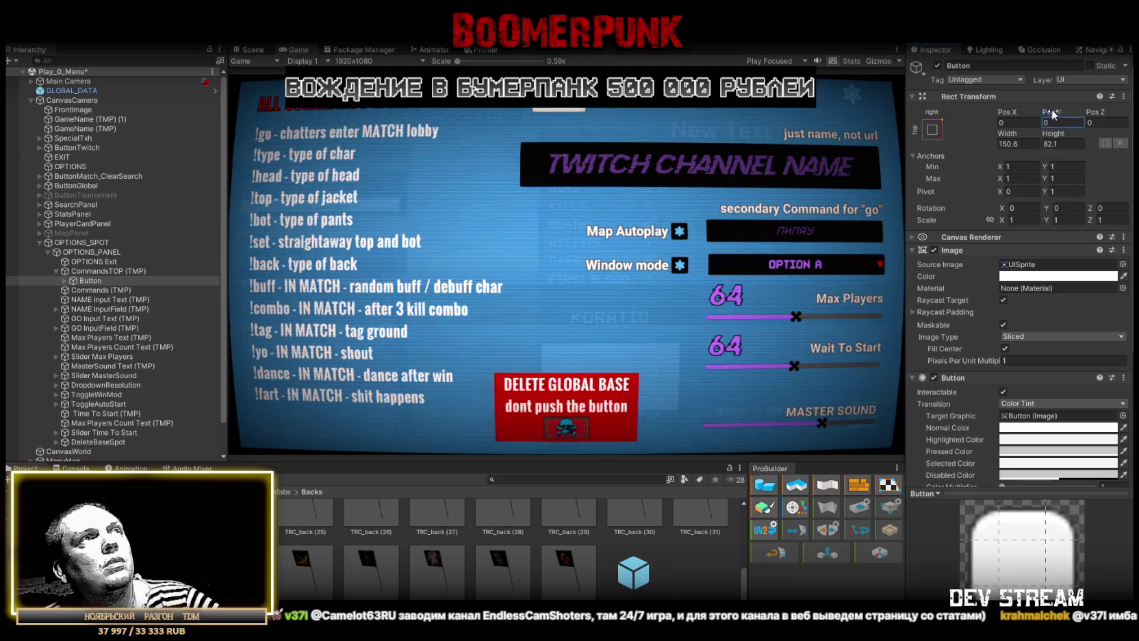
pyautogui.write('-7.6')
# Set the Button to Pos Y -8, height 64, Pos X 42 and width 440
pyautogui.press('Return')
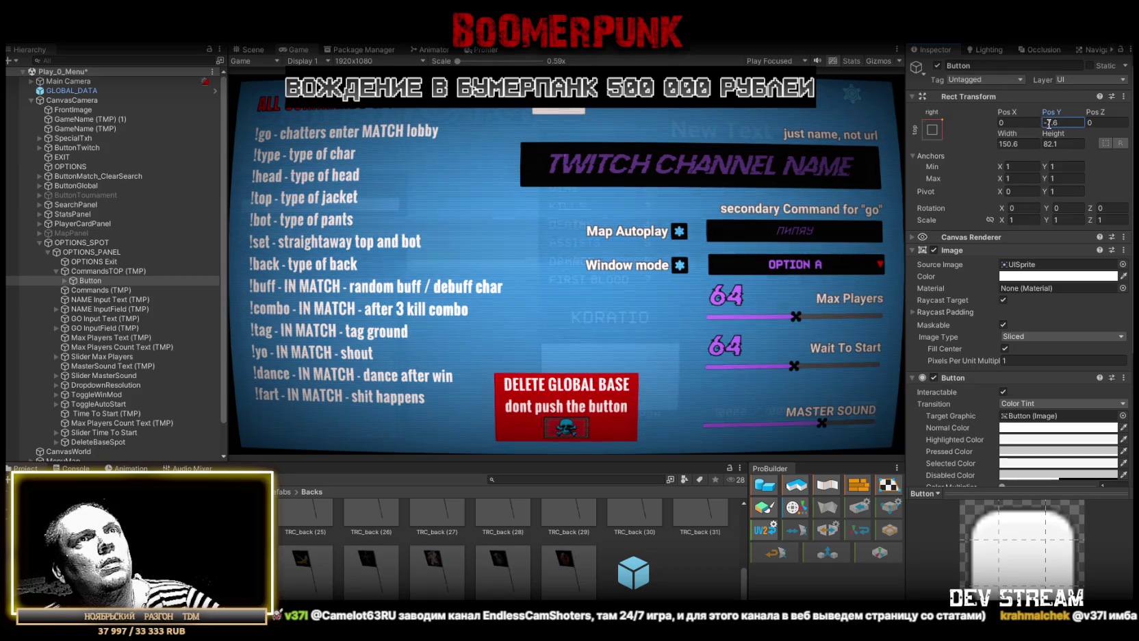
pyautogui.moveTo(1053, 133); pyautogui.dragTo(1014, 133)
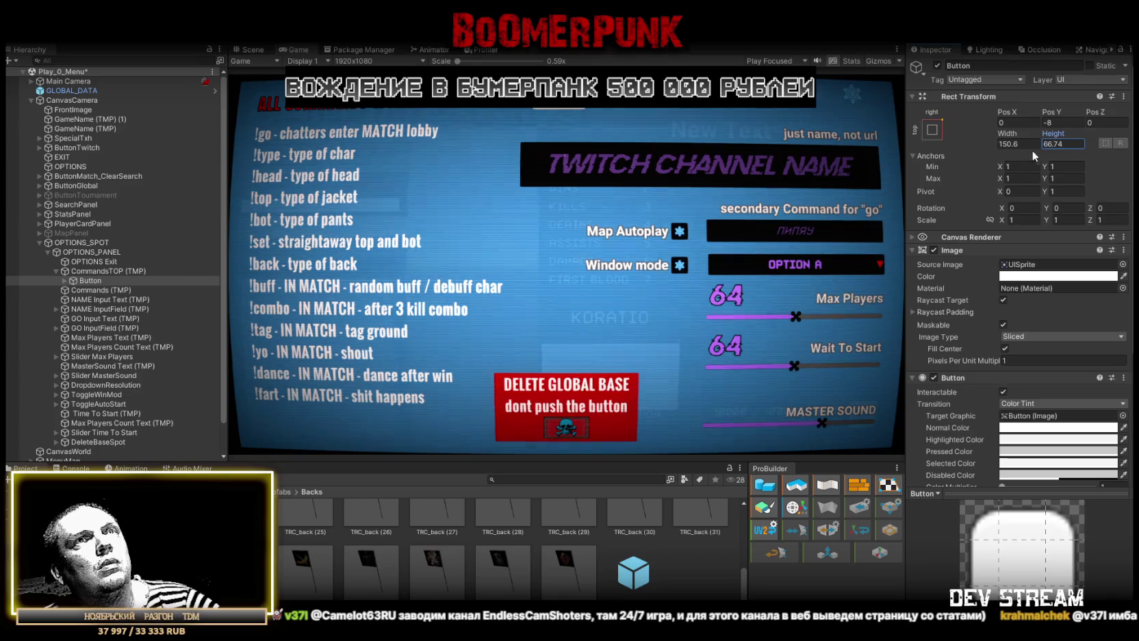
pyautogui.click(1048, 143)
pyautogui.write('64')
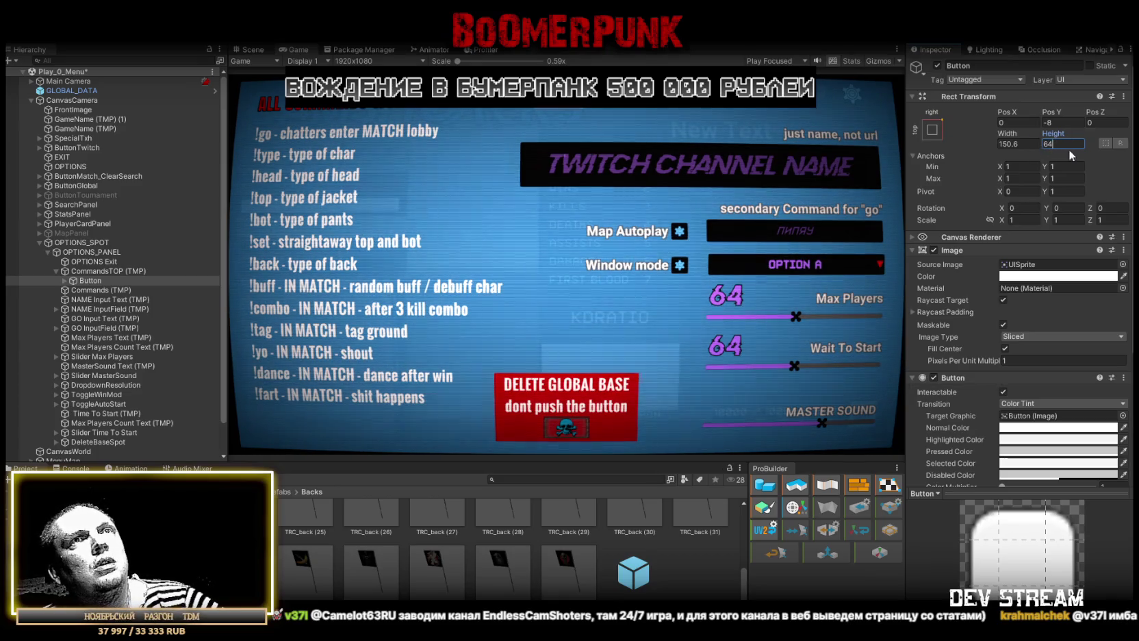
pyautogui.hotkey('shift', 'Tab')
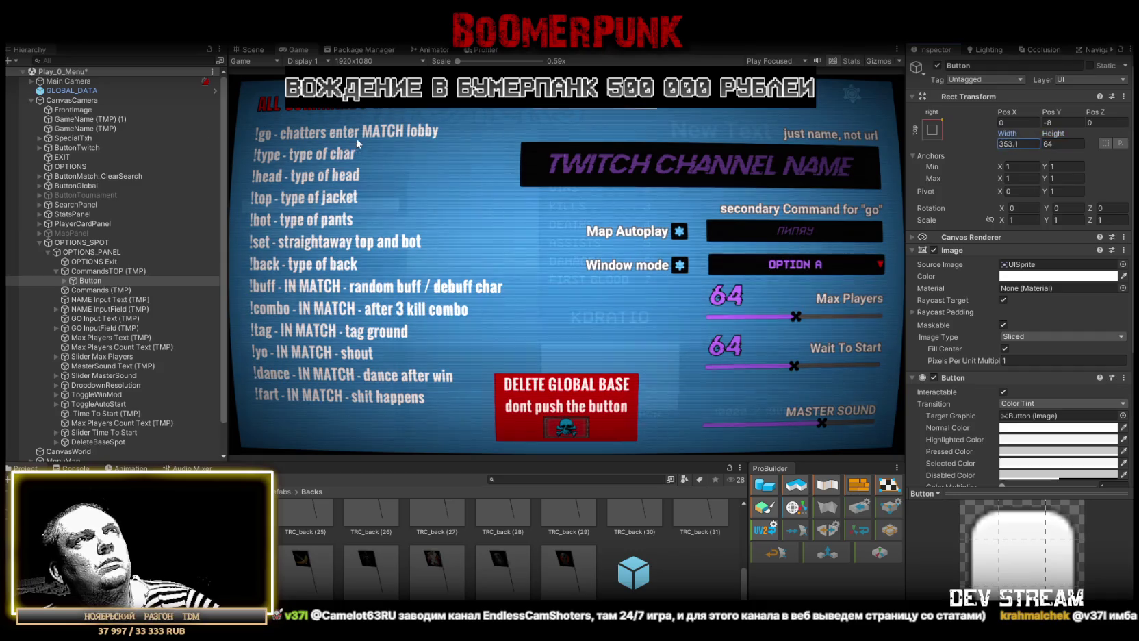
pyautogui.write('446.5')
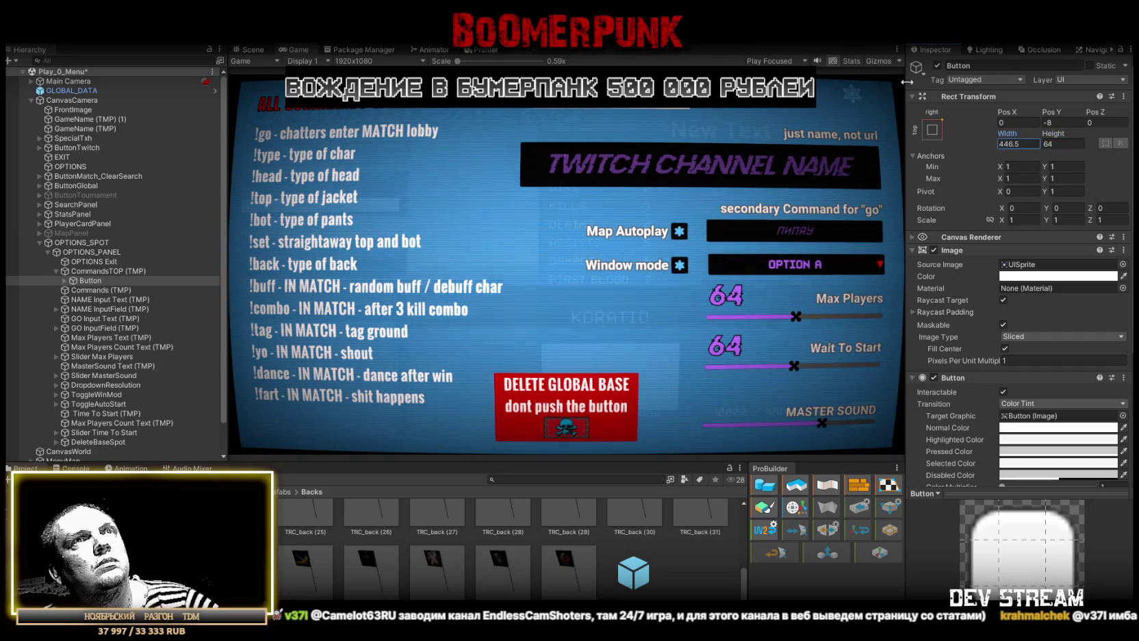
pyautogui.write('44')
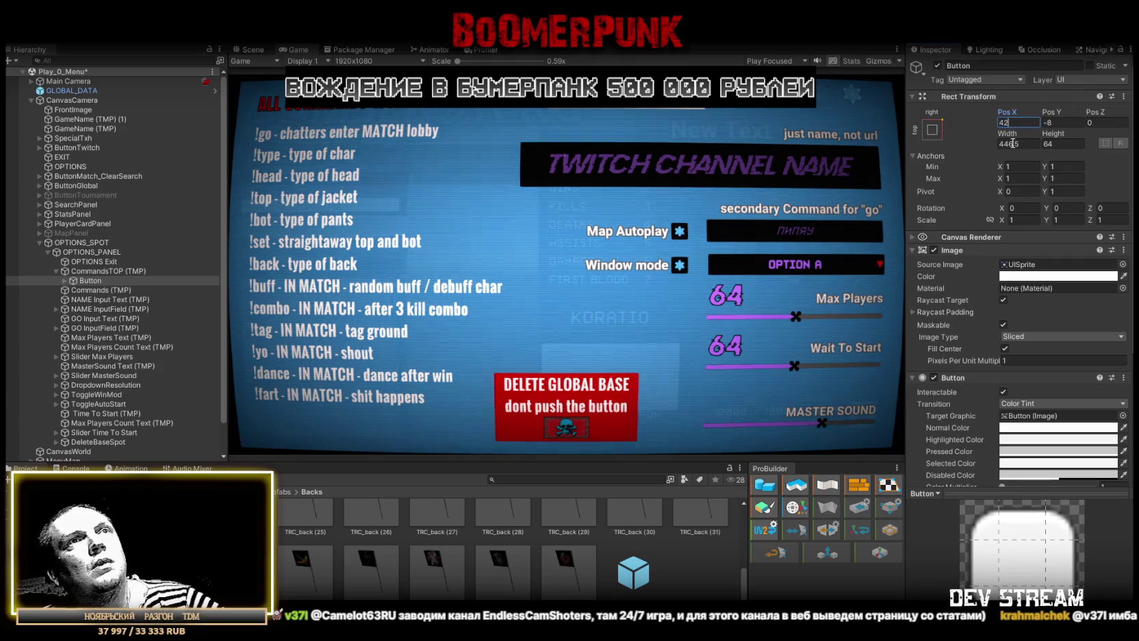
pyautogui.press('Tab')
pyautogui.press('Tab')
pyautogui.press('Tab')
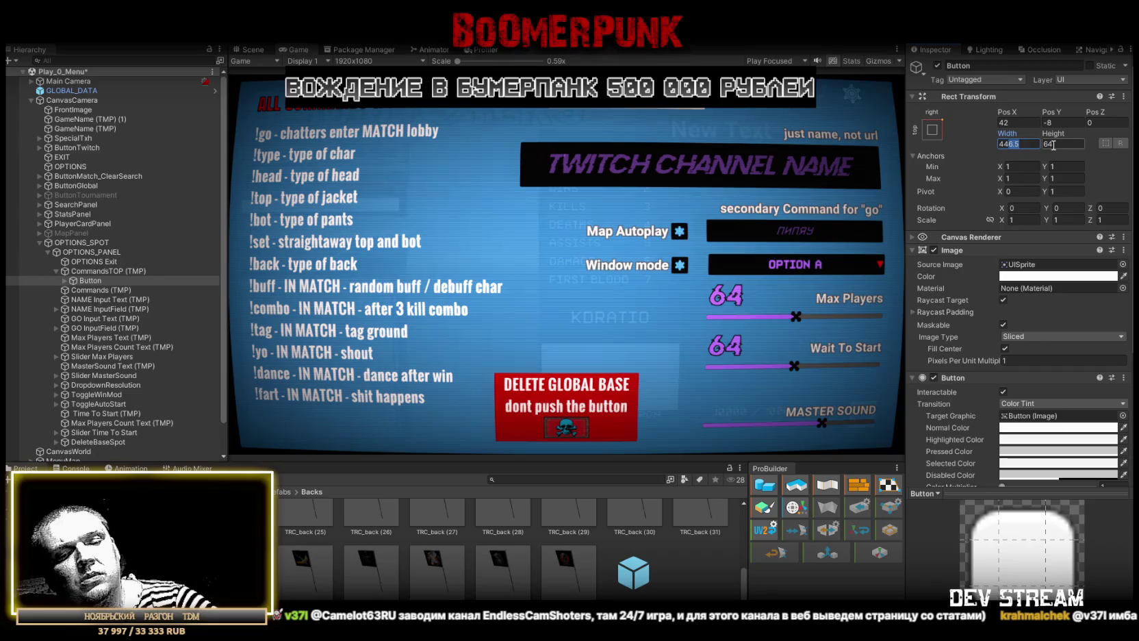
pyautogui.write('440')
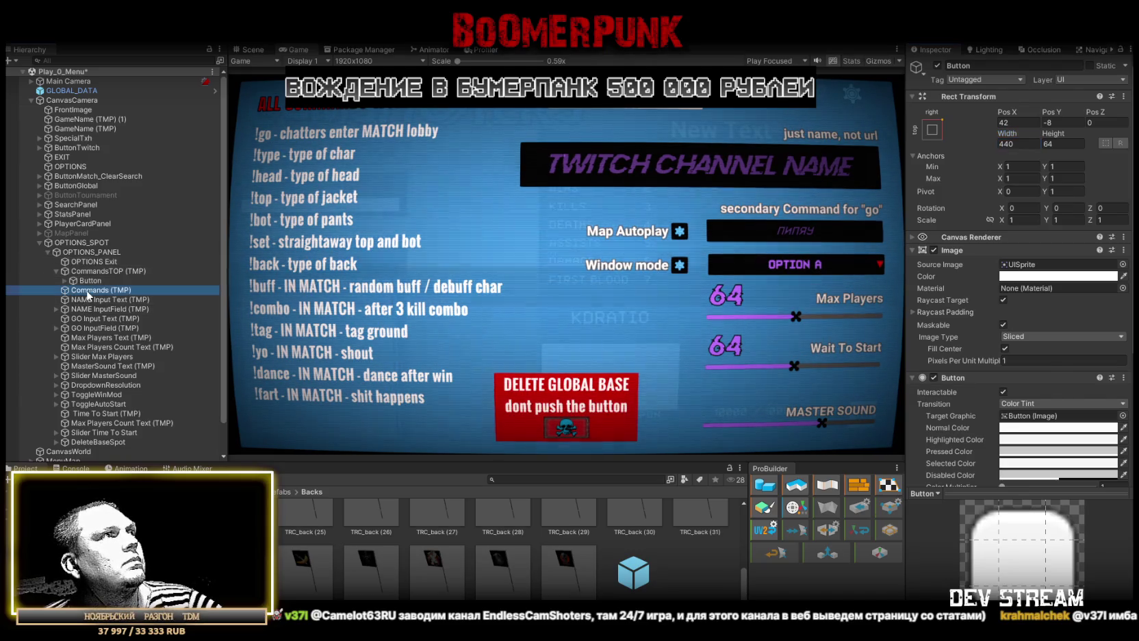
# Move a Commands (TMP) copy under the Button, clear its text, and stretch it with zero offsets
pyautogui.click(99, 291)
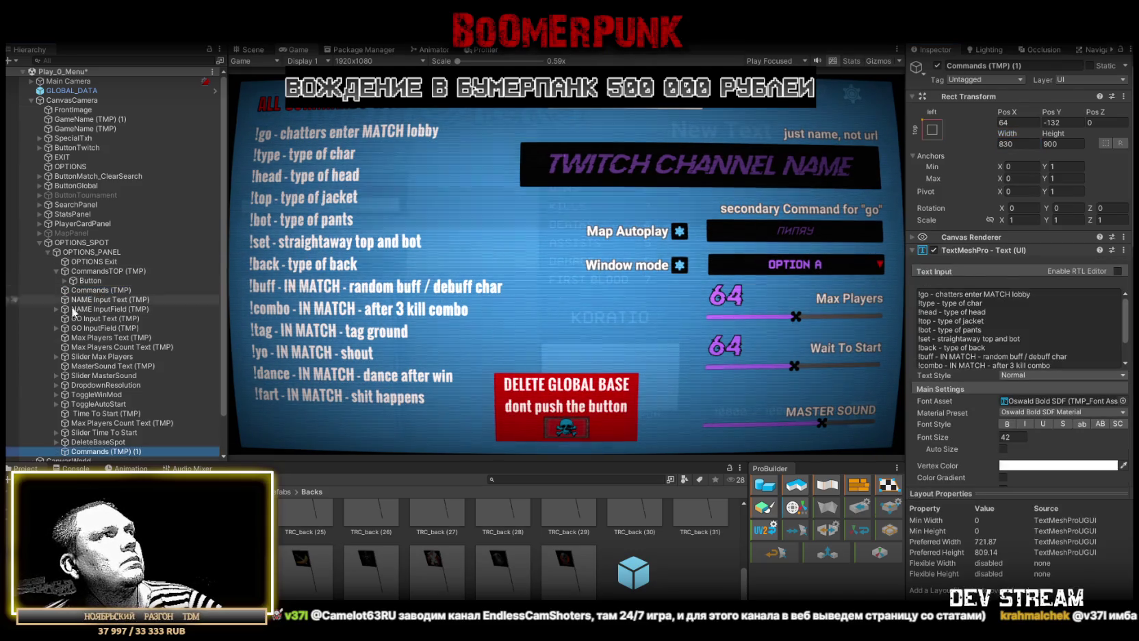
pyautogui.moveTo(89, 283); pyautogui.dragTo(90, 283)
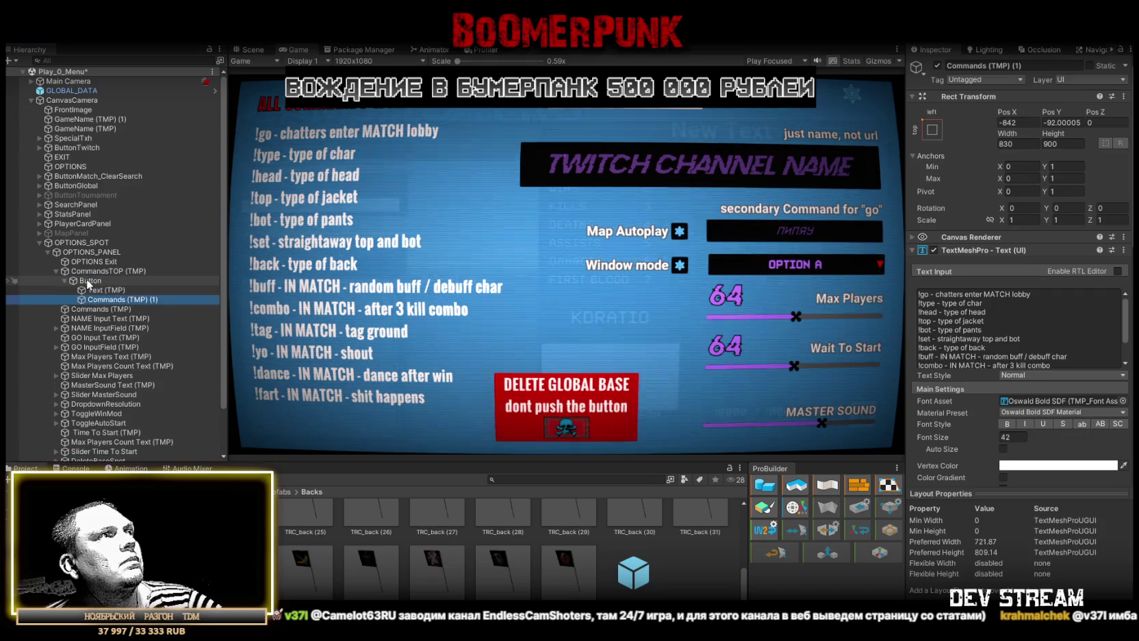
pyautogui.click(111, 291)
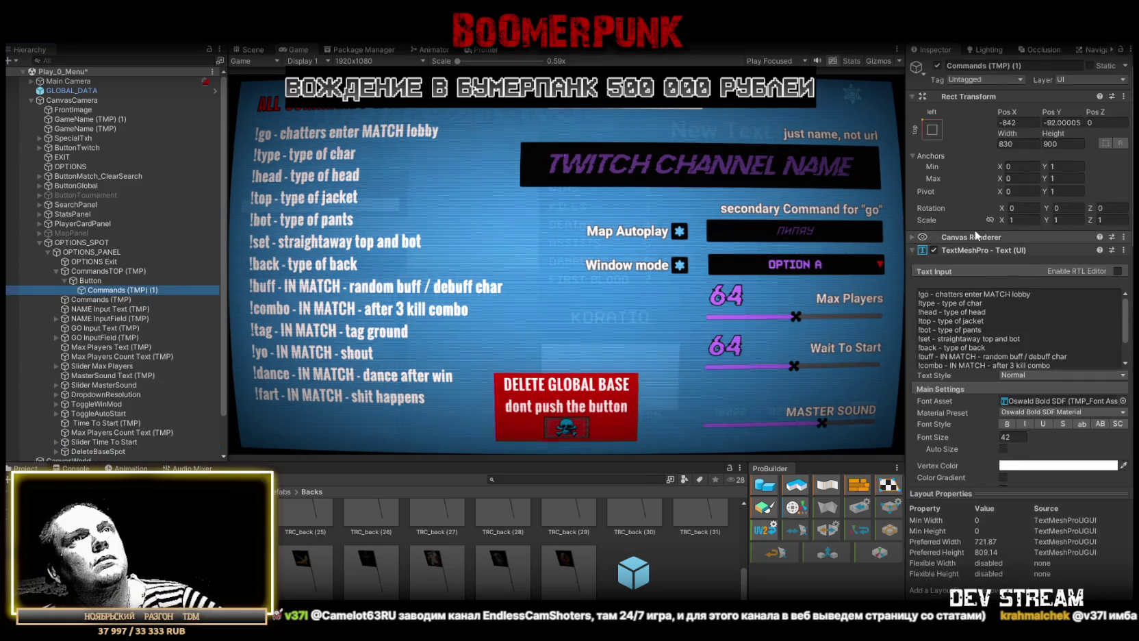
pyautogui.click(1046, 352)
pyautogui.hotkey('ctrl', 'a')
pyautogui.press('BackSpace')
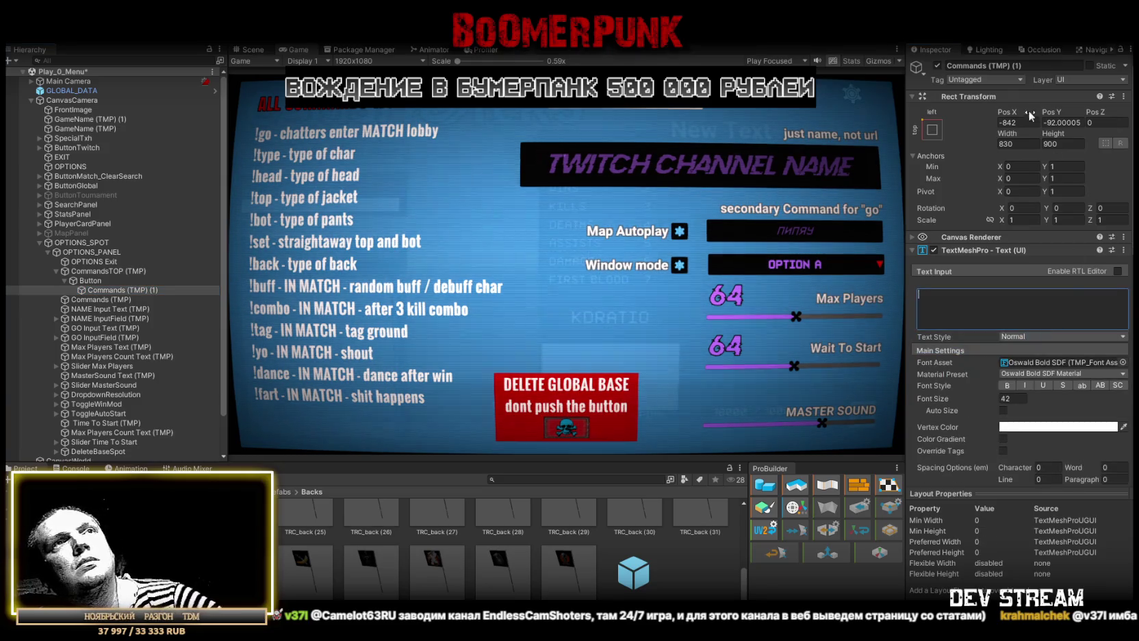
pyautogui.click(931, 129)
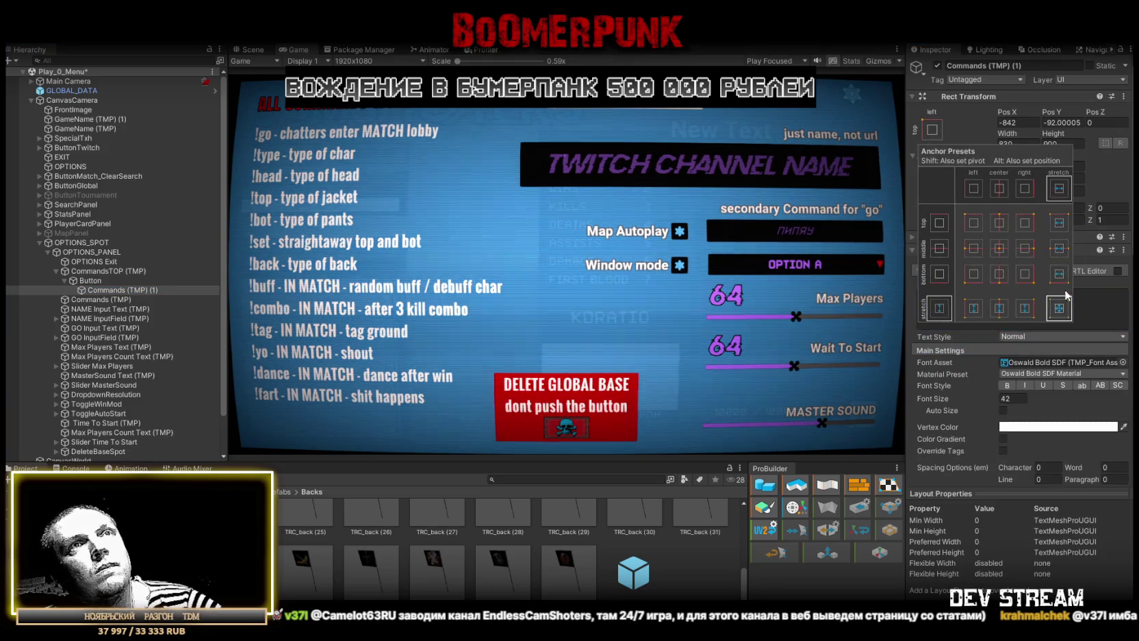
pyautogui.click(1054, 305)
pyautogui.write('0')
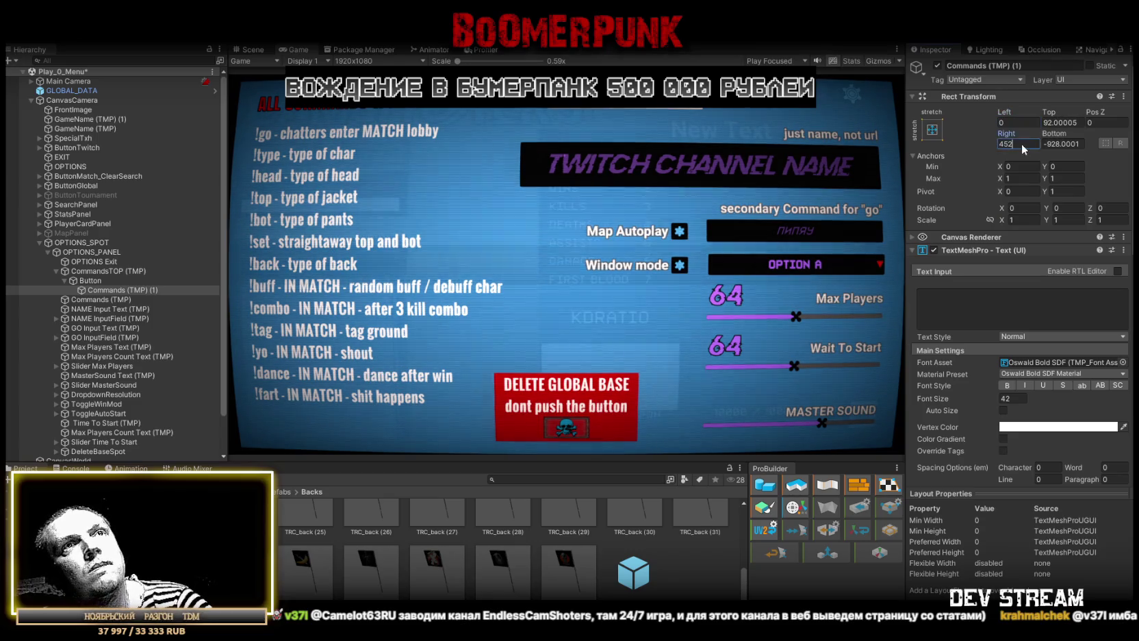
pyautogui.click(1070, 123)
pyautogui.write('0')
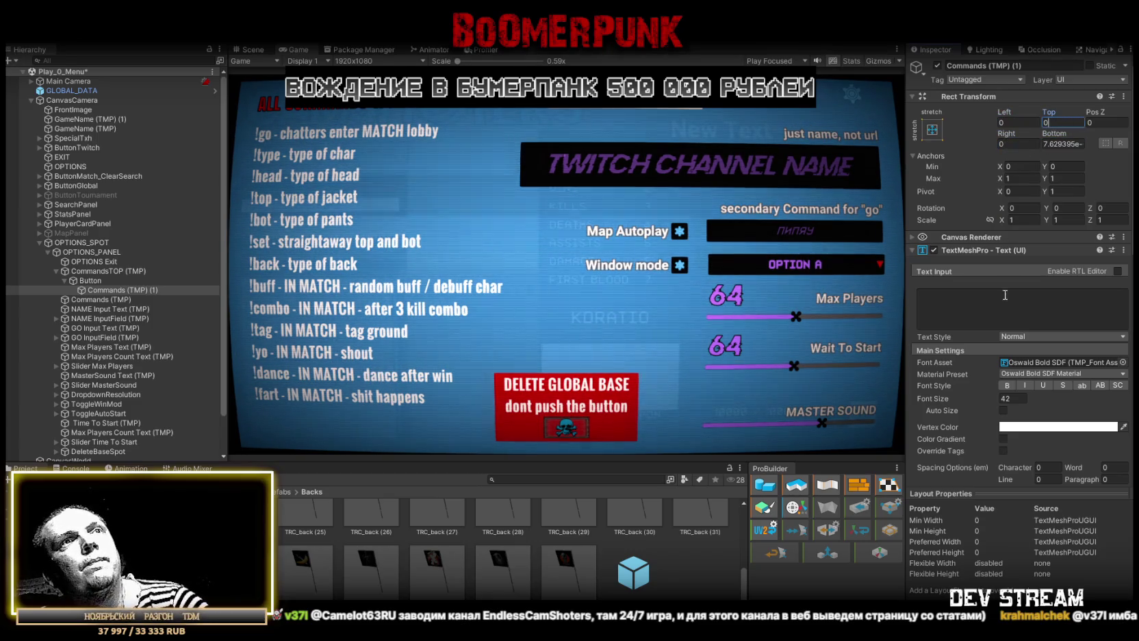
# Enter placeholder text 'фывфывфыв' and browse fonts, keeping Oswald Bold SDF
pyautogui.click(995, 301)
pyautogui.write('фывфывфывфывфывфы')
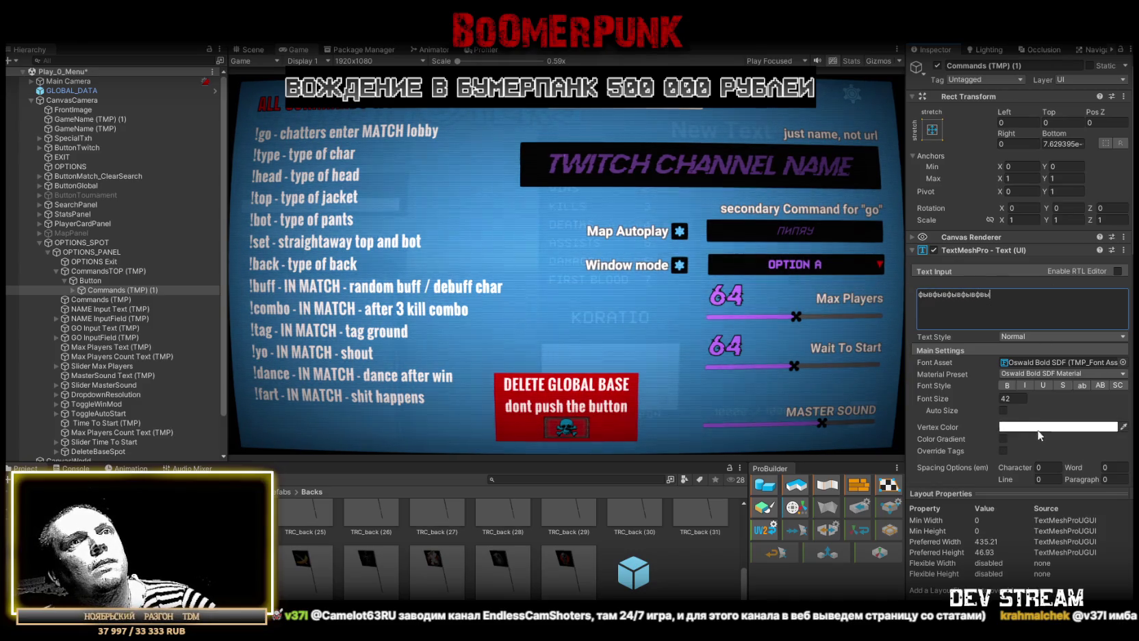
pyautogui.click(1039, 427)
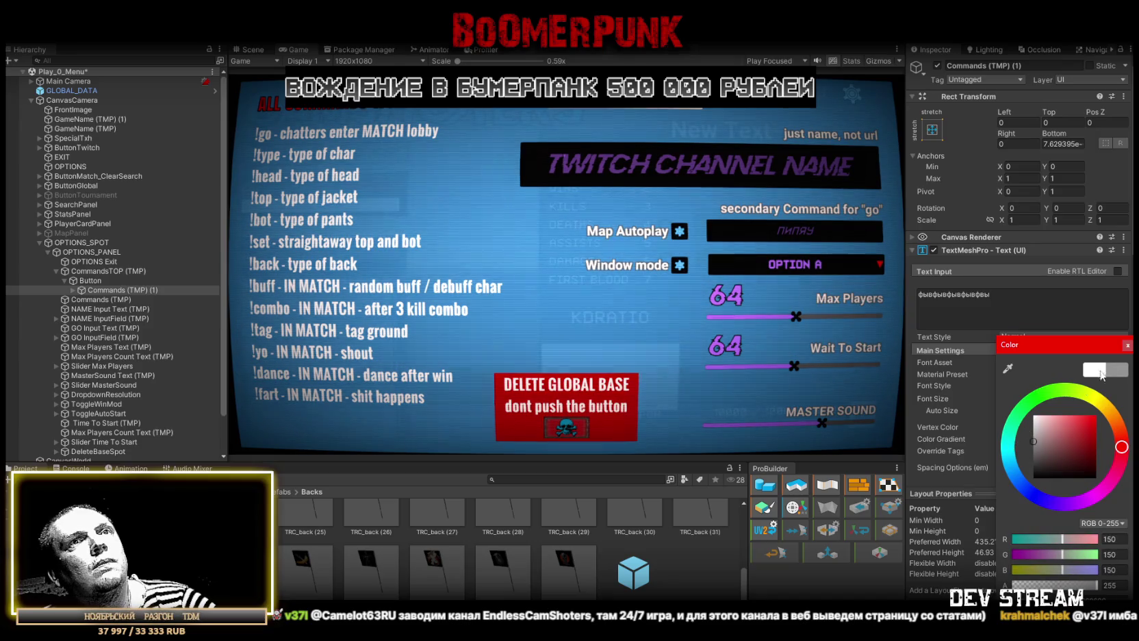
pyautogui.click(1127, 345)
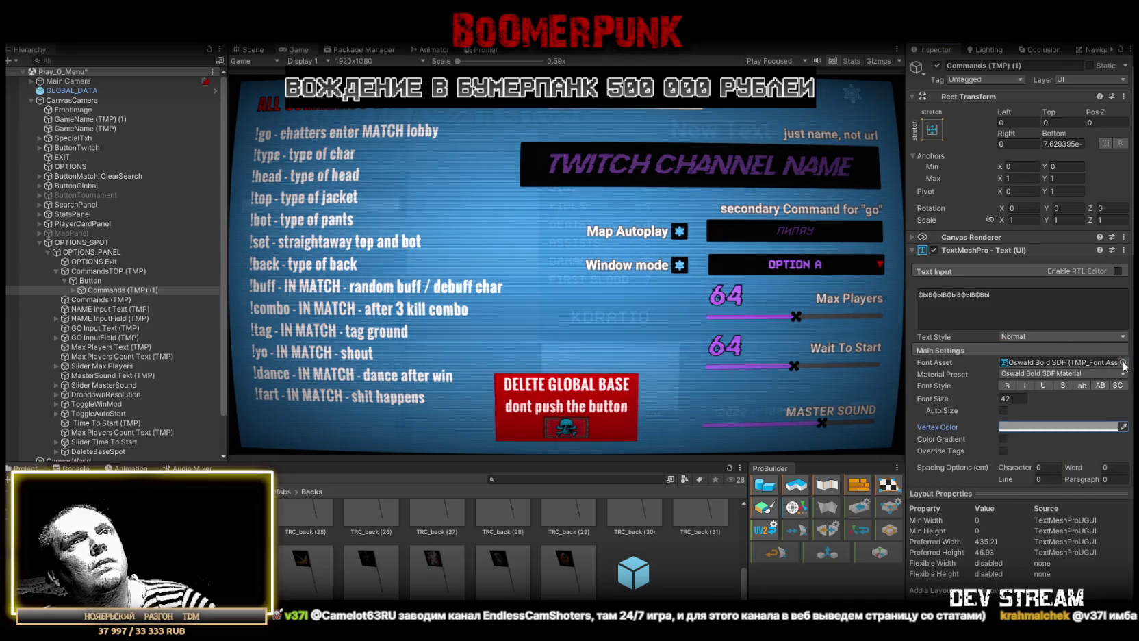
pyautogui.click(1126, 362)
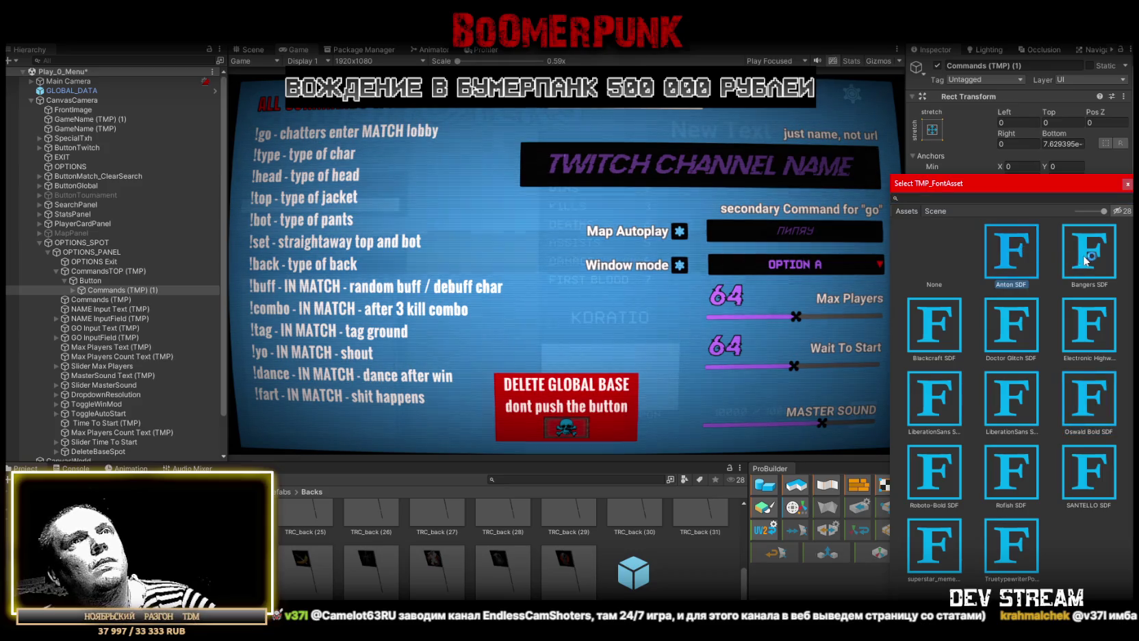
pyautogui.click(998, 323)
pyautogui.press('Right')
pyautogui.press('Right')
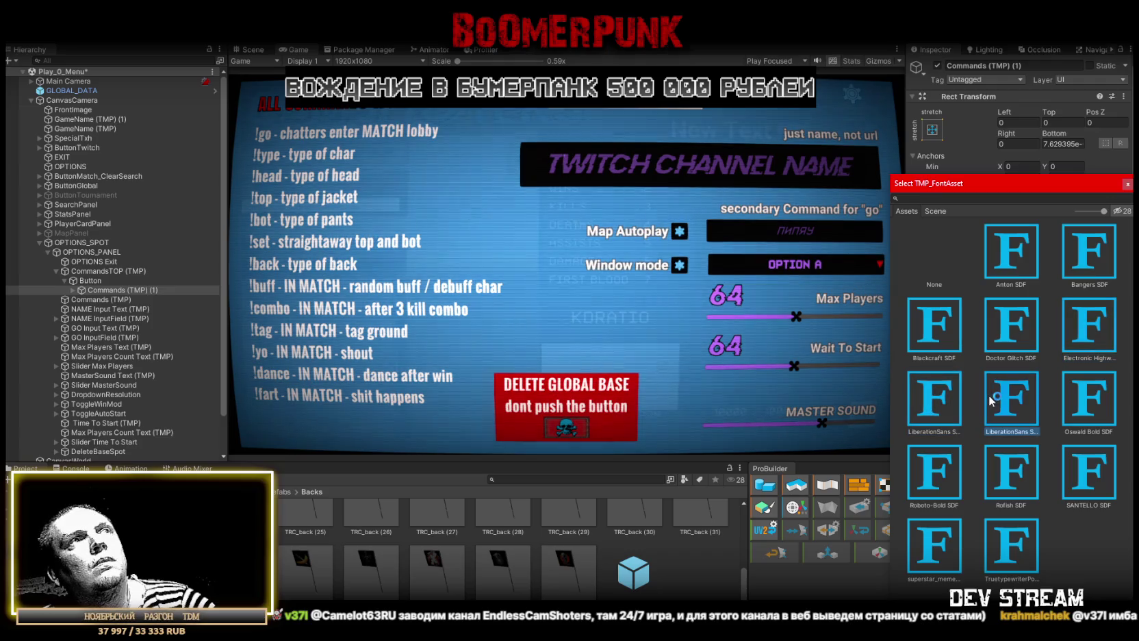
pyautogui.press('Down')
pyautogui.press('Left')
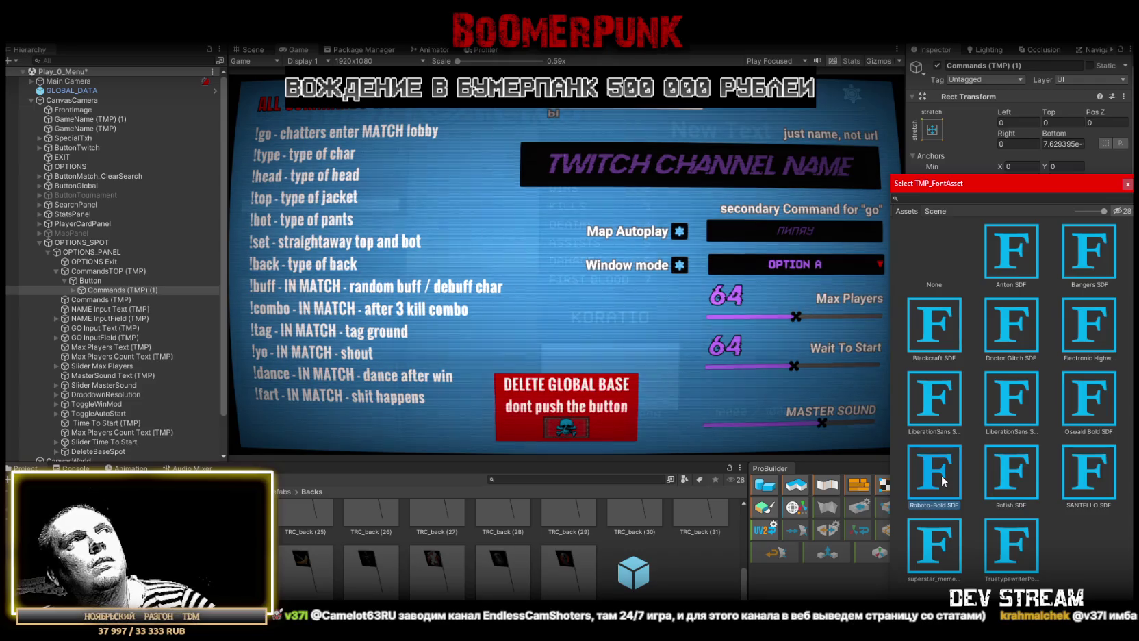
pyautogui.click(944, 539)
pyautogui.click(1006, 551)
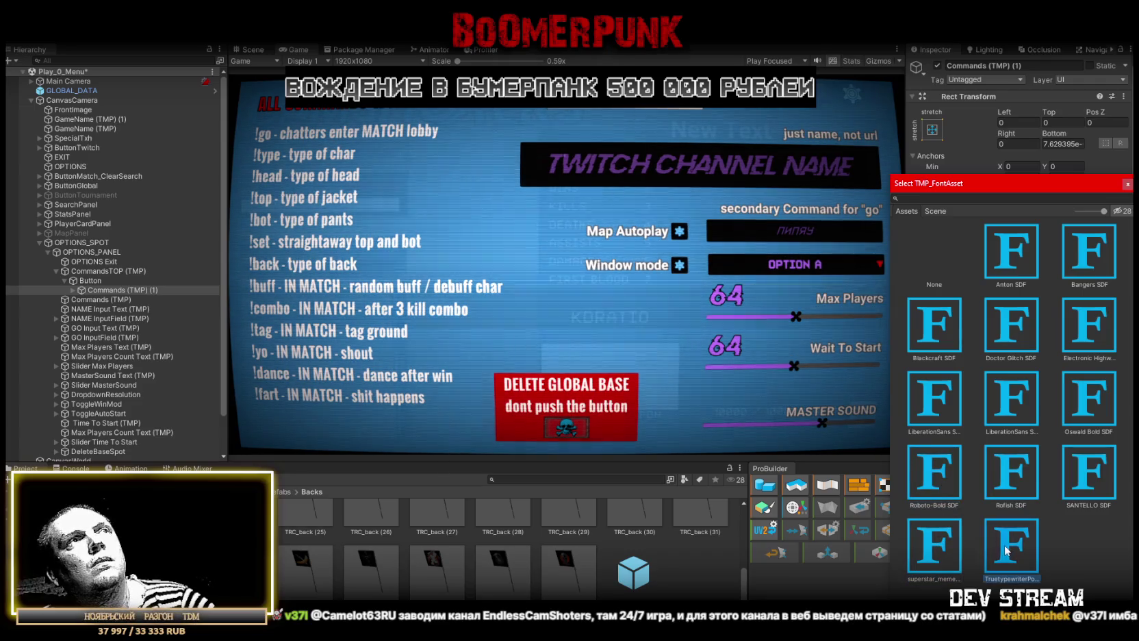
pyautogui.press('Escape')
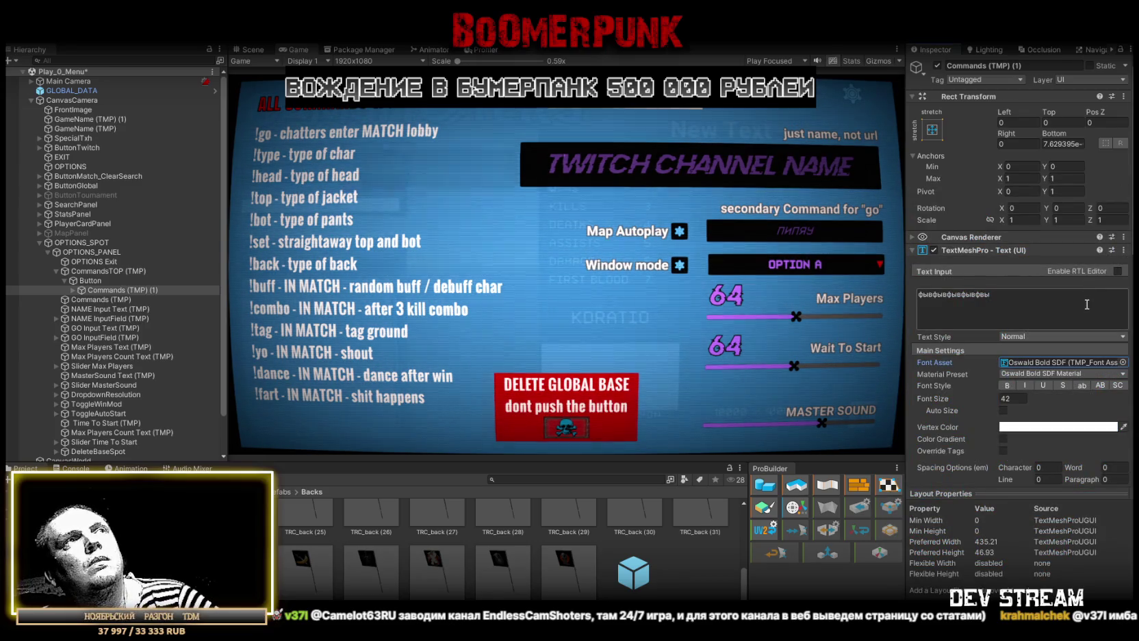
# Set the copy's text colour to black
pyautogui.click(1032, 428)
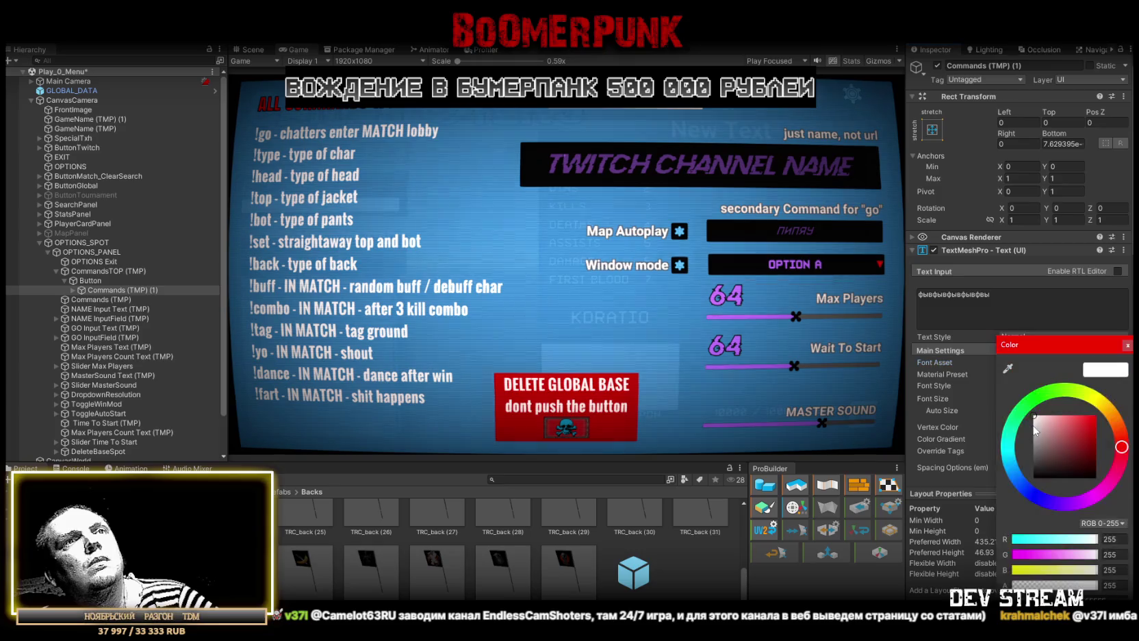
pyautogui.moveTo(1049, 427); pyautogui.dragTo(930, 578)
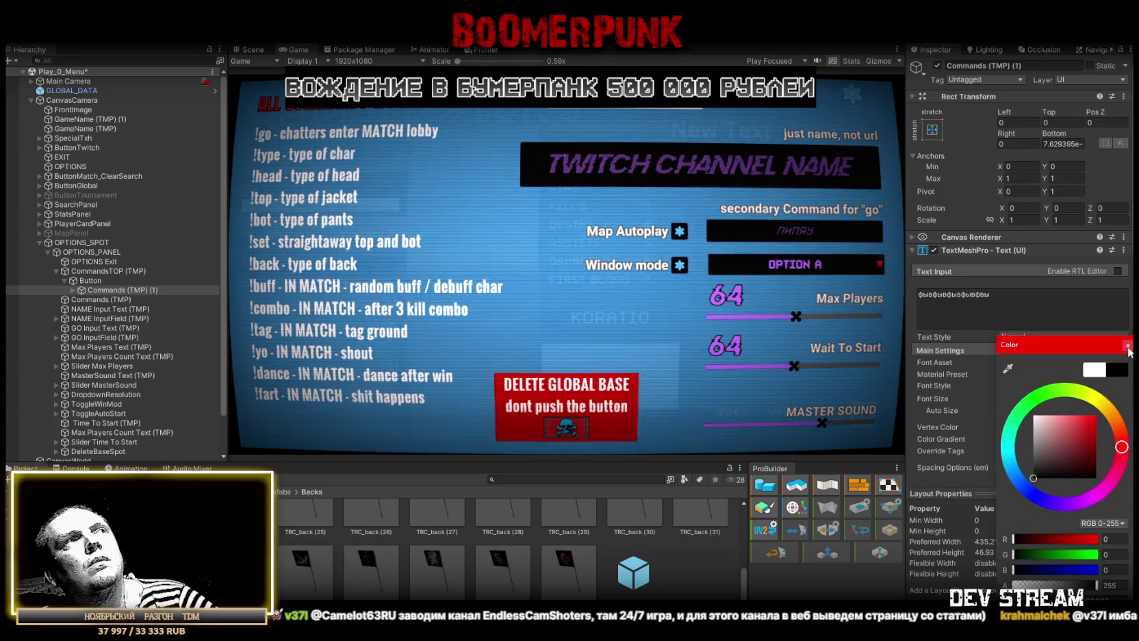
pyautogui.click(196, 351)
# Replace the placeholder label text and set the label's left and right insets to 12
pyautogui.click(1009, 296)
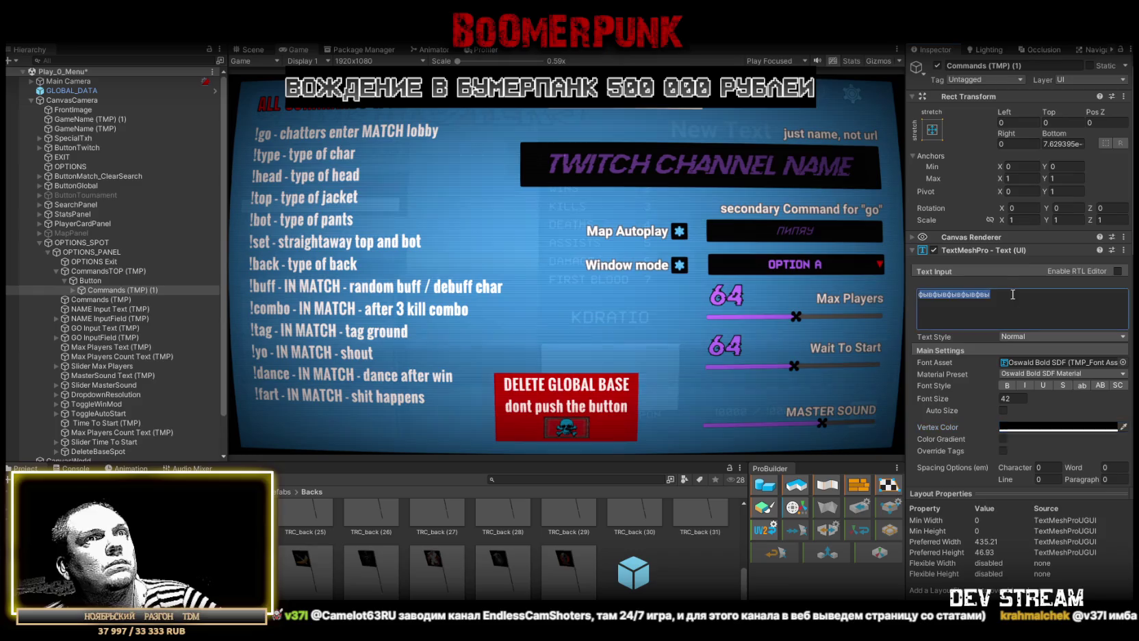
pyautogui.write('Ц')
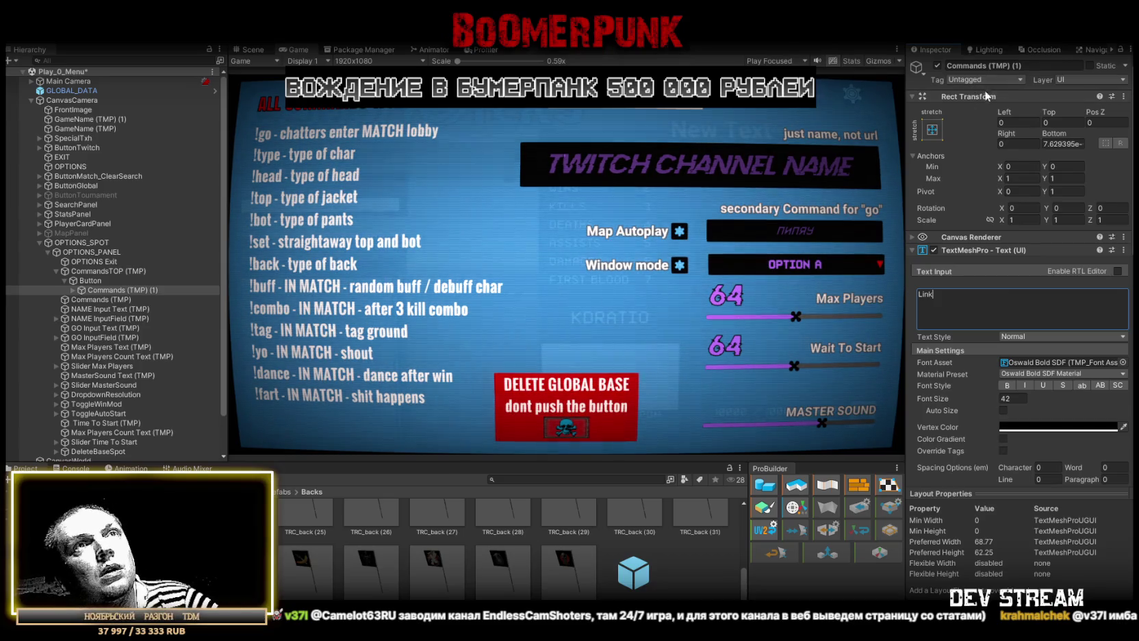
pyautogui.click(1020, 122)
pyautogui.write('3.3')
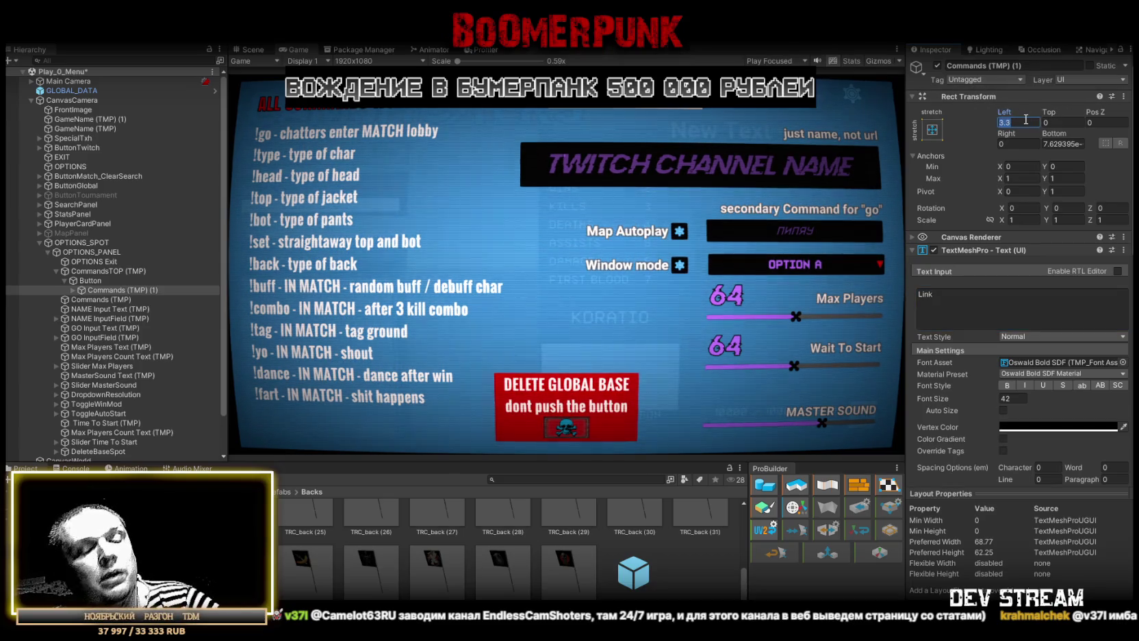
pyautogui.write('12')
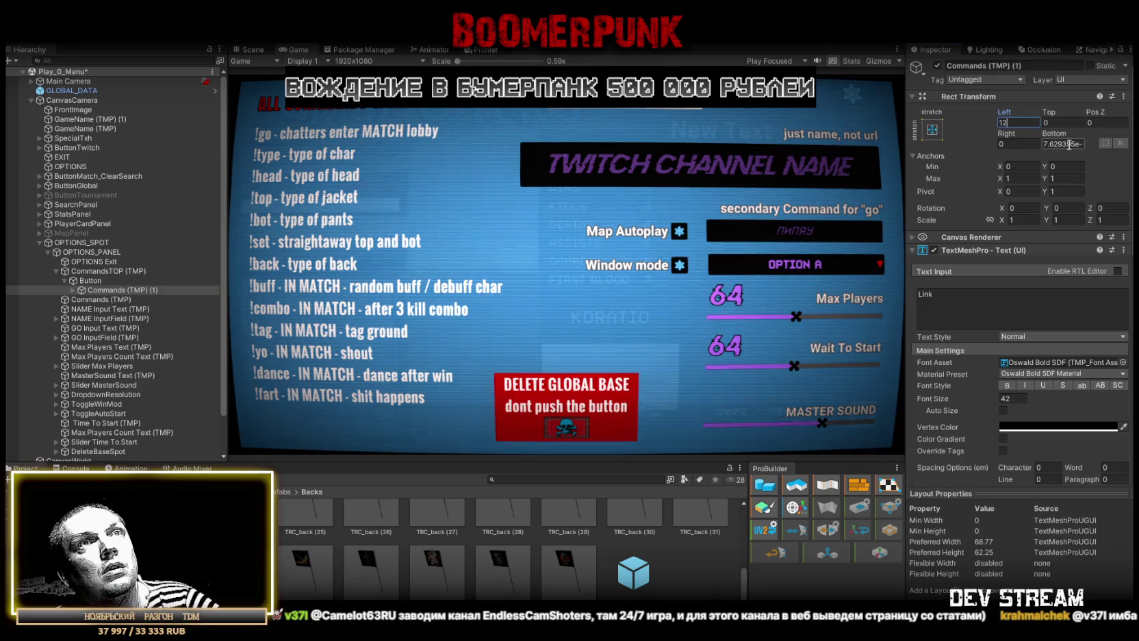
pyautogui.write('12')
pyautogui.click(968, 307)
# Type 'Castomizatoin' after 'Link' and correct the letters so it reads 'Link Customisatoin'
pyautogui.click(961, 303)
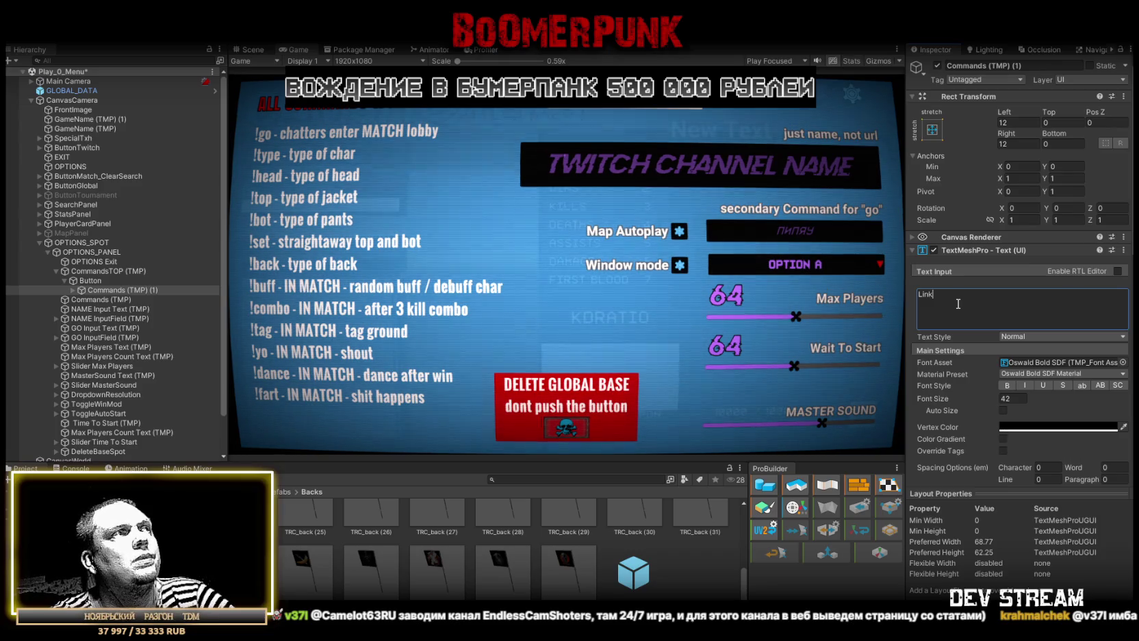
pyautogui.write(' Ca')
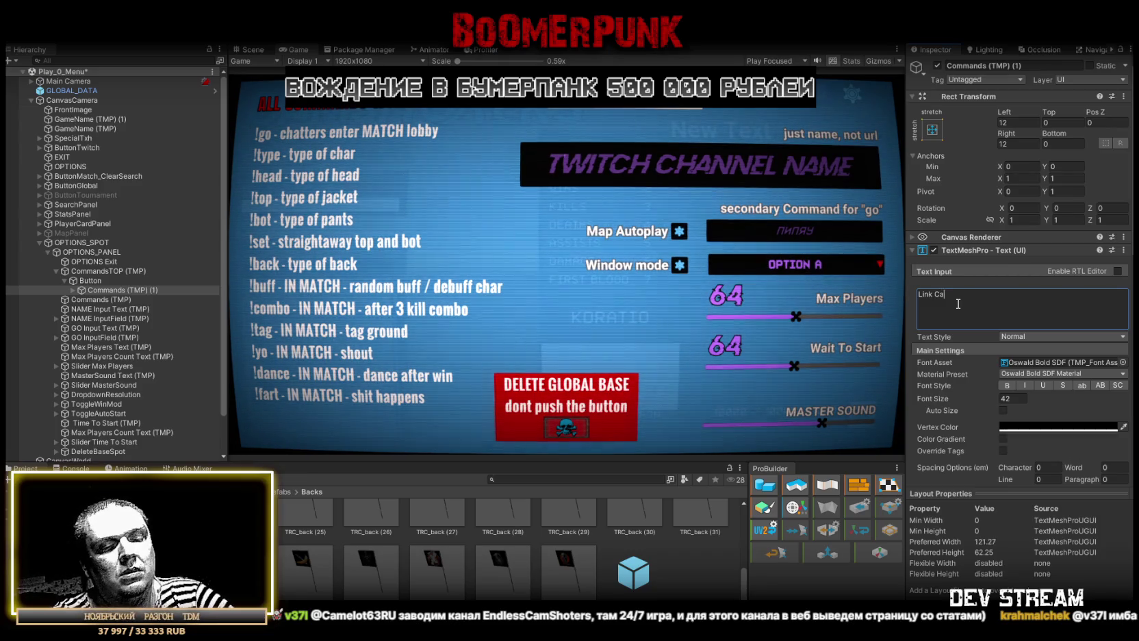
pyautogui.write('s')
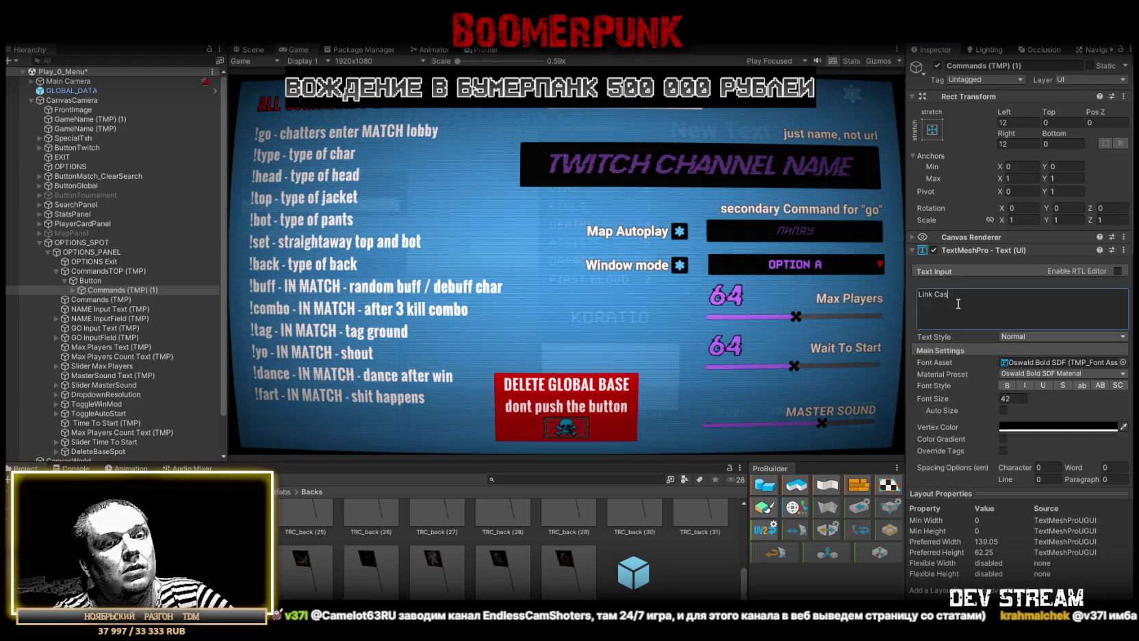
pyautogui.write('tom')
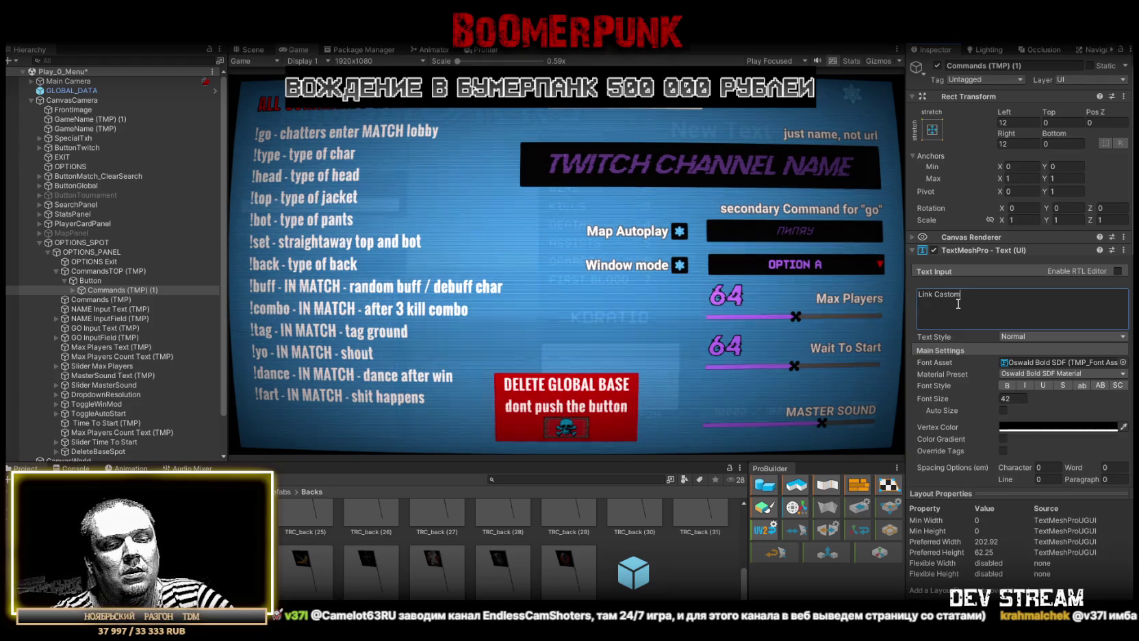
pyautogui.write('izatoin')
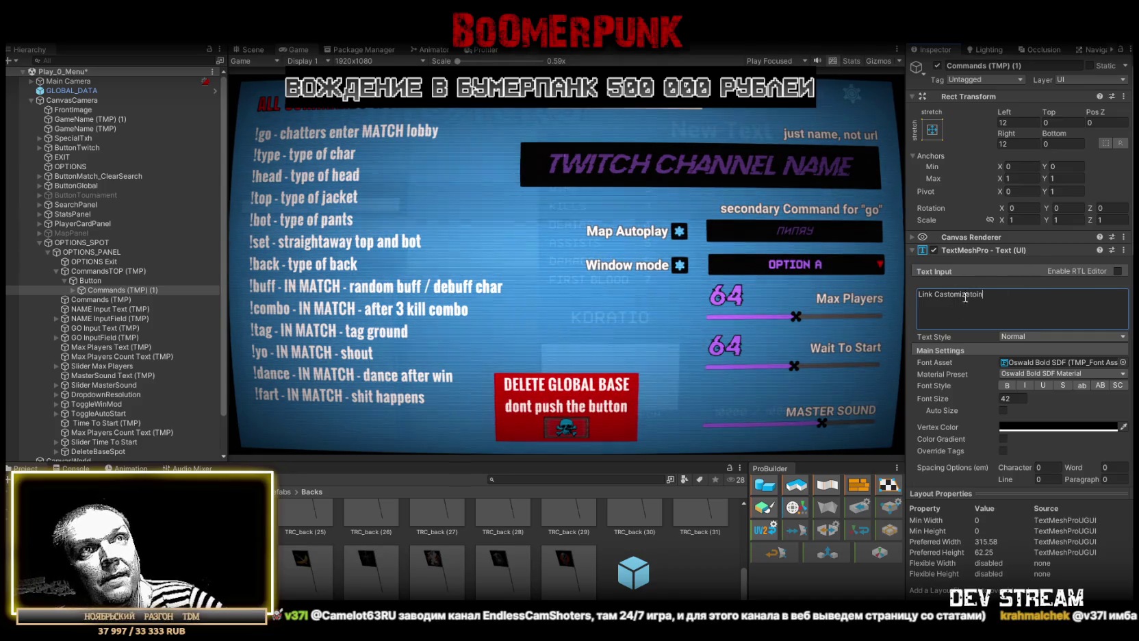
pyautogui.doubleClick(956, 296)
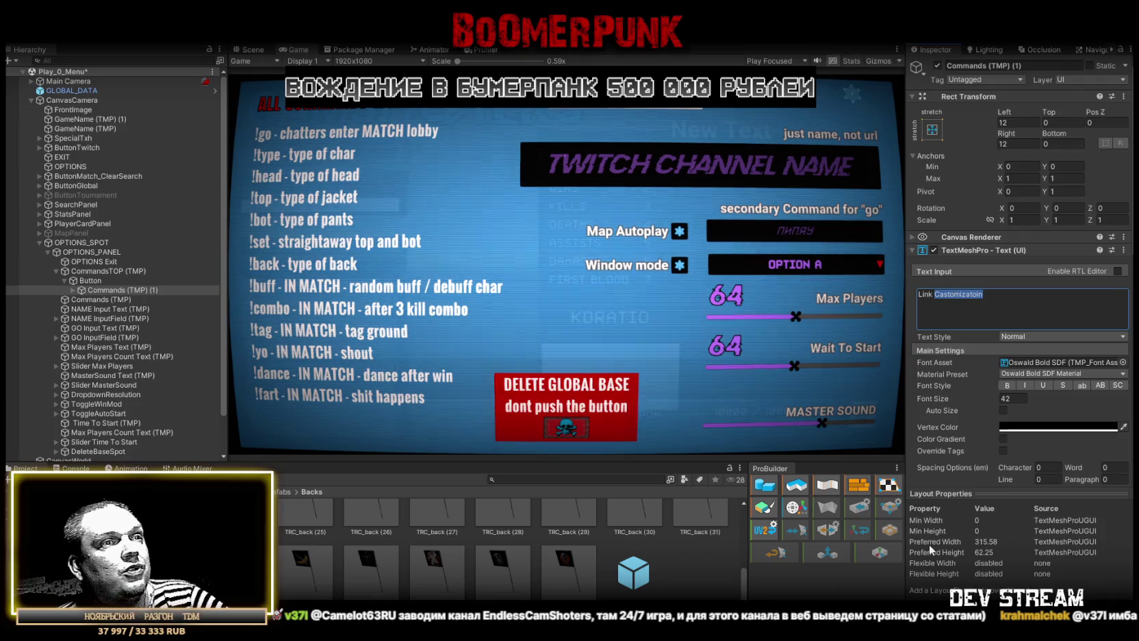
pyautogui.click(963, 295)
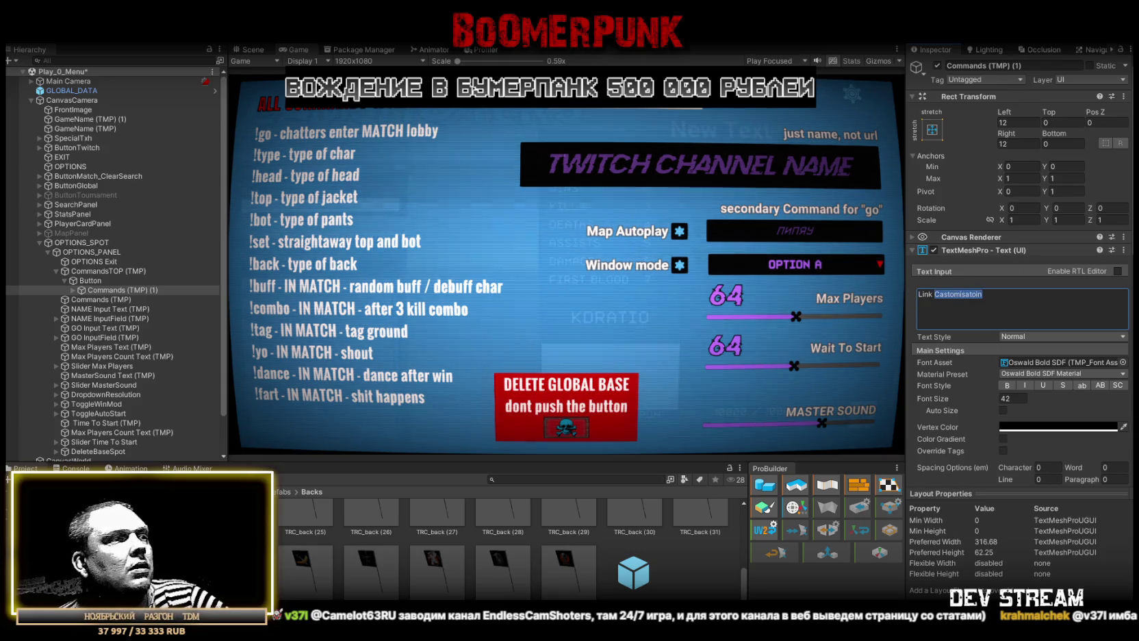
pyautogui.click(958, 294)
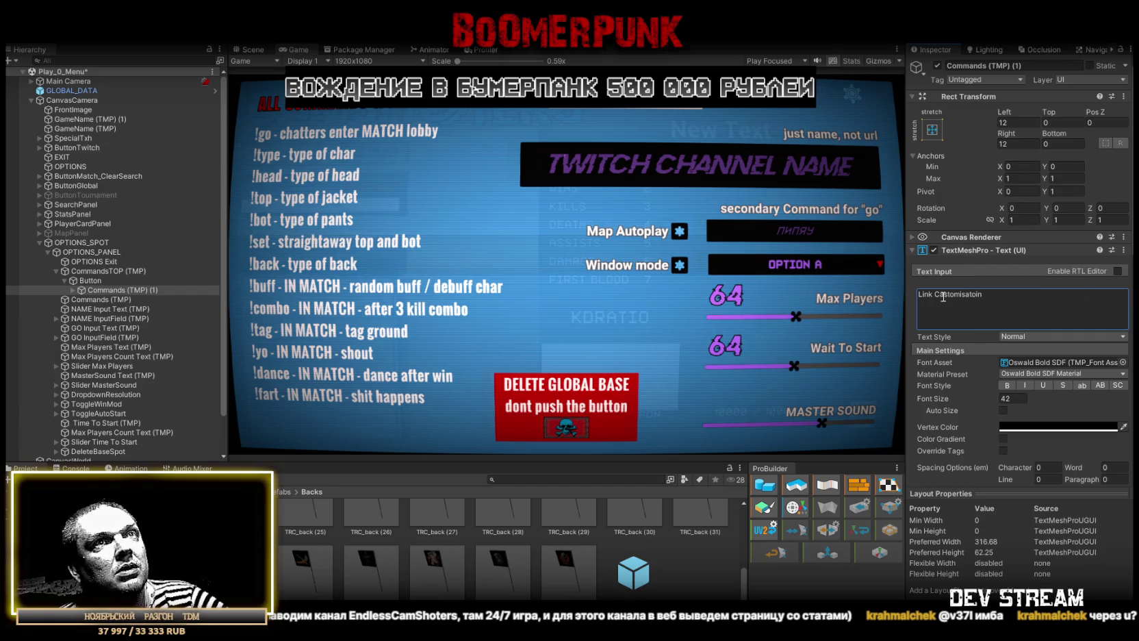
pyautogui.moveTo(944, 296); pyautogui.dragTo(940, 296)
pyautogui.write('u')
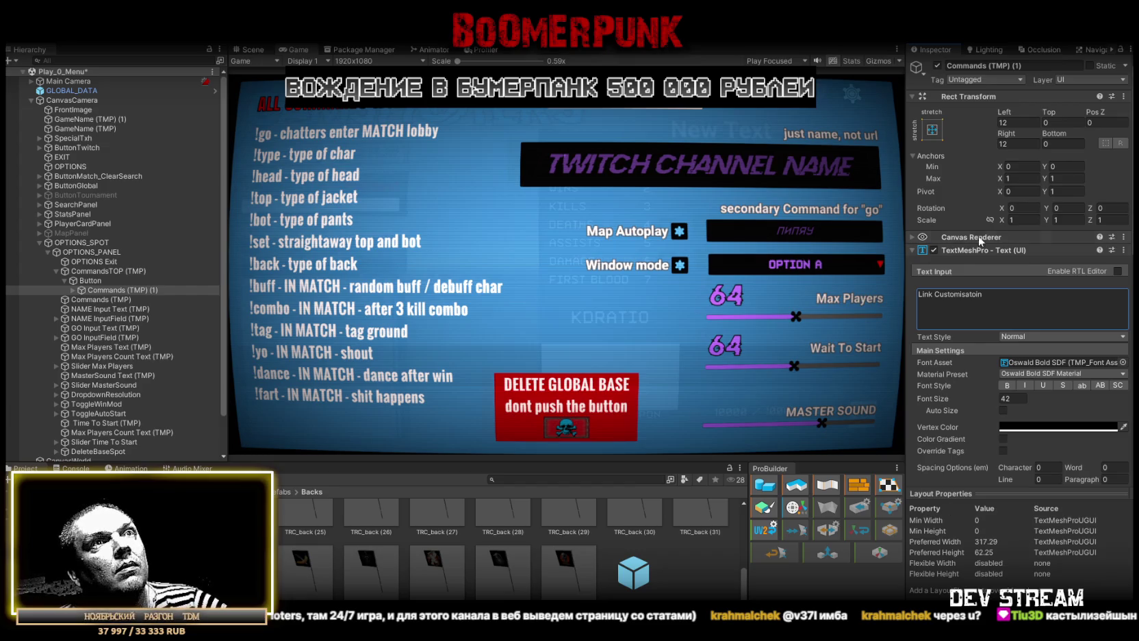
pyautogui.doubleClick(954, 296)
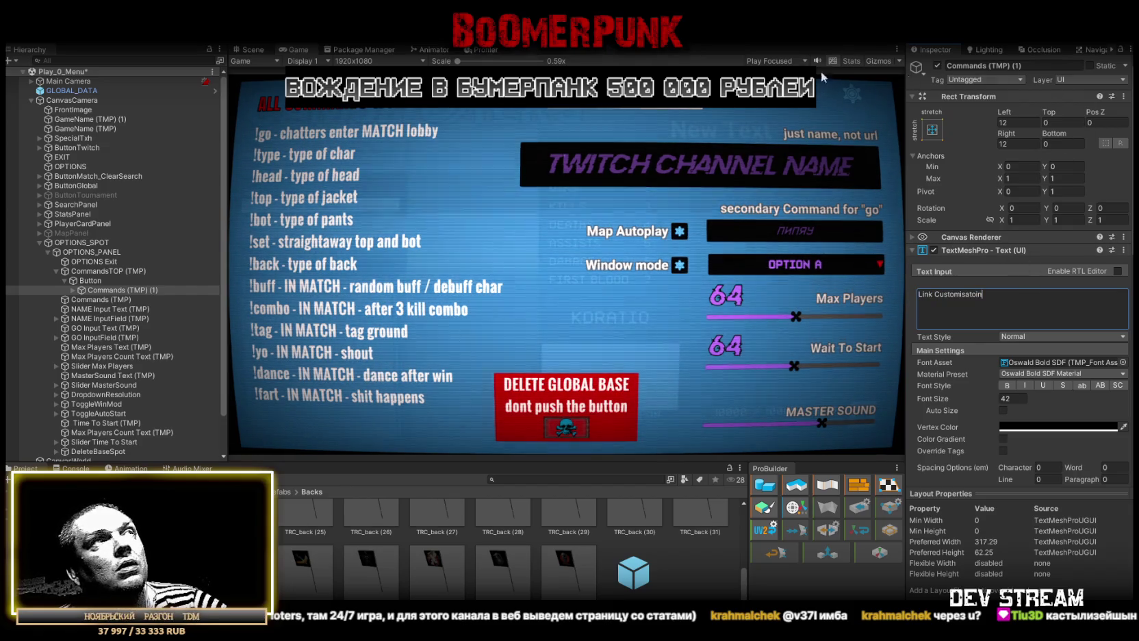
# Resize the Button under CommandsTOP to 344 wide by 64 high
pyautogui.click(91, 281)
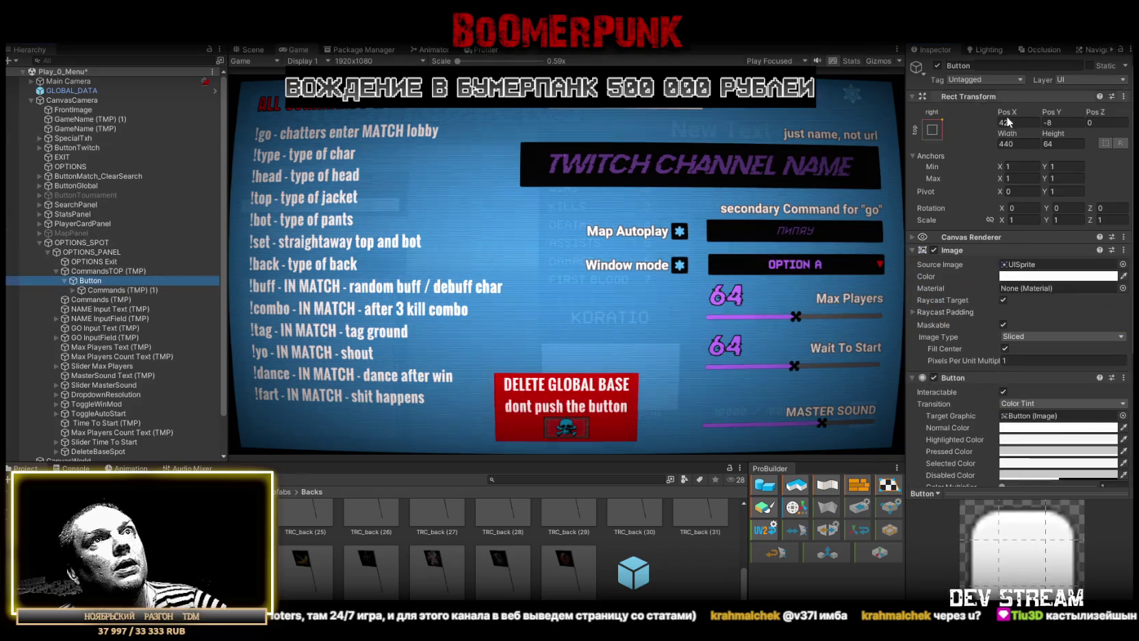
pyautogui.moveTo(1053, 133); pyautogui.dragTo(871, 137)
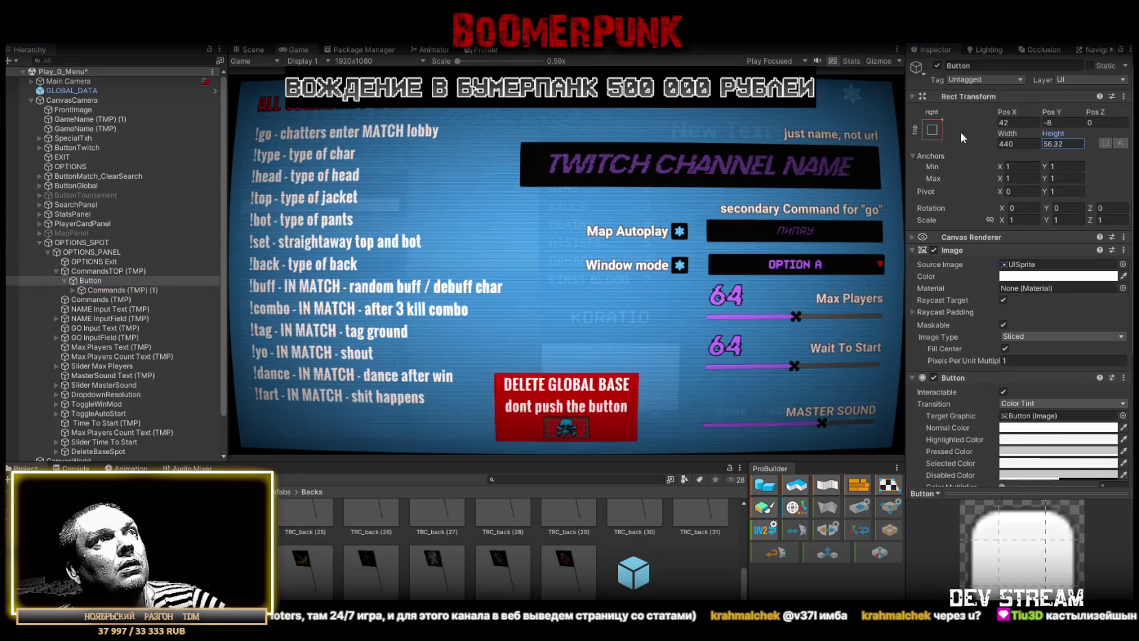
pyautogui.moveTo(1016, 137); pyautogui.dragTo(779, 133)
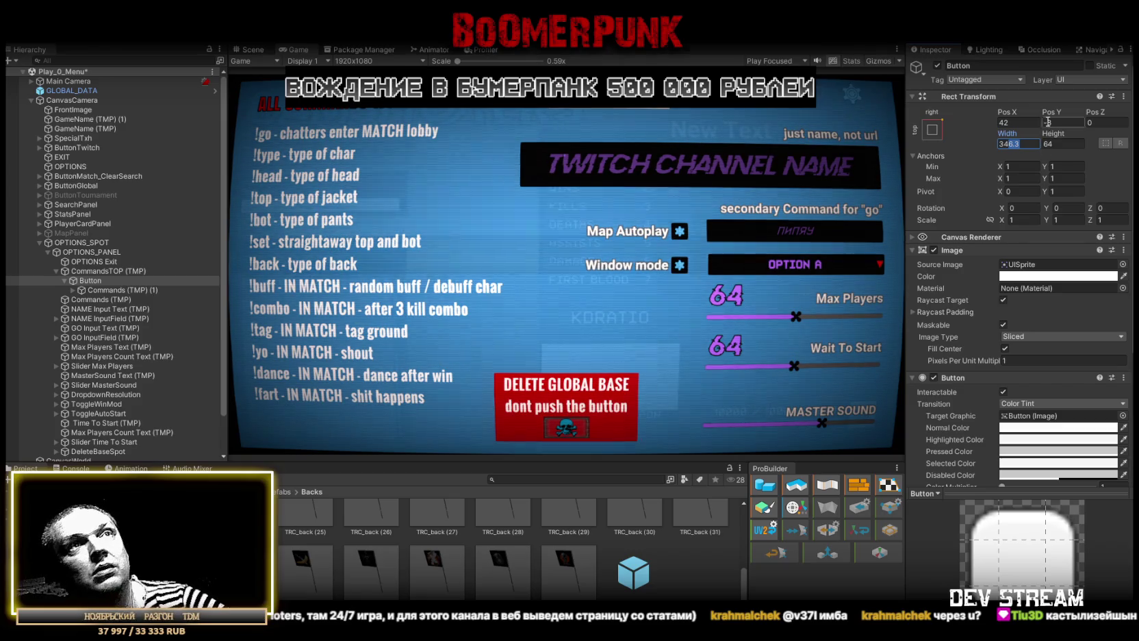
pyautogui.write('44')
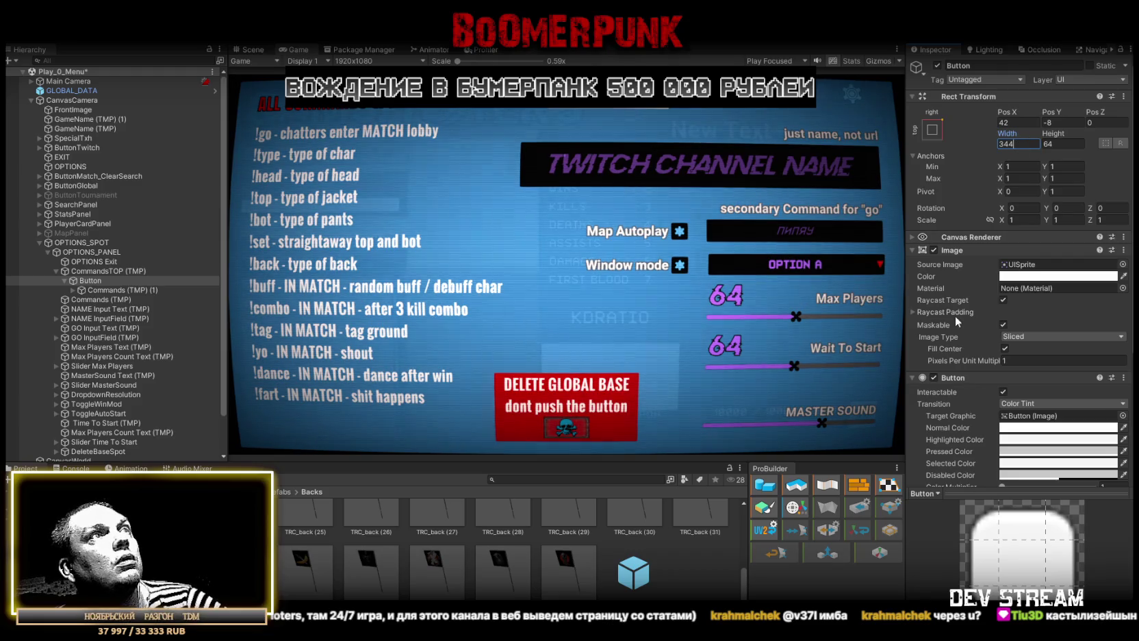
# Set the Button image's Source Image to None and its colour to FF0000 red
pyautogui.click(1123, 264)
pyautogui.press('Escape')
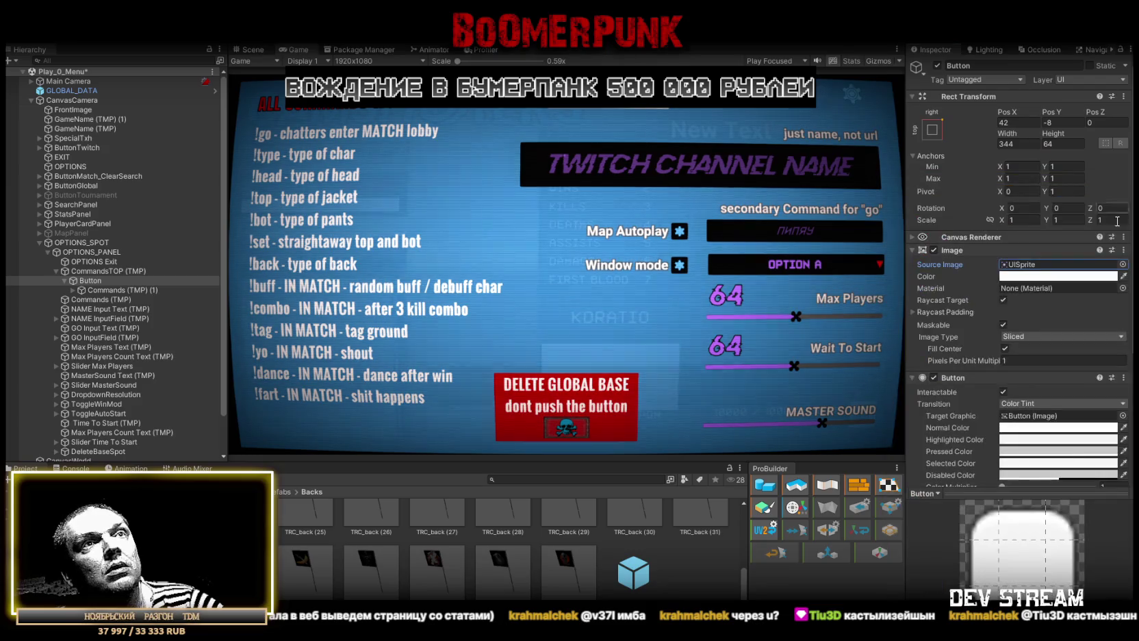
pyautogui.click(1122, 264)
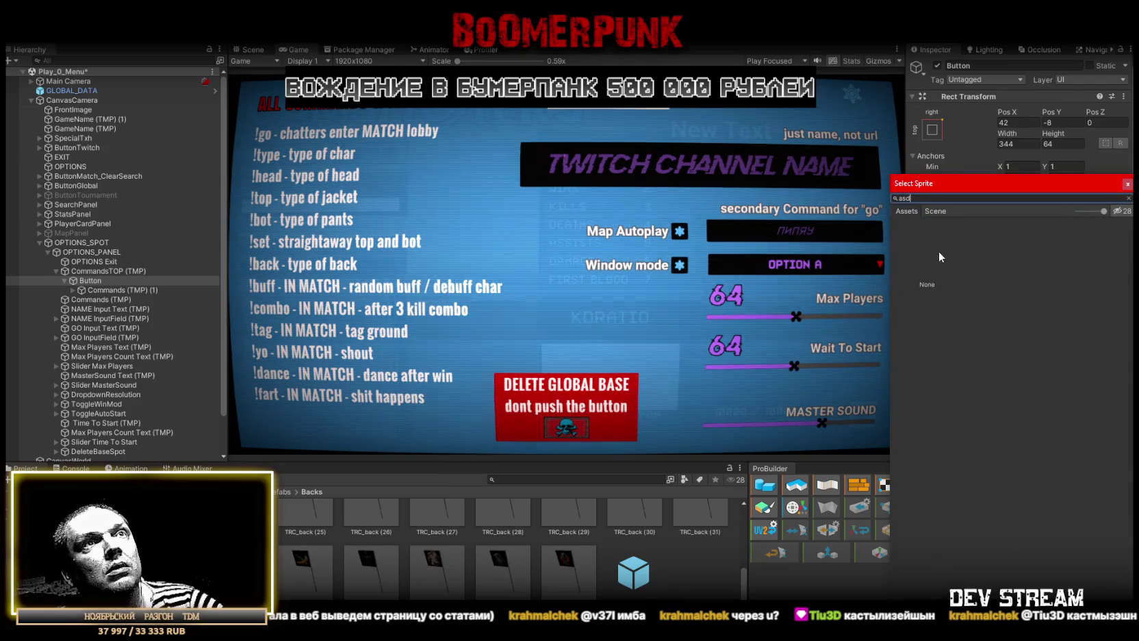
pyautogui.doubleClick(939, 251)
pyautogui.click(1057, 276)
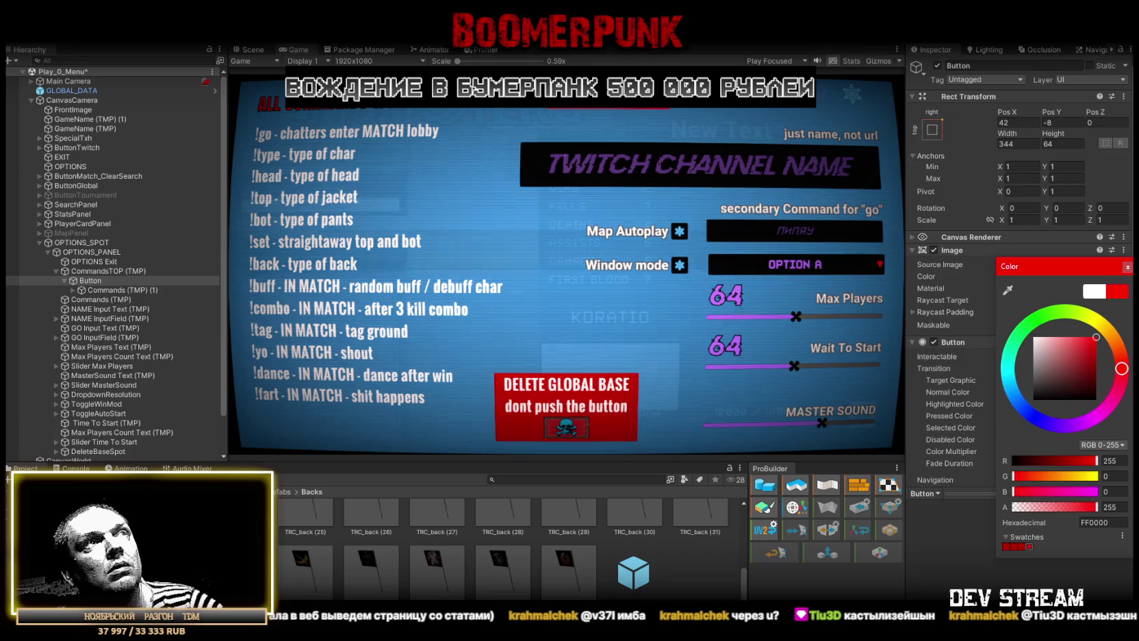
pyautogui.click(1128, 269)
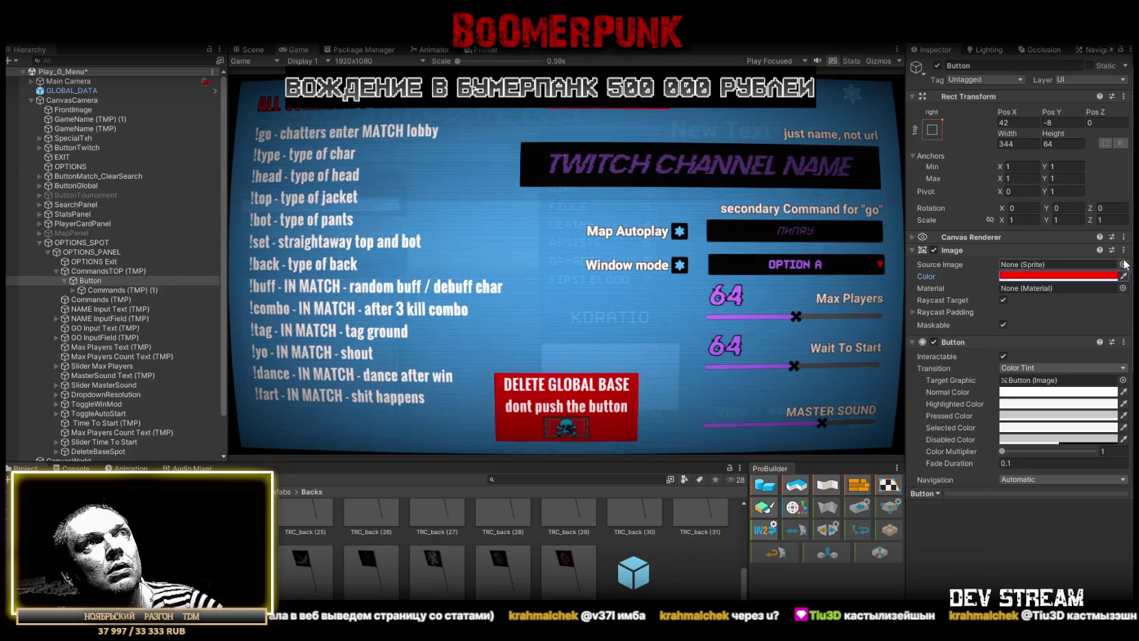
pyautogui.scroll(-5, 1023, 372)
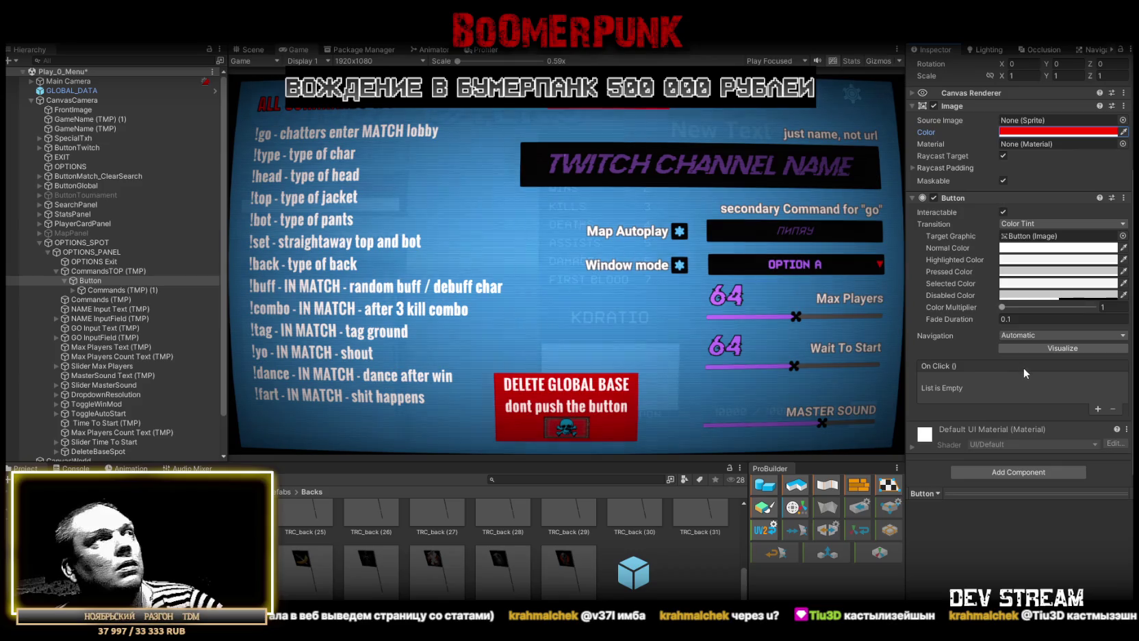
pyautogui.click(913, 198)
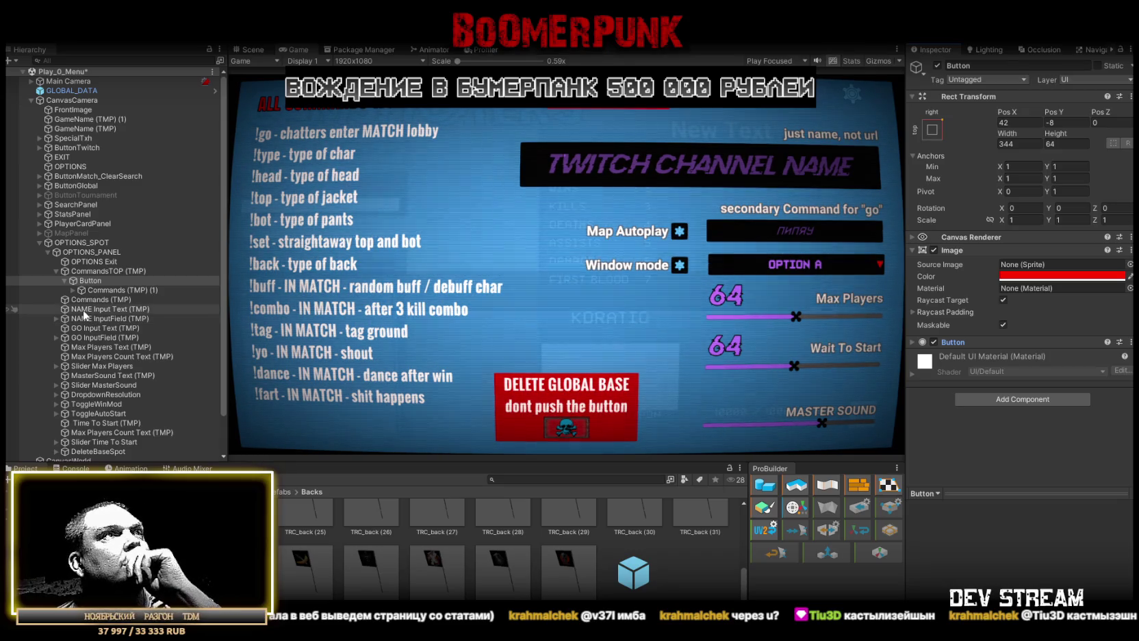
# Copy ButtonTwitch's Button Hover Effect onto the Button as a new component
pyautogui.click(77, 148)
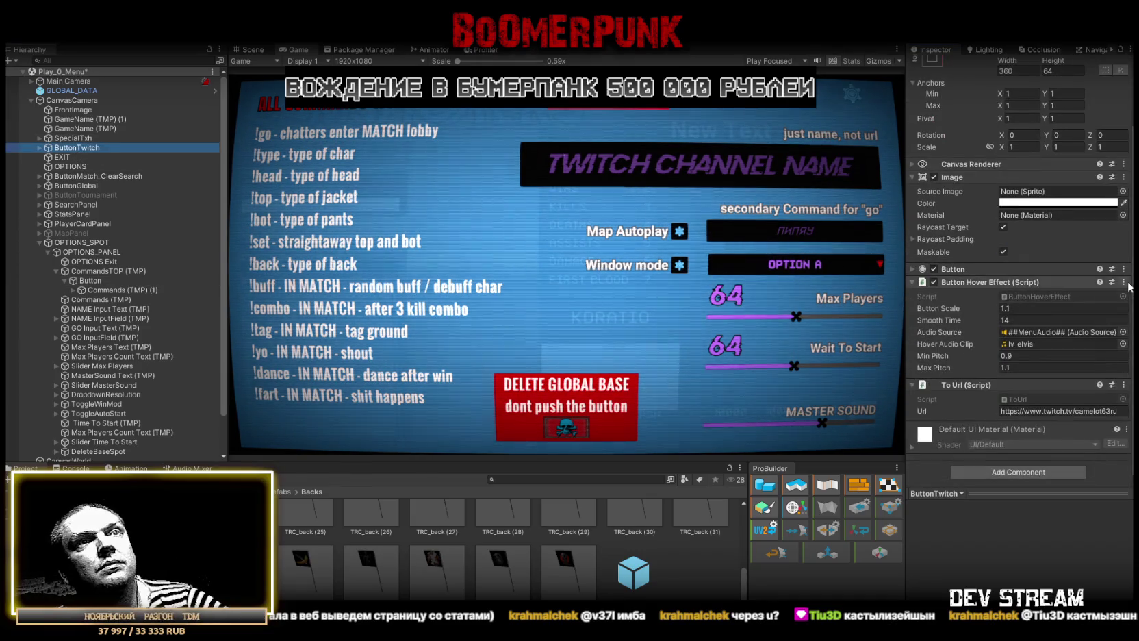
pyautogui.click(1125, 282)
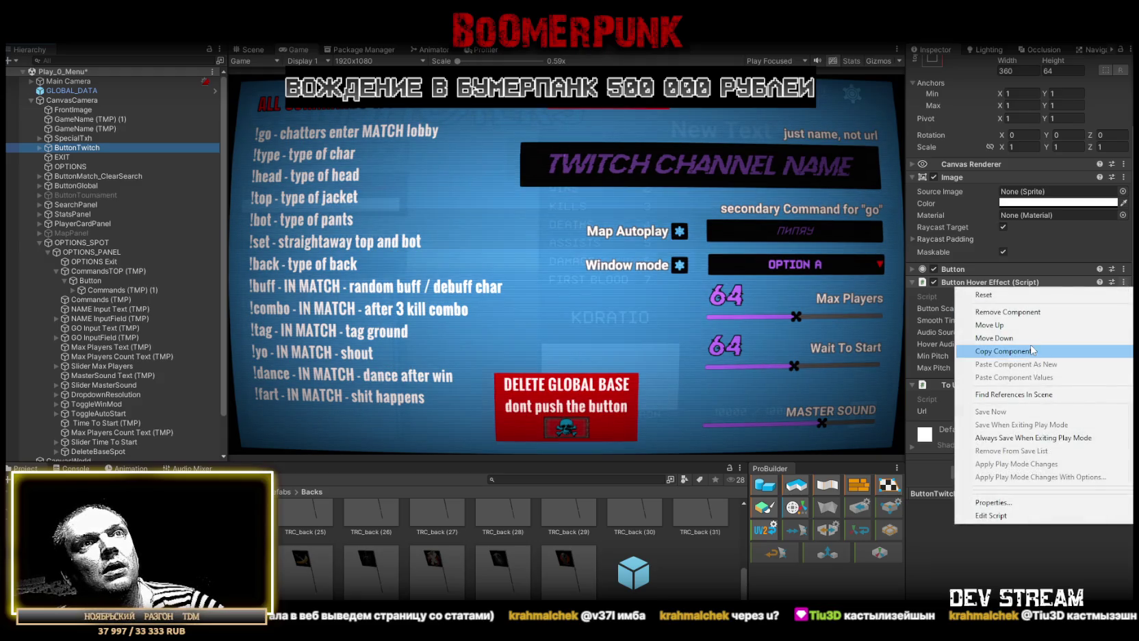
pyautogui.click(1030, 352)
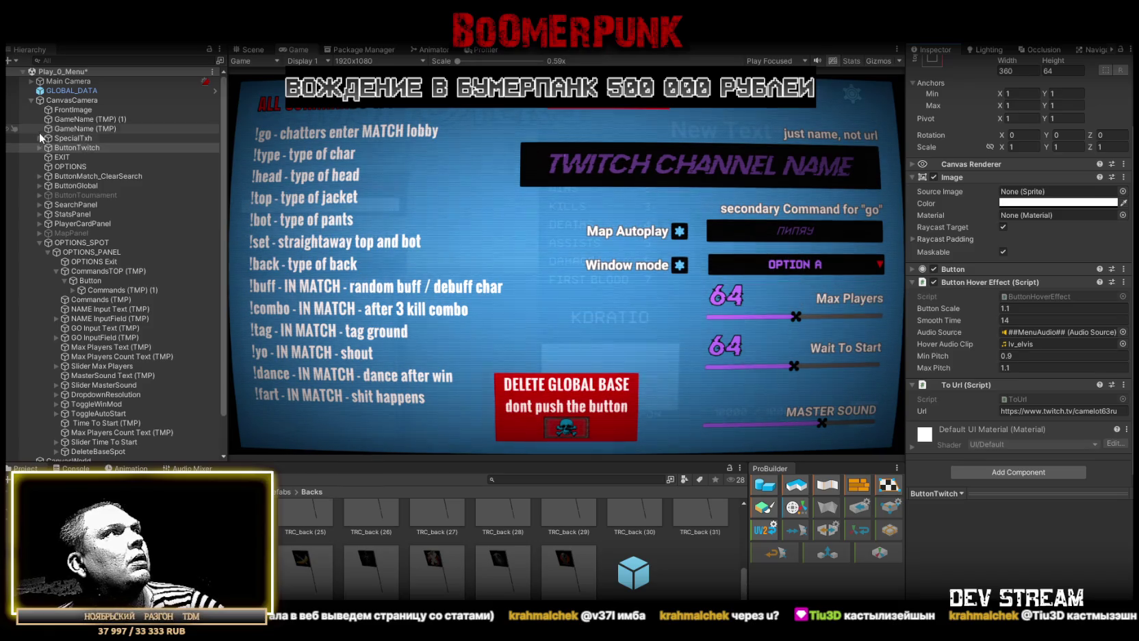
pyautogui.click(68, 280)
pyautogui.click(1131, 250)
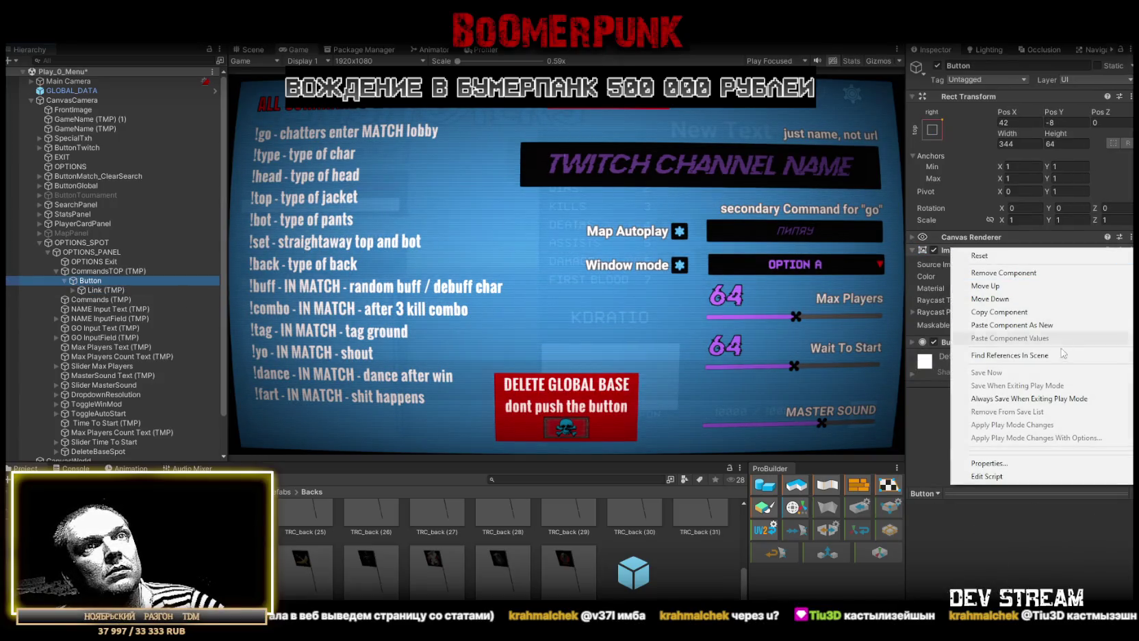
pyautogui.click(1057, 325)
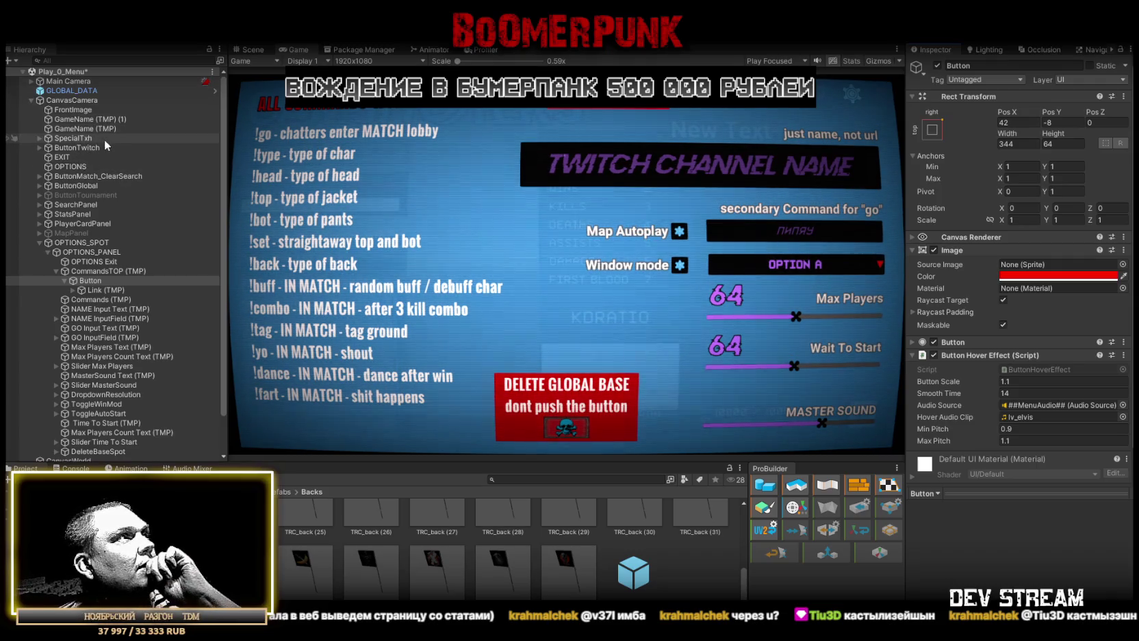
# Copy ButtonTwitch's To Url script onto the Button as a new component
pyautogui.click(89, 147)
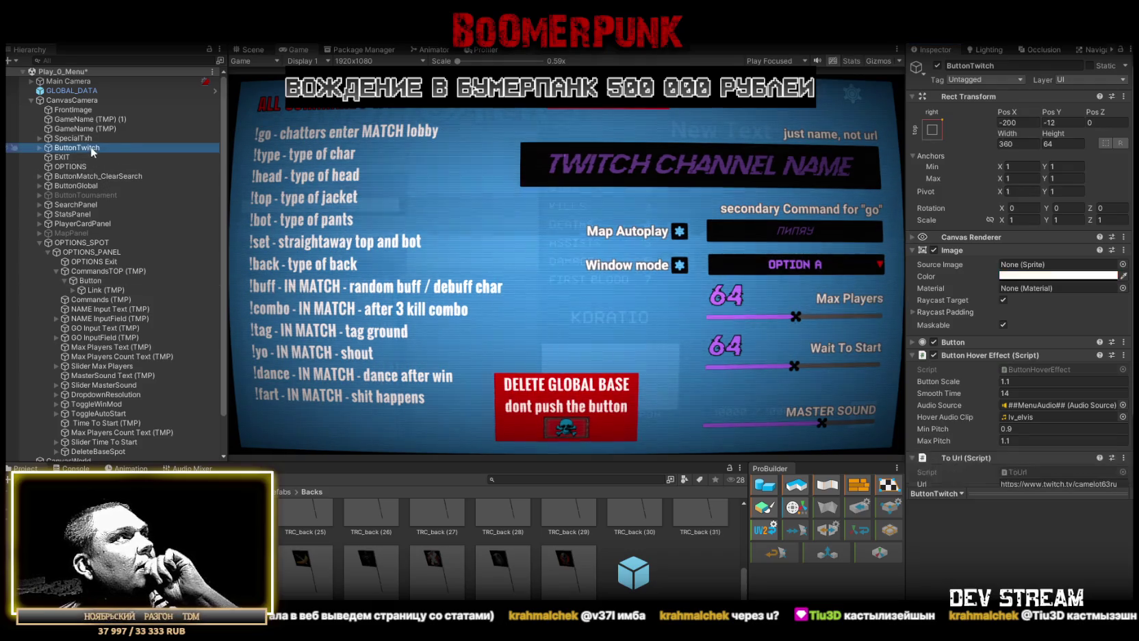
pyautogui.scroll(-3, 984, 356)
pyautogui.click(1124, 385)
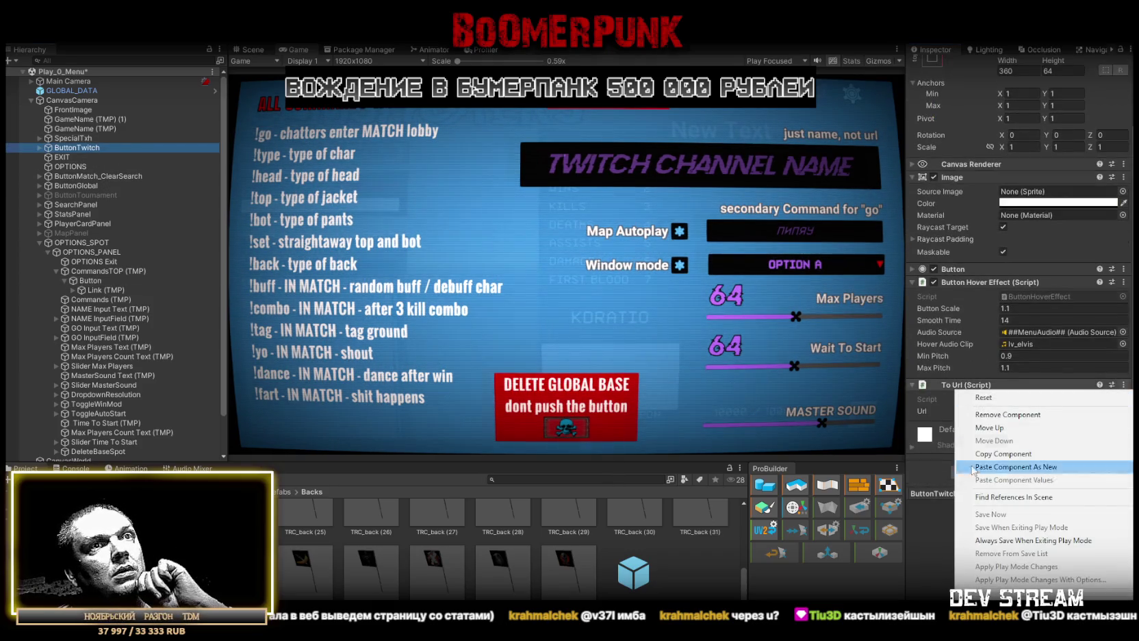
pyautogui.click(1003, 454)
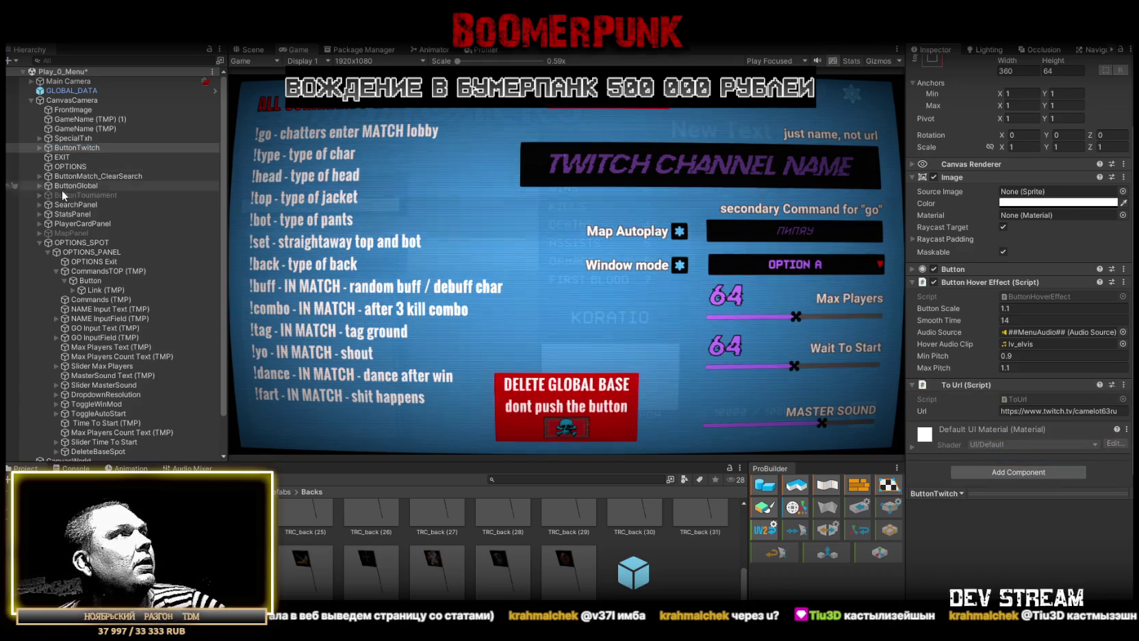
pyautogui.click(91, 291)
pyautogui.scroll(-3, 964, 288)
pyautogui.scroll(-5, 964, 288)
pyautogui.scroll(-3, 964, 288)
pyautogui.press('Up')
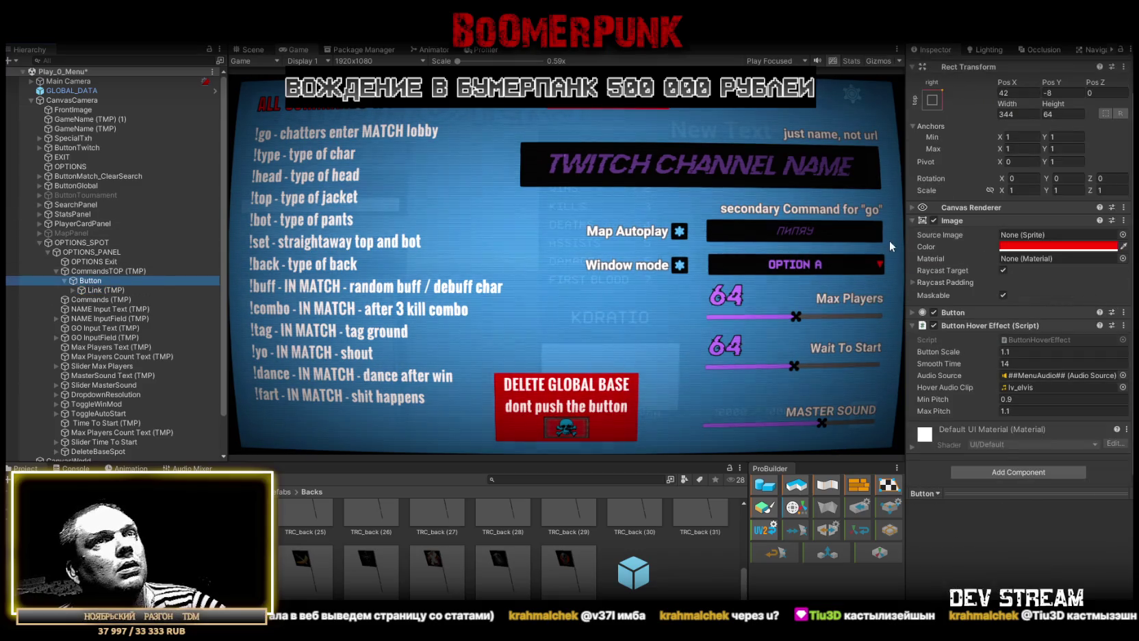
pyautogui.rightClick(972, 326)
pyautogui.click(1027, 399)
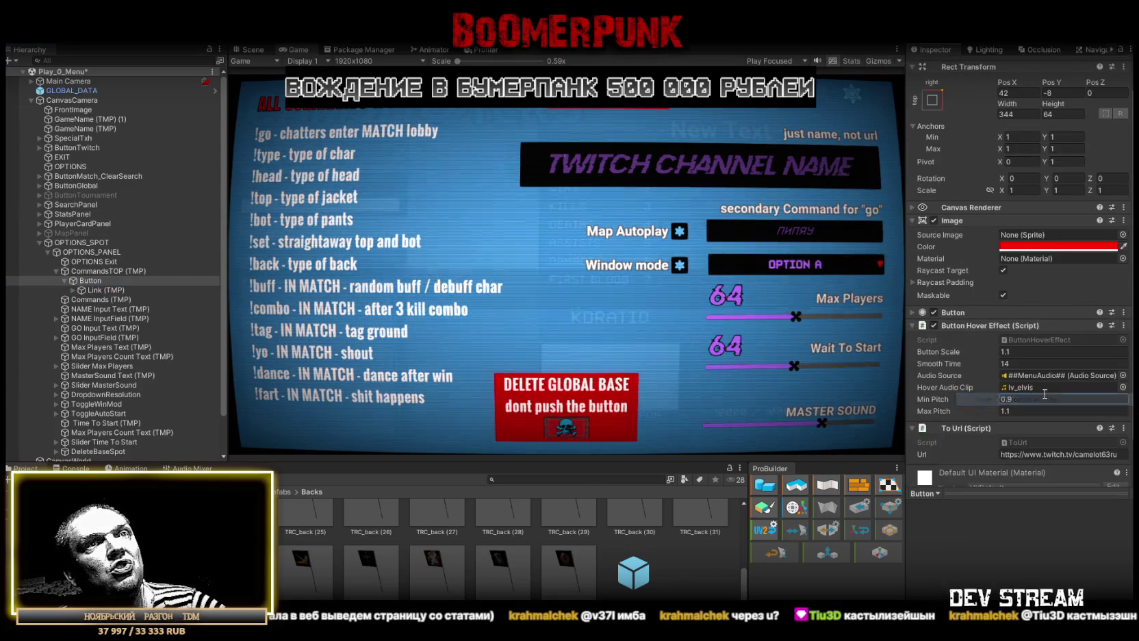
# Paste the Google Sheets link into the new To Url script's Url field
pyautogui.scroll(-1, 999, 336)
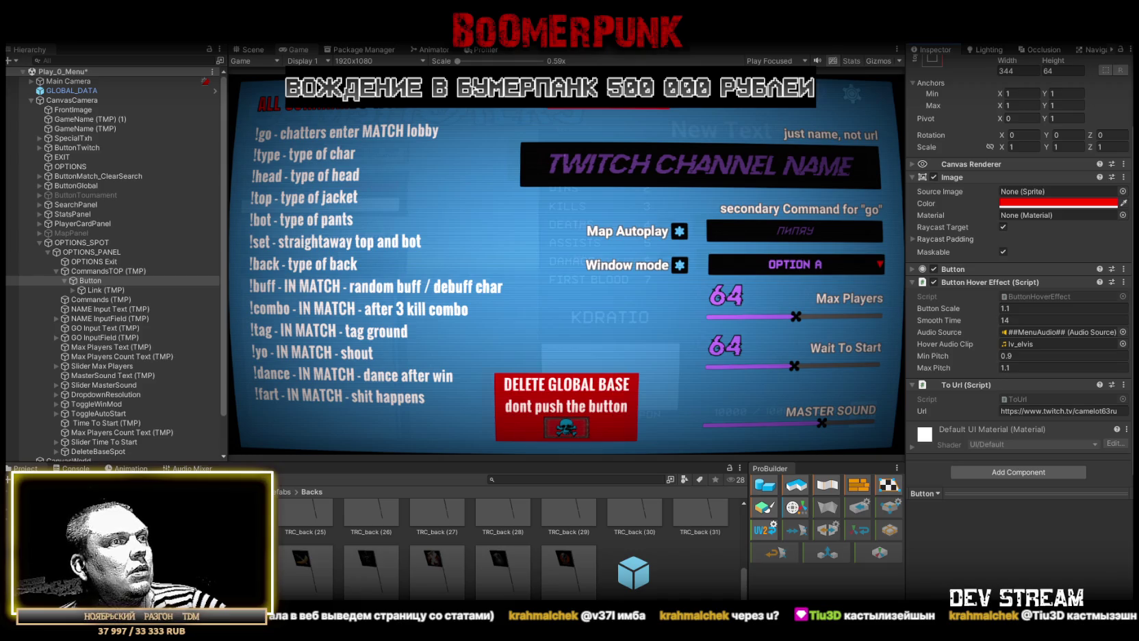
pyautogui.click(1075, 411)
pyautogui.hotkey('ctrl', 'v')
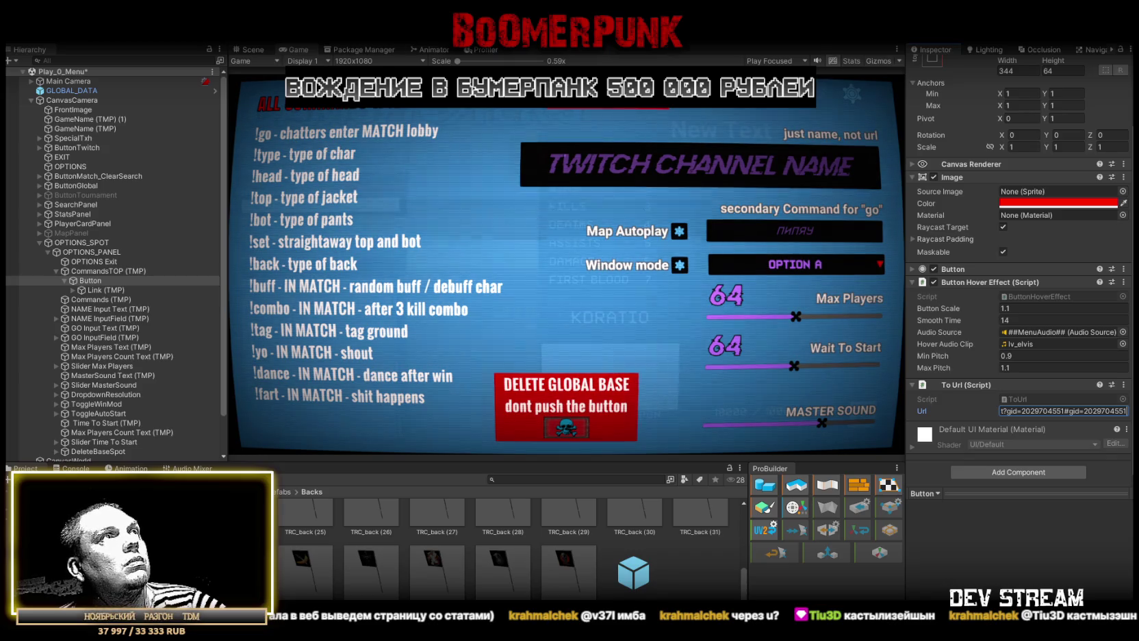
pyautogui.click(56, 271)
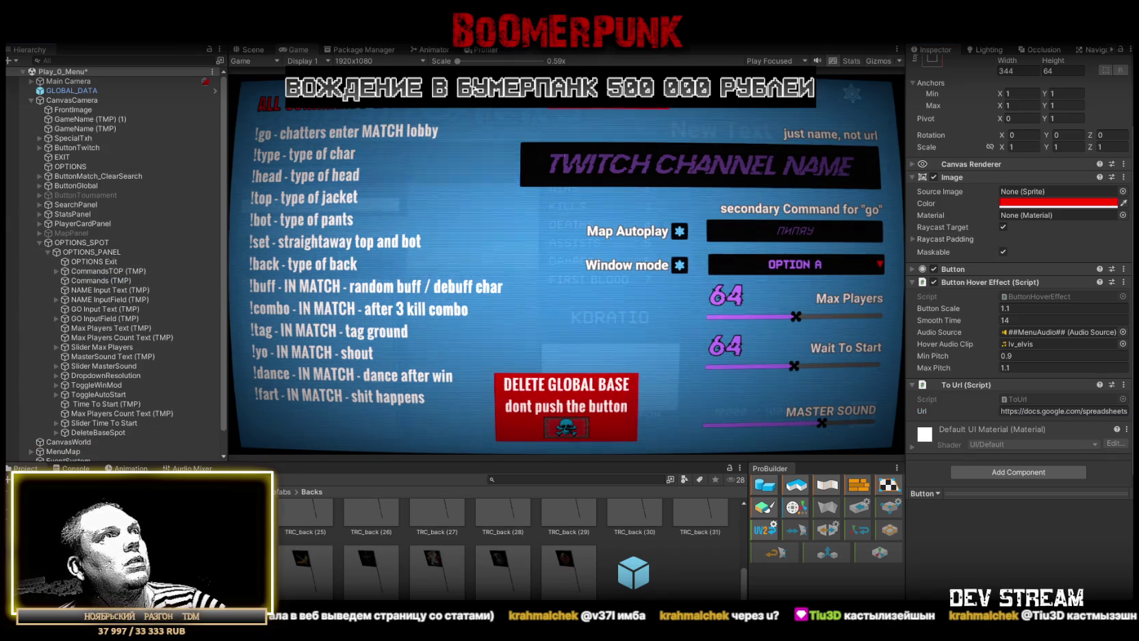
# Deactivate OPTIONS_PANEL and open a player's stats card in the running game
pyautogui.click(82, 252)
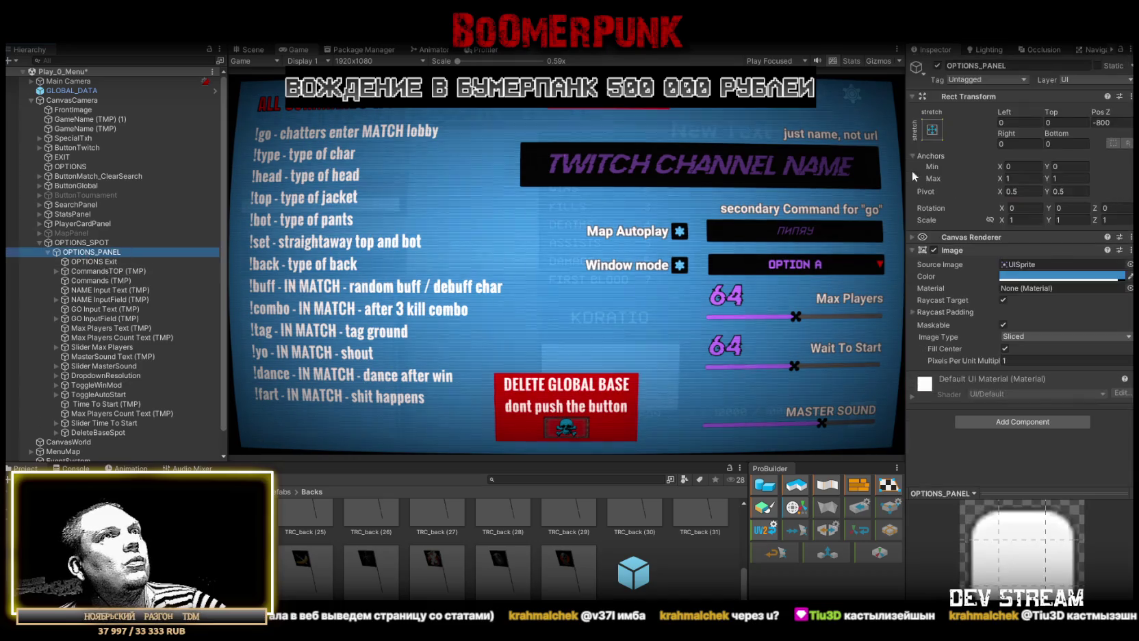
pyautogui.click(937, 65)
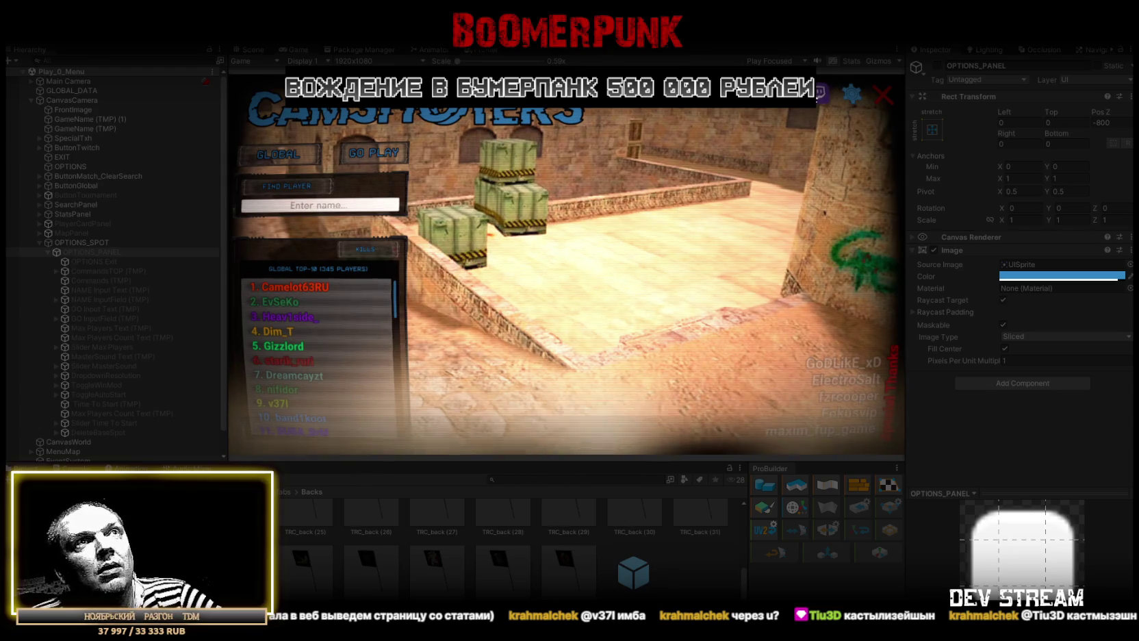
pyautogui.click(851, 94)
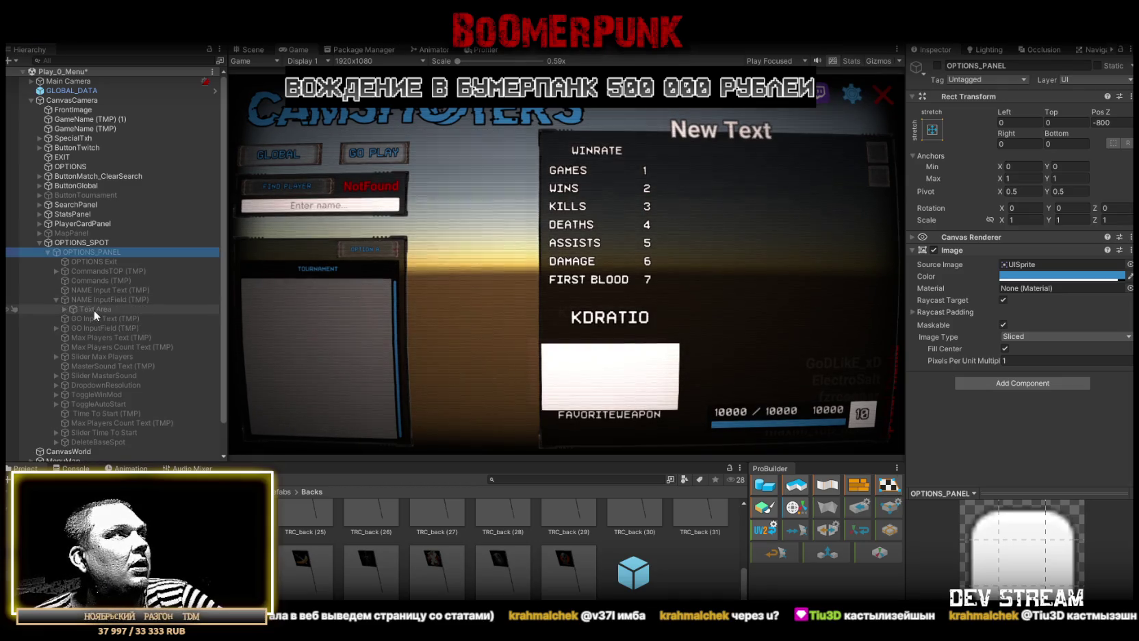
pyautogui.click(55, 299)
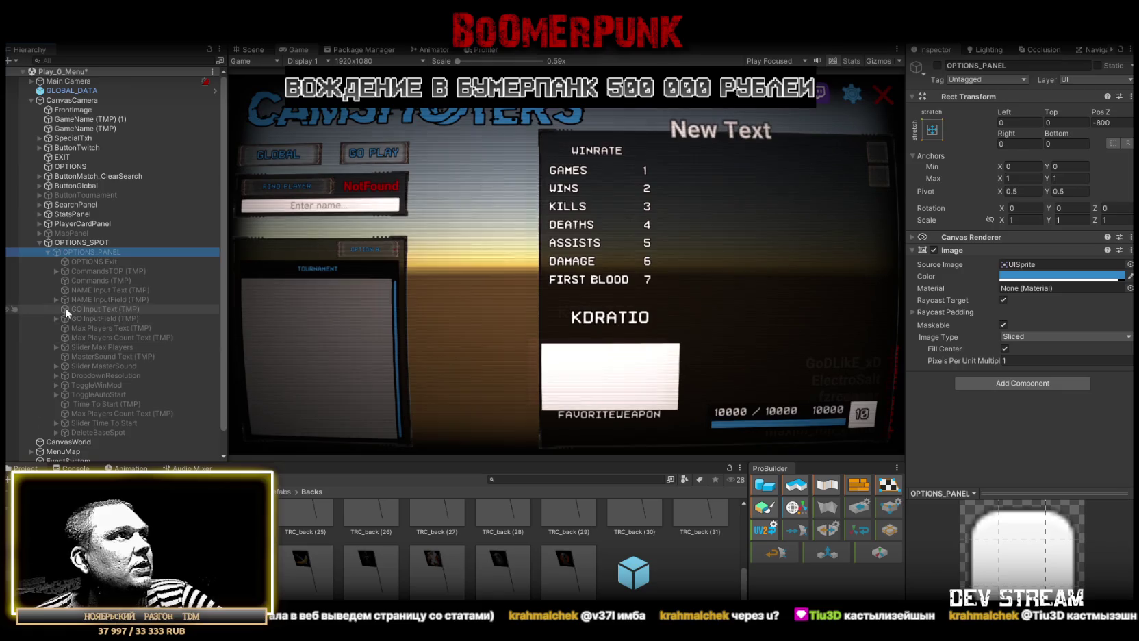
pyautogui.click(56, 270)
# Rename the Button to ButtonCustom and move it back inside CommandsTOP
pyautogui.click(72, 280)
pyautogui.click(65, 281)
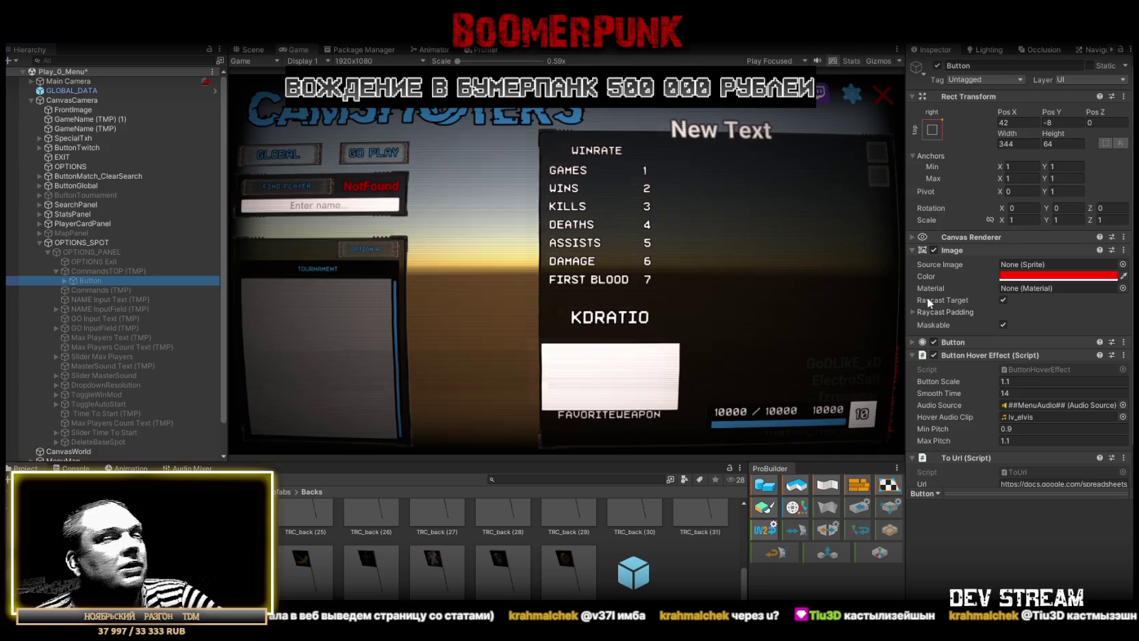
pyautogui.moveTo(90, 279); pyautogui.dragTo(93, 267)
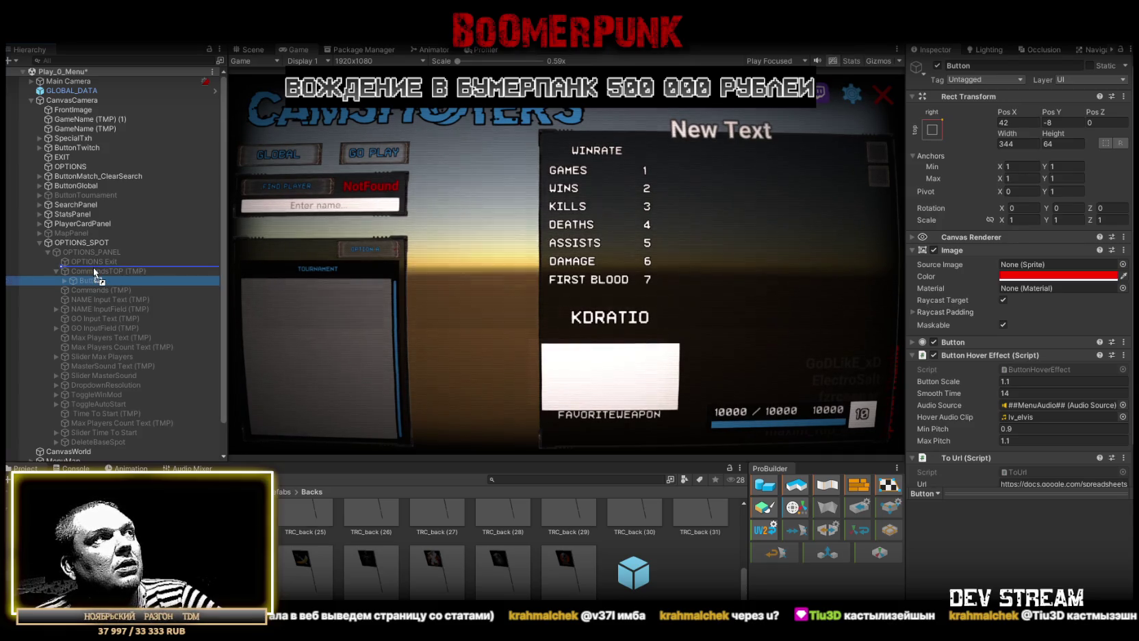
pyautogui.click(111, 273)
pyautogui.write('Su')
pyautogui.write('Cus')
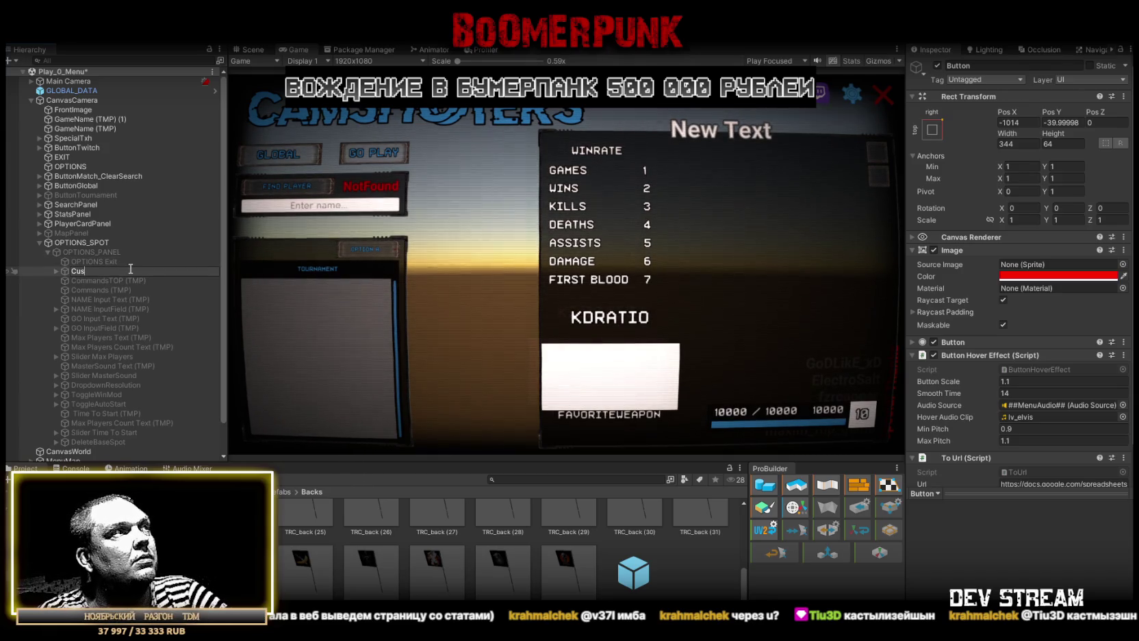
pyautogui.press('BackSpace')
pyautogui.press('BackSpace')
pyautogui.press('BackSpace')
pyautogui.write('Butto')
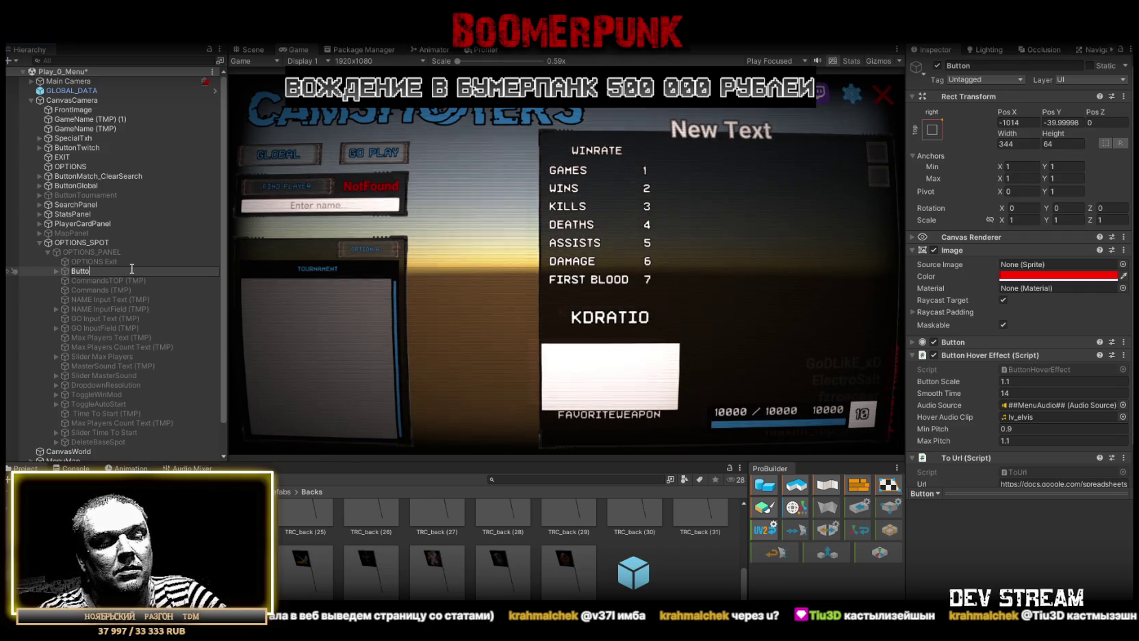
pyautogui.write('nCustom')
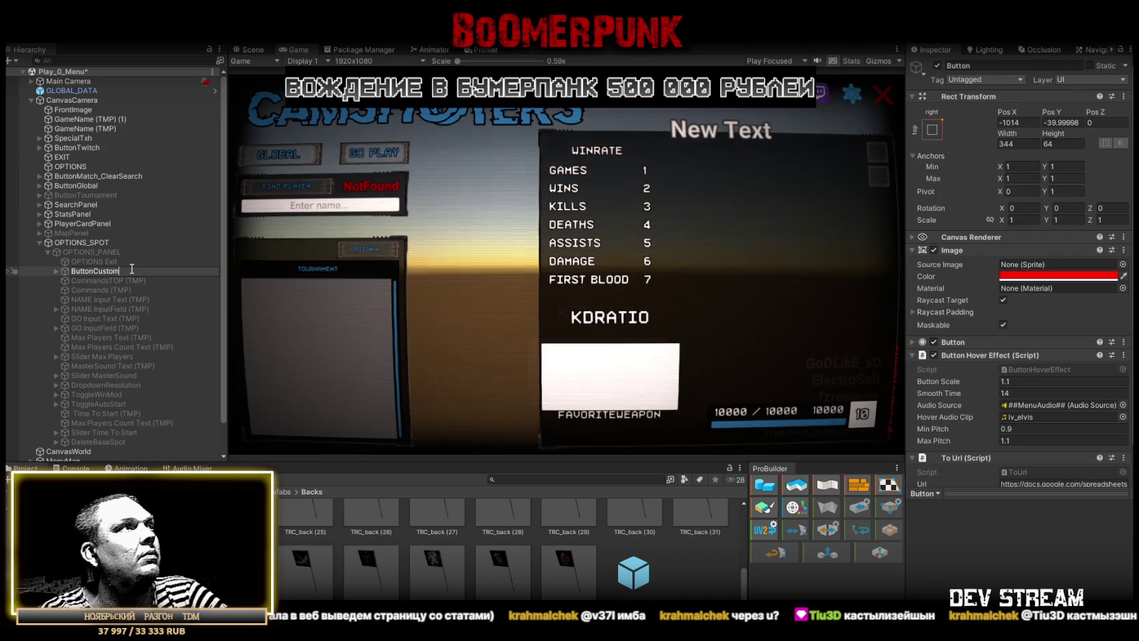
pyautogui.press('Return')
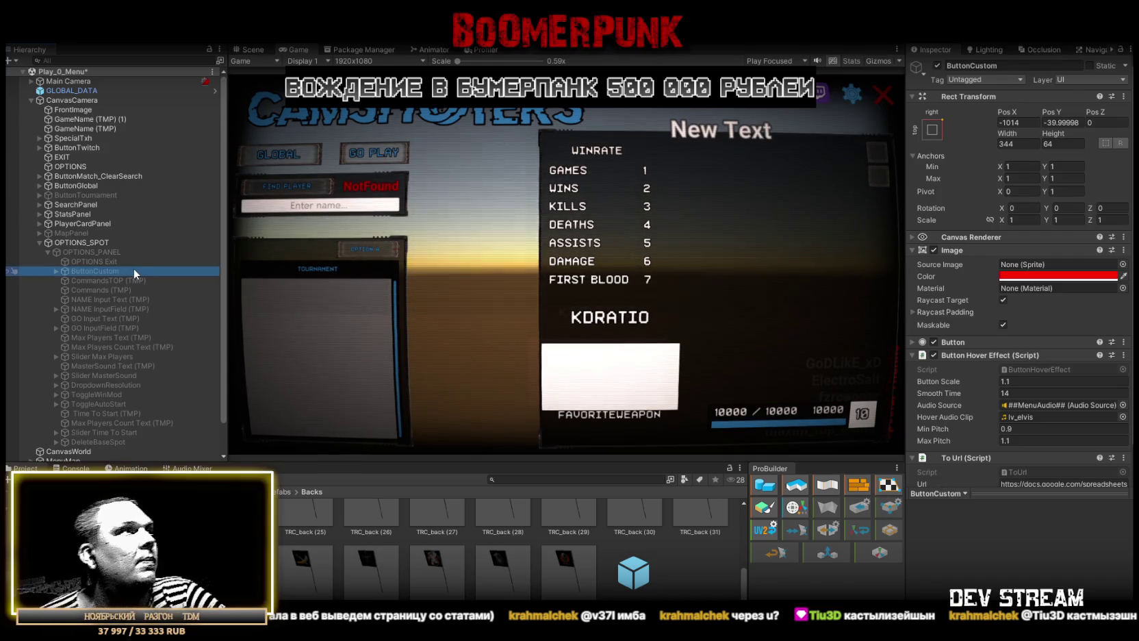
pyautogui.moveTo(93, 269); pyautogui.dragTo(95, 280)
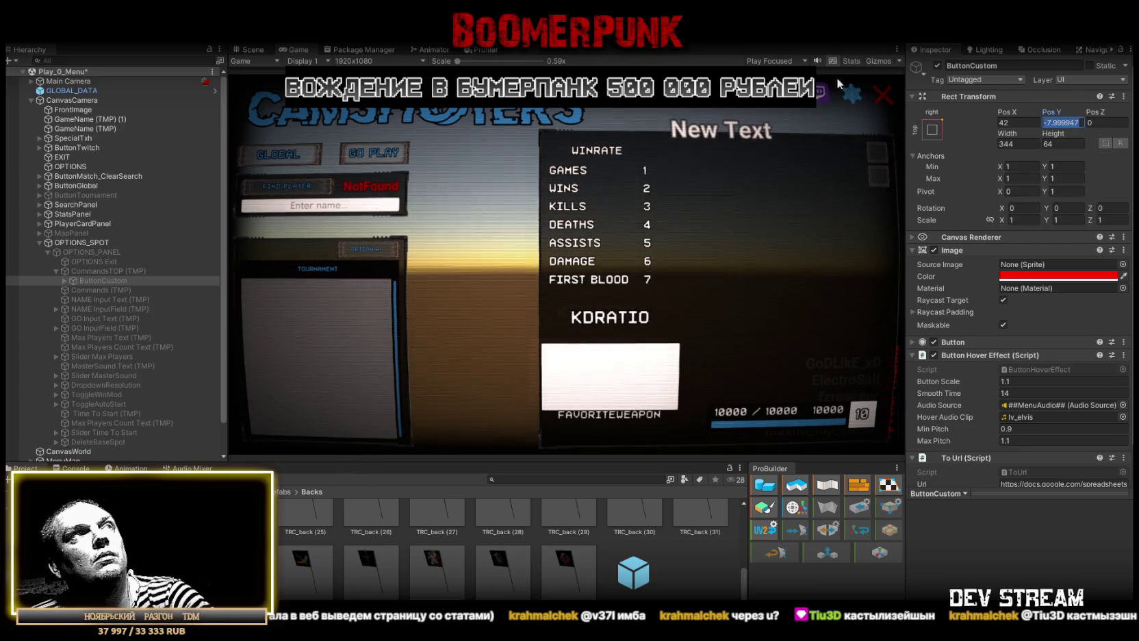
# Set ButtonCustom's Pos Y to 0 and re-enable OPTIONS_PANEL
pyautogui.write('0')
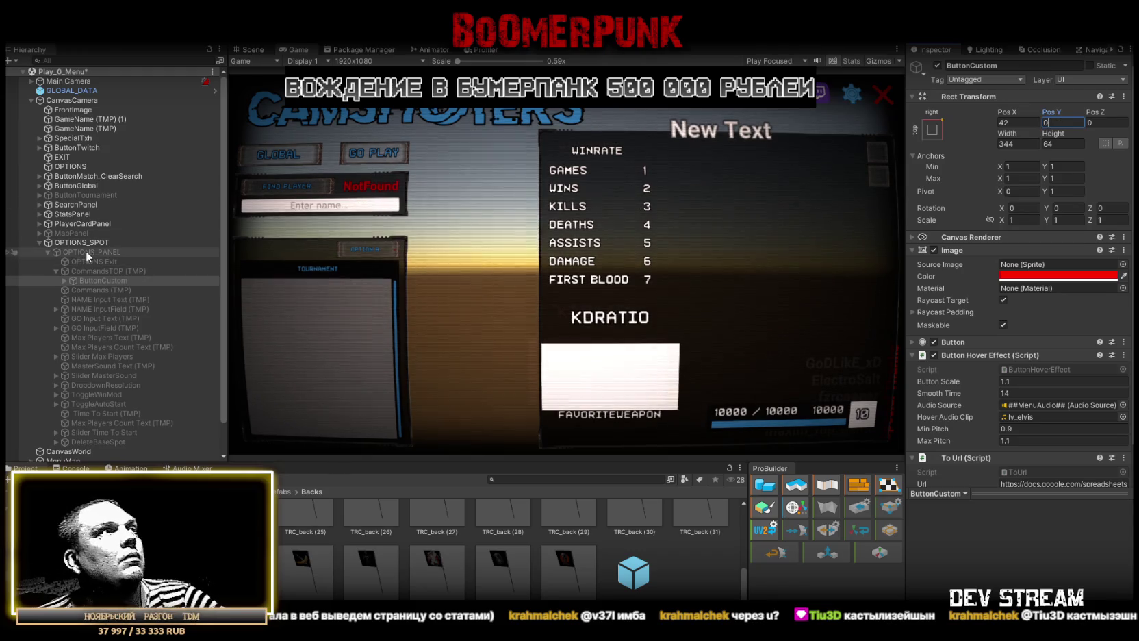
pyautogui.click(86, 253)
pyautogui.click(937, 65)
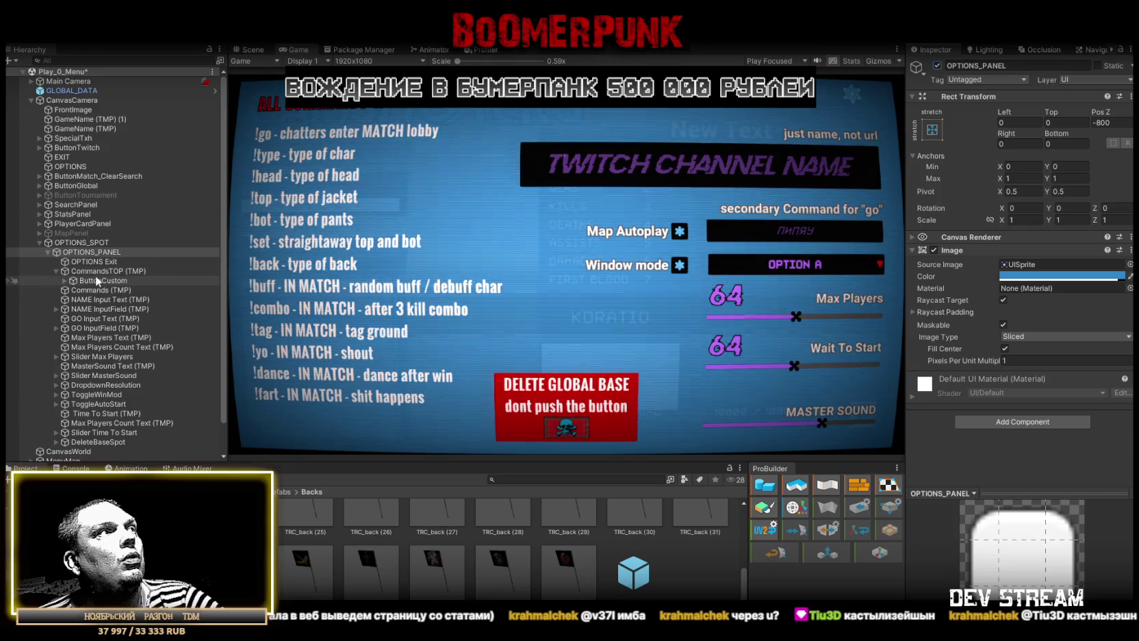
# Set ButtonCustom's Rect Transform Pos Y to -10
pyautogui.click(195, 280)
pyautogui.write('-8')
pyautogui.press('Return')
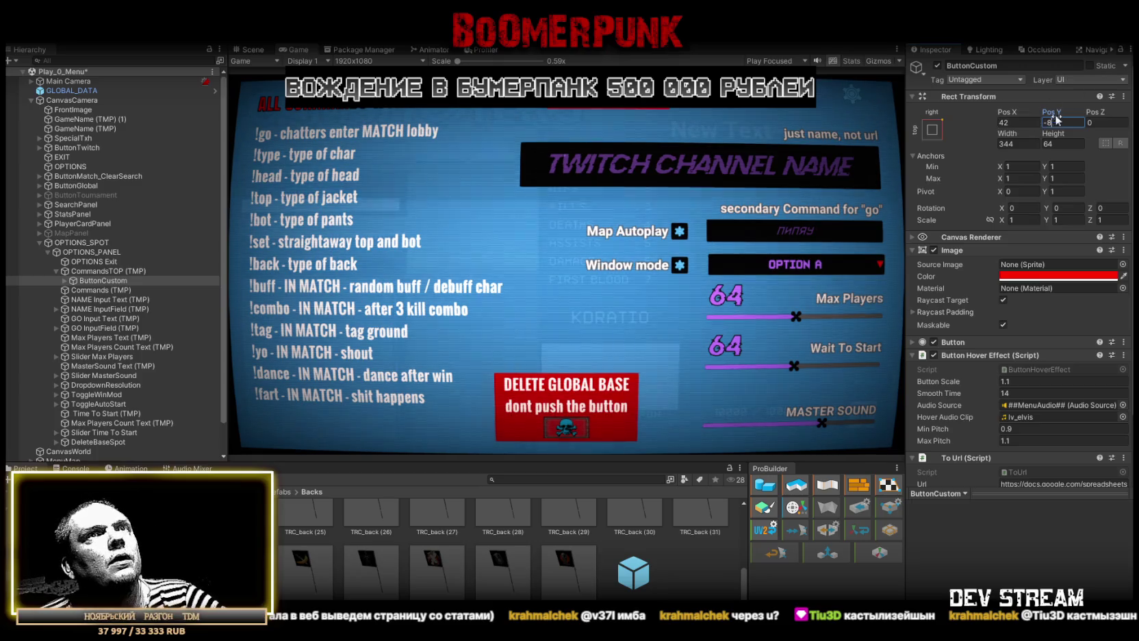
pyautogui.write('10')
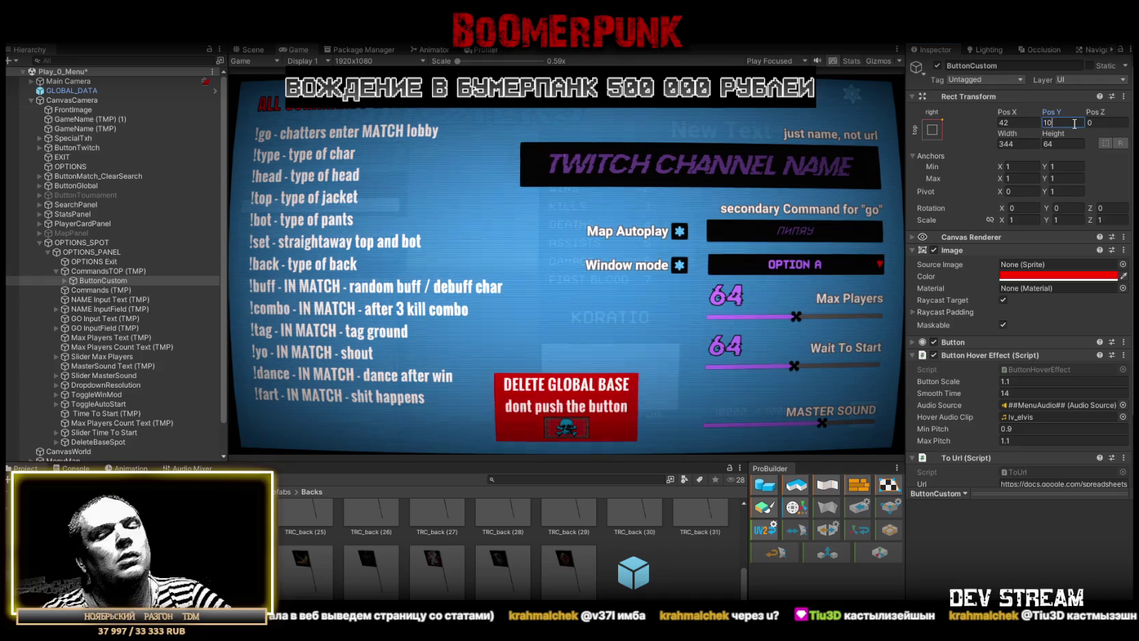
pyautogui.press('Home')
pyautogui.write('-')
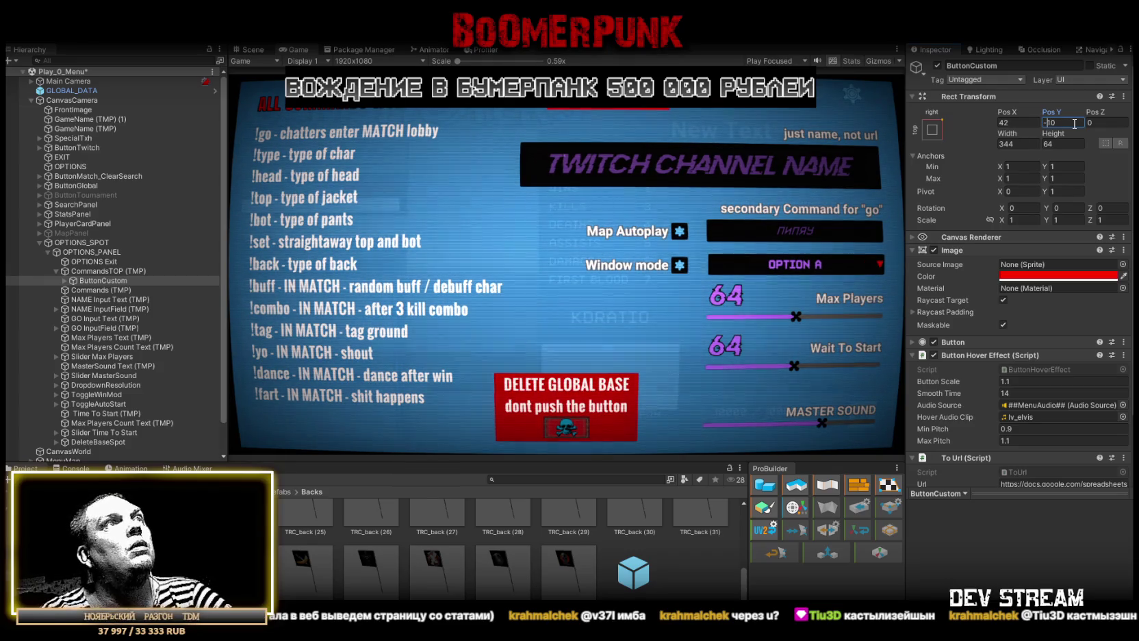
pyautogui.scroll(-3, 1059, 213)
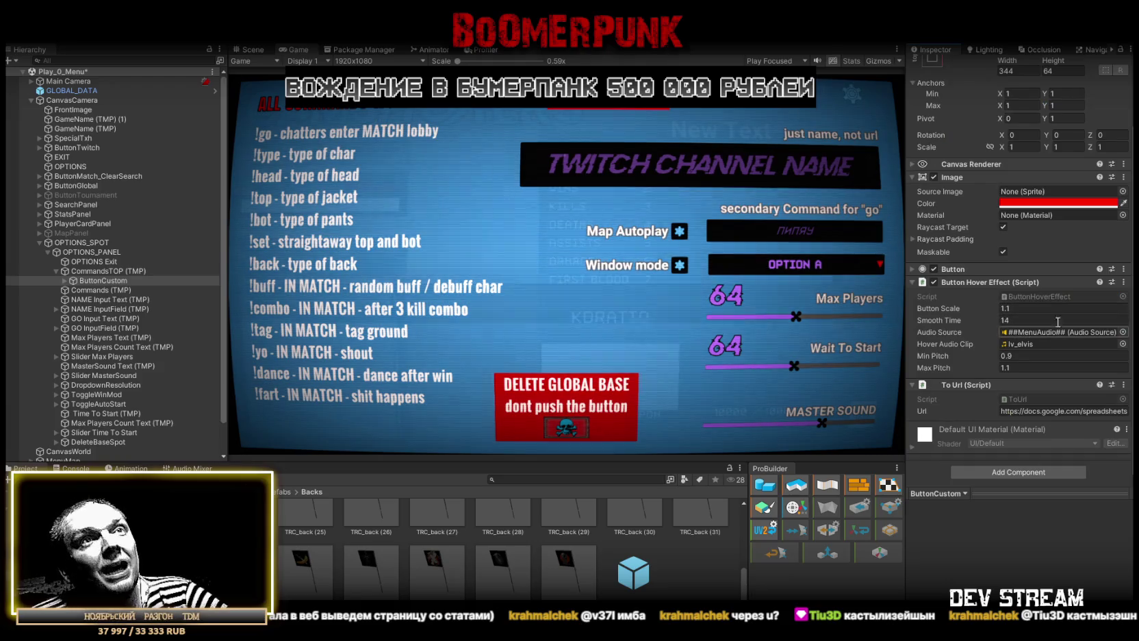
# Add an On Click event on ButtonCustom that calls ToUrl.Open on itself
pyautogui.click(913, 269)
pyautogui.scroll(-3, 912, 275)
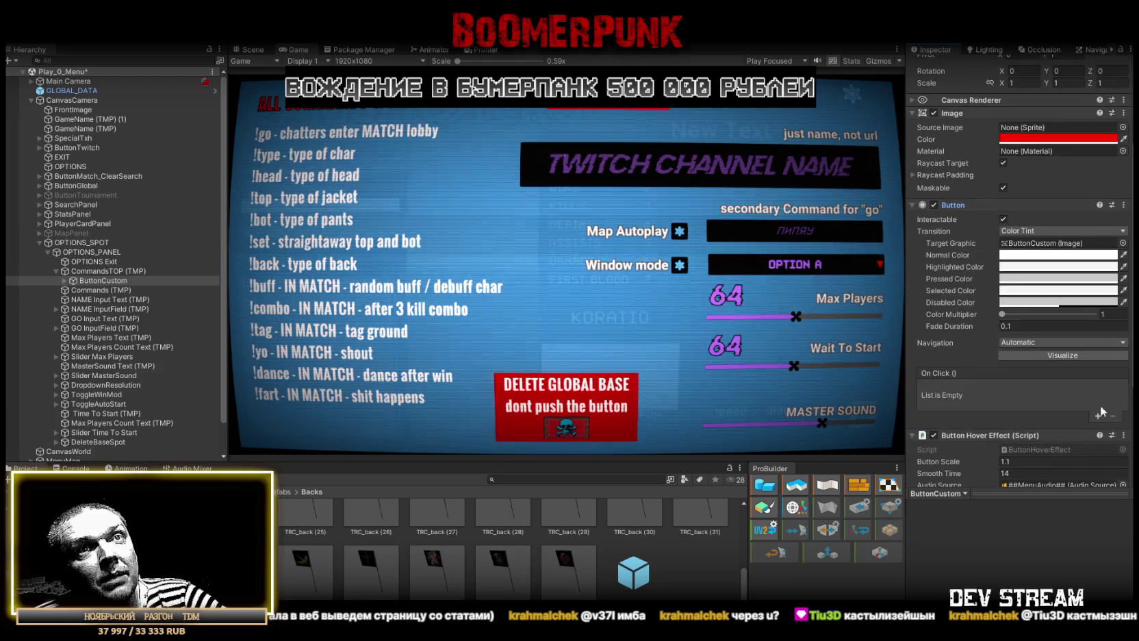
pyautogui.moveTo(100, 290); pyautogui.dragTo(957, 400)
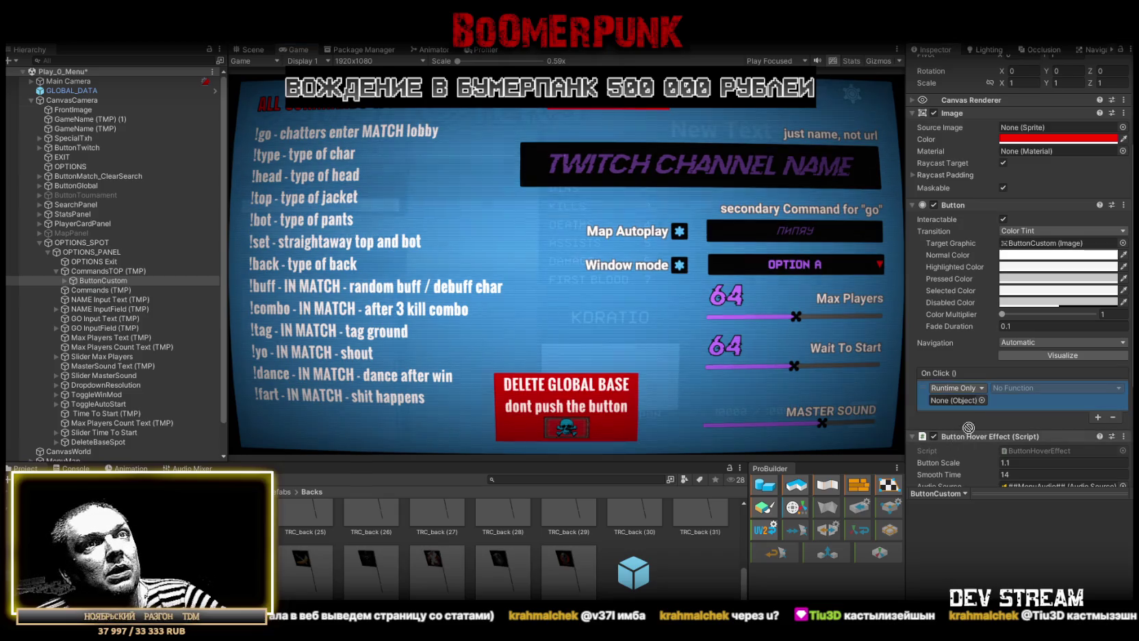
pyautogui.click(1044, 387)
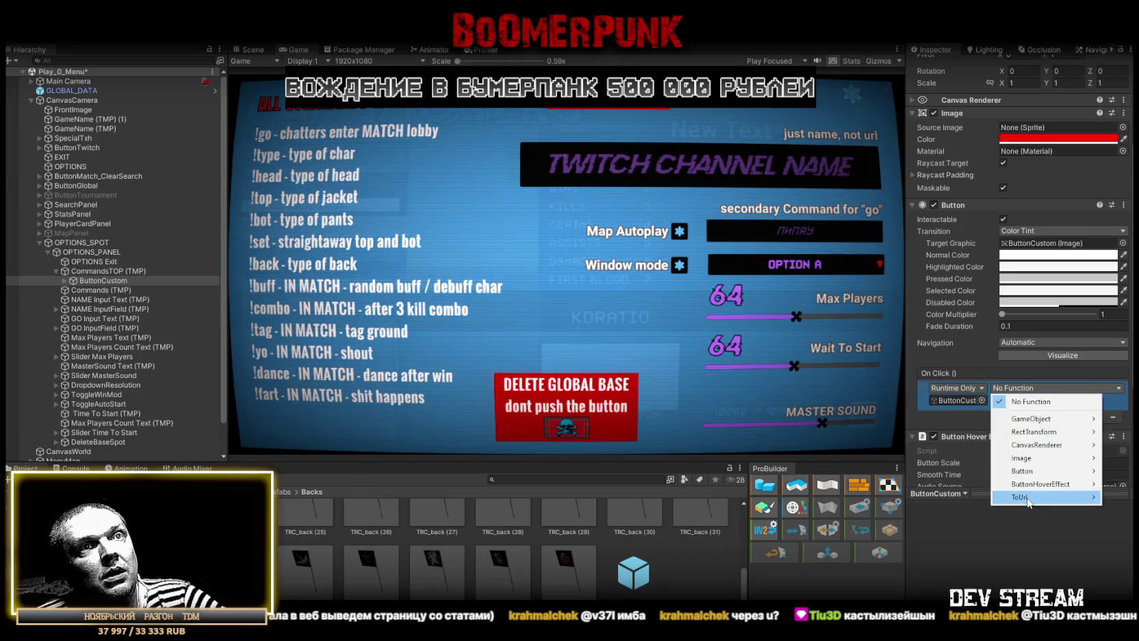
pyautogui.click(879, 445)
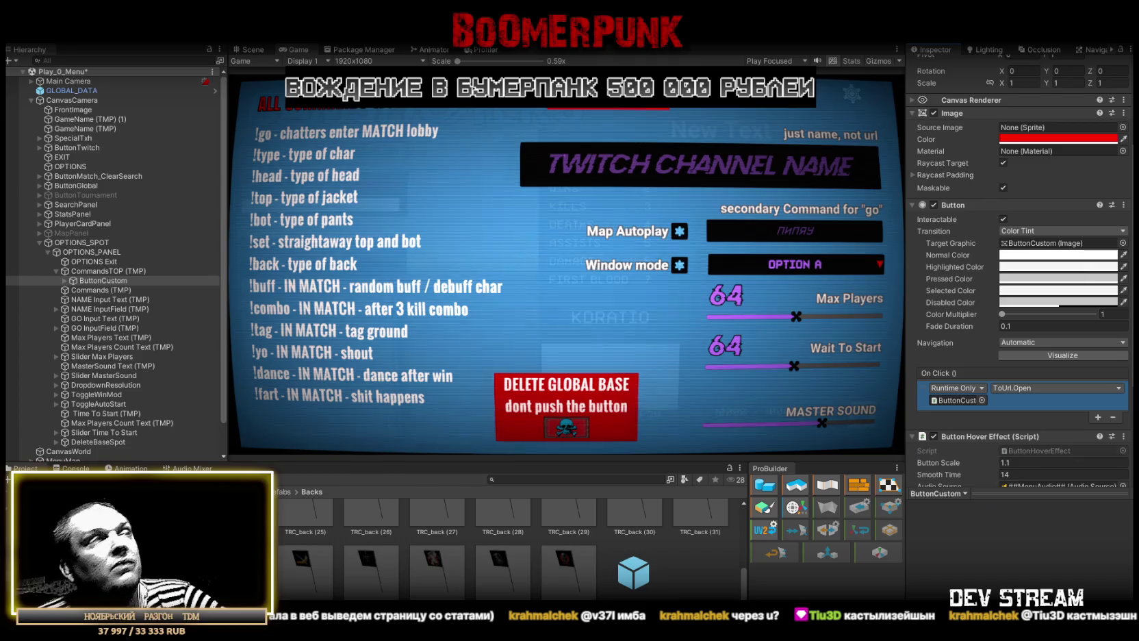
pyautogui.click(91, 252)
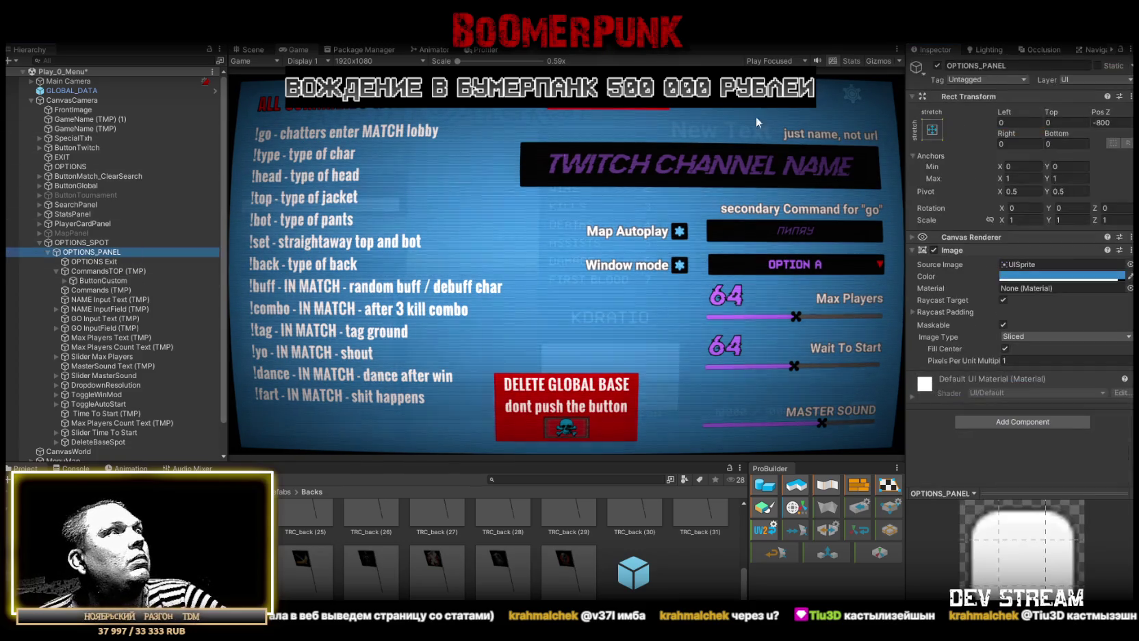
# Hide OPTIONS_PANEL, open the in-game settings, and test the red button's spreadsheet link
pyautogui.click(937, 66)
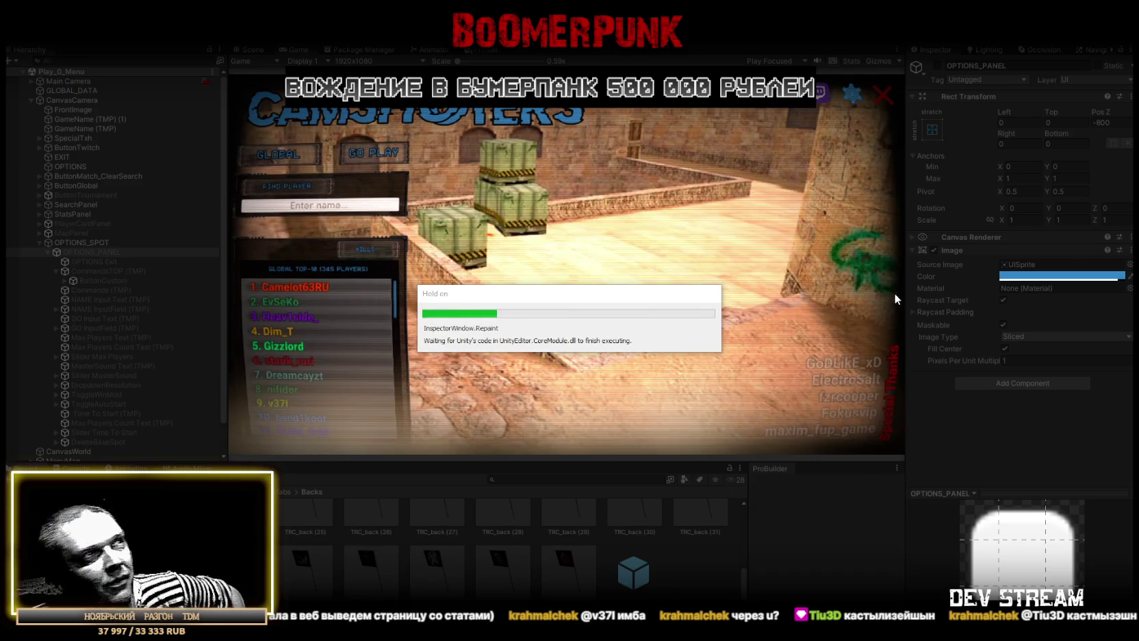
pyautogui.click(852, 94)
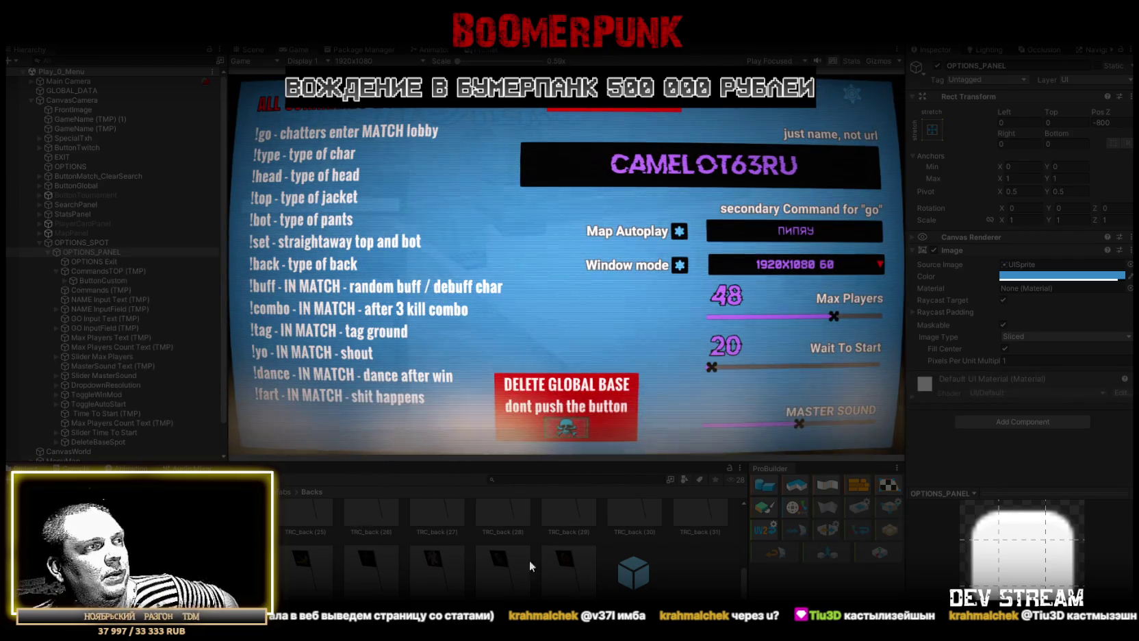
pyautogui.click(385, 118)
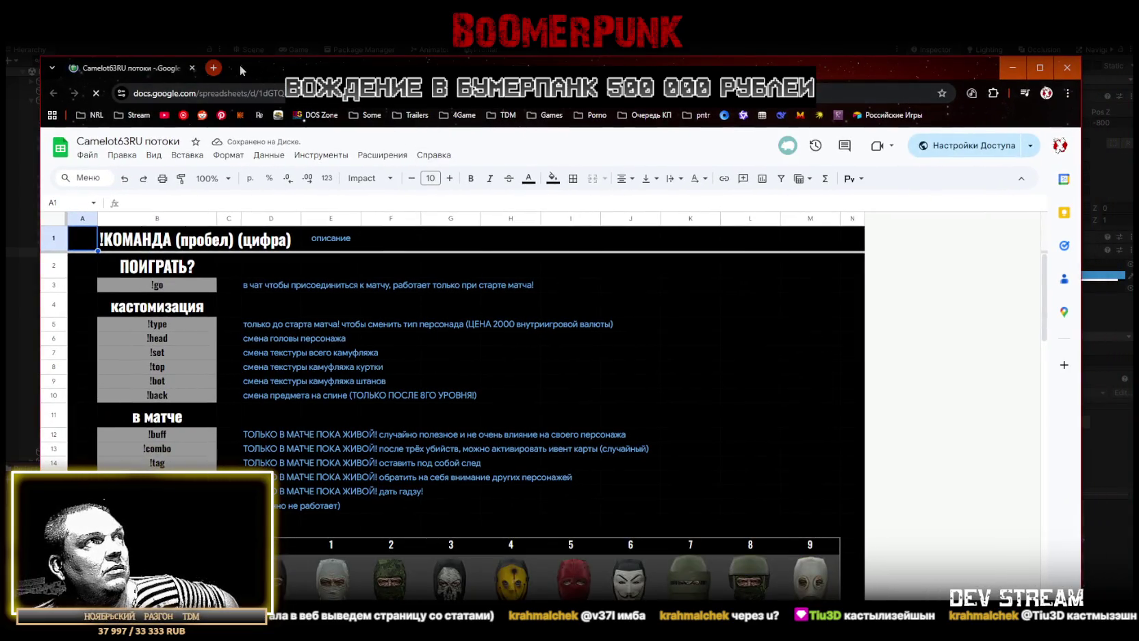
# Narrow and move the Chrome window so the game shows beside it
pyautogui.click(214, 67)
pyautogui.click(192, 68)
pyautogui.moveTo(412, 69)
pyautogui.mouseDown()
pyautogui.moveTo(379, 128)
pyautogui.moveTo(611, 63)
pyautogui.mouseUp()
pyautogui.moveTo(1108, 170); pyautogui.dragTo(502, 169)
pyautogui.moveTo(366, 59); pyautogui.dragTo(315, 43)
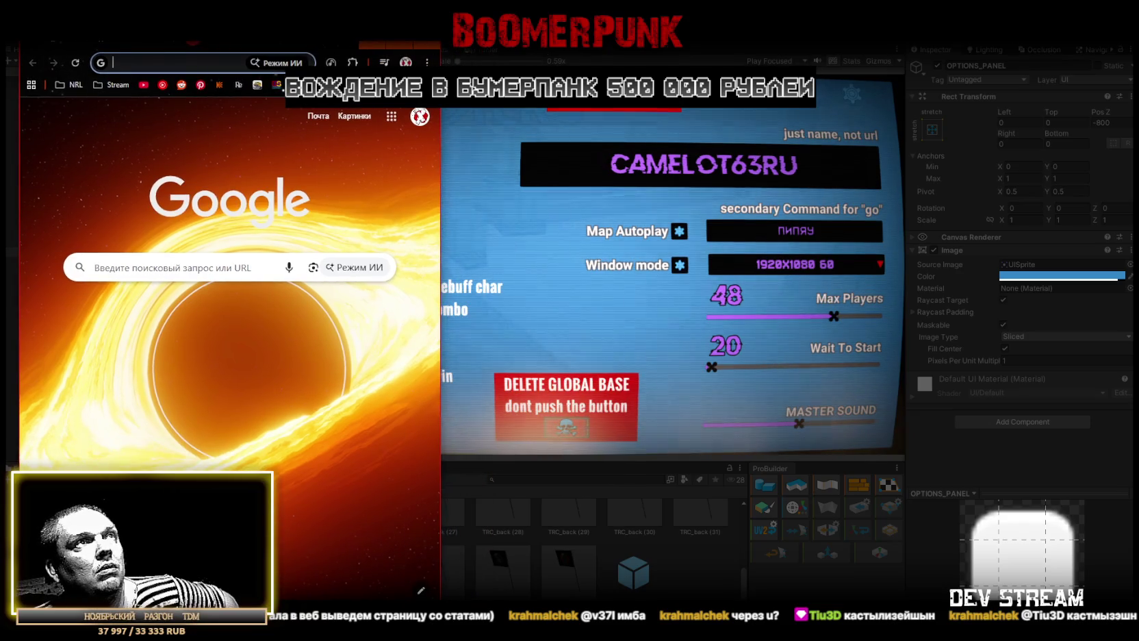
# Reopen the commands spreadsheet, scroll through its item rows, then return to Unity
pyautogui.hotkey('ctrl', 'shift', 't')
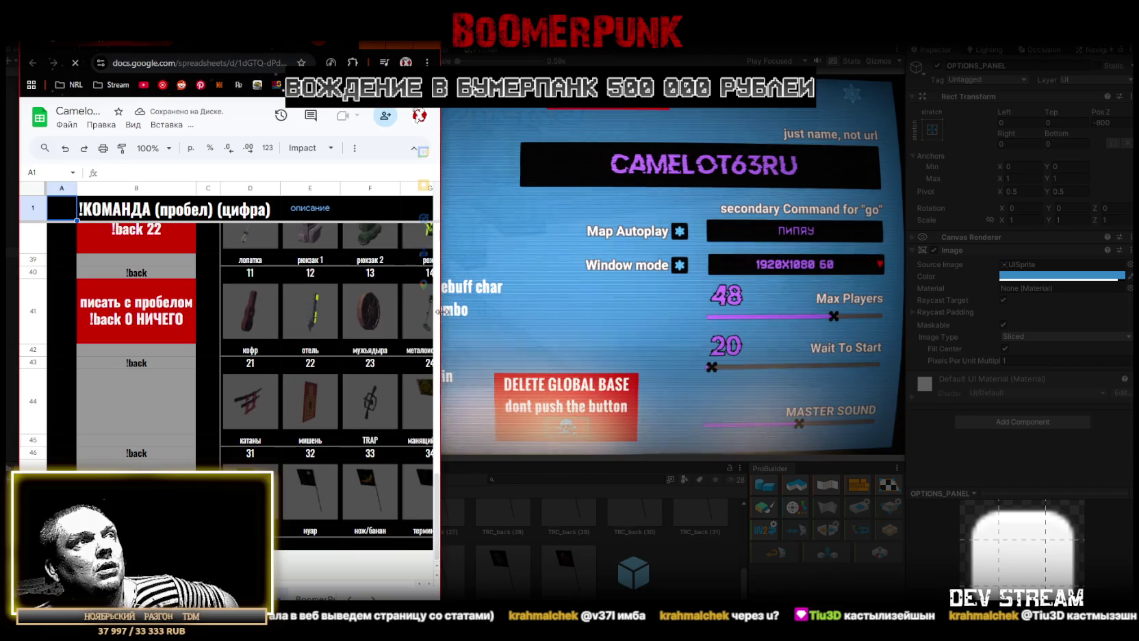
pyautogui.moveTo(442, 316); pyautogui.dragTo(767, 322)
pyautogui.scroll(3, 566, 406)
pyautogui.scroll(5, 565, 406)
pyautogui.scroll(5, 565, 404)
pyautogui.scroll(-5, 566, 393)
pyautogui.scroll(-8, 563, 390)
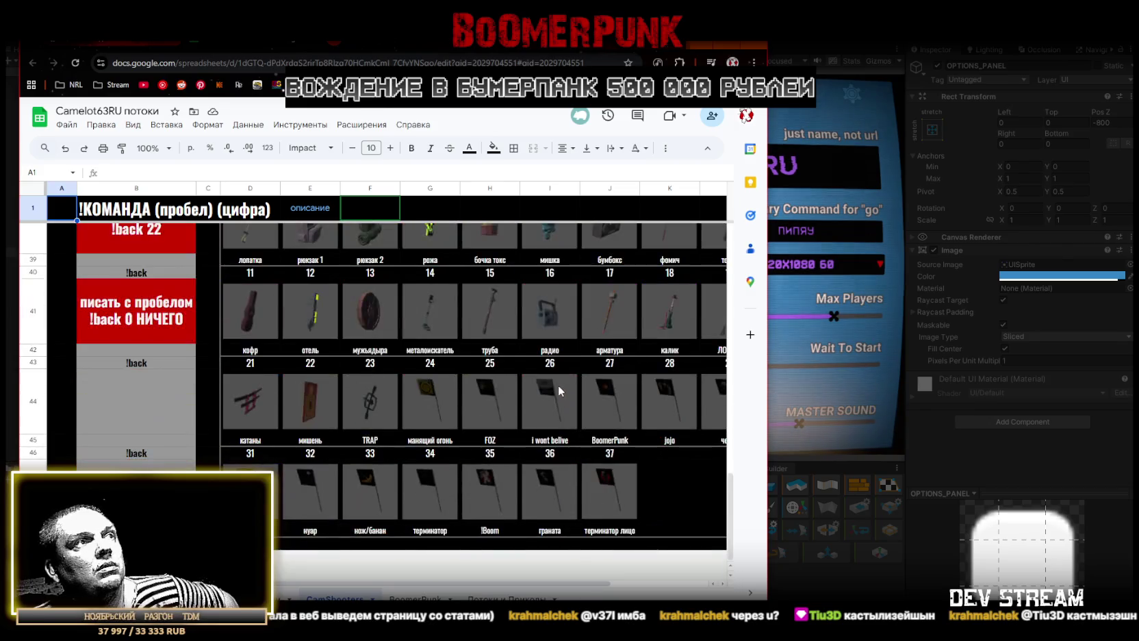
pyautogui.scroll(5, 558, 385)
pyautogui.scroll(5, 558, 385)
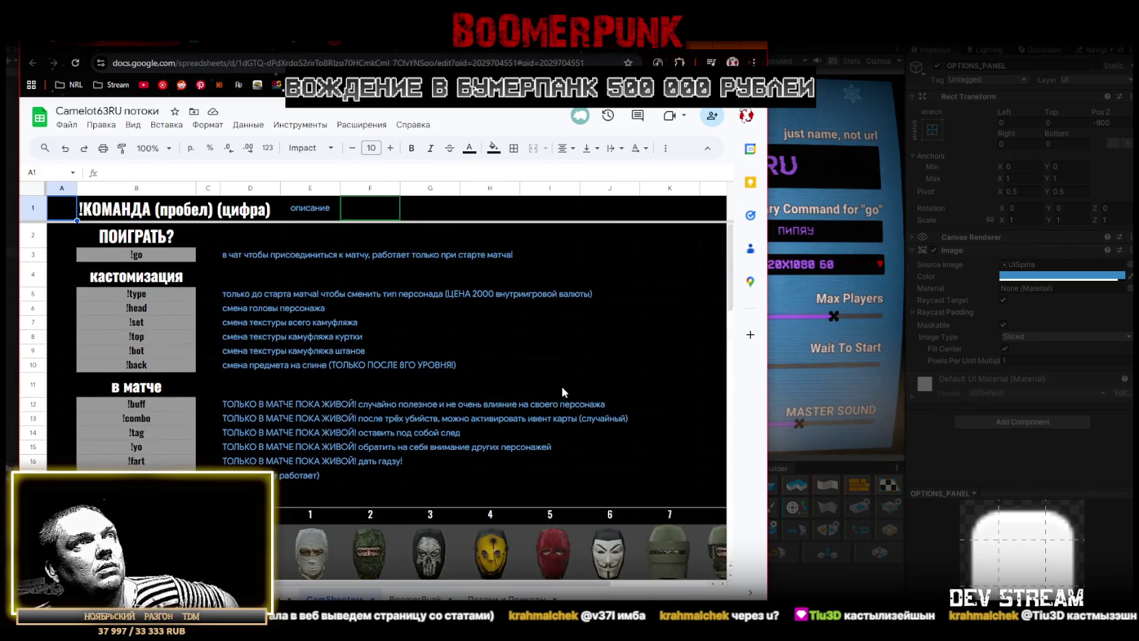
pyautogui.hotkey('alt', 'Tab')
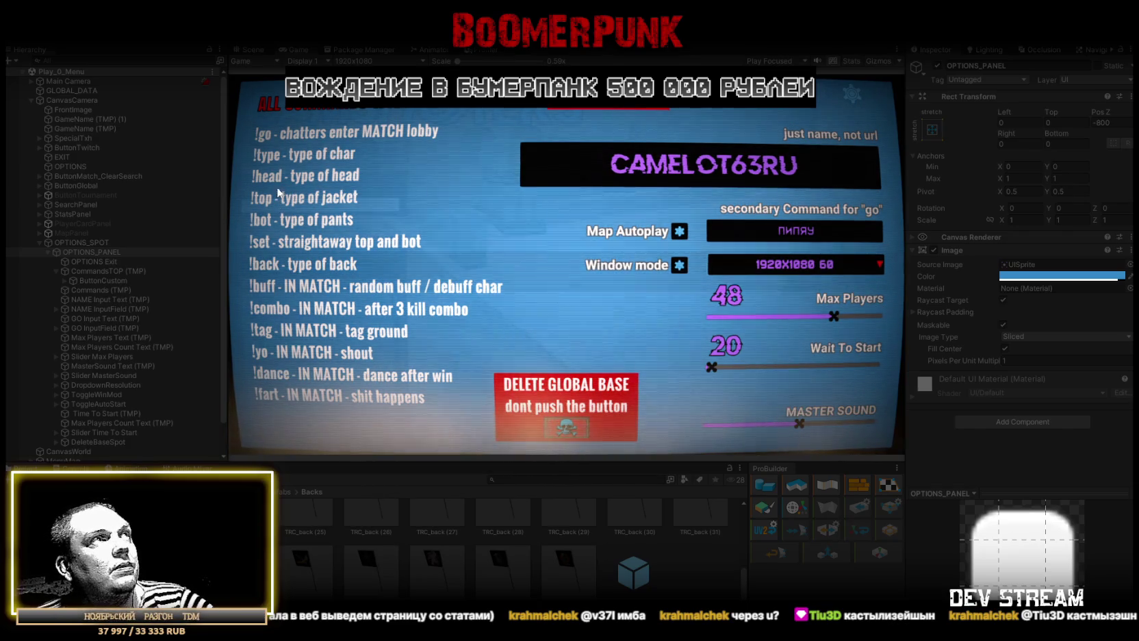
# Maximize the Game view, then exit play mode with Ctrl+P to restore the editor panels
pyautogui.doubleClick(289, 48)
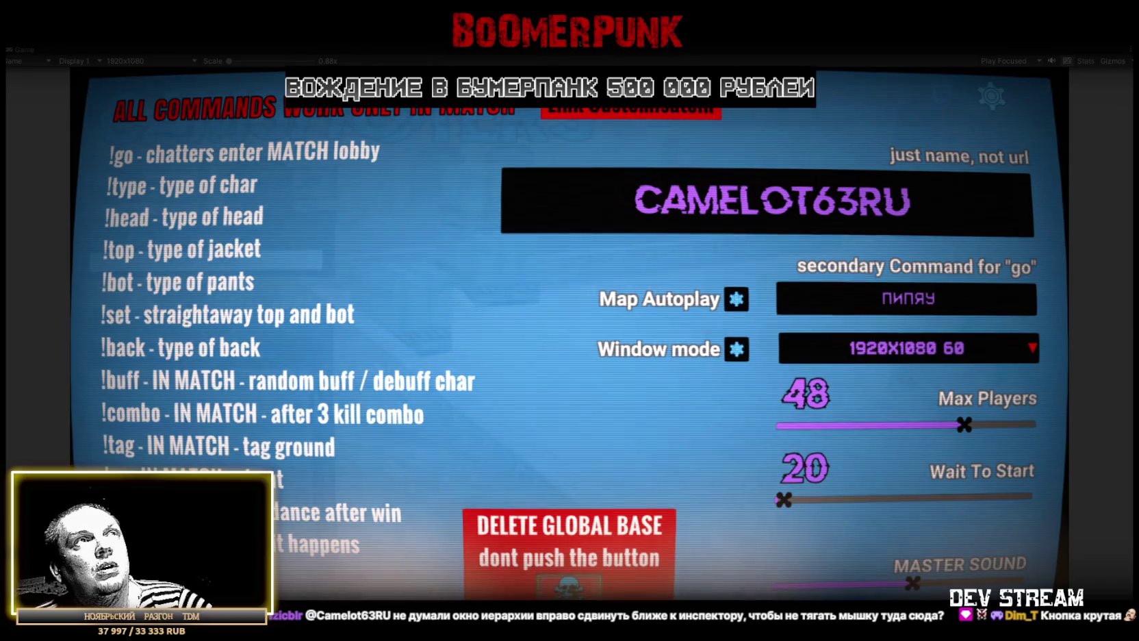
pyautogui.hotkey('ctrl', 'p')
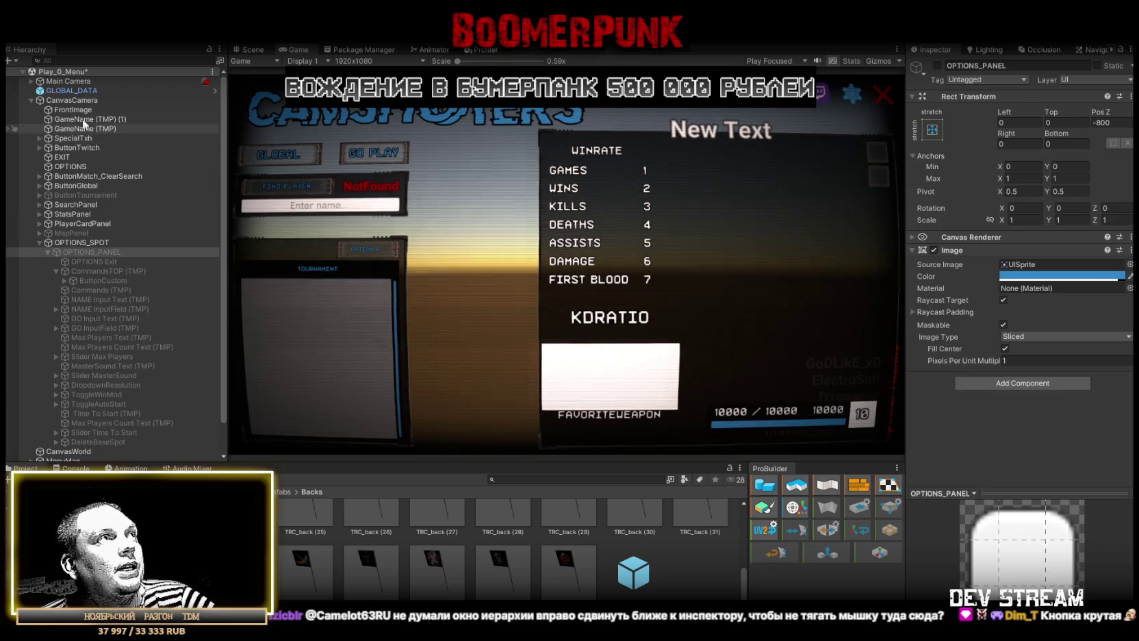
# In the Scene view, frame and orbit around CanvasCamera and then CanvasWorld
pyautogui.click(21, 72)
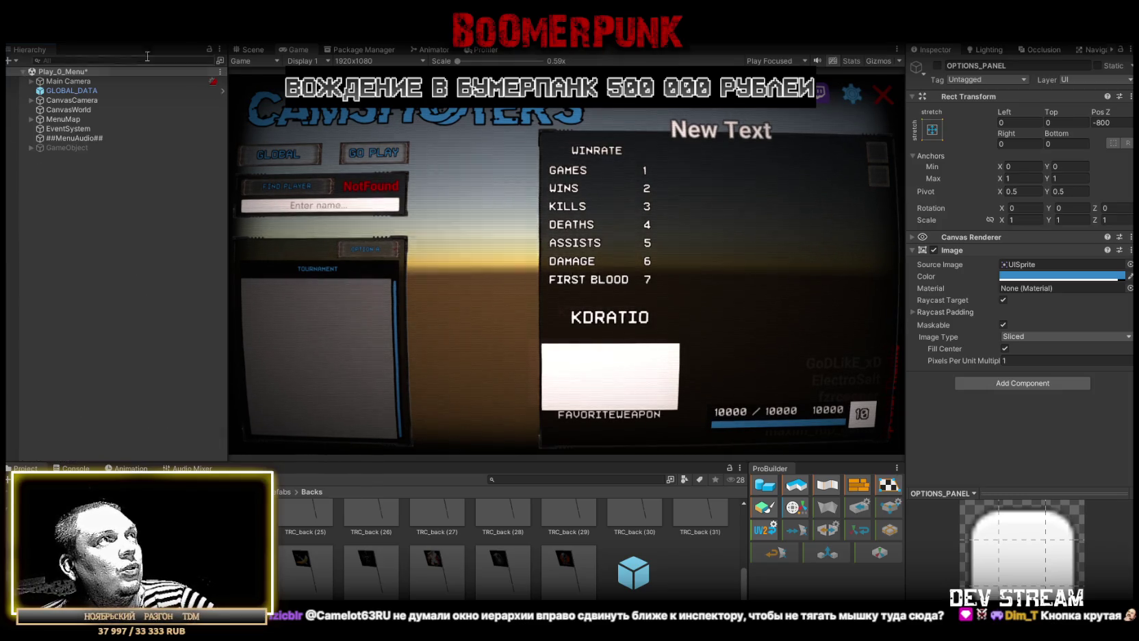
pyautogui.click(251, 50)
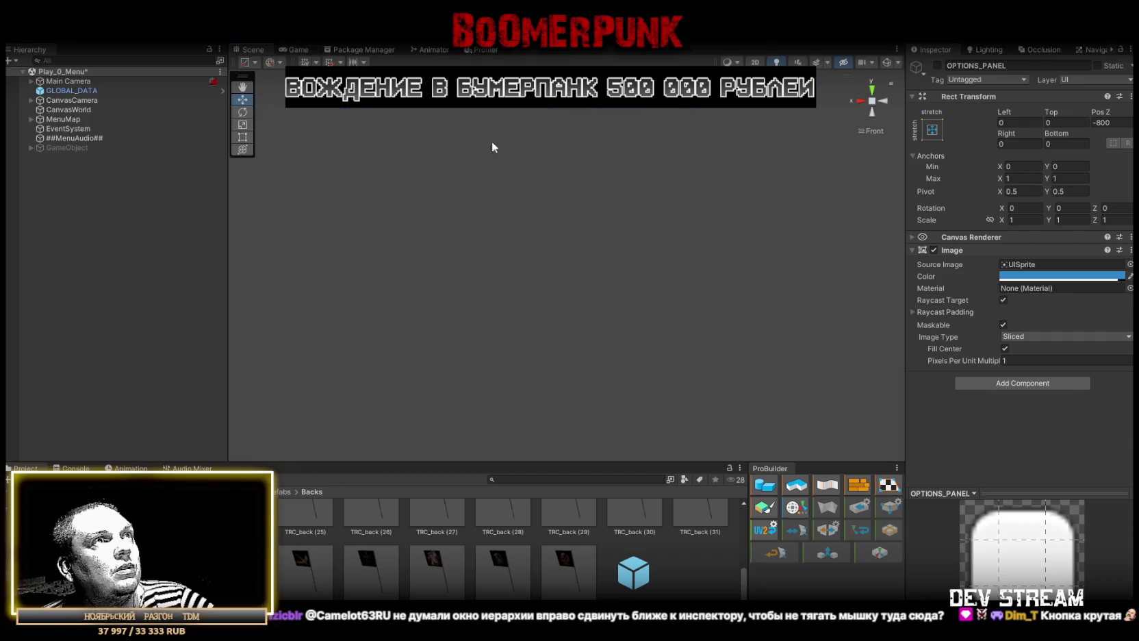
pyautogui.click(72, 91)
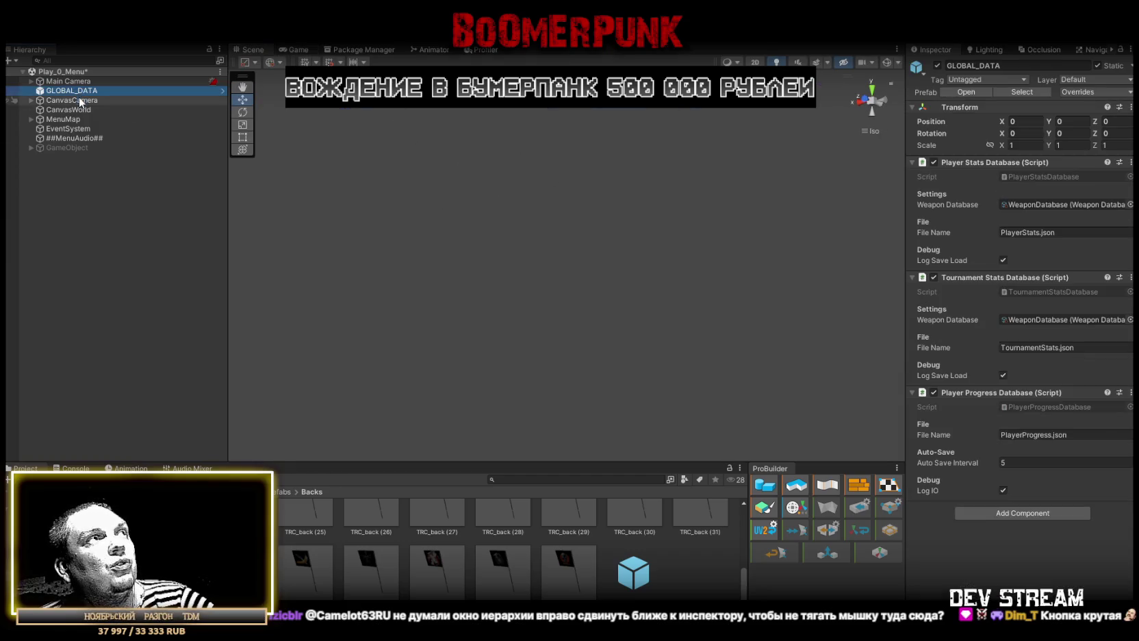
pyautogui.doubleClick(75, 100)
pyautogui.moveTo(353, 152)
pyautogui.mouseDown()
pyautogui.moveTo(504, 234)
pyautogui.moveTo(678, 201)
pyautogui.mouseUp()
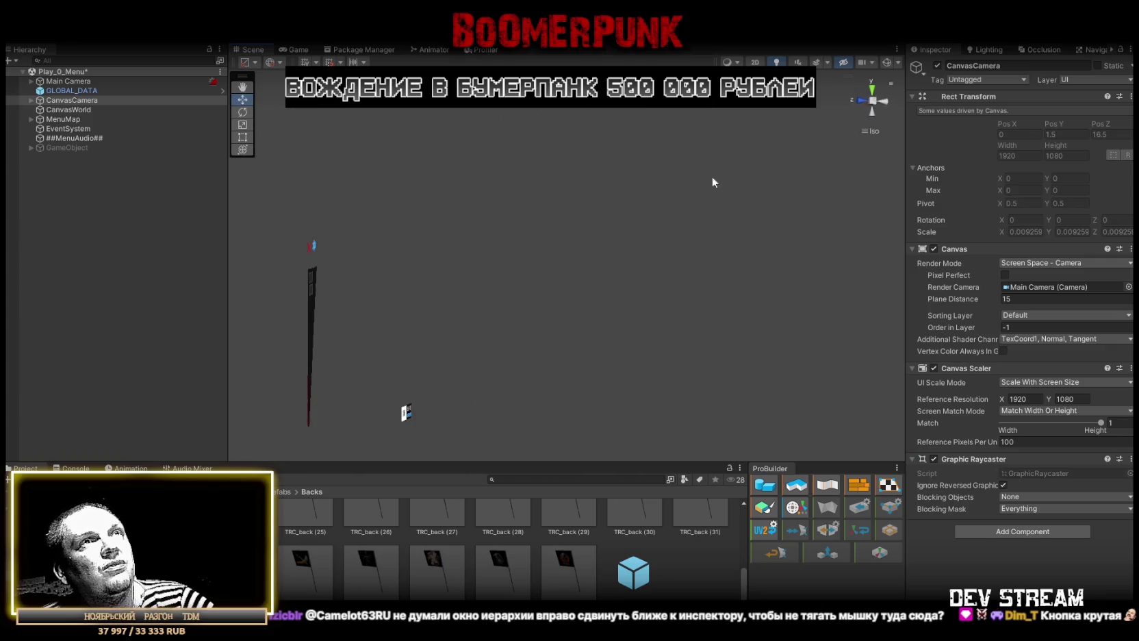
pyautogui.doubleClick(68, 109)
pyautogui.moveTo(253, 142)
pyautogui.mouseDown()
pyautogui.moveTo(507, 294)
pyautogui.moveTo(420, 319)
pyautogui.mouseUp()
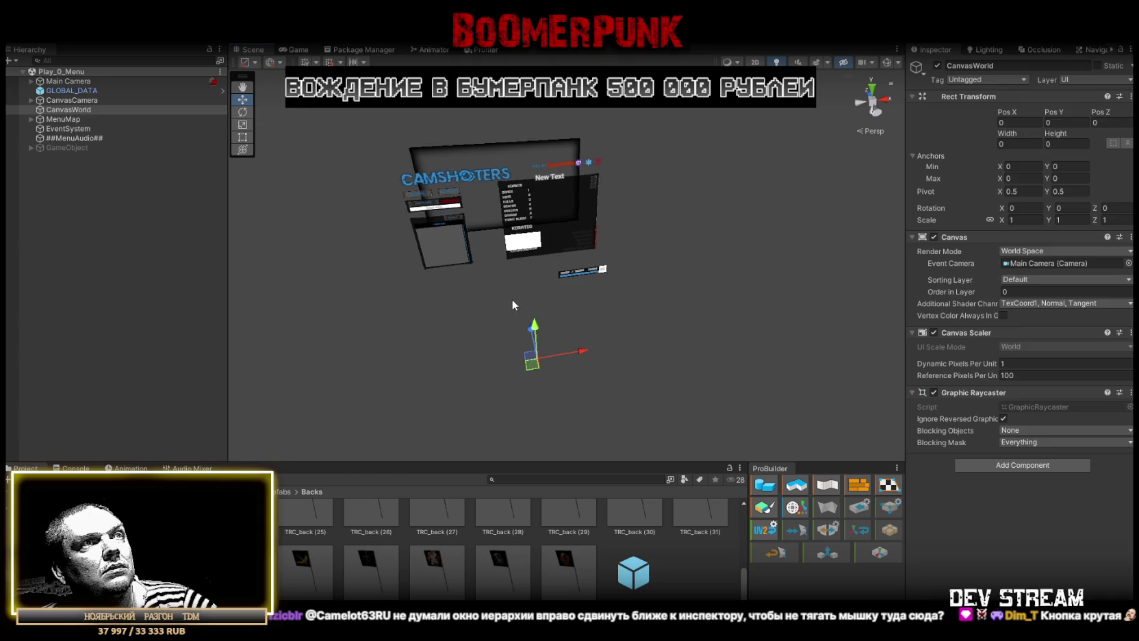
# Orbit and pan the Scene view to look over the CamShooters menu canvases from several sides
pyautogui.moveTo(499, 293)
pyautogui.mouseDown()
pyautogui.moveTo(547, 267)
pyautogui.moveTo(586, 293)
pyautogui.mouseUp()
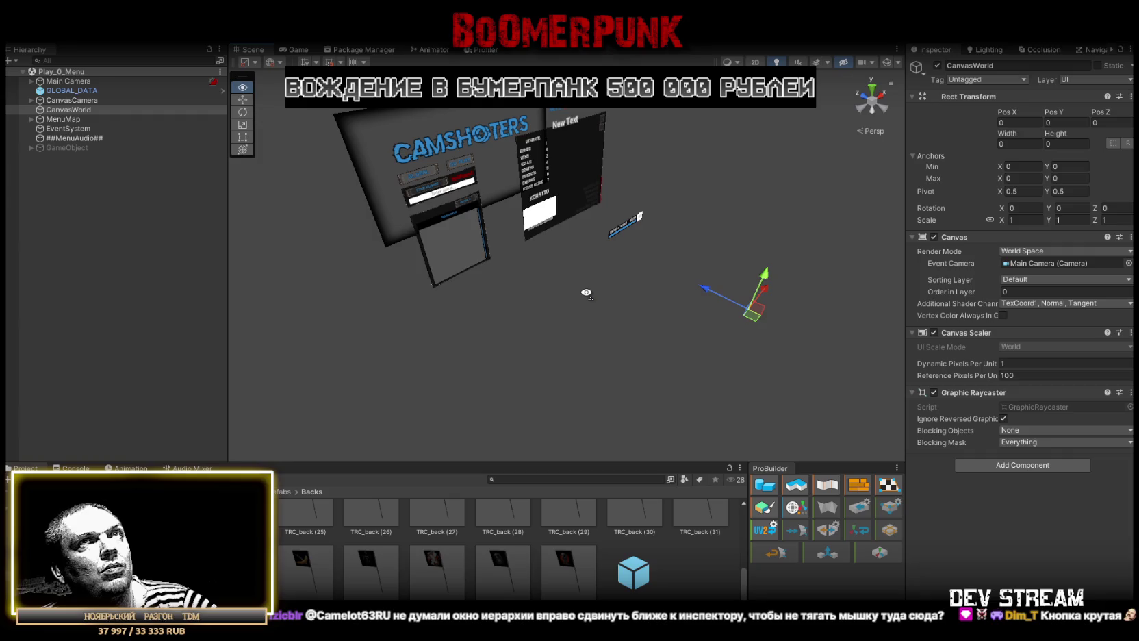
pyautogui.moveTo(586, 293)
pyautogui.mouseDown()
pyautogui.moveTo(552, 279)
pyautogui.moveTo(550, 288)
pyautogui.mouseUp()
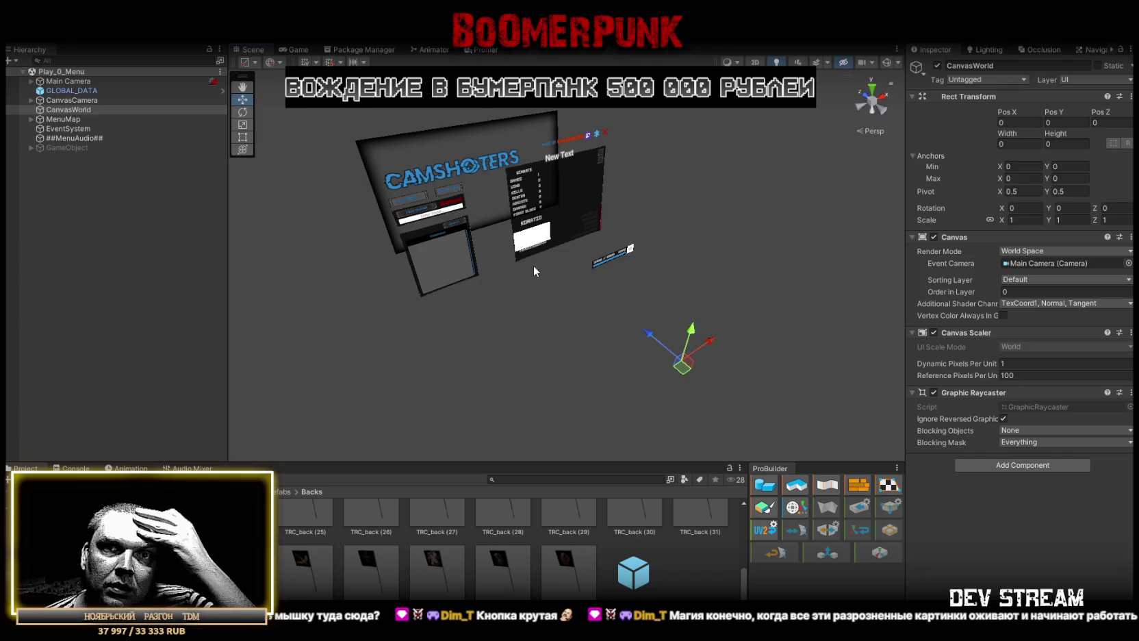
pyautogui.moveTo(530, 267)
pyautogui.mouseDown()
pyautogui.moveTo(540, 247)
pyautogui.moveTo(492, 237)
pyautogui.mouseUp()
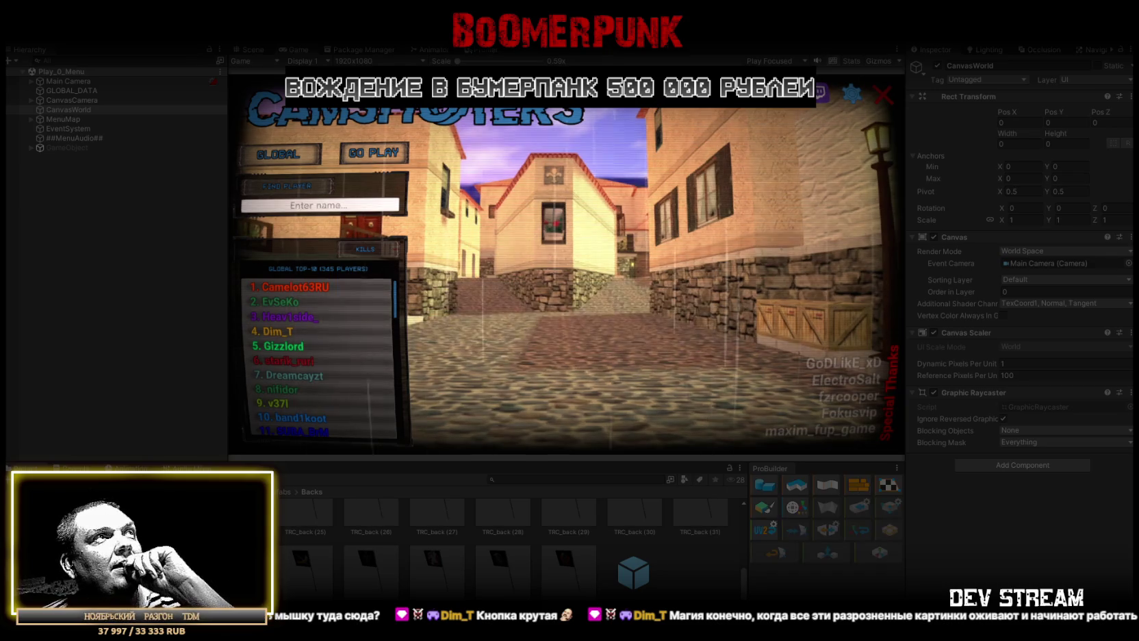
# Maximize the Game view and switch the leaderboard from GLOBAL to TOURNAMENT ranking
pyautogui.doubleClick(298, 47)
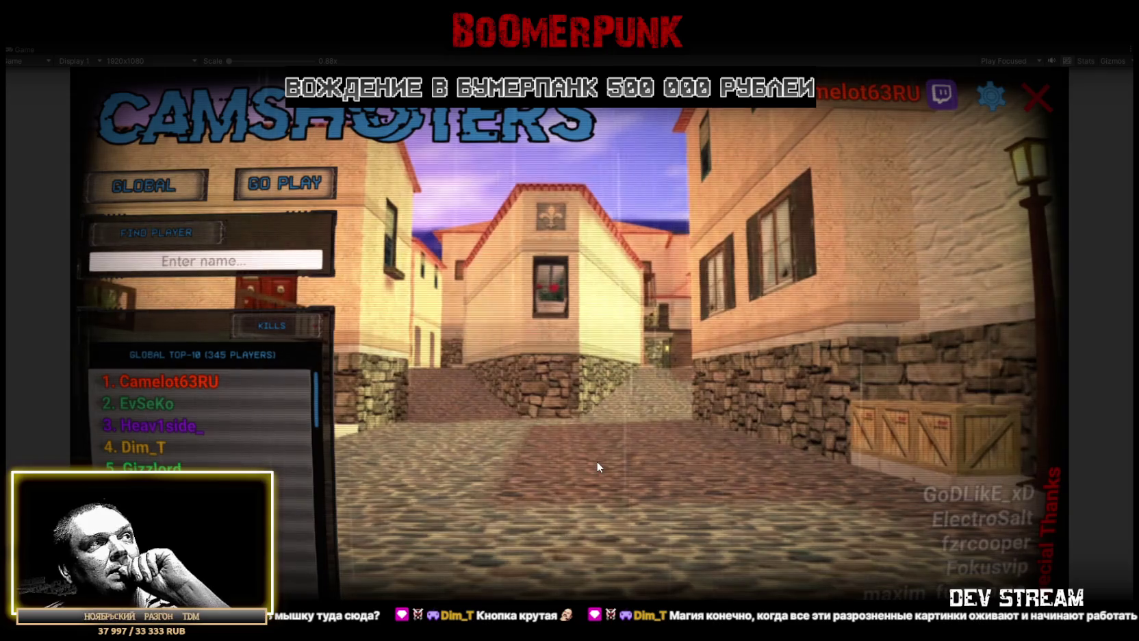
pyautogui.click(144, 423)
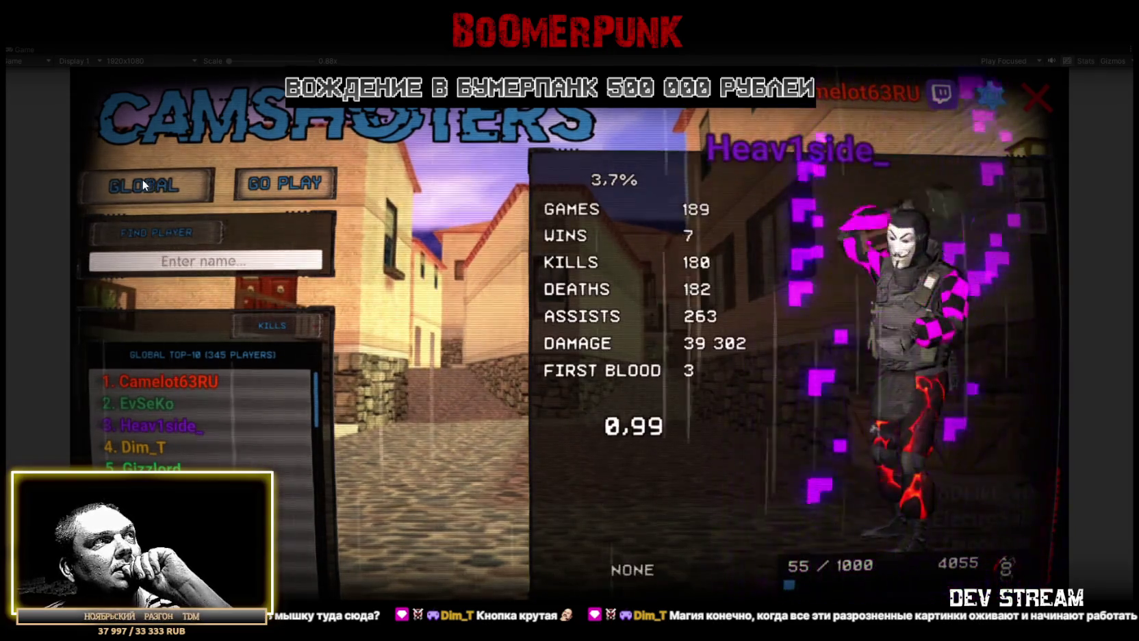
pyautogui.click(144, 180)
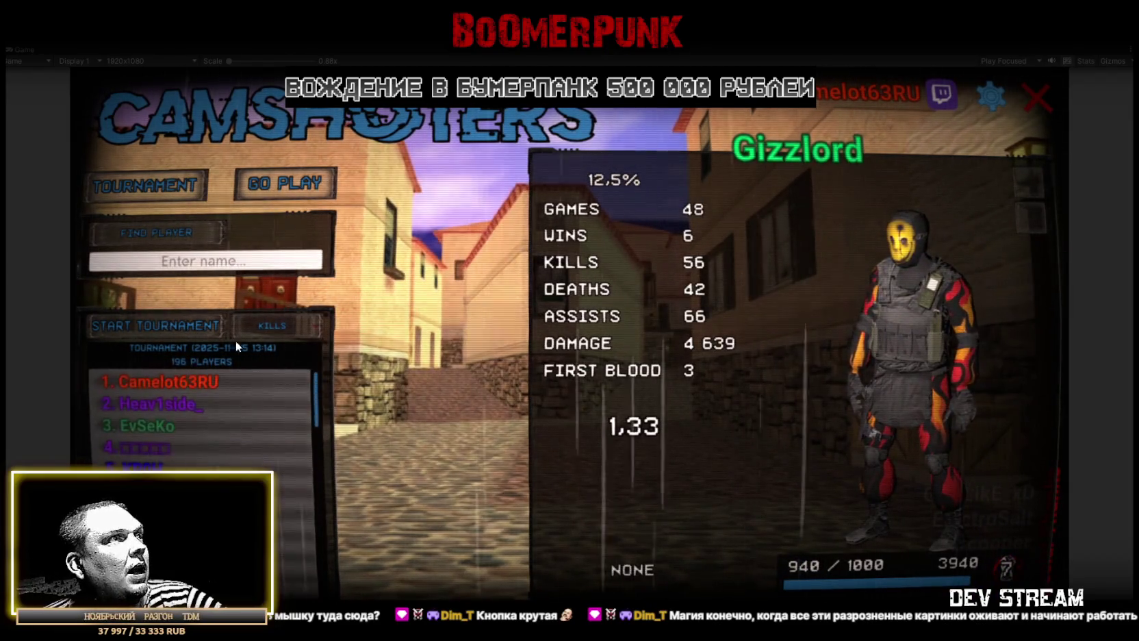
# Browse the second- through sixth-ranked players' stats and character models
pyautogui.click(145, 403)
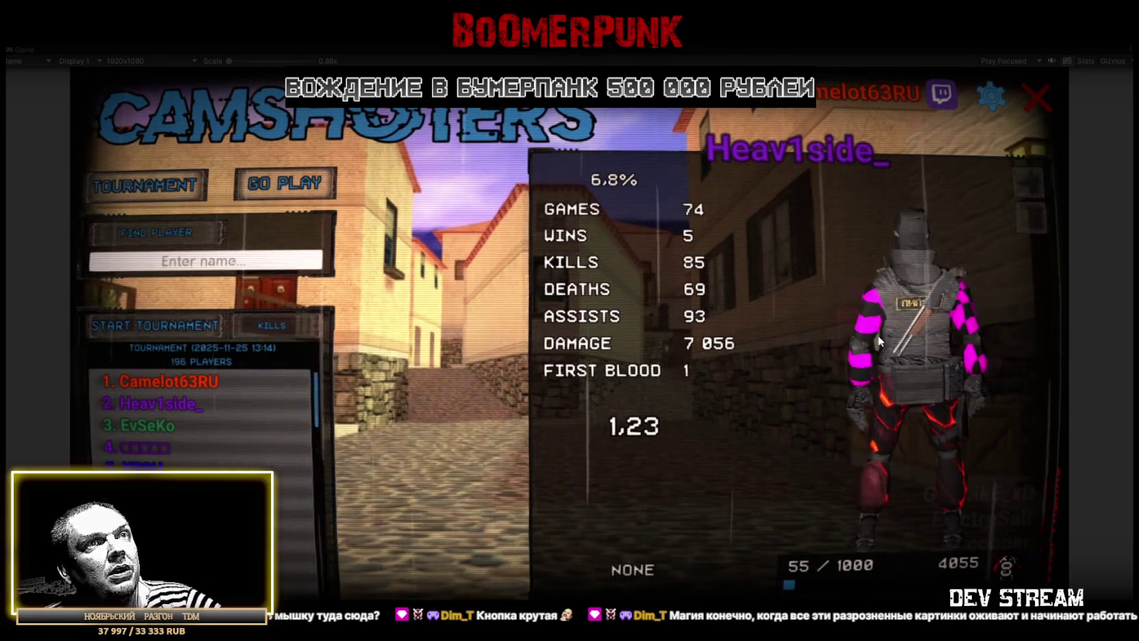
pyautogui.click(162, 425)
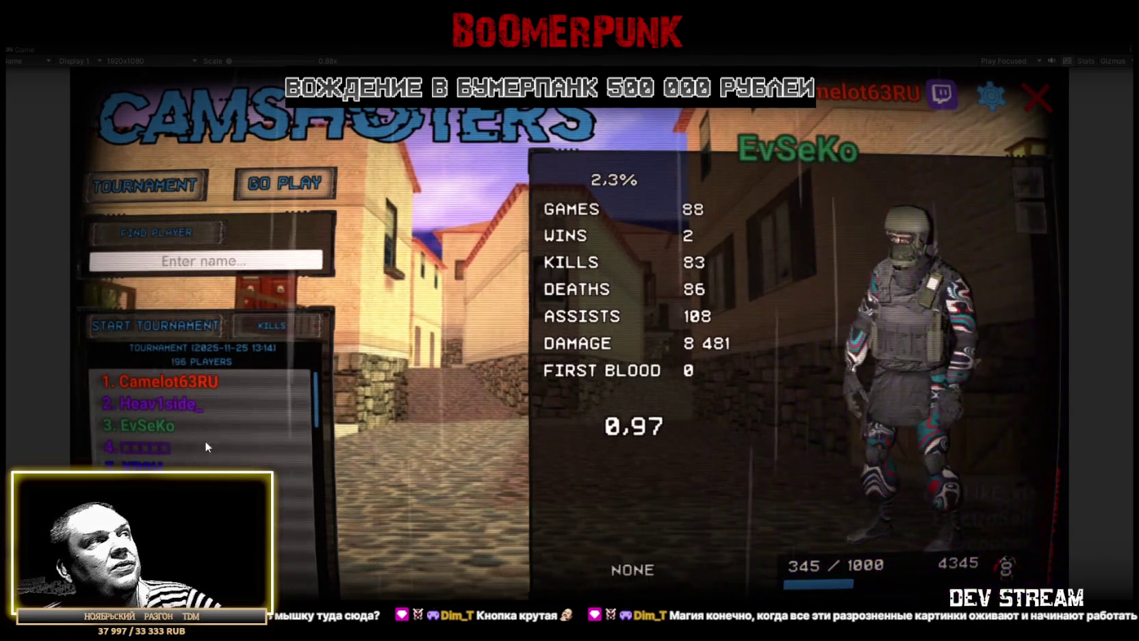
pyautogui.click(147, 447)
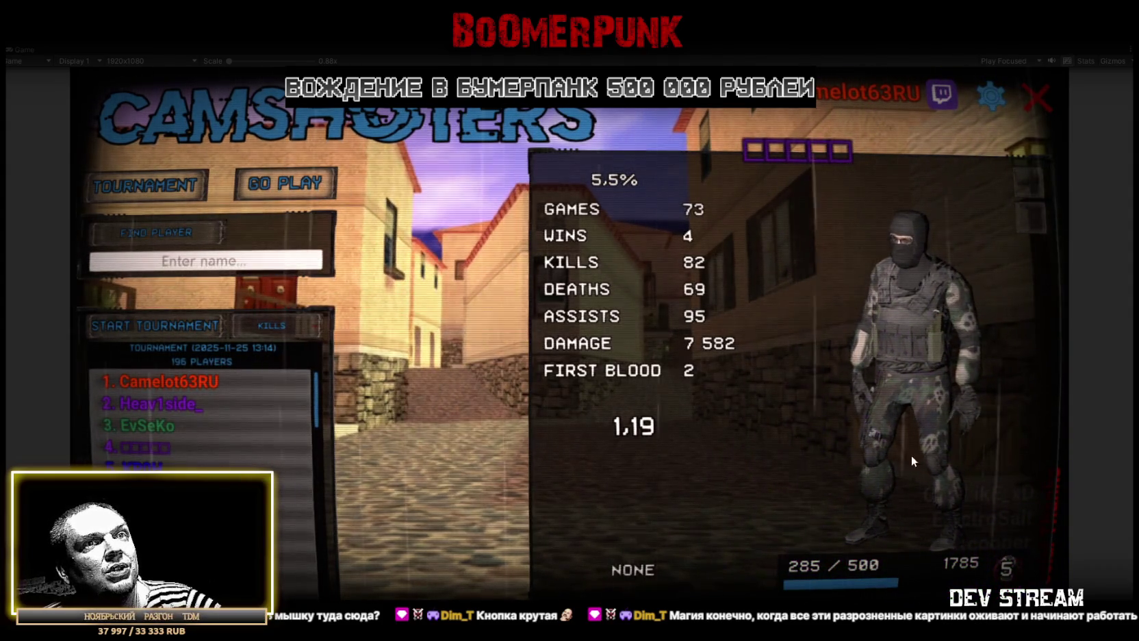
pyautogui.click(127, 464)
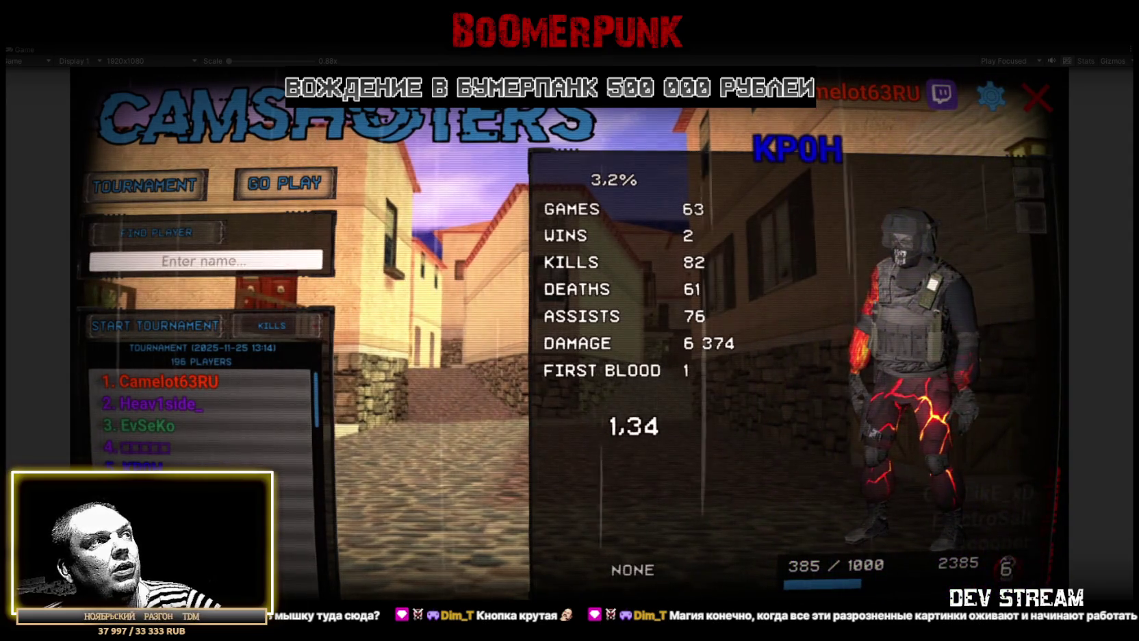
pyautogui.click(136, 486)
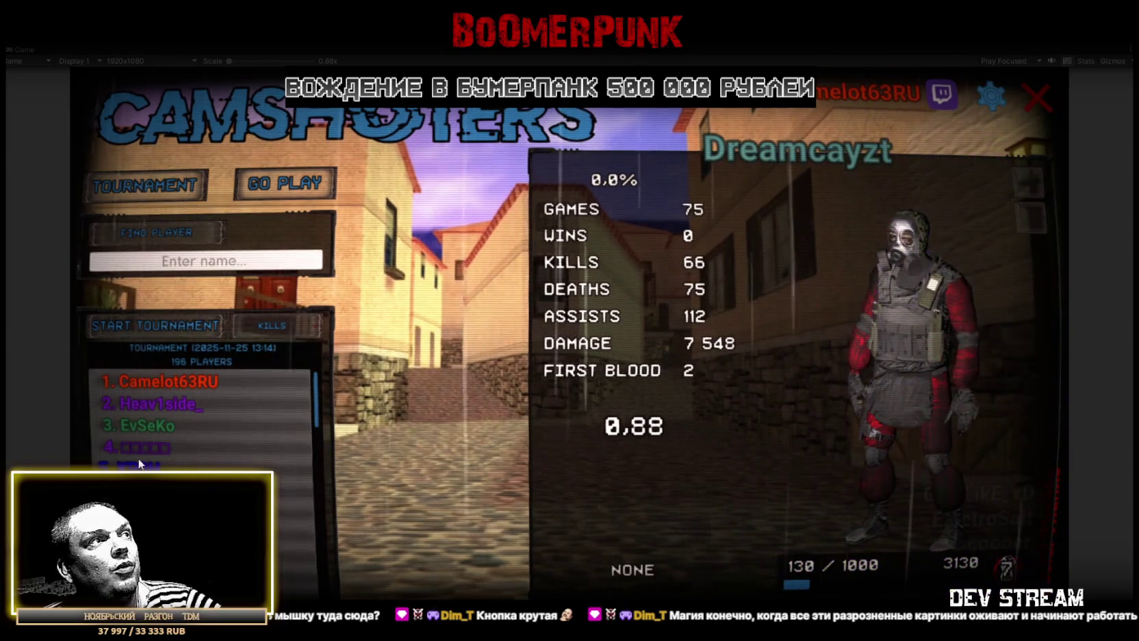
pyautogui.click(138, 447)
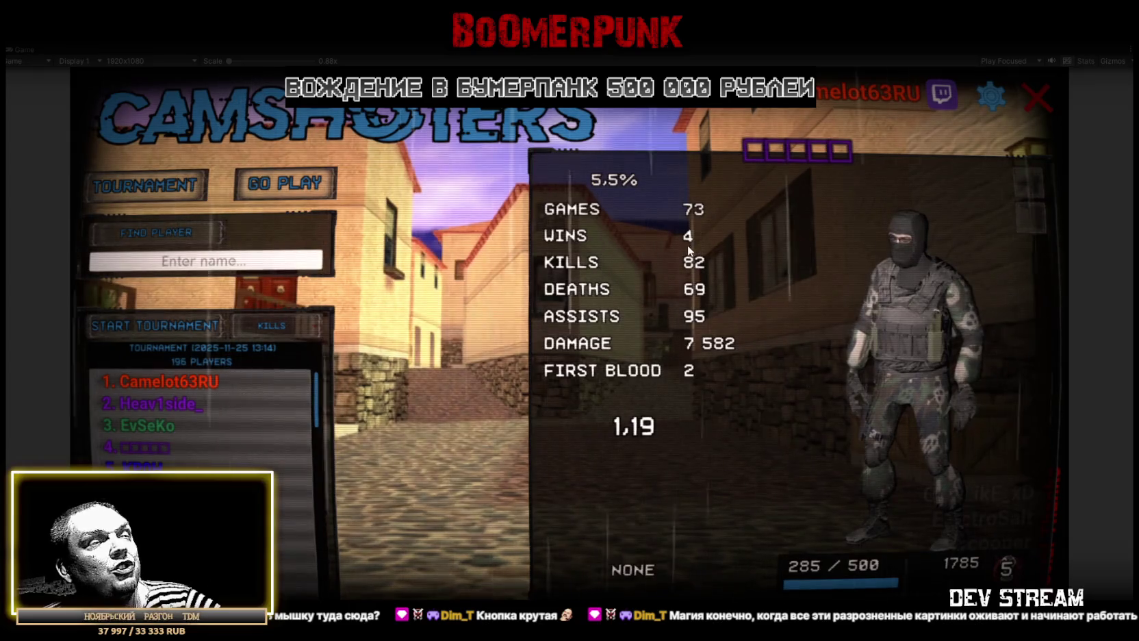
# Scroll down and browse several lower-ranked players' stats and characters
pyautogui.click(278, 501)
pyautogui.click(278, 520)
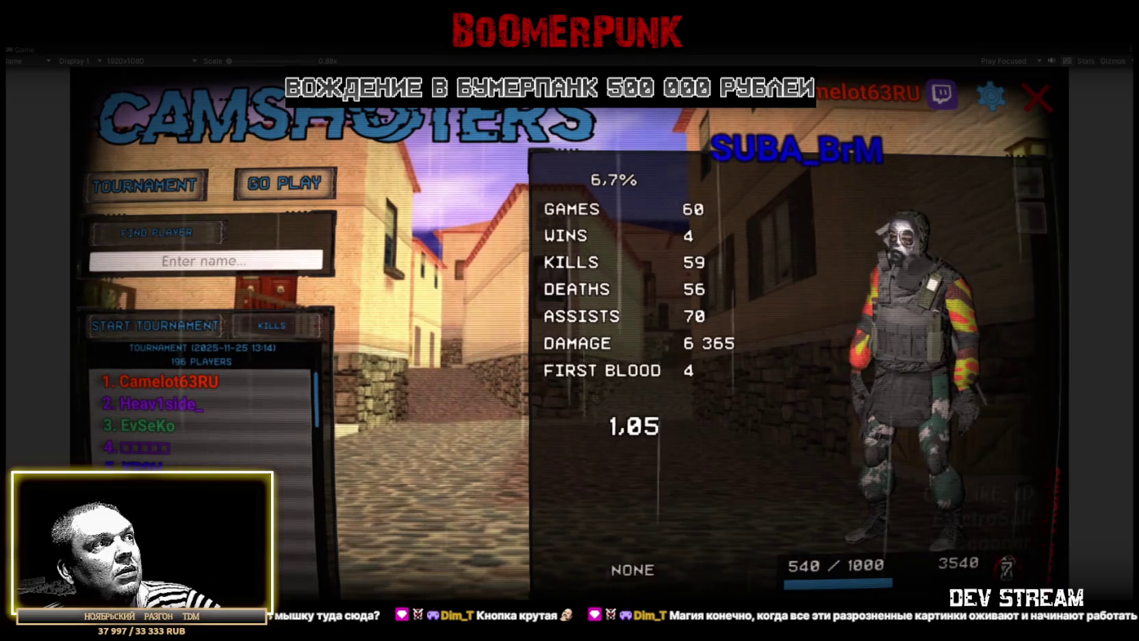
pyautogui.click(281, 541)
pyautogui.scroll(-2, 202, 418)
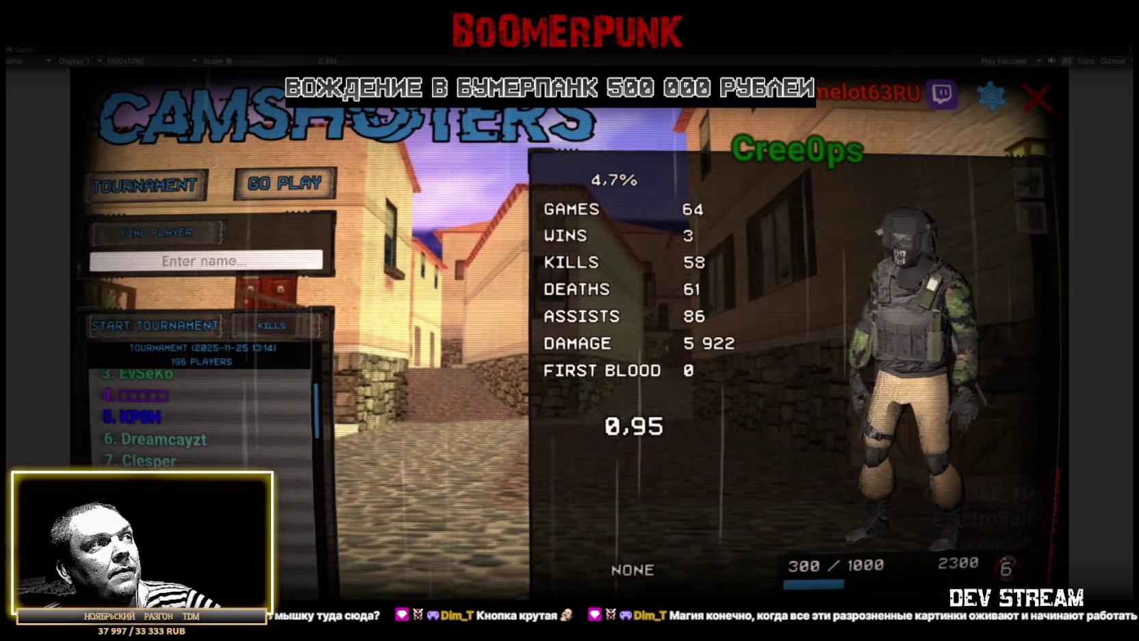
pyautogui.click(206, 482)
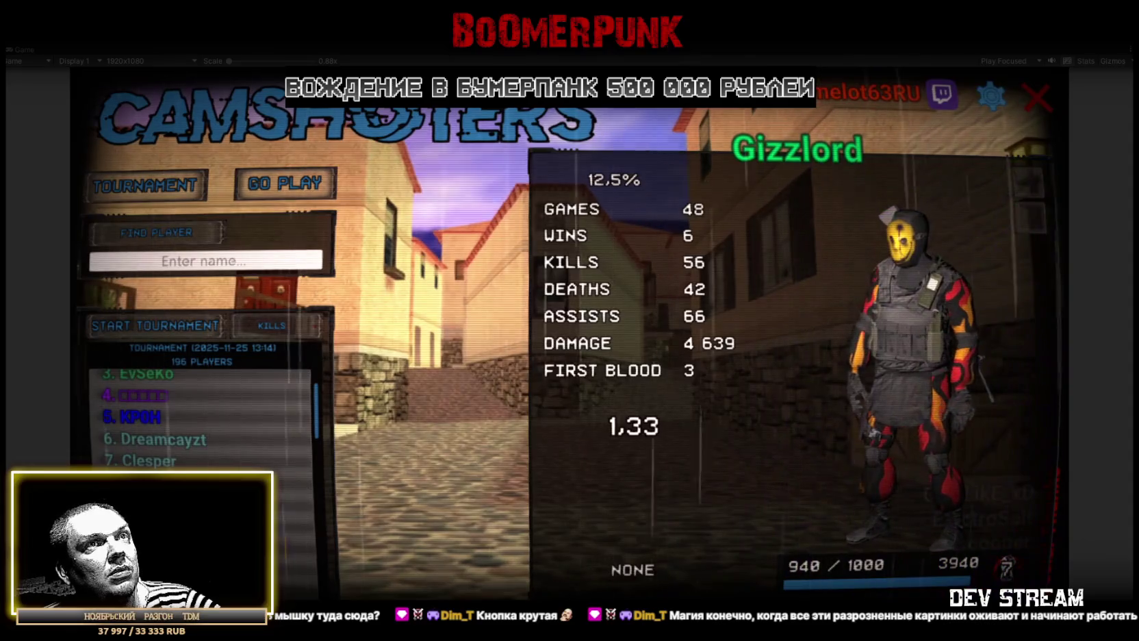
pyautogui.click(205, 503)
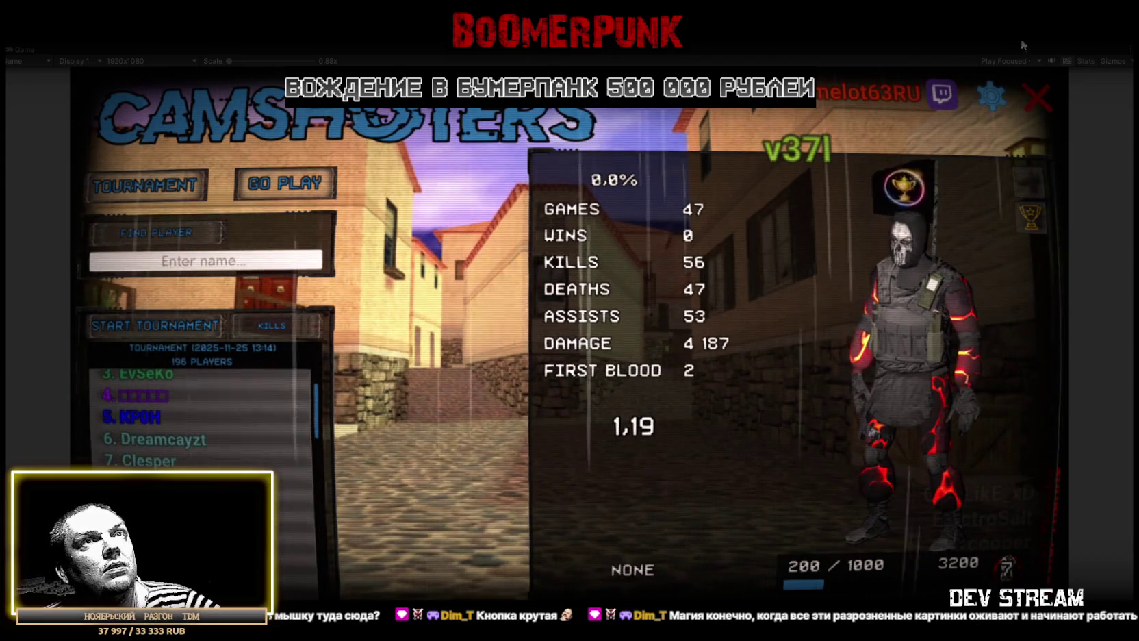
# Open and close the gear settings panel, then stop the game with Ctrl+P
pyautogui.click(988, 94)
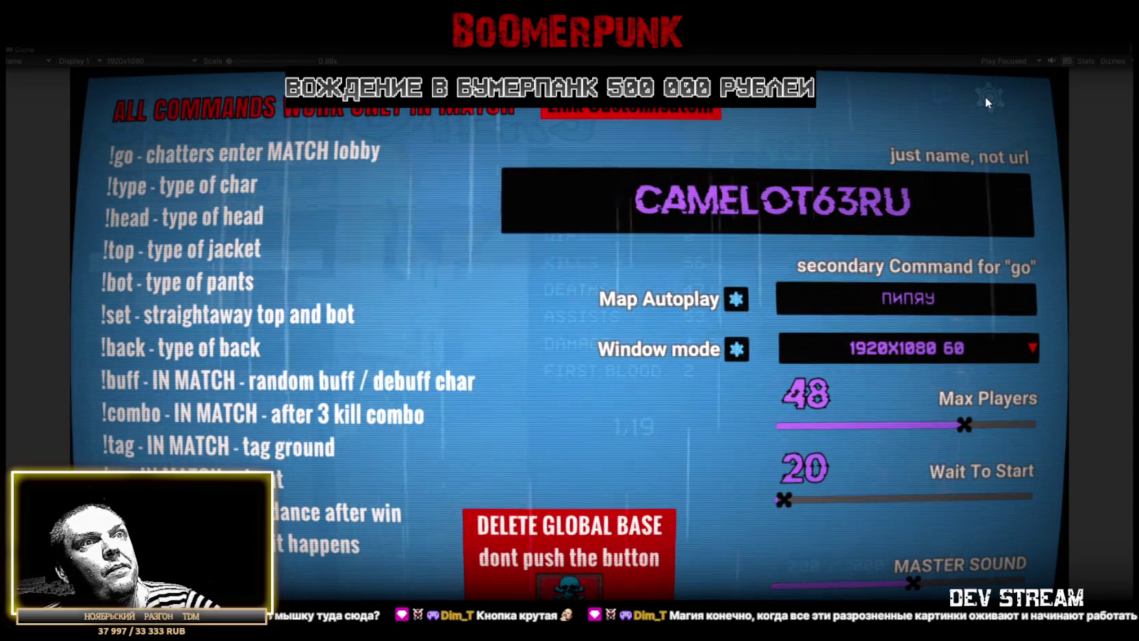
pyautogui.click(985, 96)
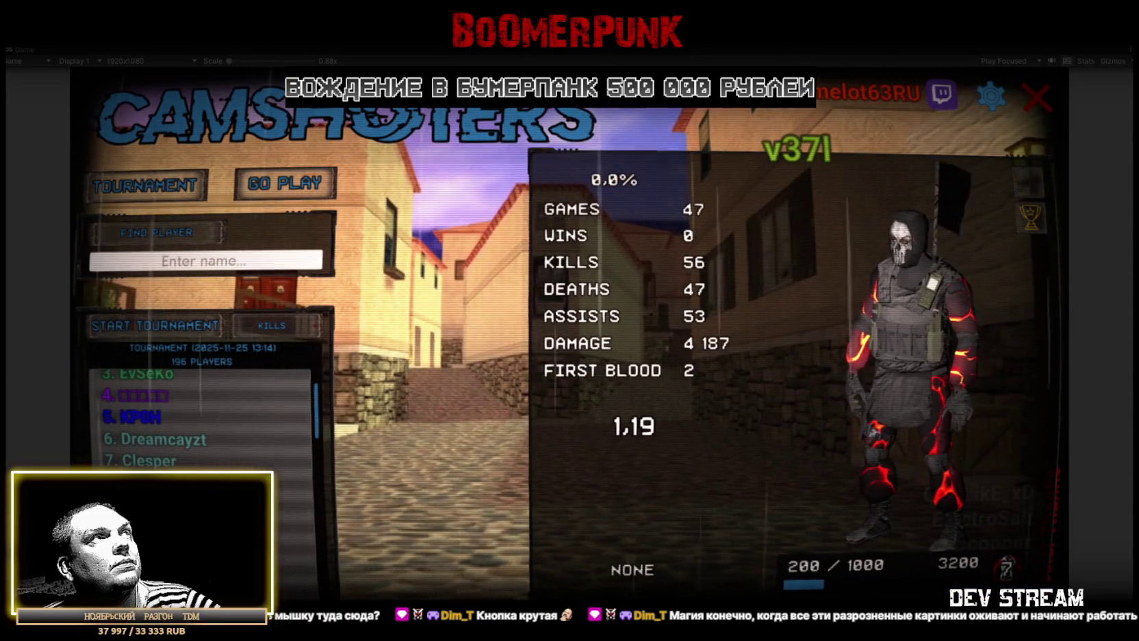
pyautogui.hotkey('ctrl', 'p')
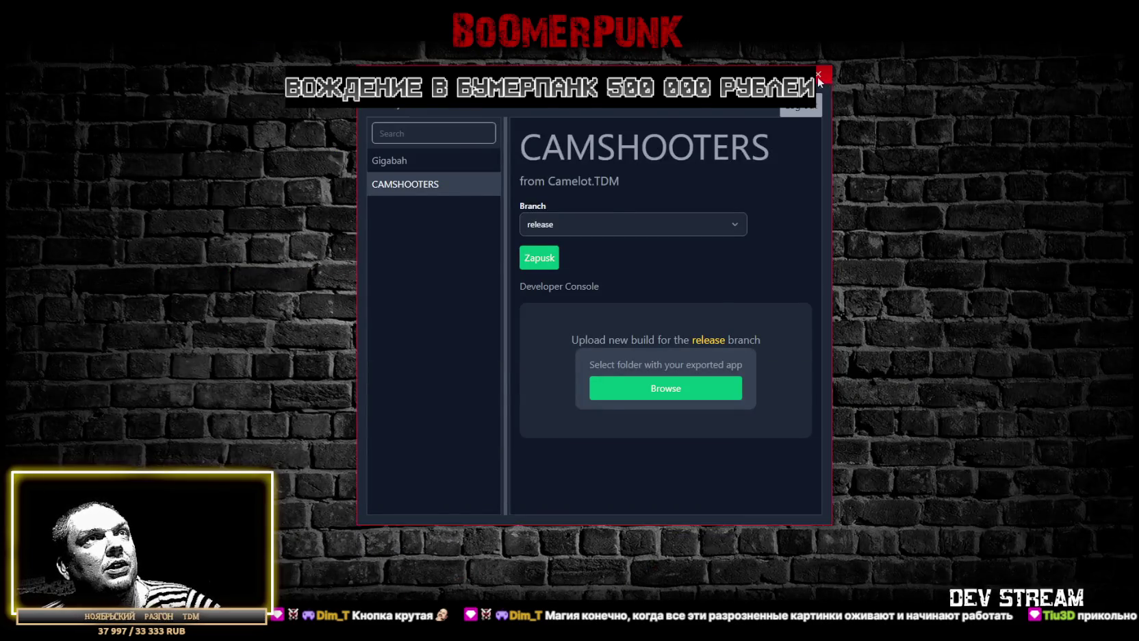
# Close the Unity window to return to the desktop
pyautogui.click(817, 75)
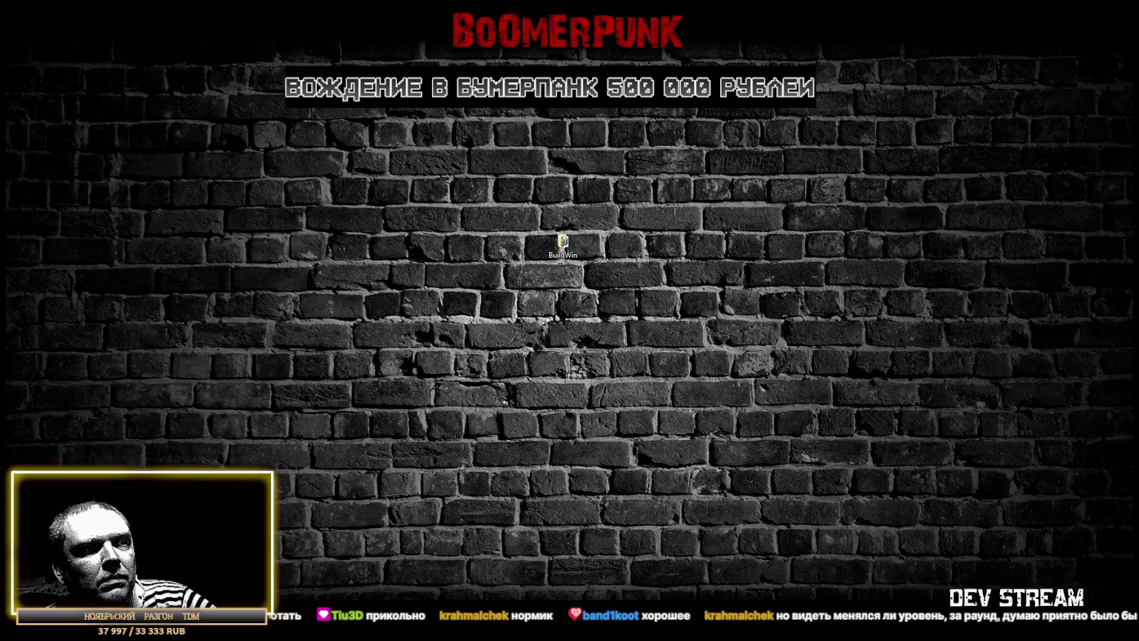
# Return to Blockbench, save the model as CamShoters.bbmodel and show the textures list
pyautogui.hotkey('alt', 'Tab')
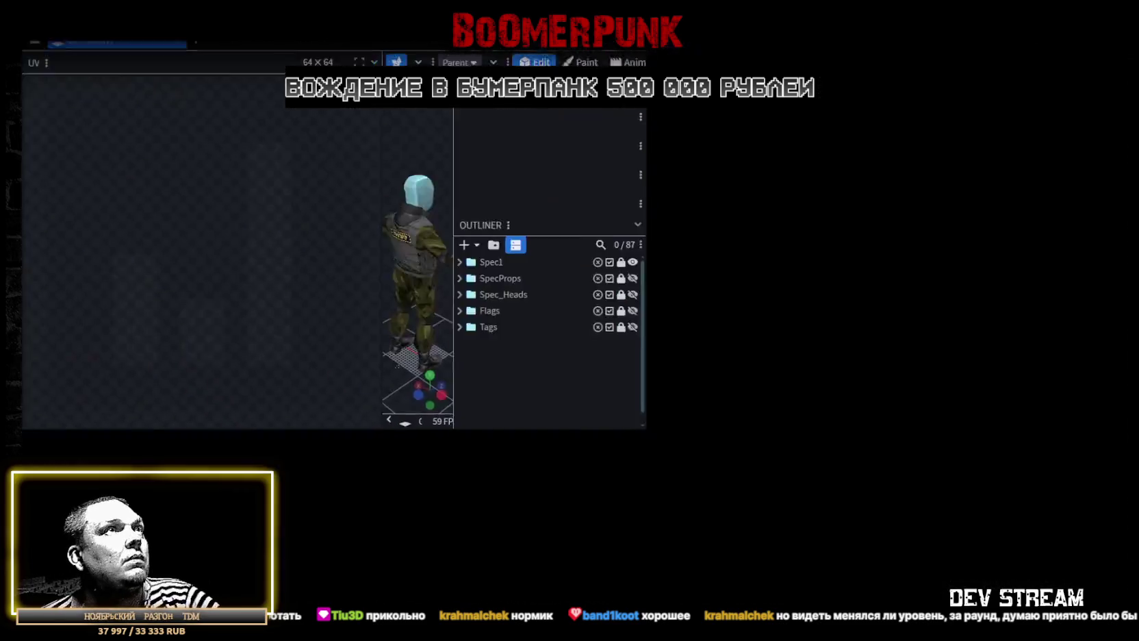
pyautogui.hotkey('ctrl', 's')
pyautogui.scroll(4, 620, 319)
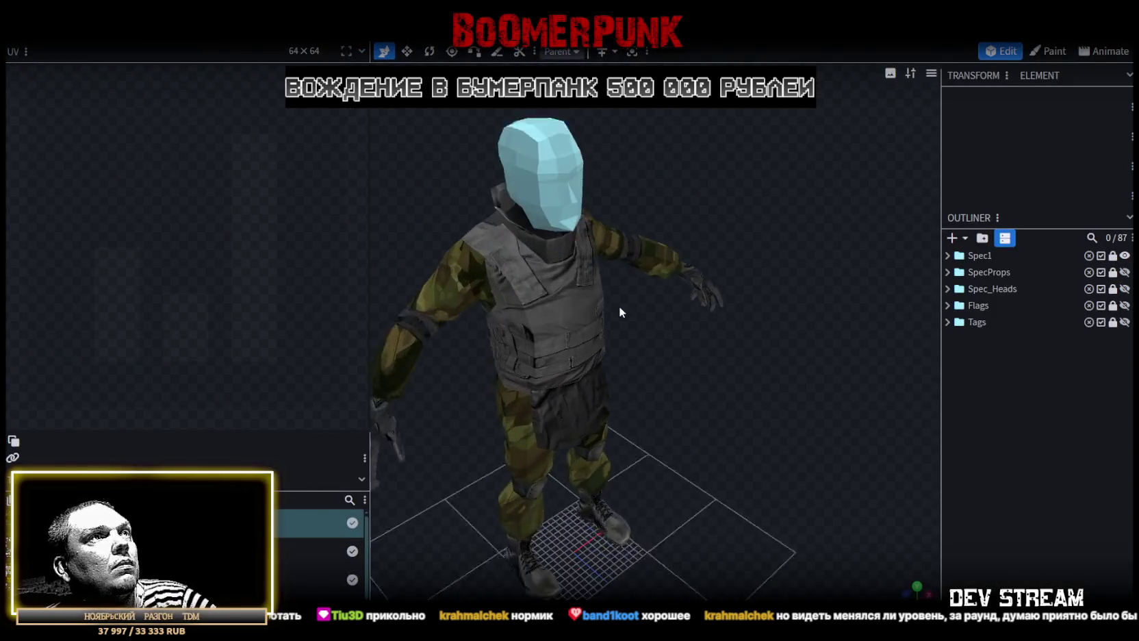
pyautogui.moveTo(371, 188); pyautogui.dragTo(164, 197)
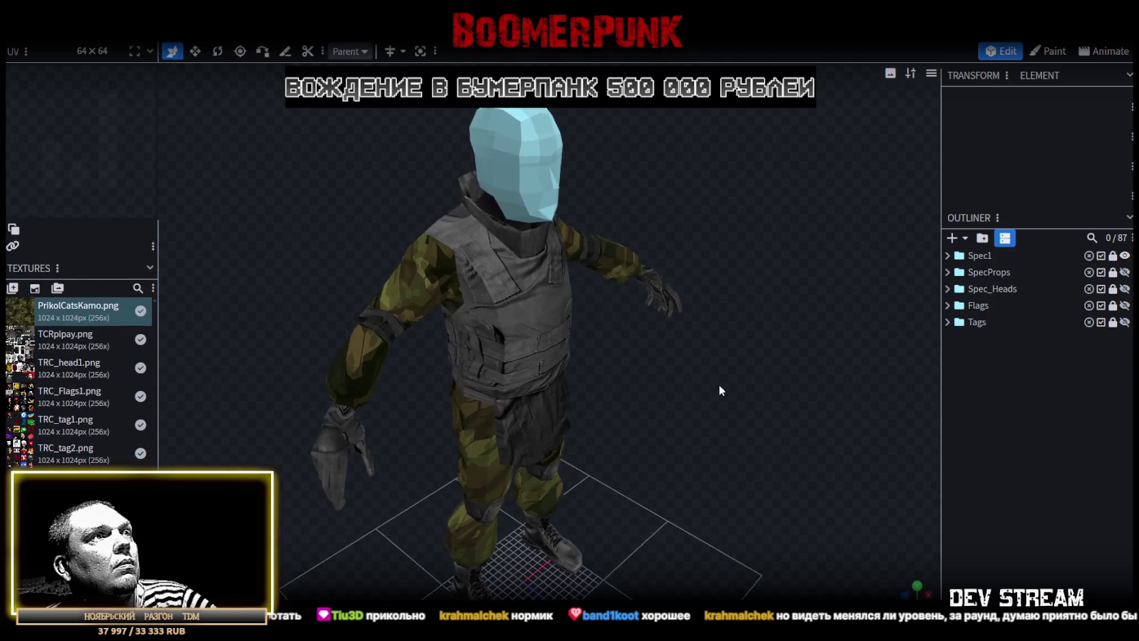
pyautogui.scroll(3, 545, 330)
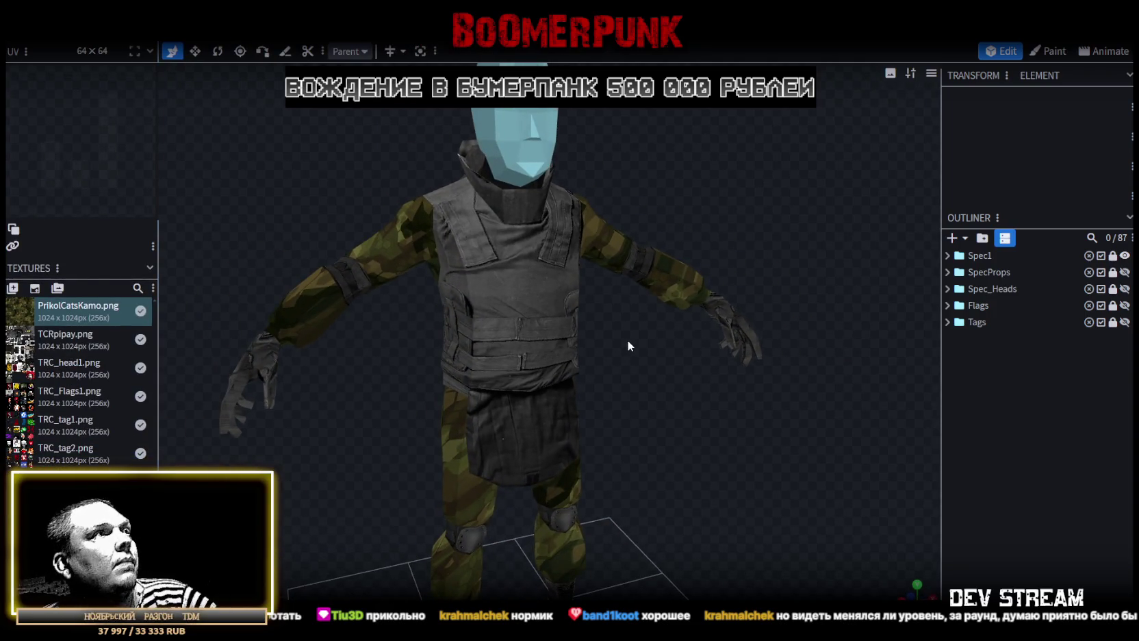
# Inspect the model from several angles, then select the Spec1 group and duplicate it as Spec2
pyautogui.moveTo(627, 335)
pyautogui.mouseDown()
pyautogui.moveTo(656, 342)
pyautogui.moveTo(692, 392)
pyautogui.moveTo(697, 377)
pyautogui.moveTo(672, 371)
pyautogui.mouseUp()
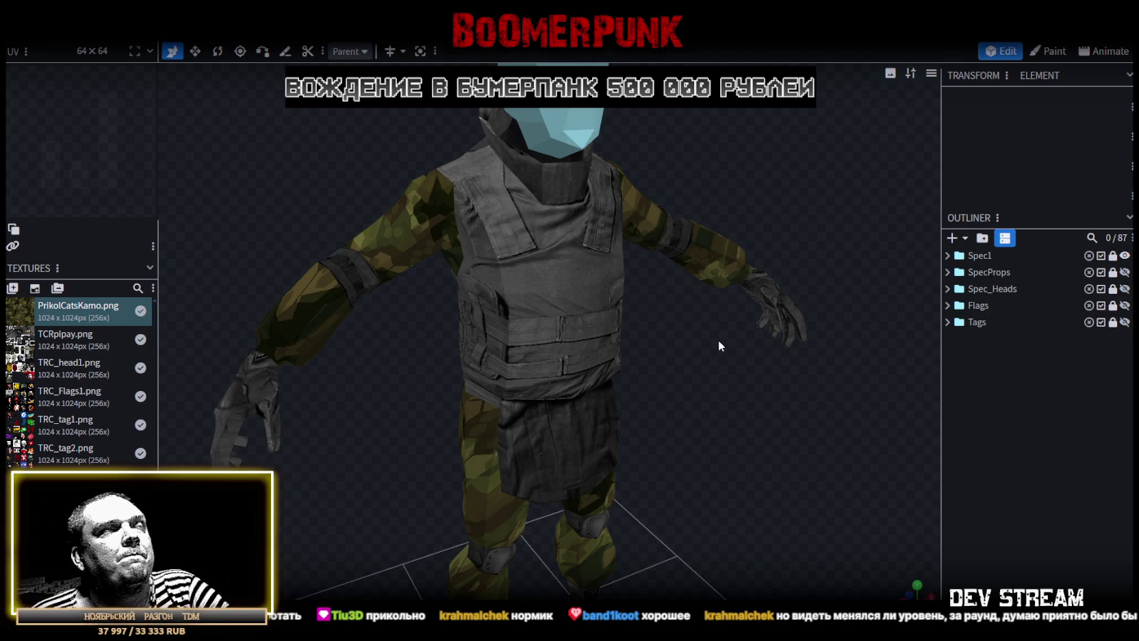
pyautogui.moveTo(717, 345); pyautogui.dragTo(698, 392)
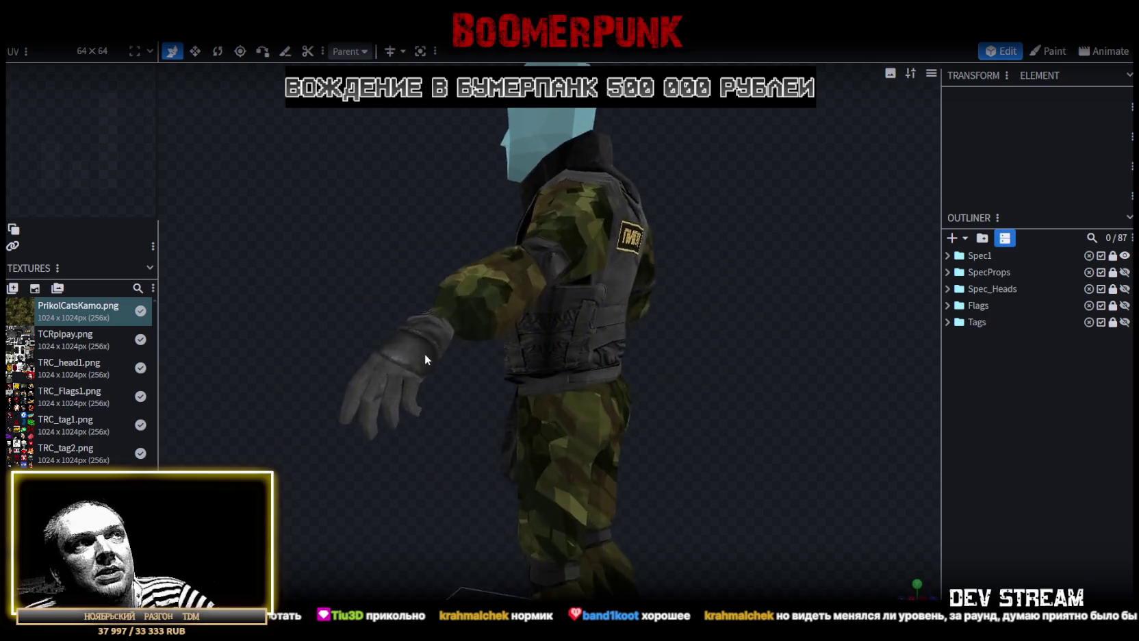
pyautogui.scroll(-3, 699, 393)
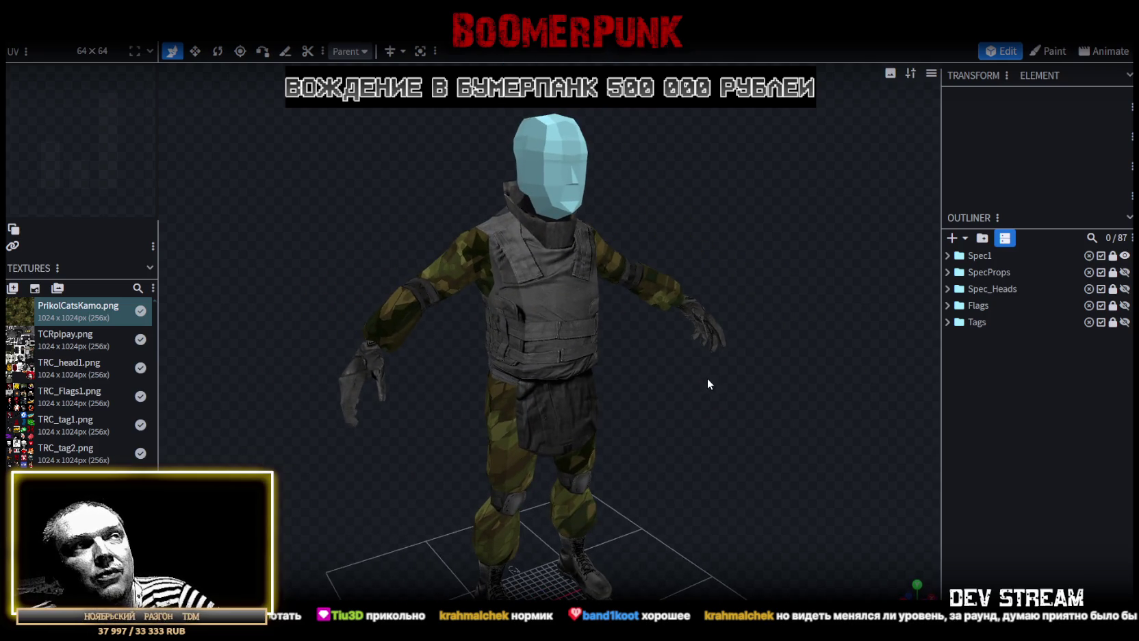
pyautogui.moveTo(683, 389)
pyautogui.mouseDown()
pyautogui.moveTo(663, 407)
pyautogui.moveTo(445, 361)
pyautogui.moveTo(707, 433)
pyautogui.moveTo(671, 391)
pyautogui.mouseUp()
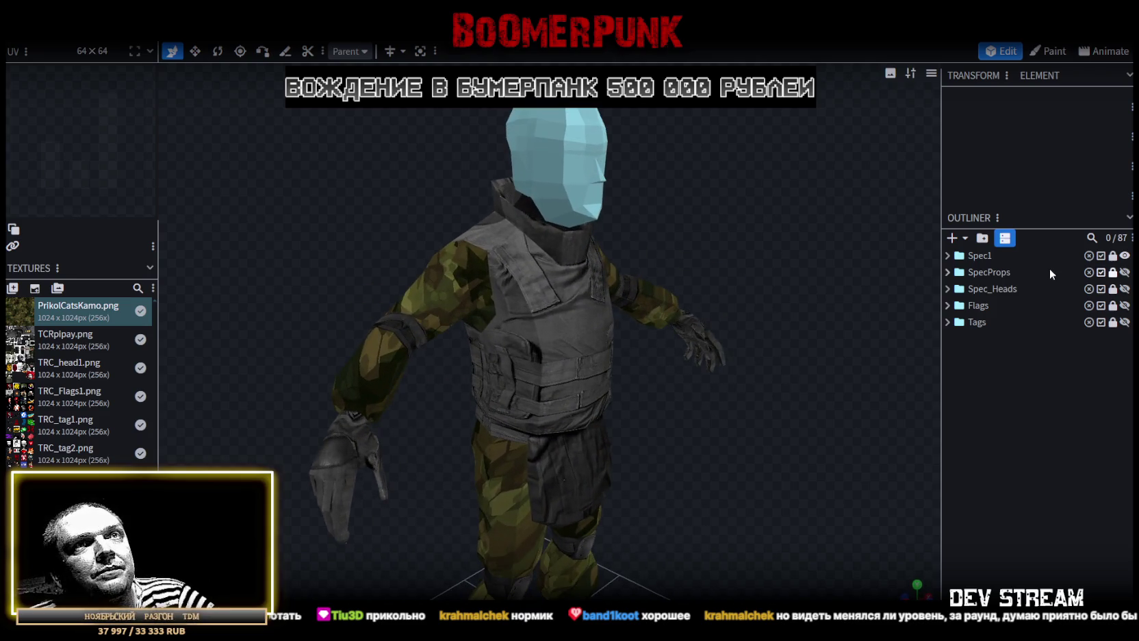
pyautogui.click(949, 256)
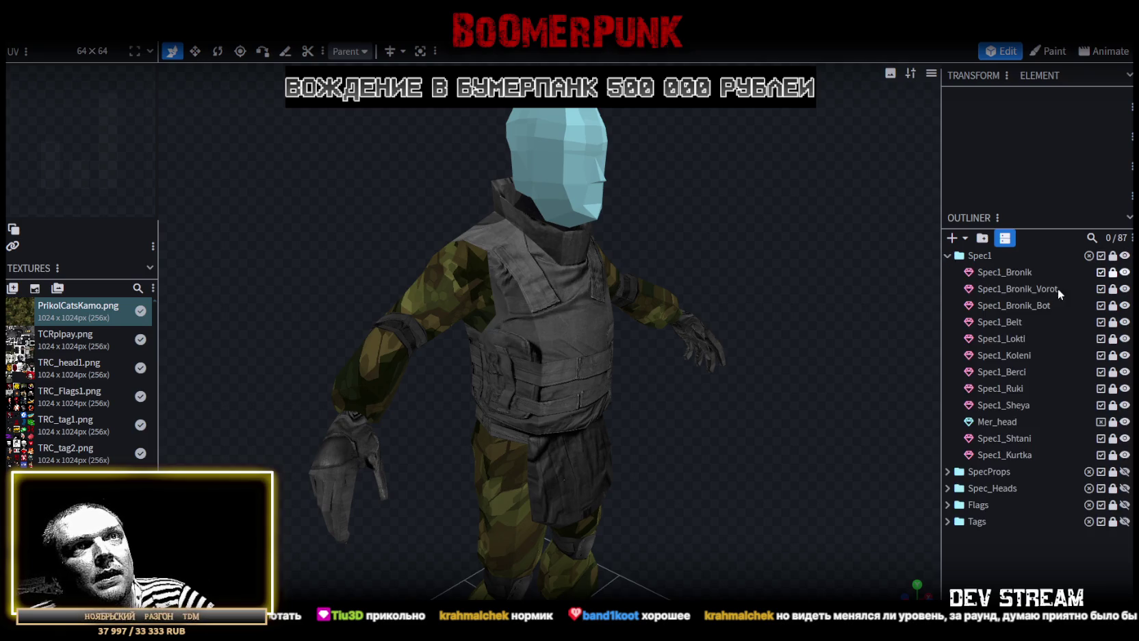
pyautogui.click(949, 256)
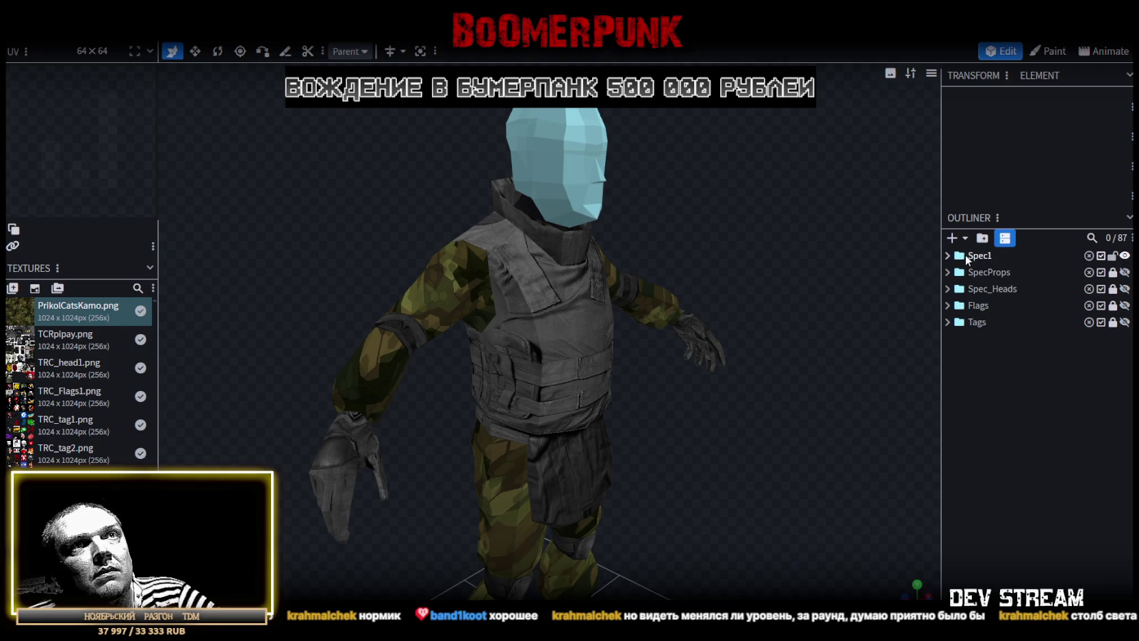
pyautogui.click(970, 260)
pyautogui.hotkey('ctrl', 'd')
# Lock and hide the original Spec1 group in the Outliner
pyautogui.click(1113, 256)
pyautogui.click(1124, 256)
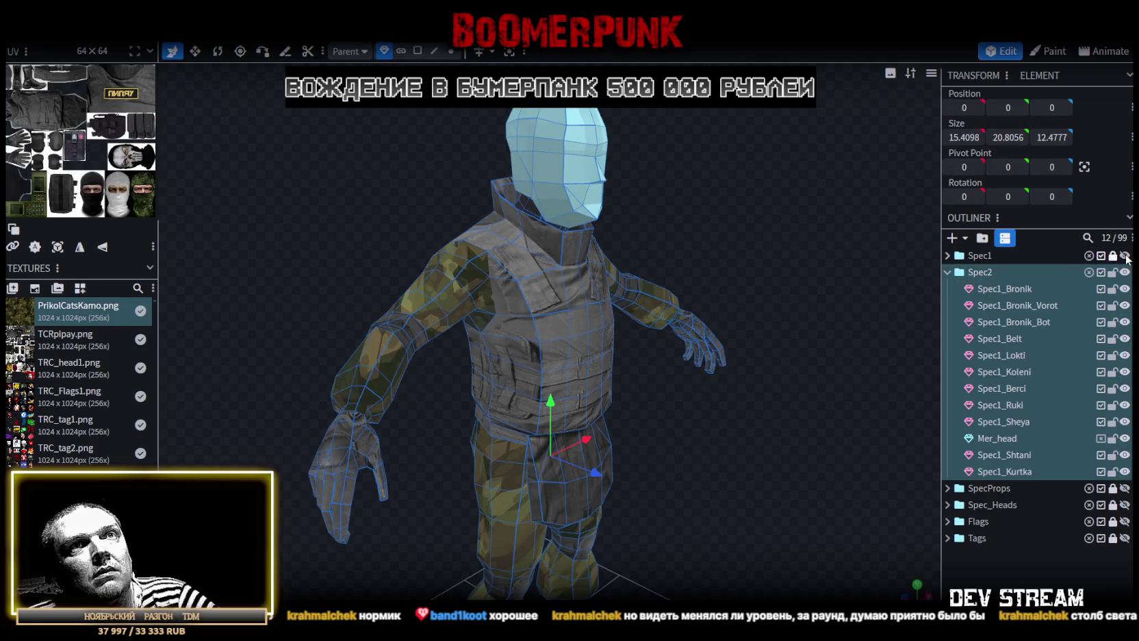
pyautogui.click(948, 273)
pyautogui.click(948, 272)
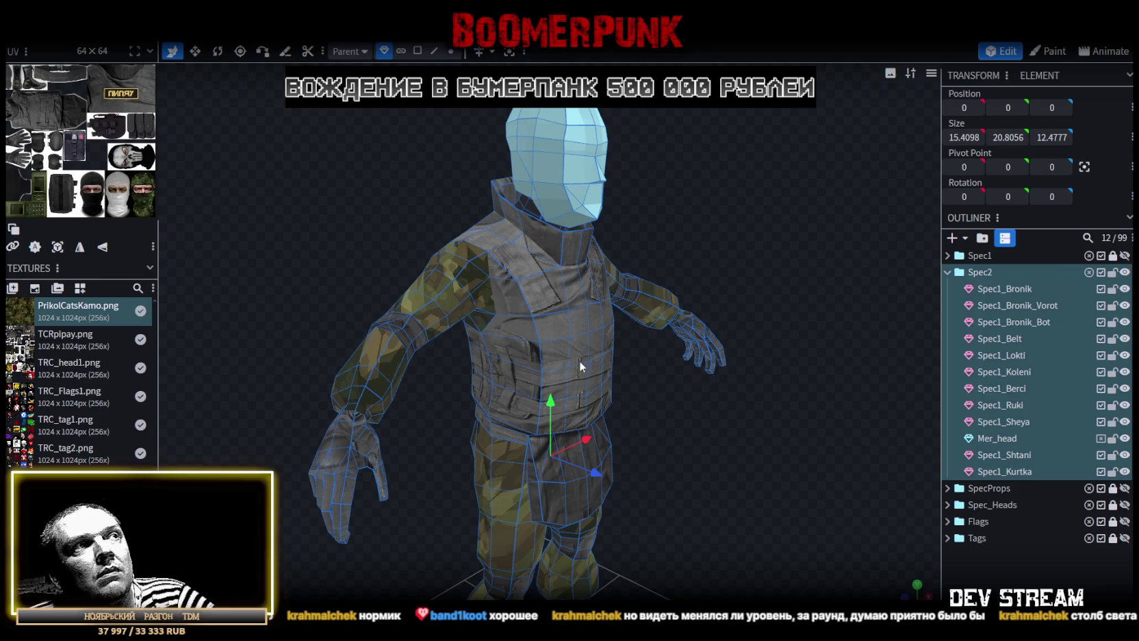
# Check the character from the front, then lock the Spec2 group's parts
pyautogui.scroll(-3, 687, 397)
pyautogui.moveTo(694, 397)
pyautogui.mouseDown()
pyautogui.moveTo(575, 368)
pyautogui.moveTo(497, 445)
pyautogui.moveTo(542, 446)
pyautogui.moveTo(619, 413)
pyautogui.mouseUp()
pyautogui.scroll(2, 575, 368)
pyautogui.scroll(3, 653, 385)
pyautogui.moveTo(429, 413)
pyautogui.mouseDown()
pyautogui.moveTo(492, 350)
pyautogui.moveTo(460, 356)
pyautogui.moveTo(665, 403)
pyautogui.moveTo(631, 410)
pyautogui.moveTo(668, 398)
pyautogui.moveTo(692, 367)
pyautogui.mouseUp()
pyautogui.scroll(-3, 668, 398)
pyautogui.moveTo(644, 353); pyautogui.dragTo(648, 326)
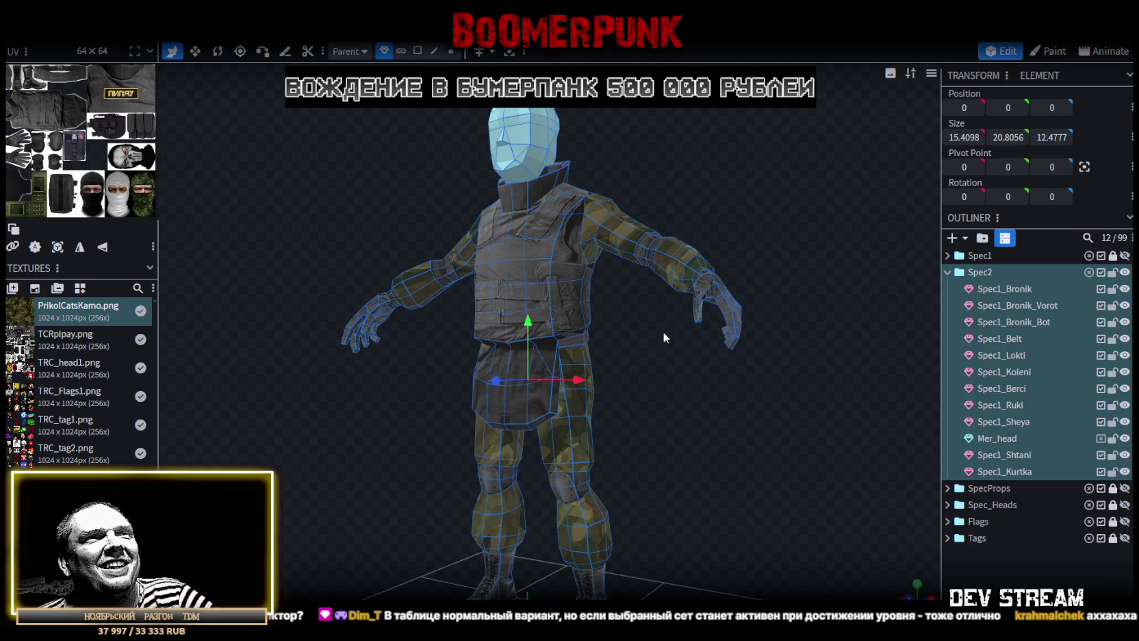
pyautogui.scroll(4, 661, 362)
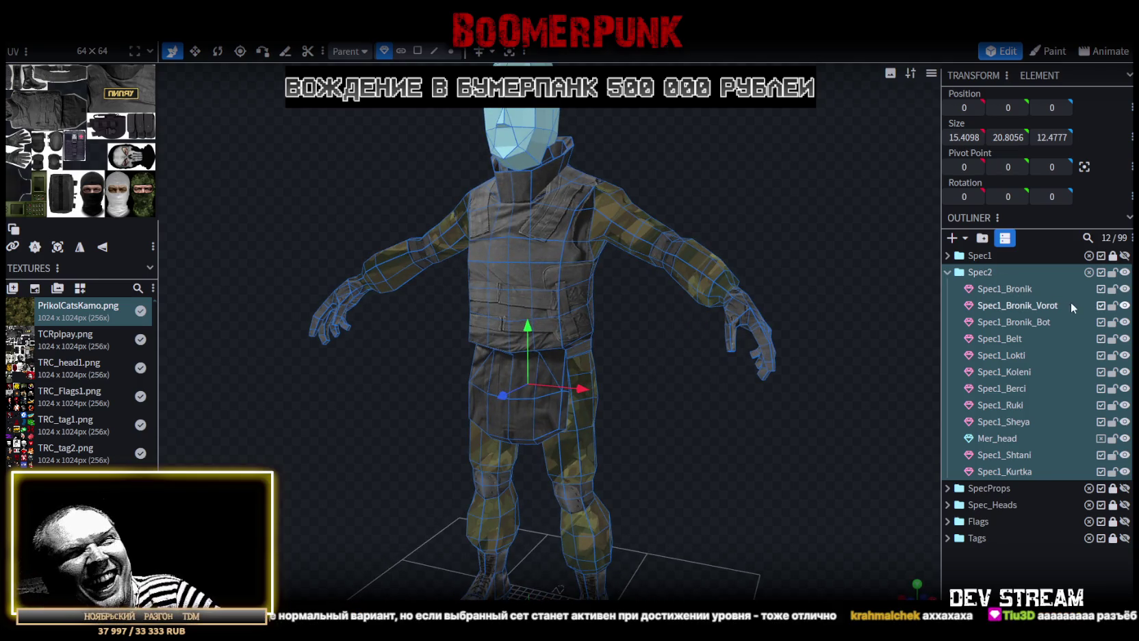
pyautogui.click(1113, 272)
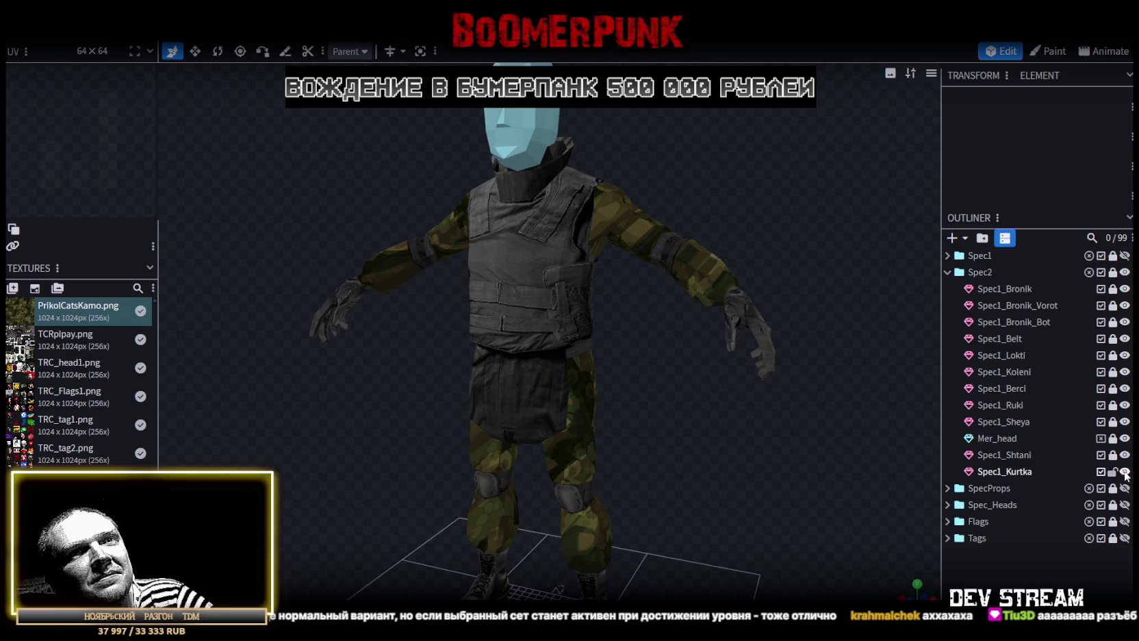
# Select the Spec1_Kurtka jacket in face mode and pick a sleeve-cuff face
pyautogui.click(1001, 473)
pyautogui.moveTo(692, 353); pyautogui.dragTo(699, 295)
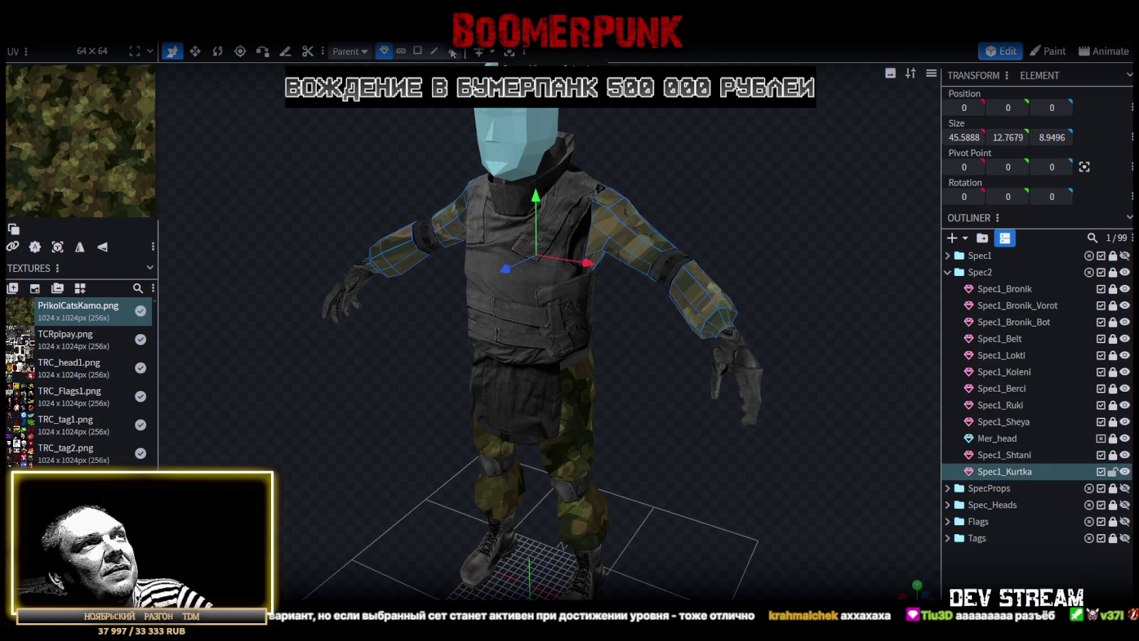
pyautogui.click(417, 52)
pyautogui.click(695, 328)
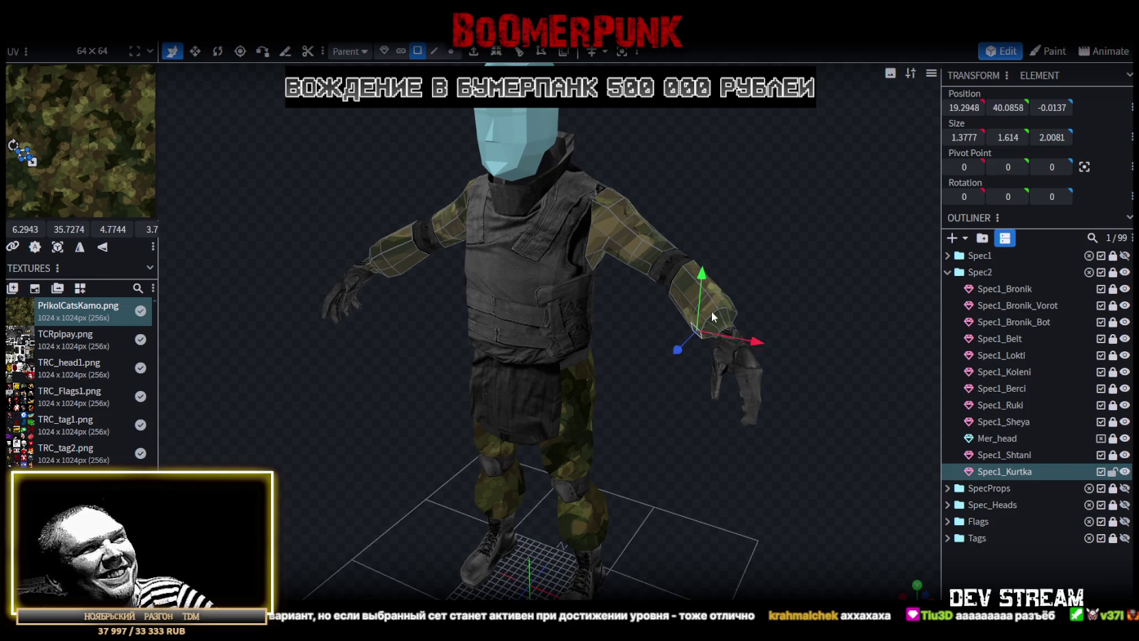
pyautogui.moveTo(696, 316); pyautogui.dragTo(745, 322)
pyautogui.scroll(2, 746, 323)
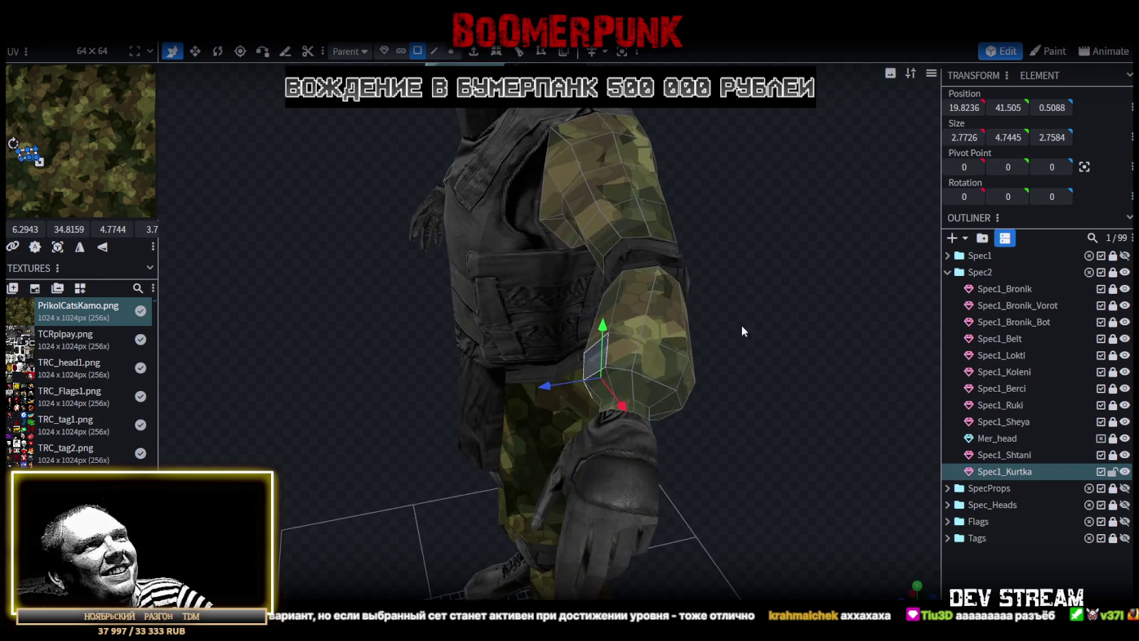
pyautogui.click(634, 352)
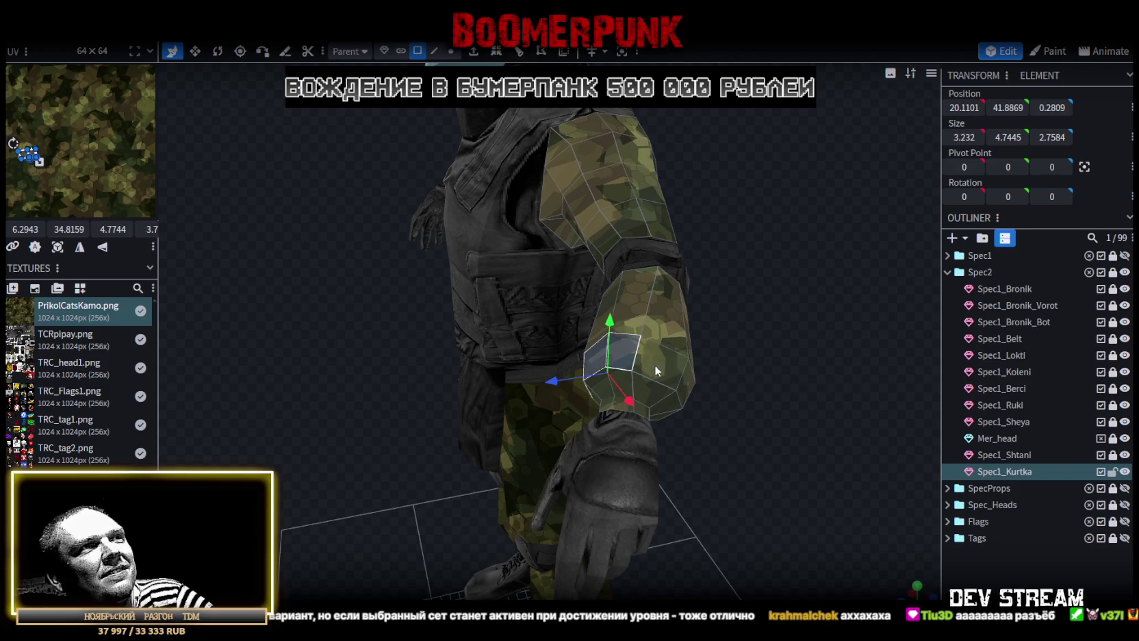
pyautogui.moveTo(654, 364); pyautogui.dragTo(697, 370)
pyautogui.scroll(-3, 696, 377)
# Select the matching cuff faces on both sleeves
pyautogui.click(354, 236)
pyautogui.moveTo(356, 250)
pyautogui.mouseDown()
pyautogui.moveTo(695, 309)
pyautogui.moveTo(740, 274)
pyautogui.moveTo(570, 334)
pyautogui.mouseUp()
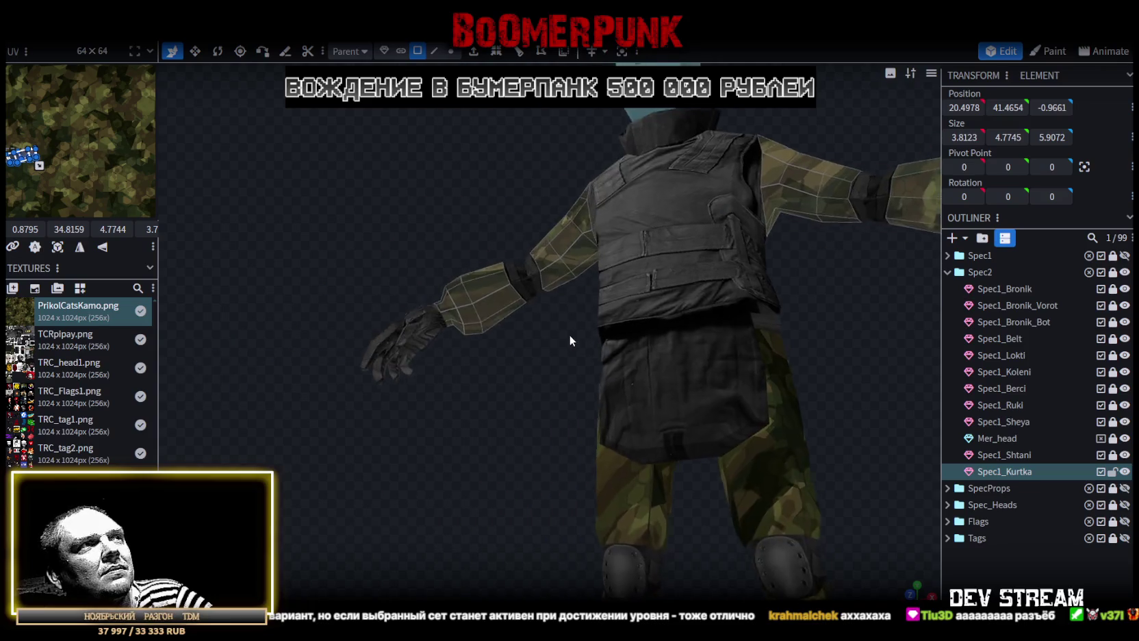
pyautogui.scroll(2, 568, 376)
pyautogui.scroll(3, 568, 423)
pyautogui.click(461, 293)
pyautogui.moveTo(485, 364); pyautogui.dragTo(605, 353)
pyautogui.click(556, 316)
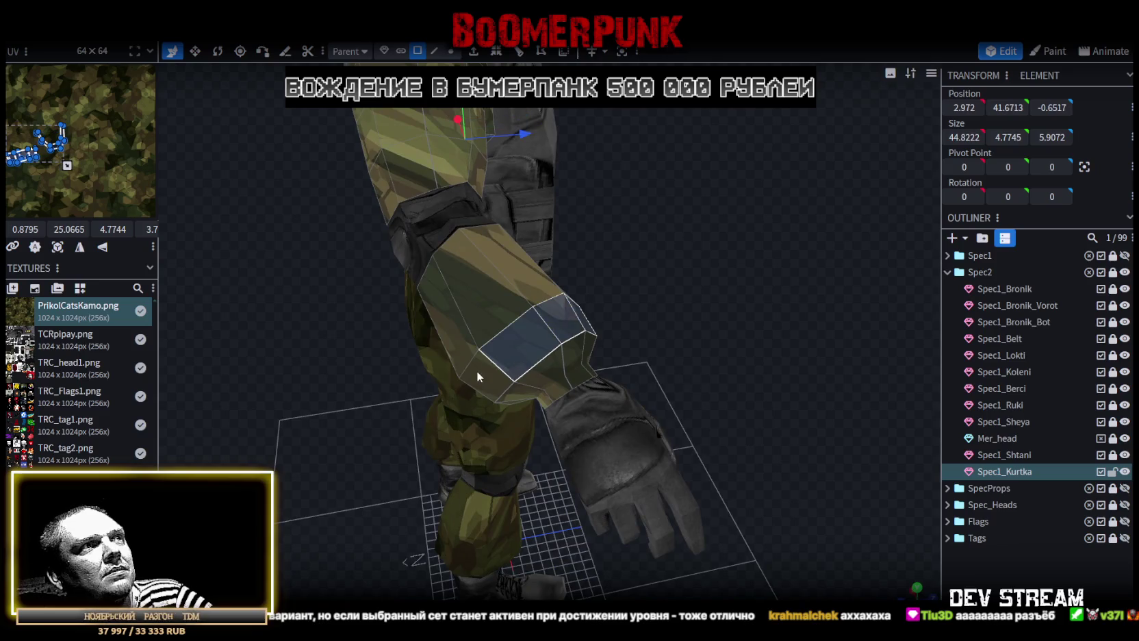
pyautogui.moveTo(720, 365); pyautogui.dragTo(821, 217)
pyautogui.click(617, 262)
pyautogui.moveTo(617, 261)
pyautogui.mouseDown()
pyautogui.moveTo(676, 238)
pyautogui.moveTo(583, 280)
pyautogui.moveTo(701, 300)
pyautogui.mouseUp()
# Resize the cuff faces to about 4.1 depth and 2.97 height
pyautogui.press('v')
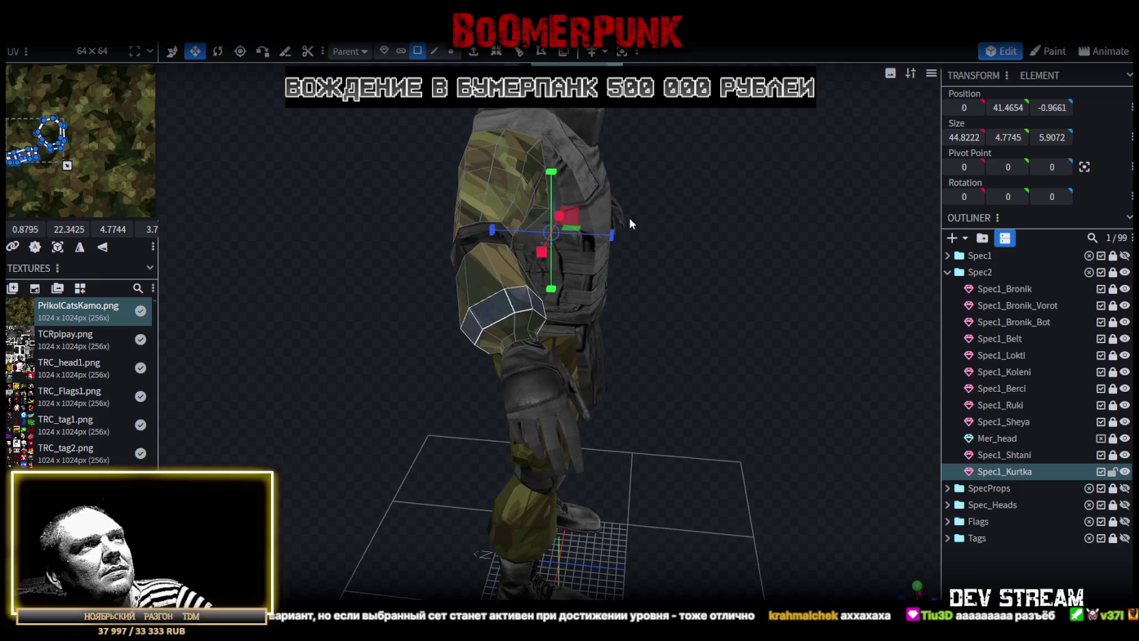
pyautogui.moveTo(613, 238); pyautogui.dragTo(603, 233)
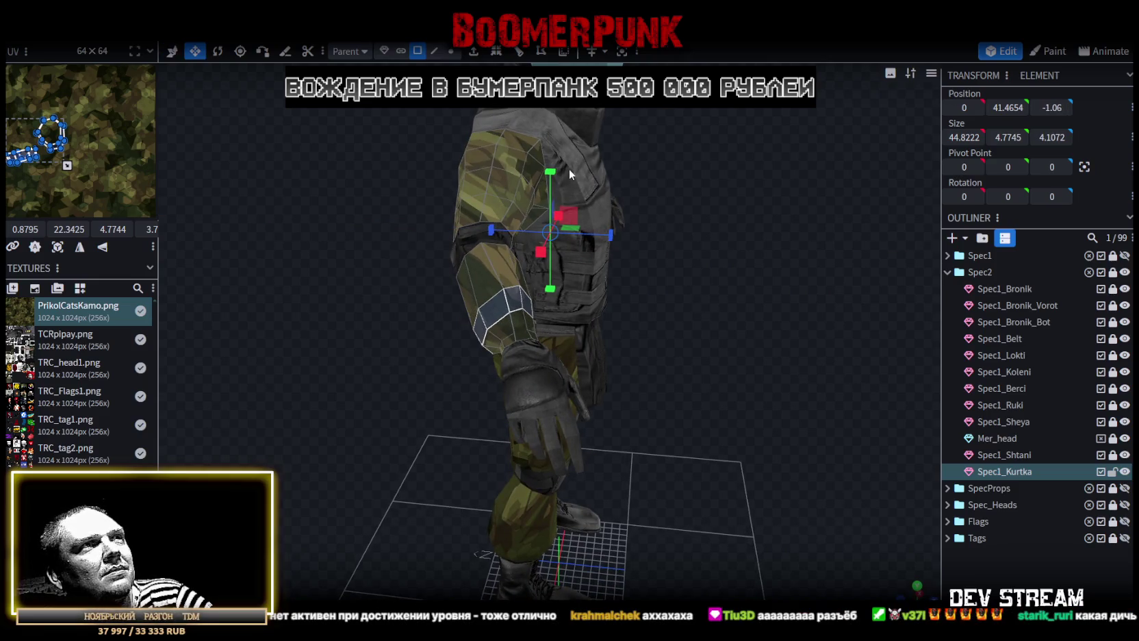
pyautogui.moveTo(553, 179)
pyautogui.mouseDown()
pyautogui.moveTo(551, 205)
pyautogui.moveTo(748, 334)
pyautogui.moveTo(646, 352)
pyautogui.moveTo(848, 382)
pyautogui.moveTo(674, 281)
pyautogui.moveTo(625, 279)
pyautogui.mouseUp()
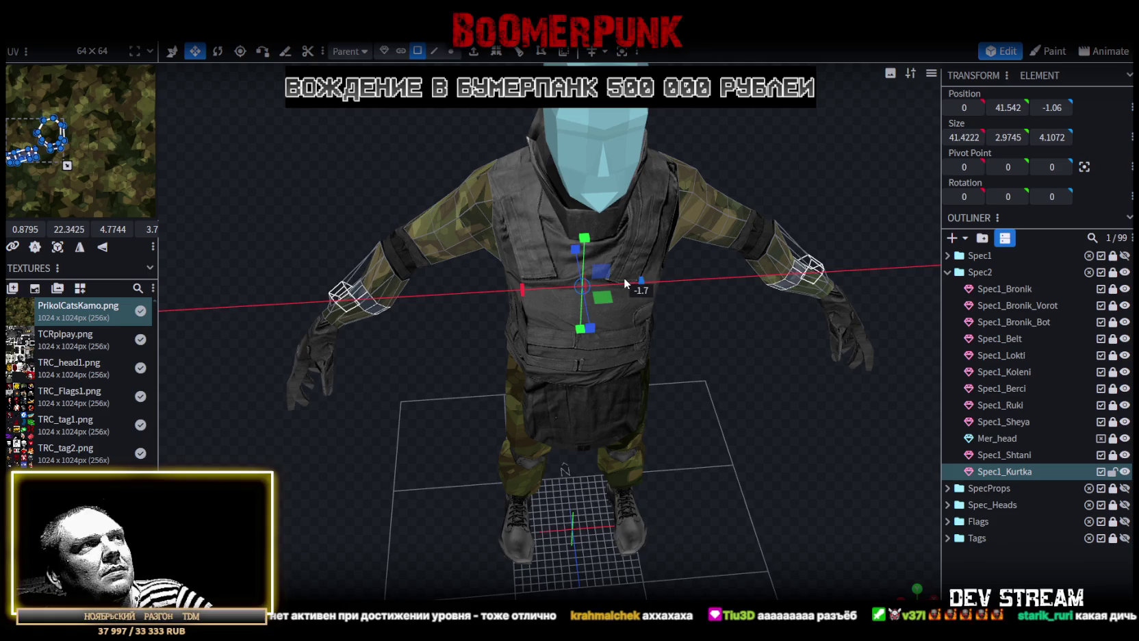
pyautogui.moveTo(768, 369); pyautogui.dragTo(769, 274)
# Move the cuff faces up to height 42.542 and back to depth -1.66
pyautogui.press('v')
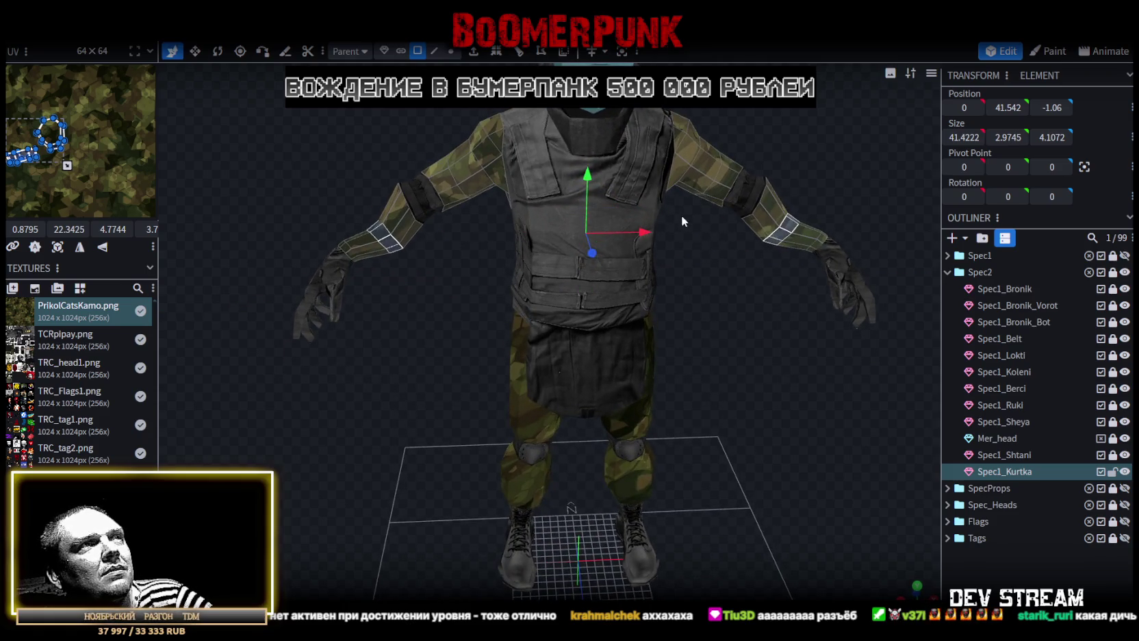
pyautogui.moveTo(591, 180); pyautogui.dragTo(581, 166)
pyautogui.moveTo(734, 275)
pyautogui.mouseDown()
pyautogui.moveTo(633, 373)
pyautogui.moveTo(843, 410)
pyautogui.moveTo(756, 363)
pyautogui.mouseUp()
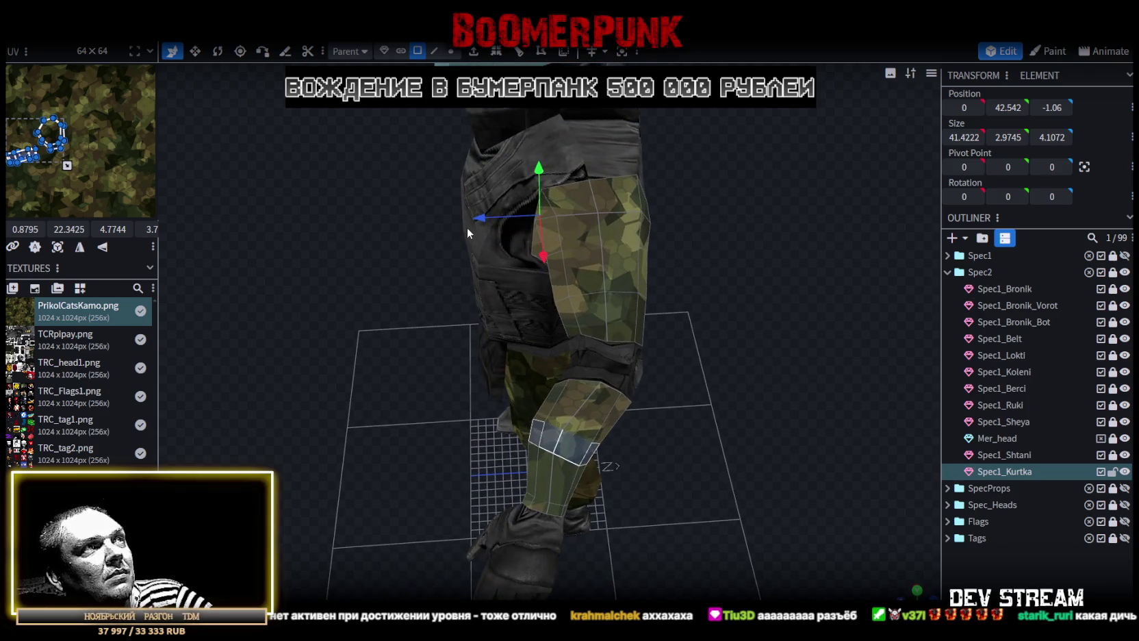
pyautogui.moveTo(481, 217); pyautogui.dragTo(487, 220)
pyautogui.moveTo(652, 383)
pyautogui.mouseDown()
pyautogui.moveTo(757, 352)
pyautogui.moveTo(676, 327)
pyautogui.moveTo(350, 280)
pyautogui.moveTo(431, 332)
pyautogui.moveTo(366, 274)
pyautogui.moveTo(420, 312)
pyautogui.moveTo(397, 282)
pyautogui.moveTo(338, 318)
pyautogui.moveTo(344, 354)
pyautogui.moveTo(425, 334)
pyautogui.moveTo(454, 279)
pyautogui.moveTo(349, 321)
pyautogui.moveTo(779, 349)
pyautogui.moveTo(611, 327)
pyautogui.mouseUp()
# Try lowering selected arm faces by 0.2, then return them to their original height
pyautogui.click(746, 252)
pyautogui.click(745, 251)
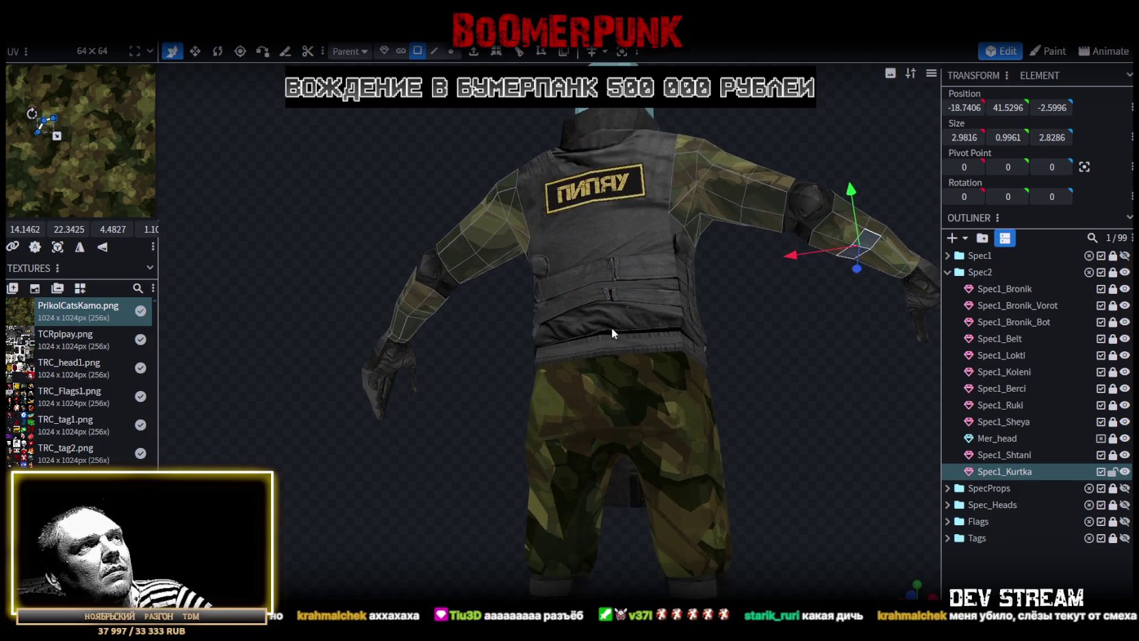
pyautogui.click(406, 309)
pyautogui.moveTo(414, 316); pyautogui.dragTo(663, 297)
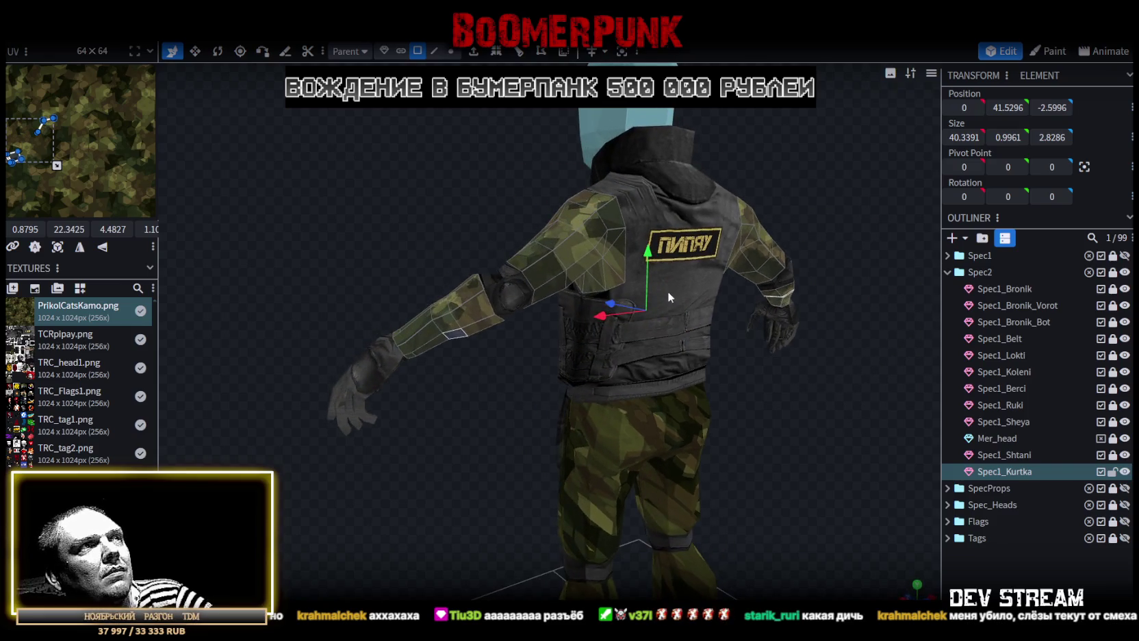
pyautogui.moveTo(645, 258); pyautogui.dragTo(644, 254)
pyautogui.moveTo(473, 416); pyautogui.dragTo(550, 162)
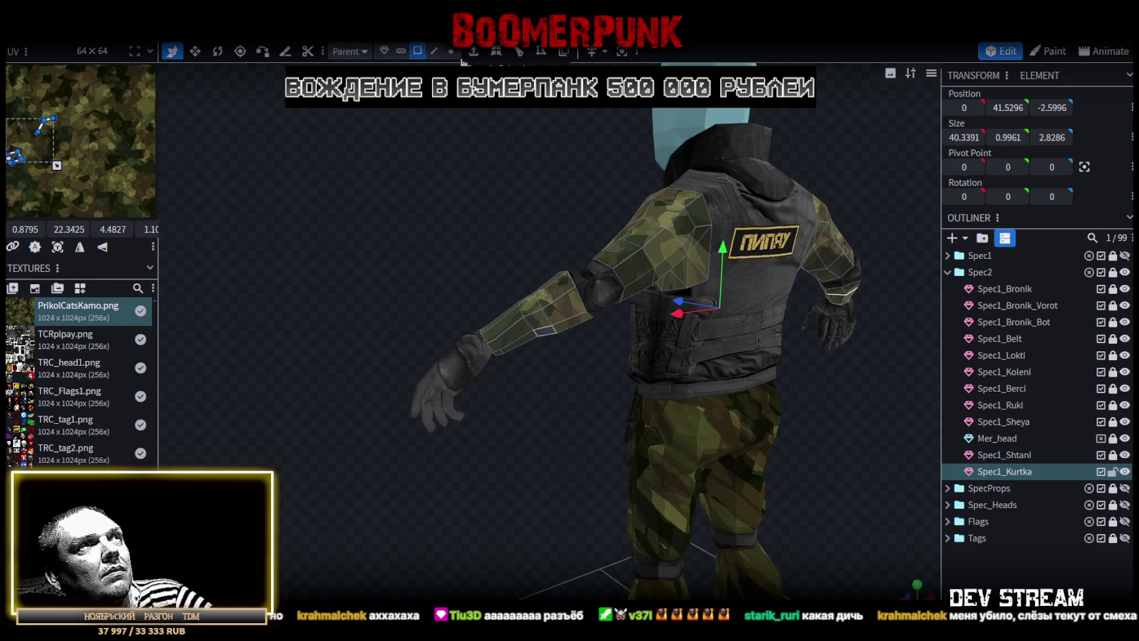
# In edge mode, select the forearm edges on both sleeves and lower them by 0.2
pyautogui.click(434, 51)
pyautogui.scroll(3, 542, 344)
pyautogui.click(527, 330)
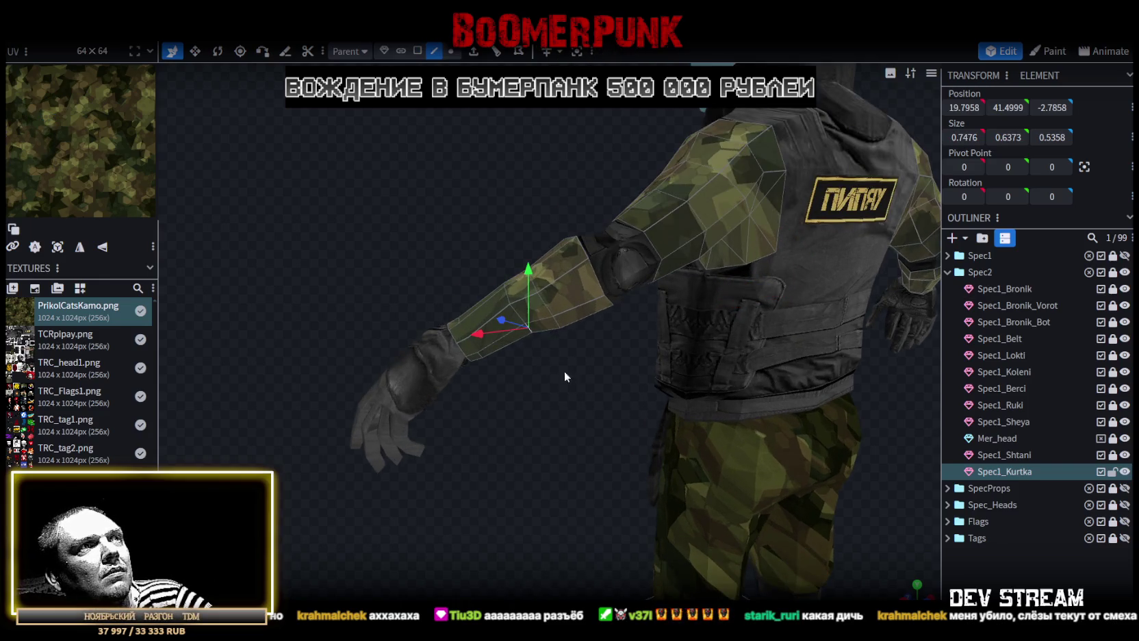
pyautogui.moveTo(554, 360); pyautogui.dragTo(483, 251)
pyautogui.scroll(-3, 500, 309)
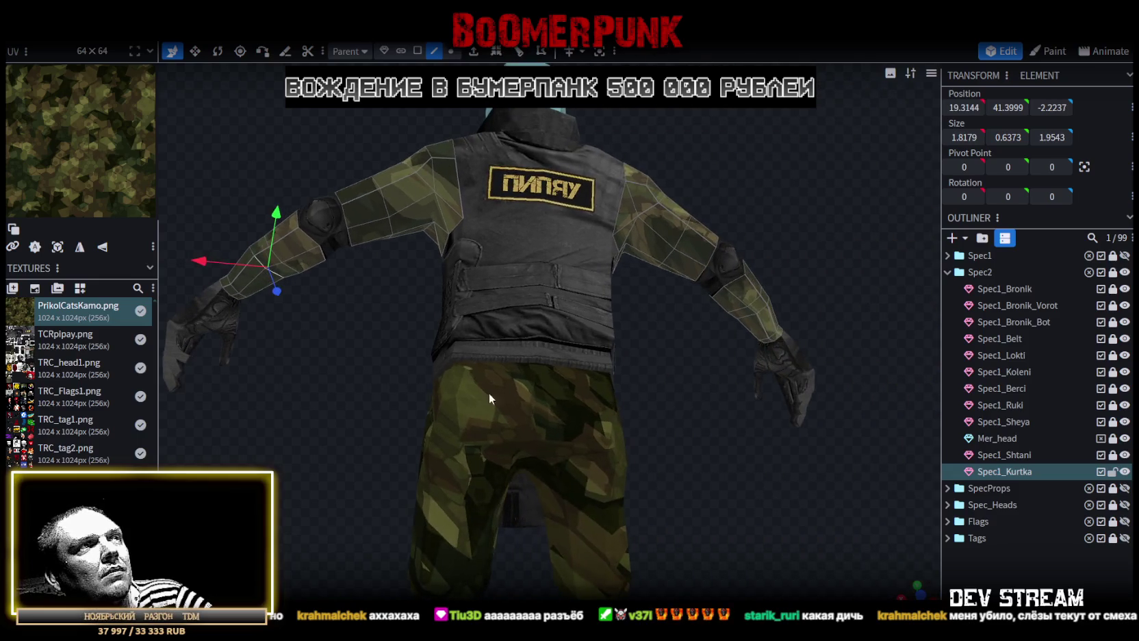
pyautogui.moveTo(489, 392); pyautogui.dragTo(762, 256)
pyautogui.keyDown('shift'); pyautogui.click(760, 264); pyautogui.keyUp('shift')
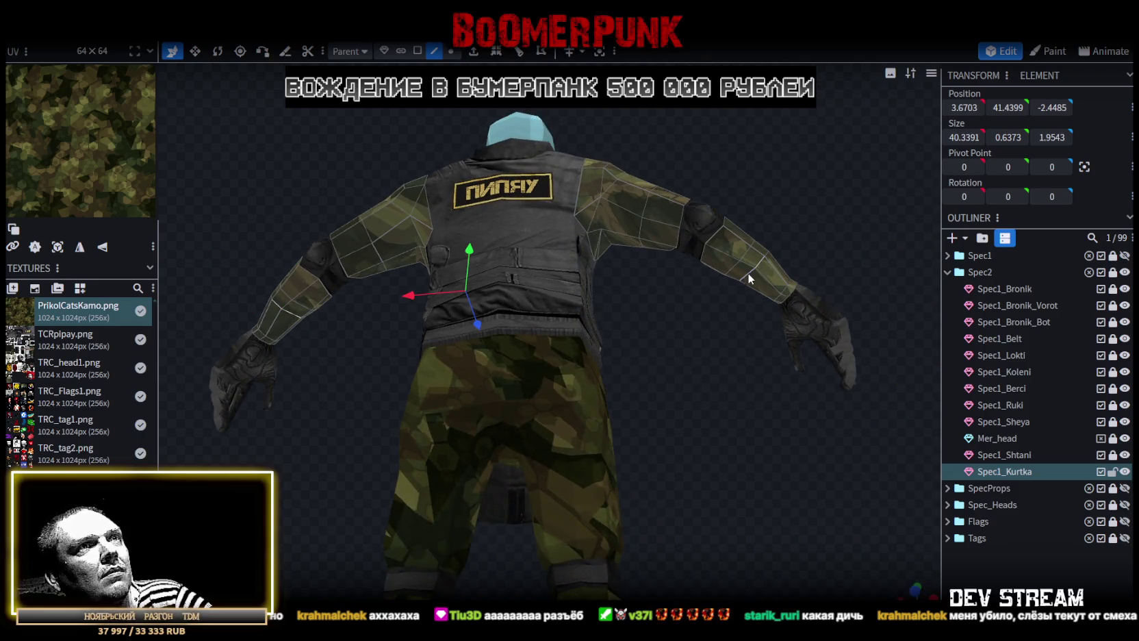
pyautogui.moveTo(696, 342)
pyautogui.mouseDown()
pyautogui.moveTo(649, 455)
pyautogui.moveTo(472, 286)
pyautogui.moveTo(492, 268)
pyautogui.mouseUp()
pyautogui.moveTo(714, 434)
pyautogui.mouseDown()
pyautogui.moveTo(601, 465)
pyautogui.moveTo(585, 484)
pyautogui.moveTo(549, 478)
pyautogui.moveTo(483, 432)
pyautogui.moveTo(539, 412)
pyautogui.moveTo(459, 448)
pyautogui.moveTo(475, 389)
pyautogui.moveTo(557, 370)
pyautogui.moveTo(623, 332)
pyautogui.moveTo(704, 350)
pyautogui.moveTo(719, 396)
pyautogui.moveTo(522, 364)
pyautogui.moveTo(489, 388)
pyautogui.moveTo(592, 436)
pyautogui.moveTo(668, 422)
pyautogui.moveTo(638, 401)
pyautogui.moveTo(639, 384)
pyautogui.mouseUp()
pyautogui.click(569, 300)
pyautogui.moveTo(448, 240)
pyautogui.mouseDown()
pyautogui.moveTo(421, 339)
pyautogui.moveTo(439, 337)
pyautogui.mouseUp()
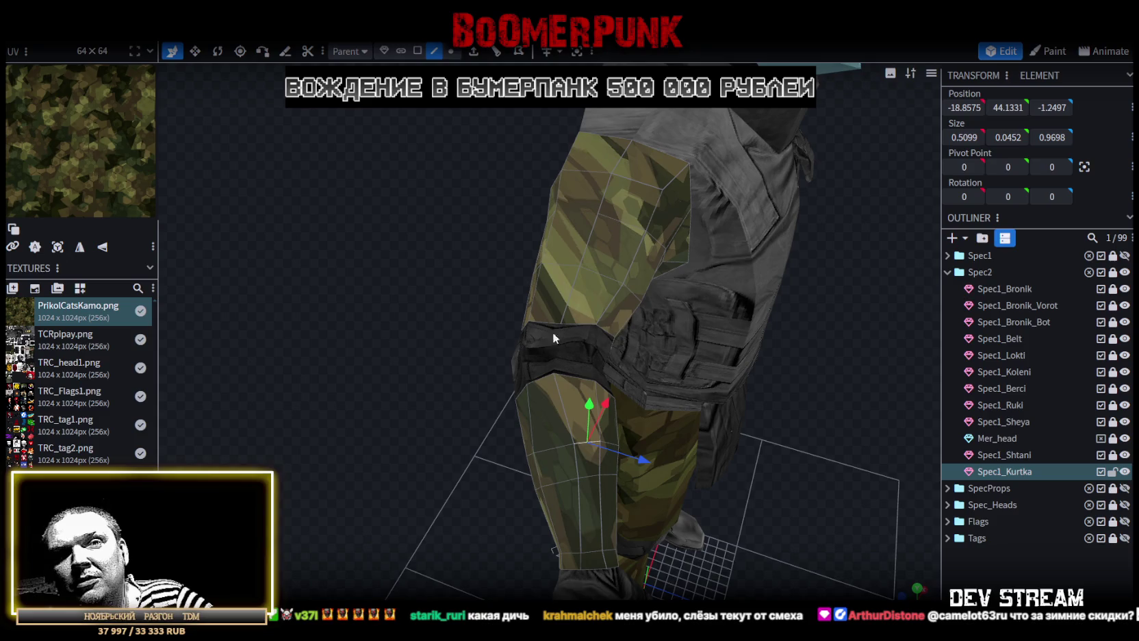